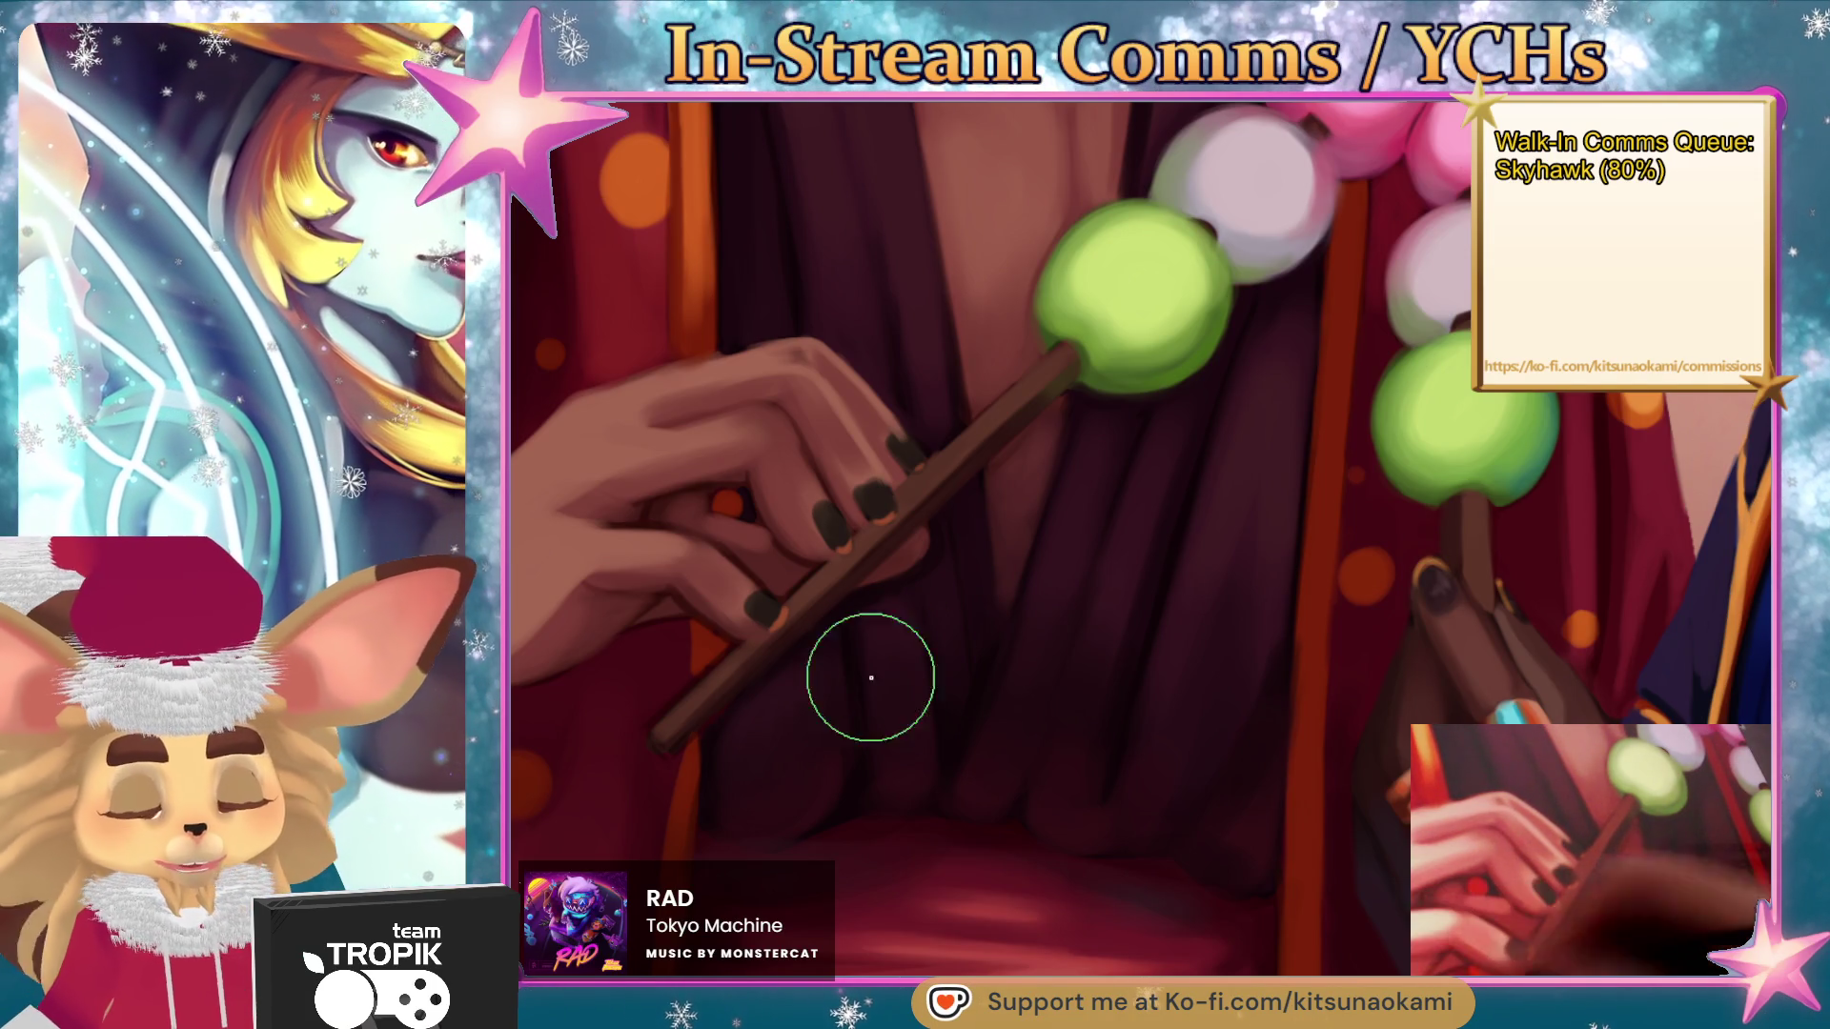
- Paint three dark green fold strokes into the robe below the dango-holding hand
drag(984, 682, 986, 602)
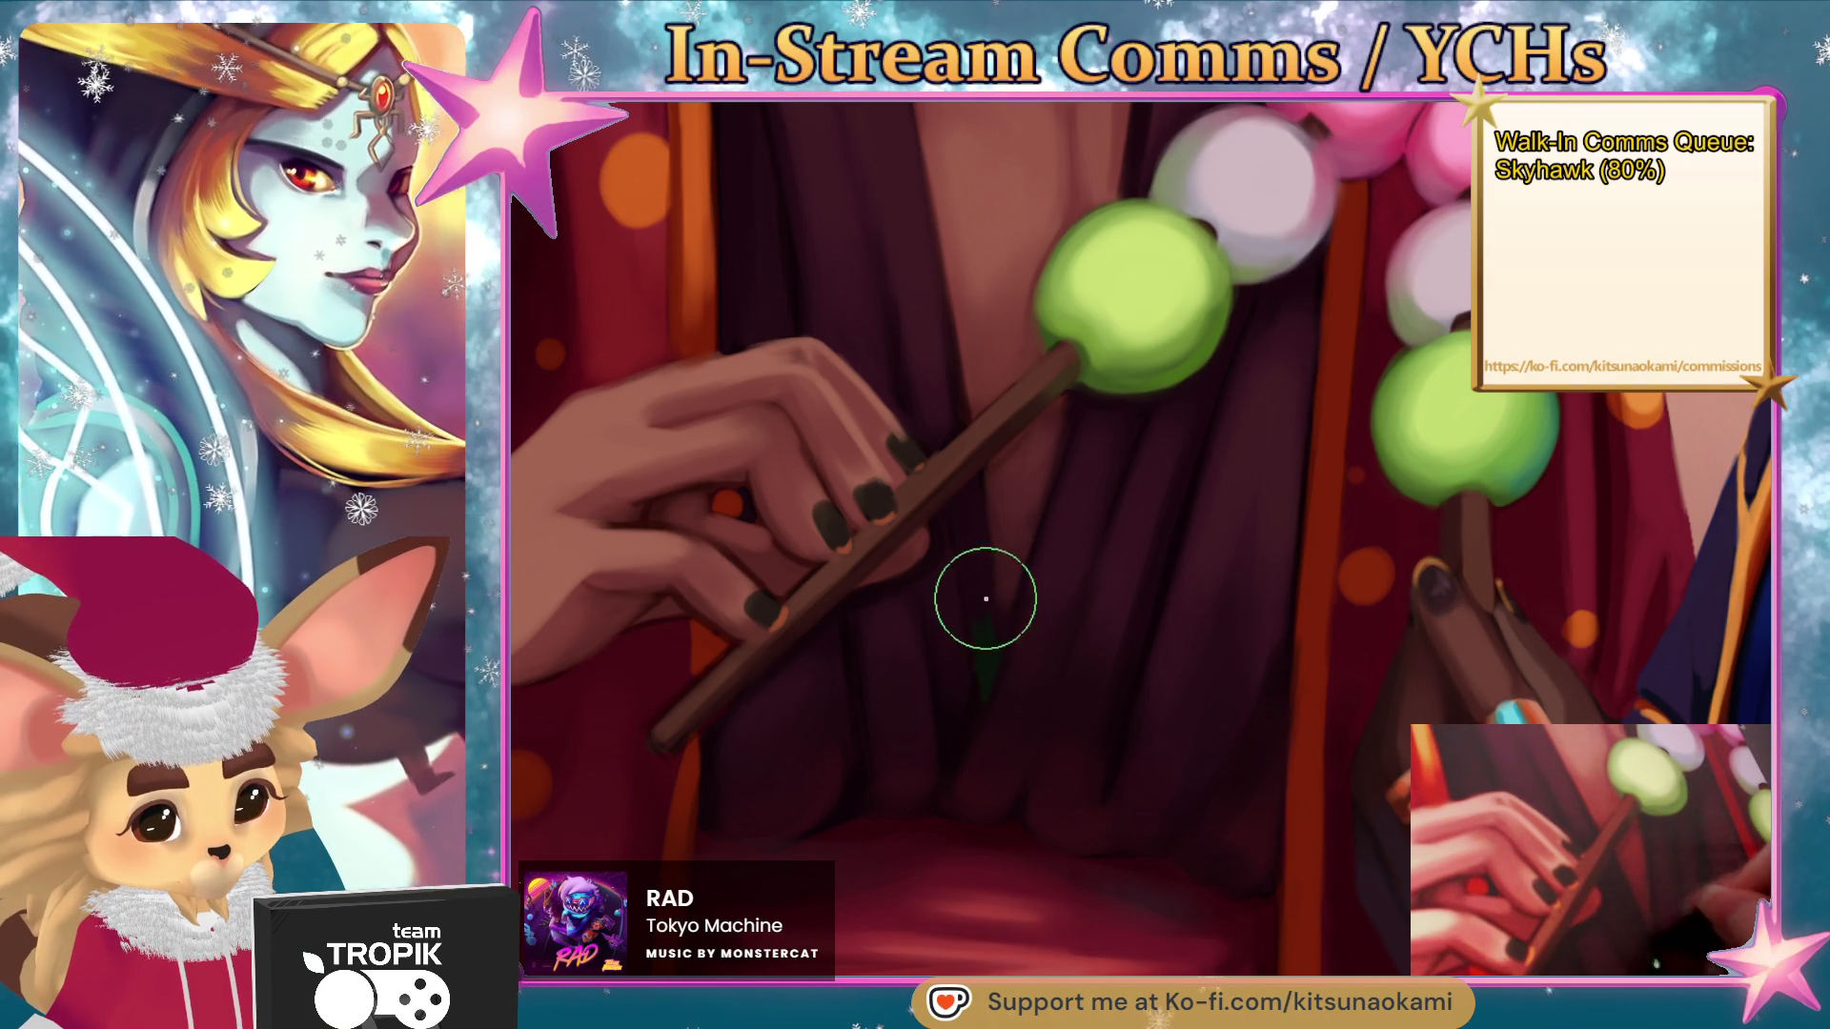
drag(953, 764, 1007, 624)
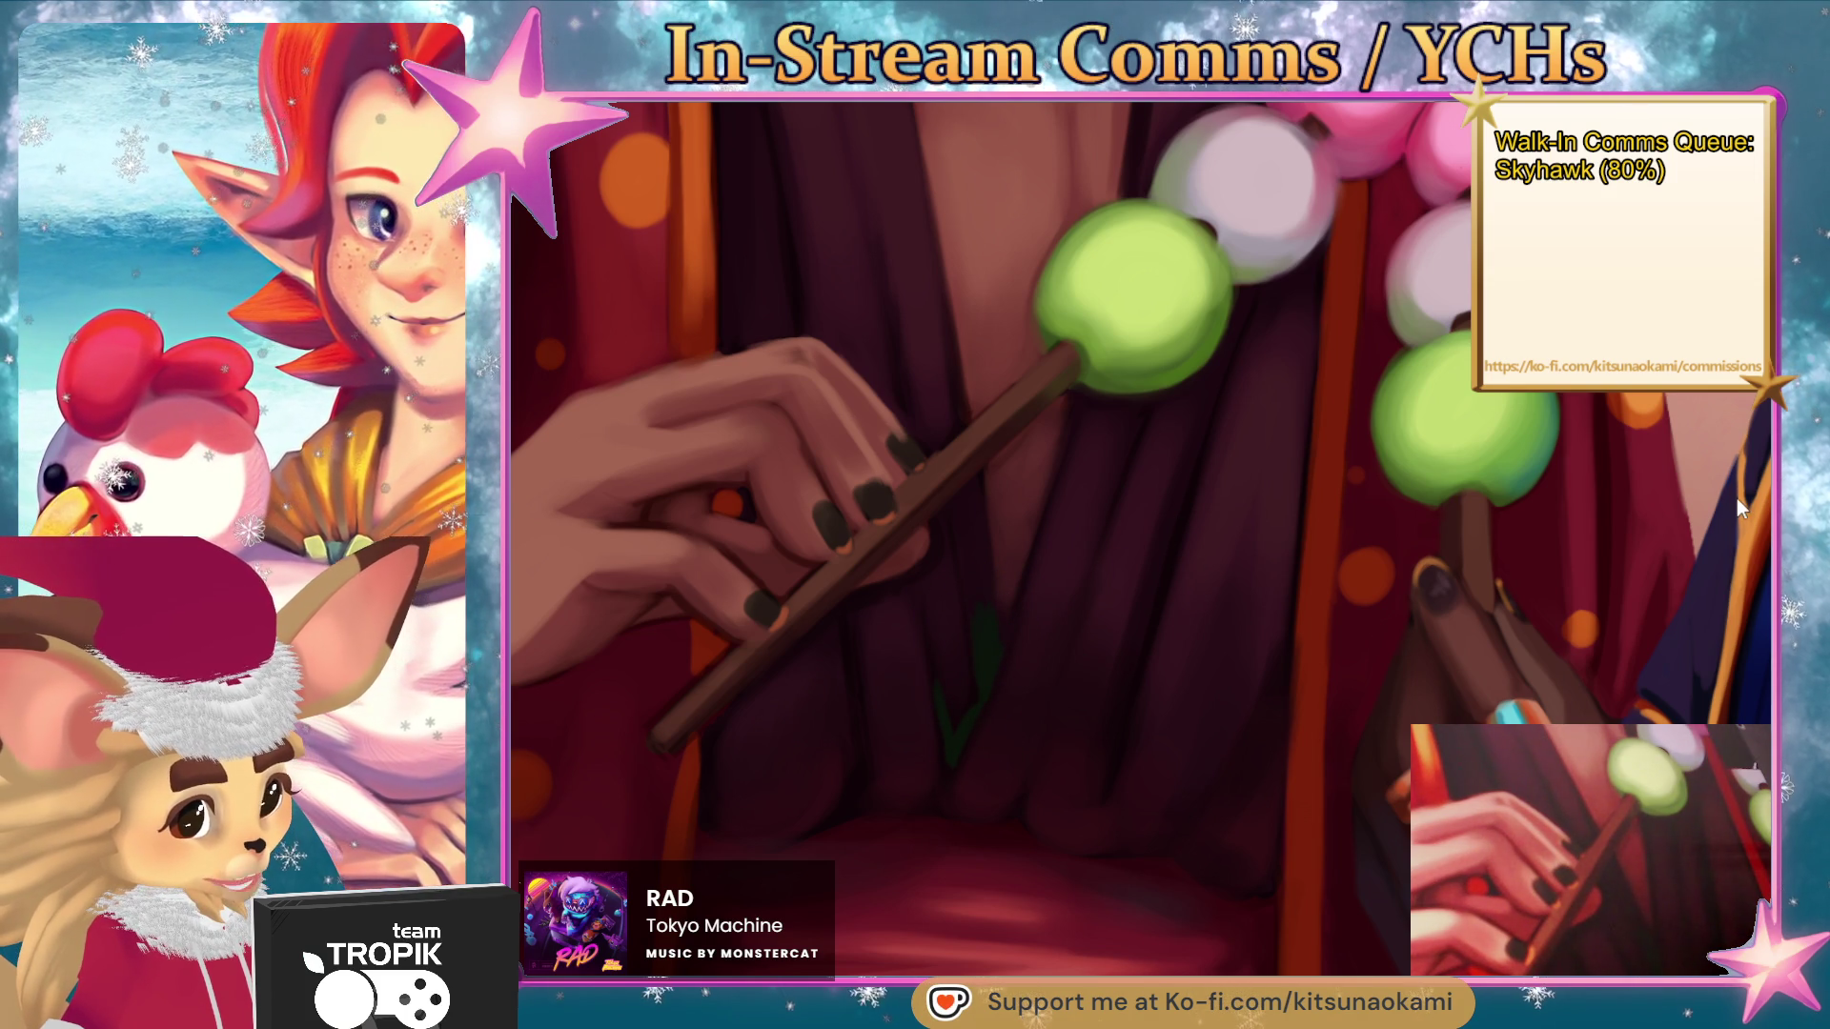
drag(951, 763, 929, 658)
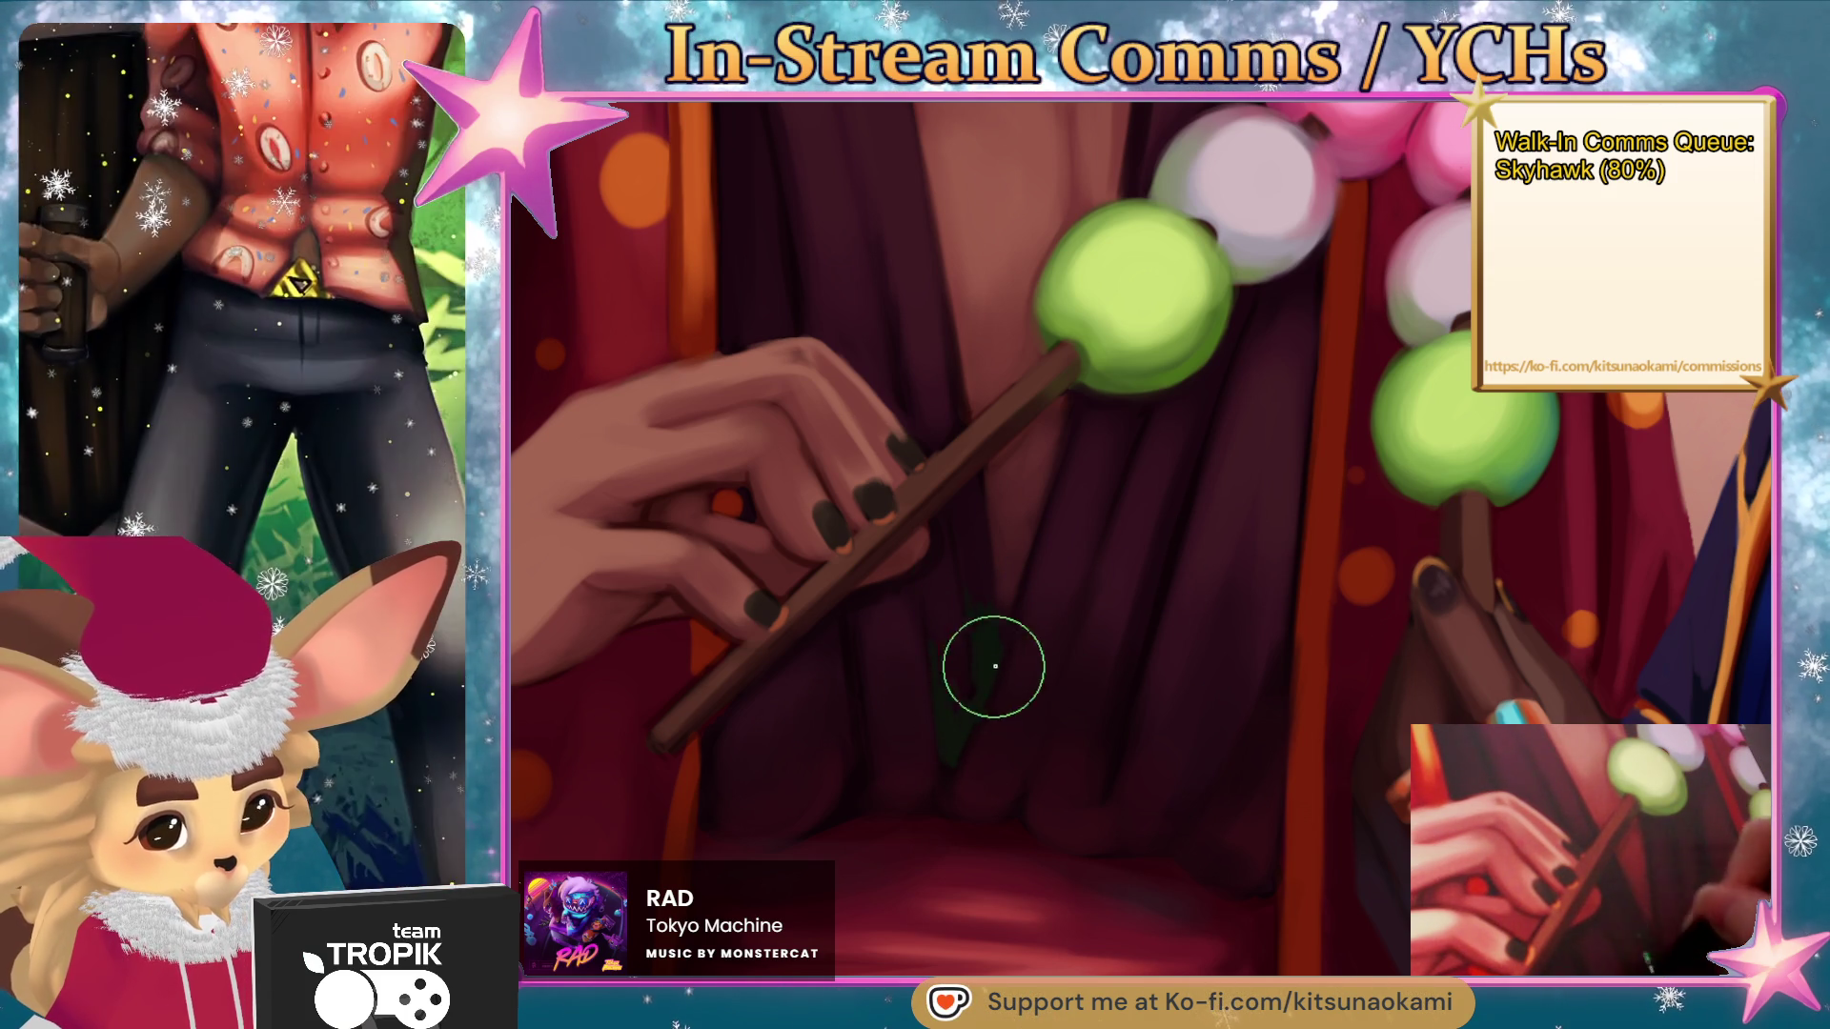
- Zoom out to check the new folds against the whole illustration
key(ctrl+0)
scroll(1143, 681, up, 6)
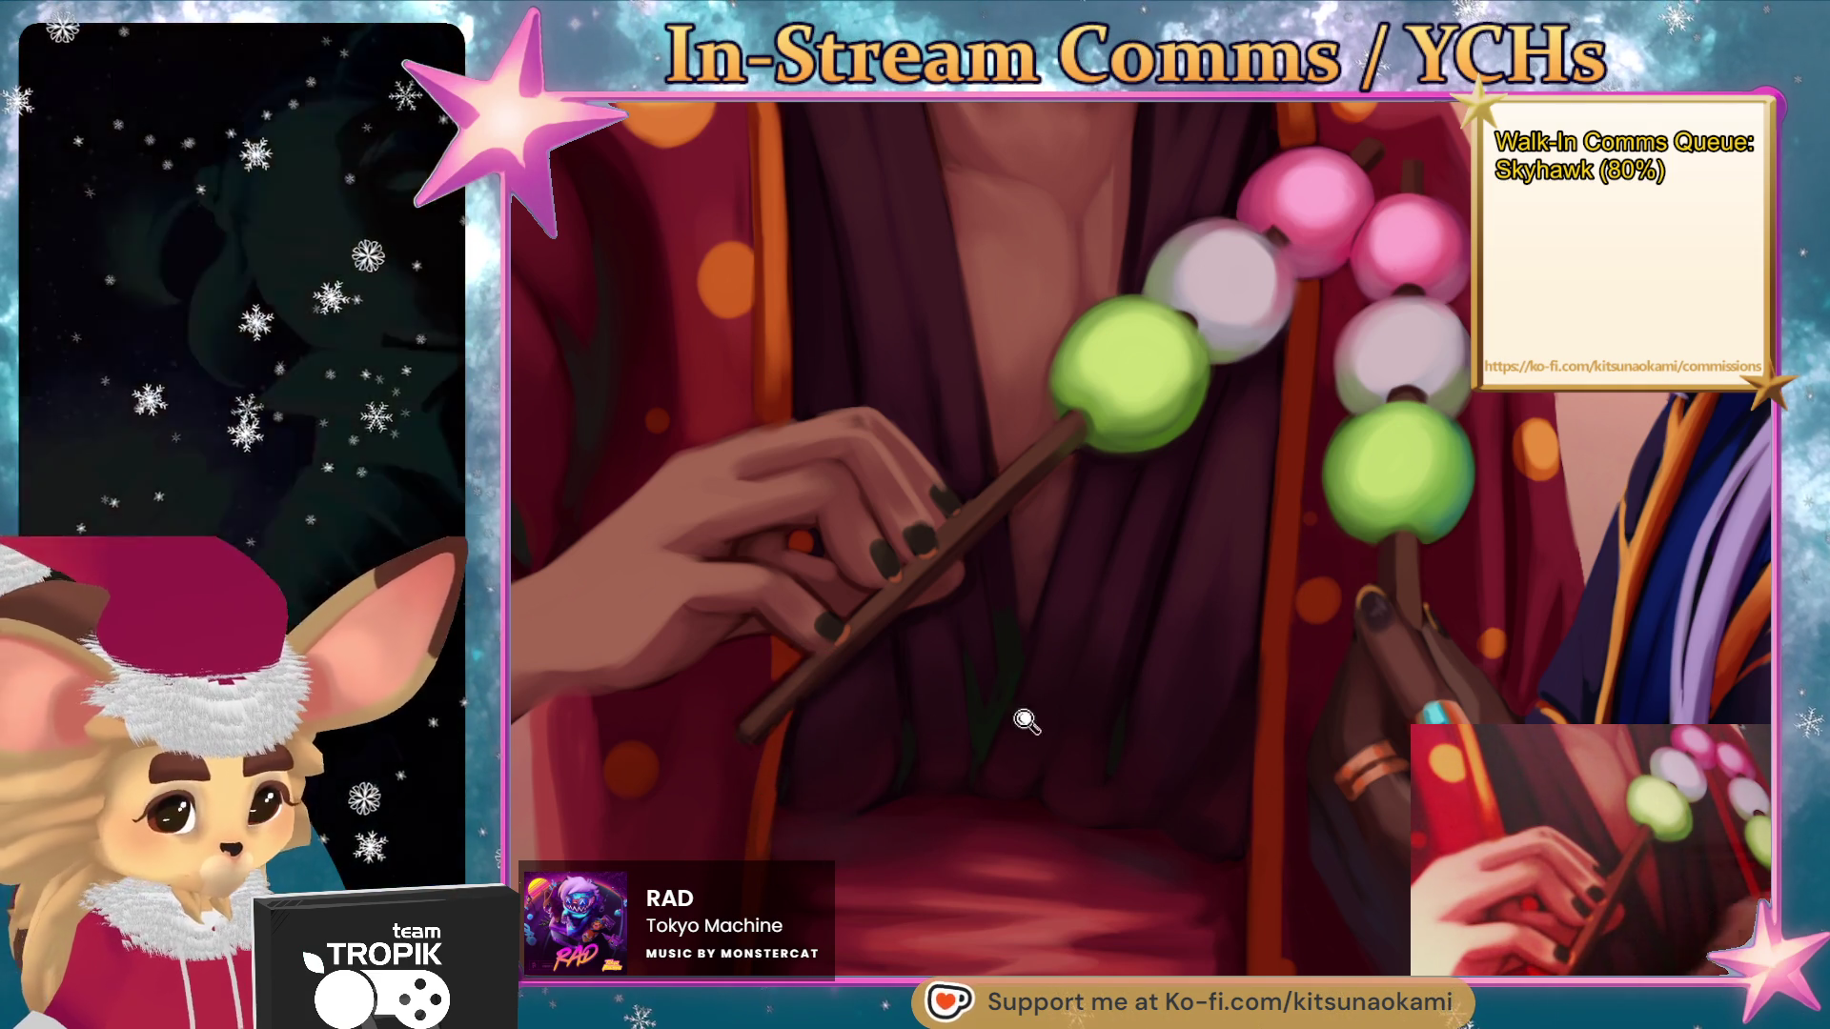
key(ctrl+0)
scroll(1134, 900, up, 3)
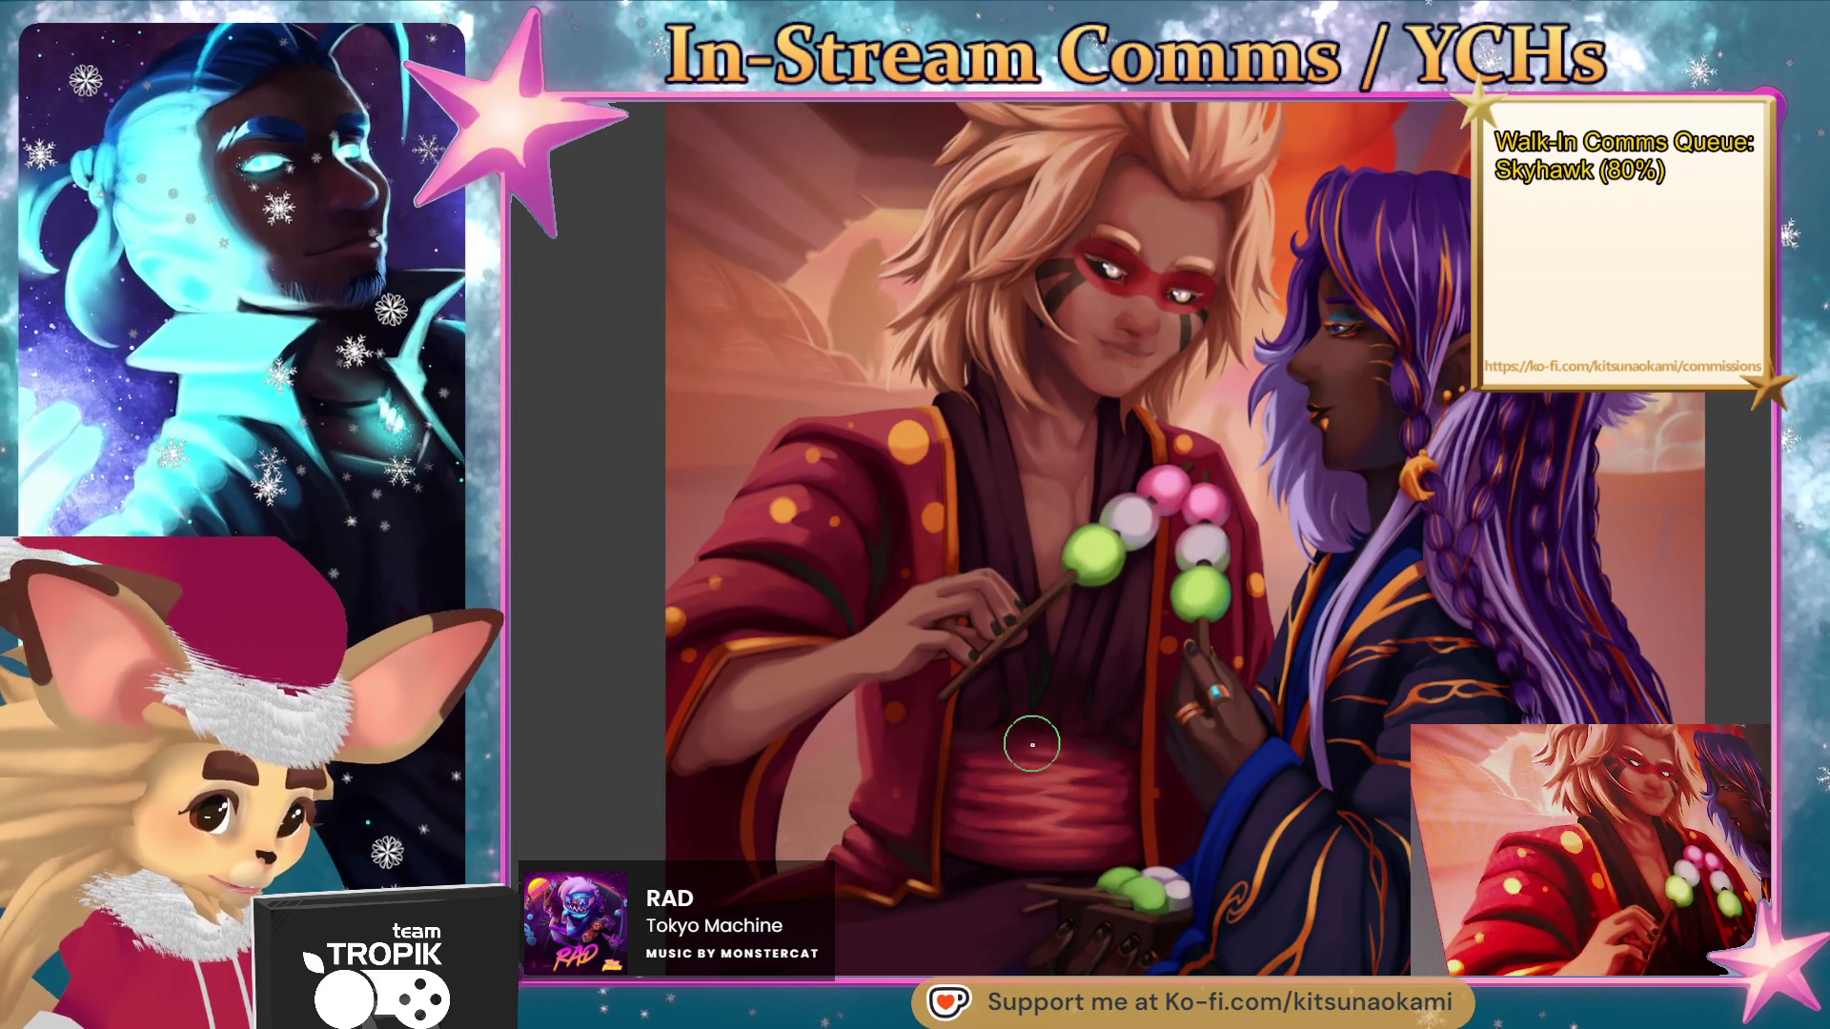
scroll(1039, 732, up, 5)
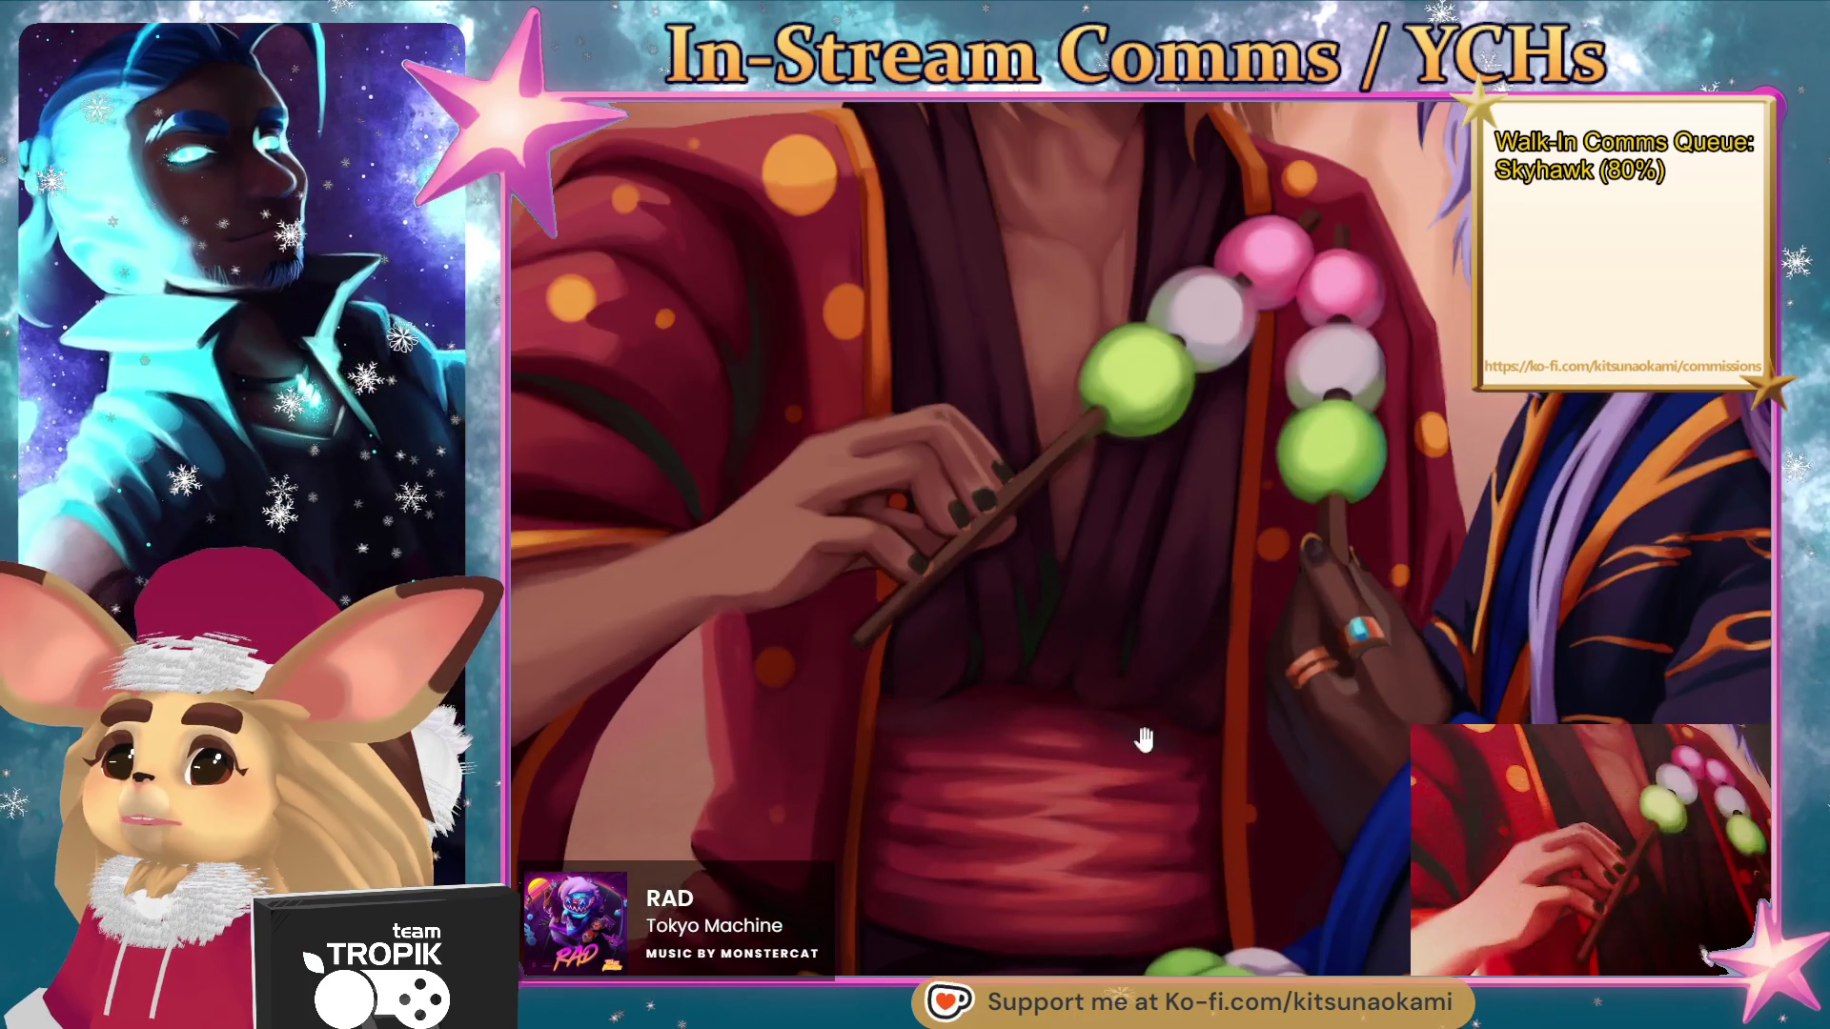
drag(1173, 777, 1164, 853)
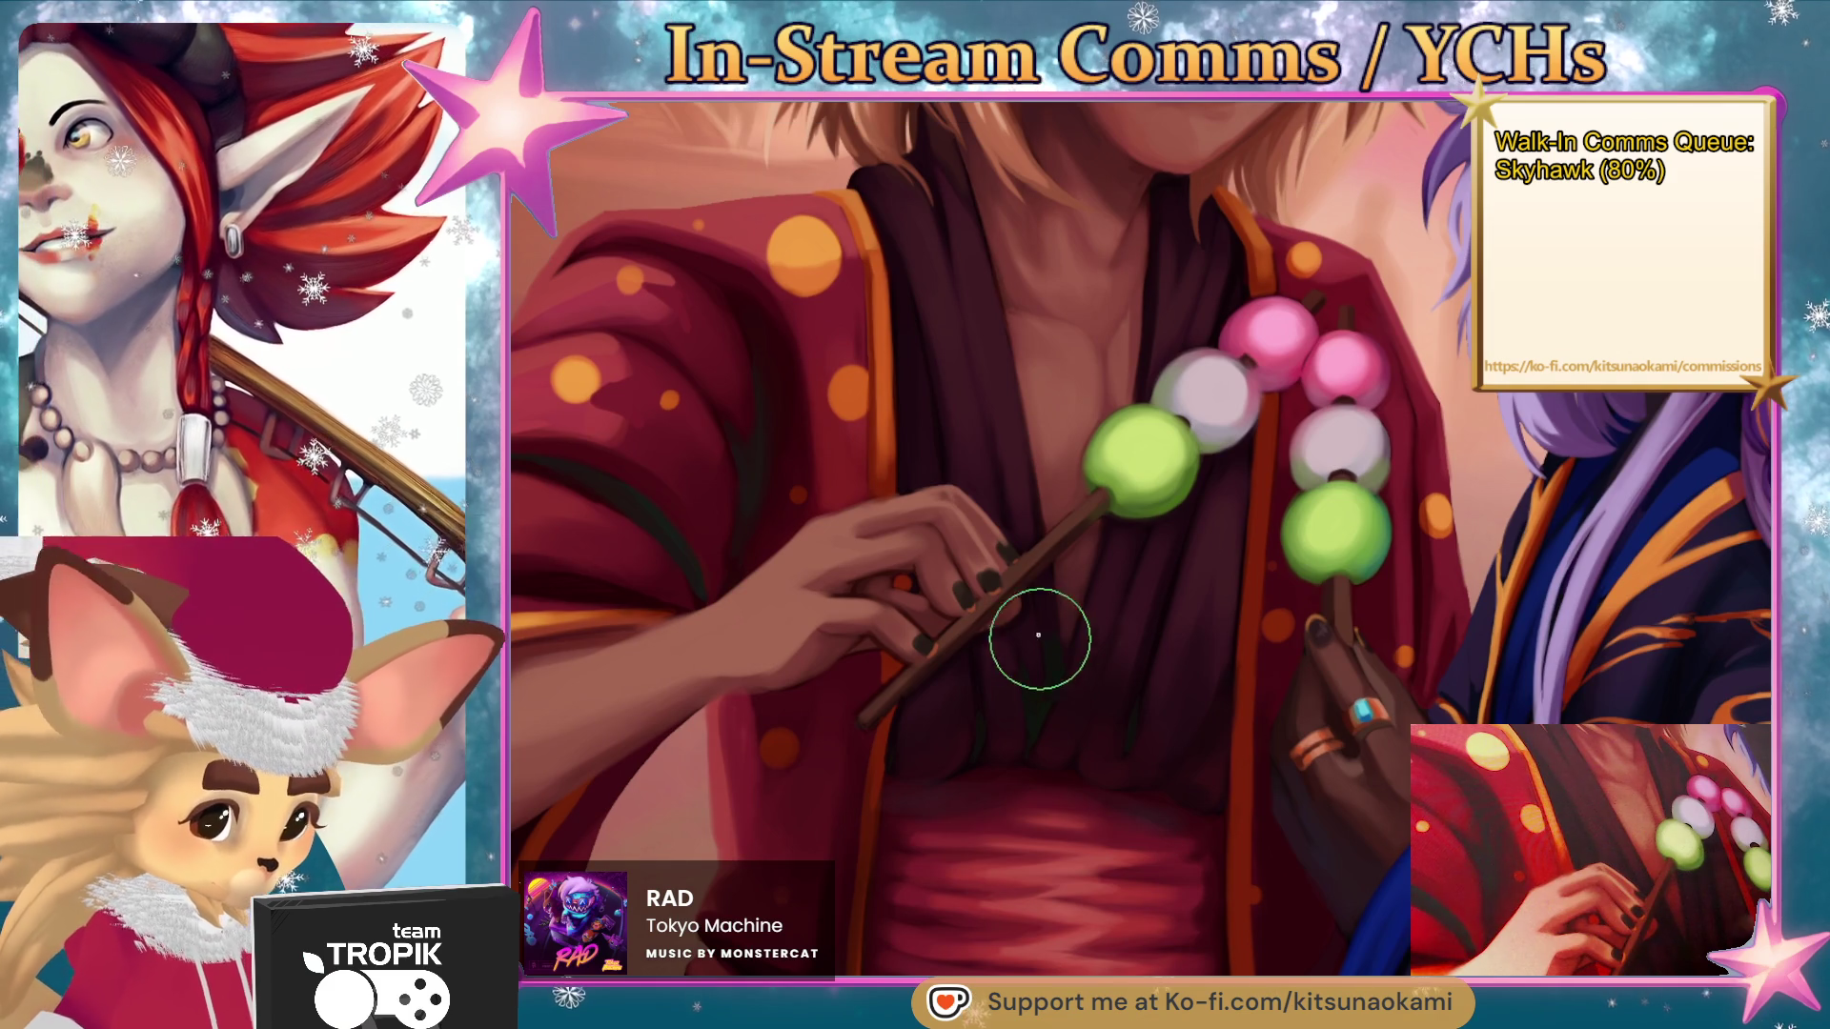
drag(1051, 706, 1134, 564)
scroll(1134, 564, up, 5)
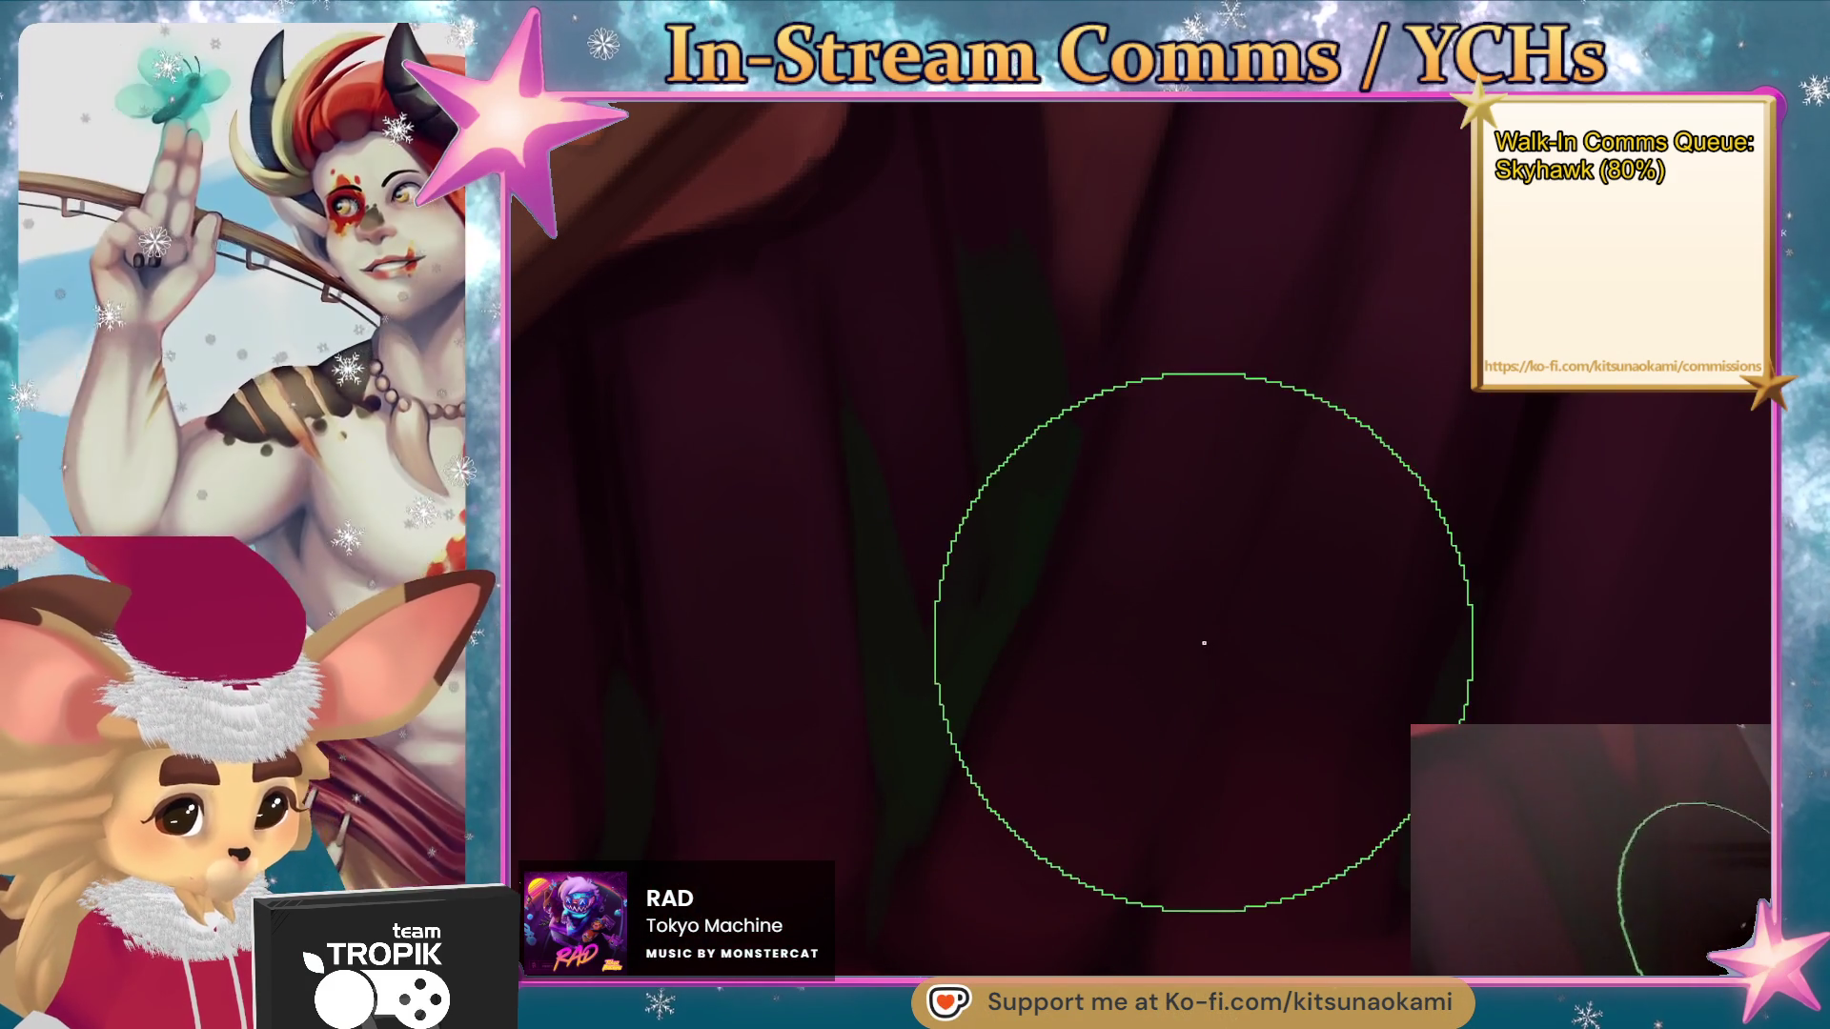
scroll(1206, 858, down, 10)
scroll(1205, 867, up, 3)
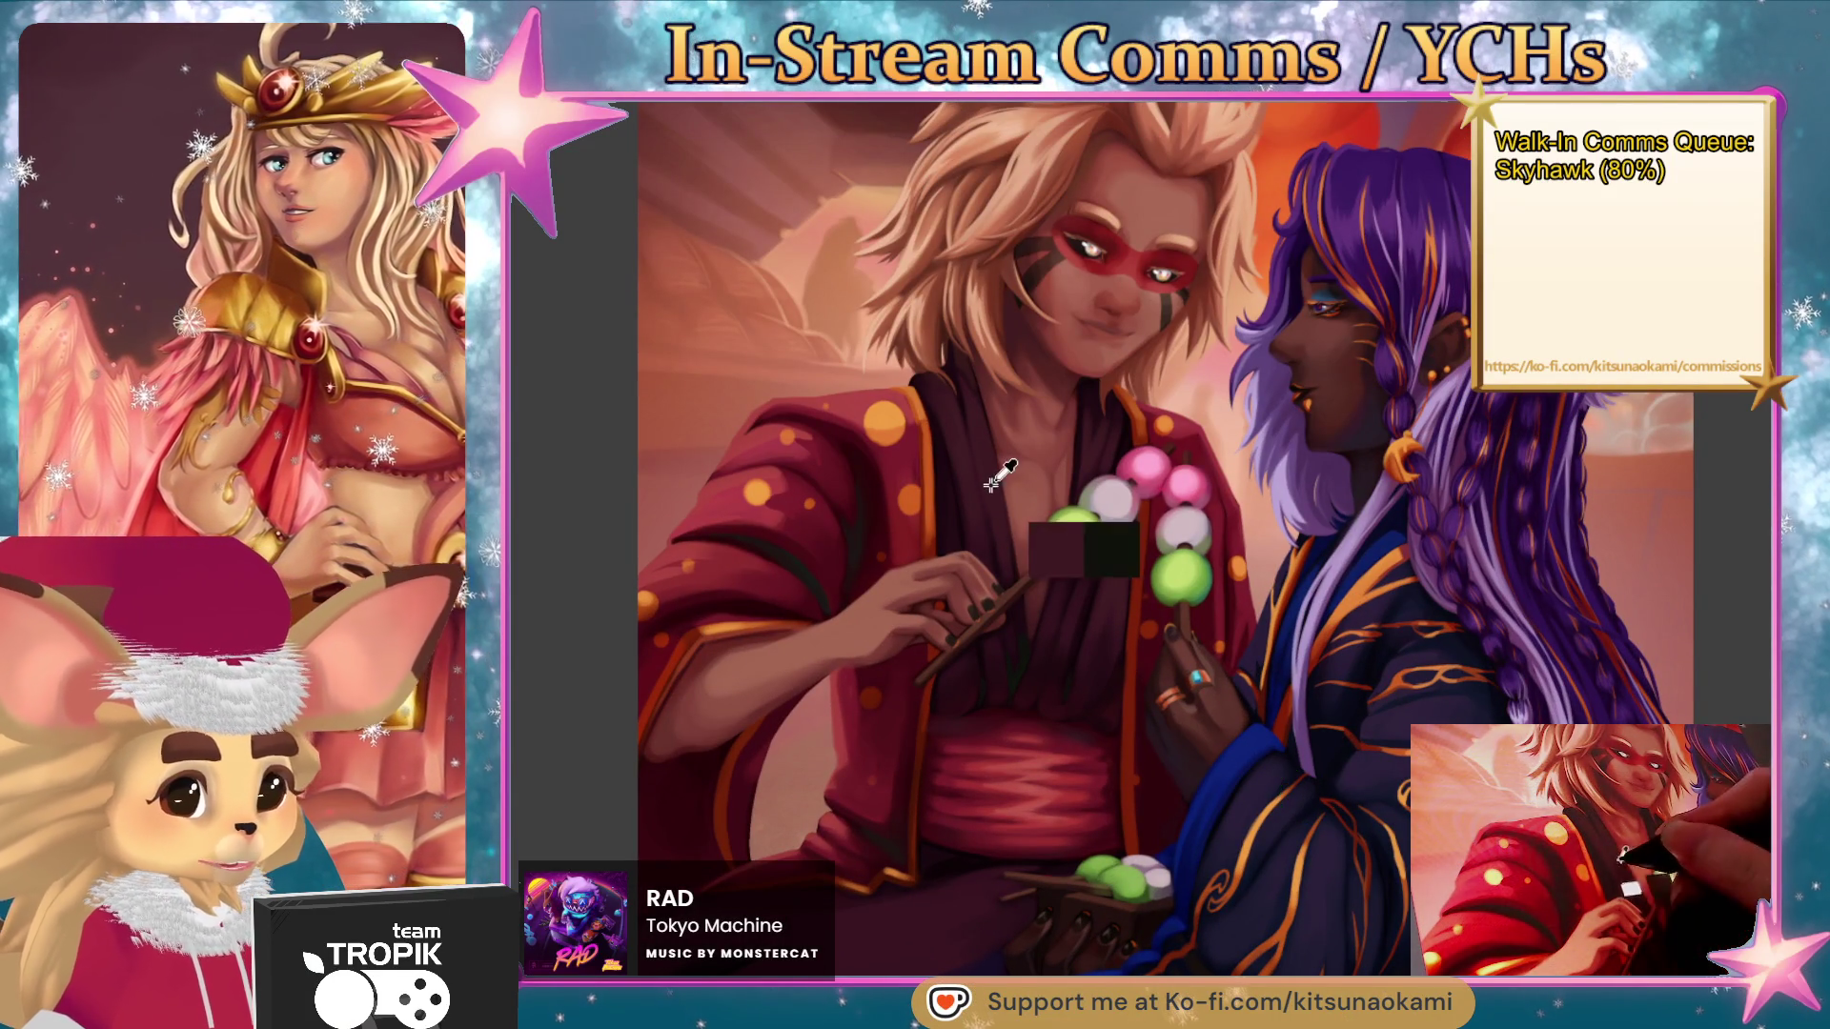
scroll(1010, 610, up, 5)
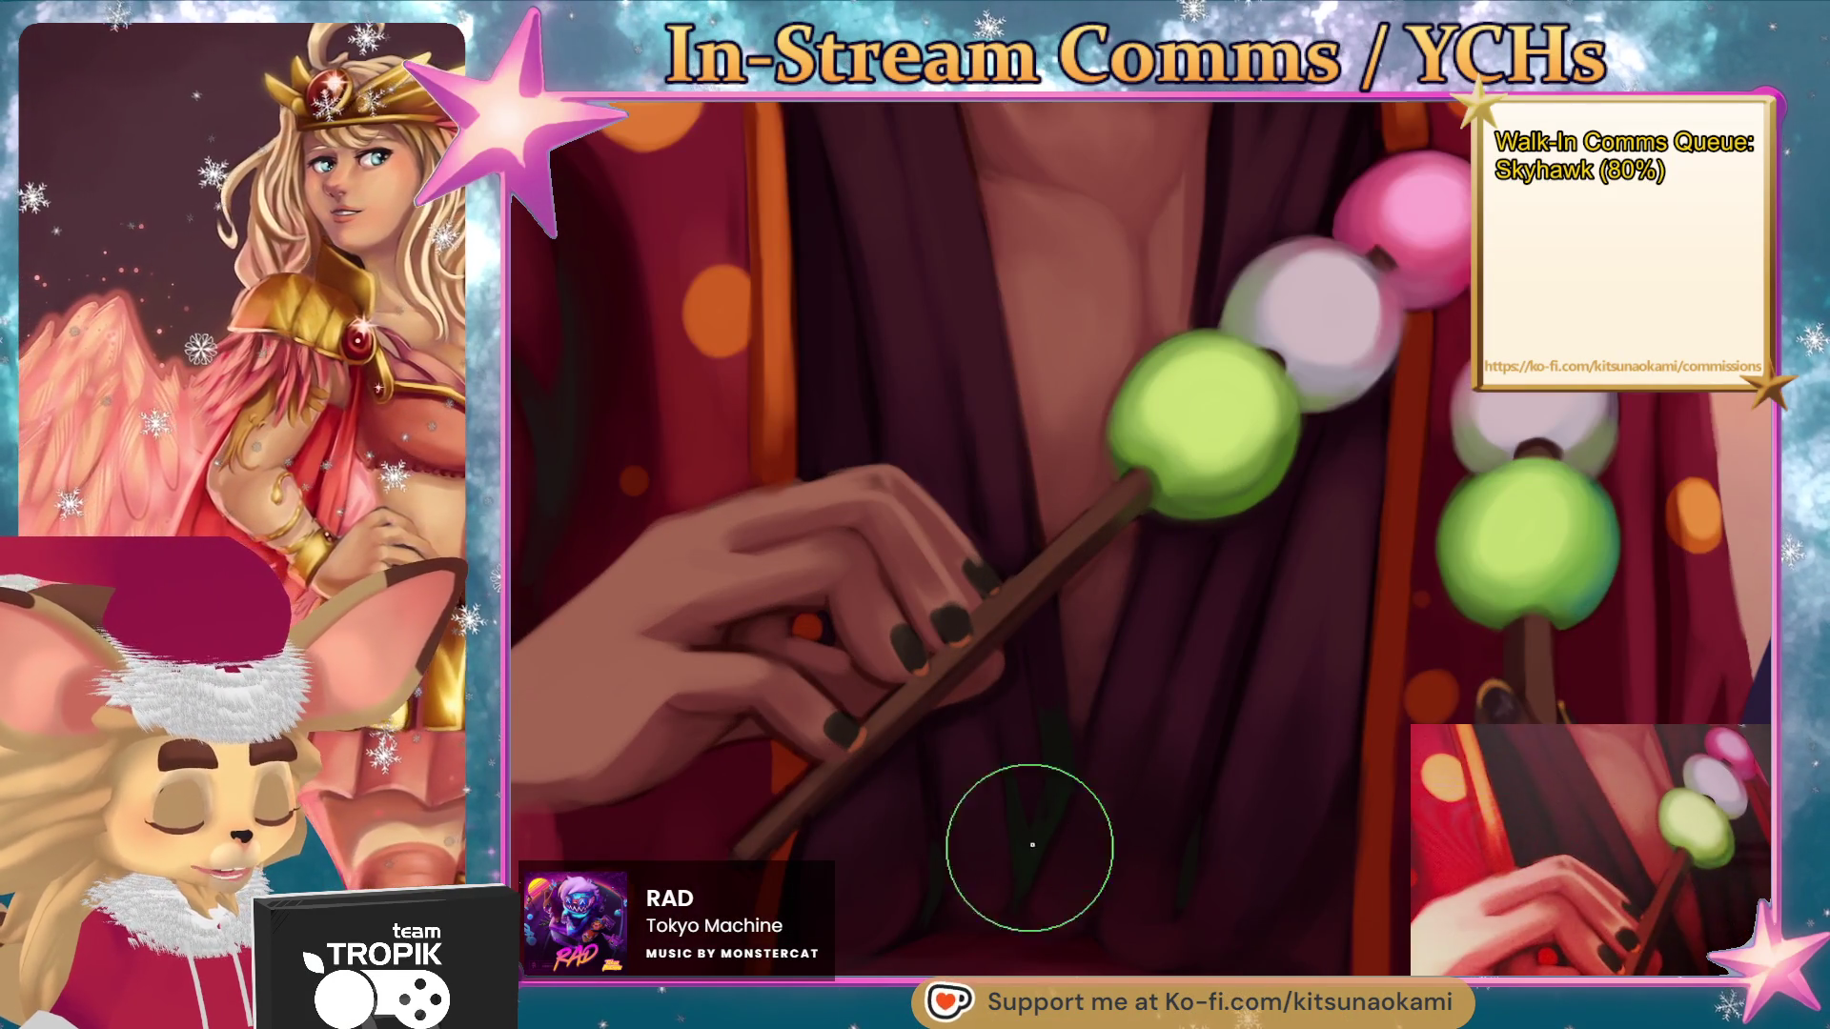
scroll(1036, 845, down, 5)
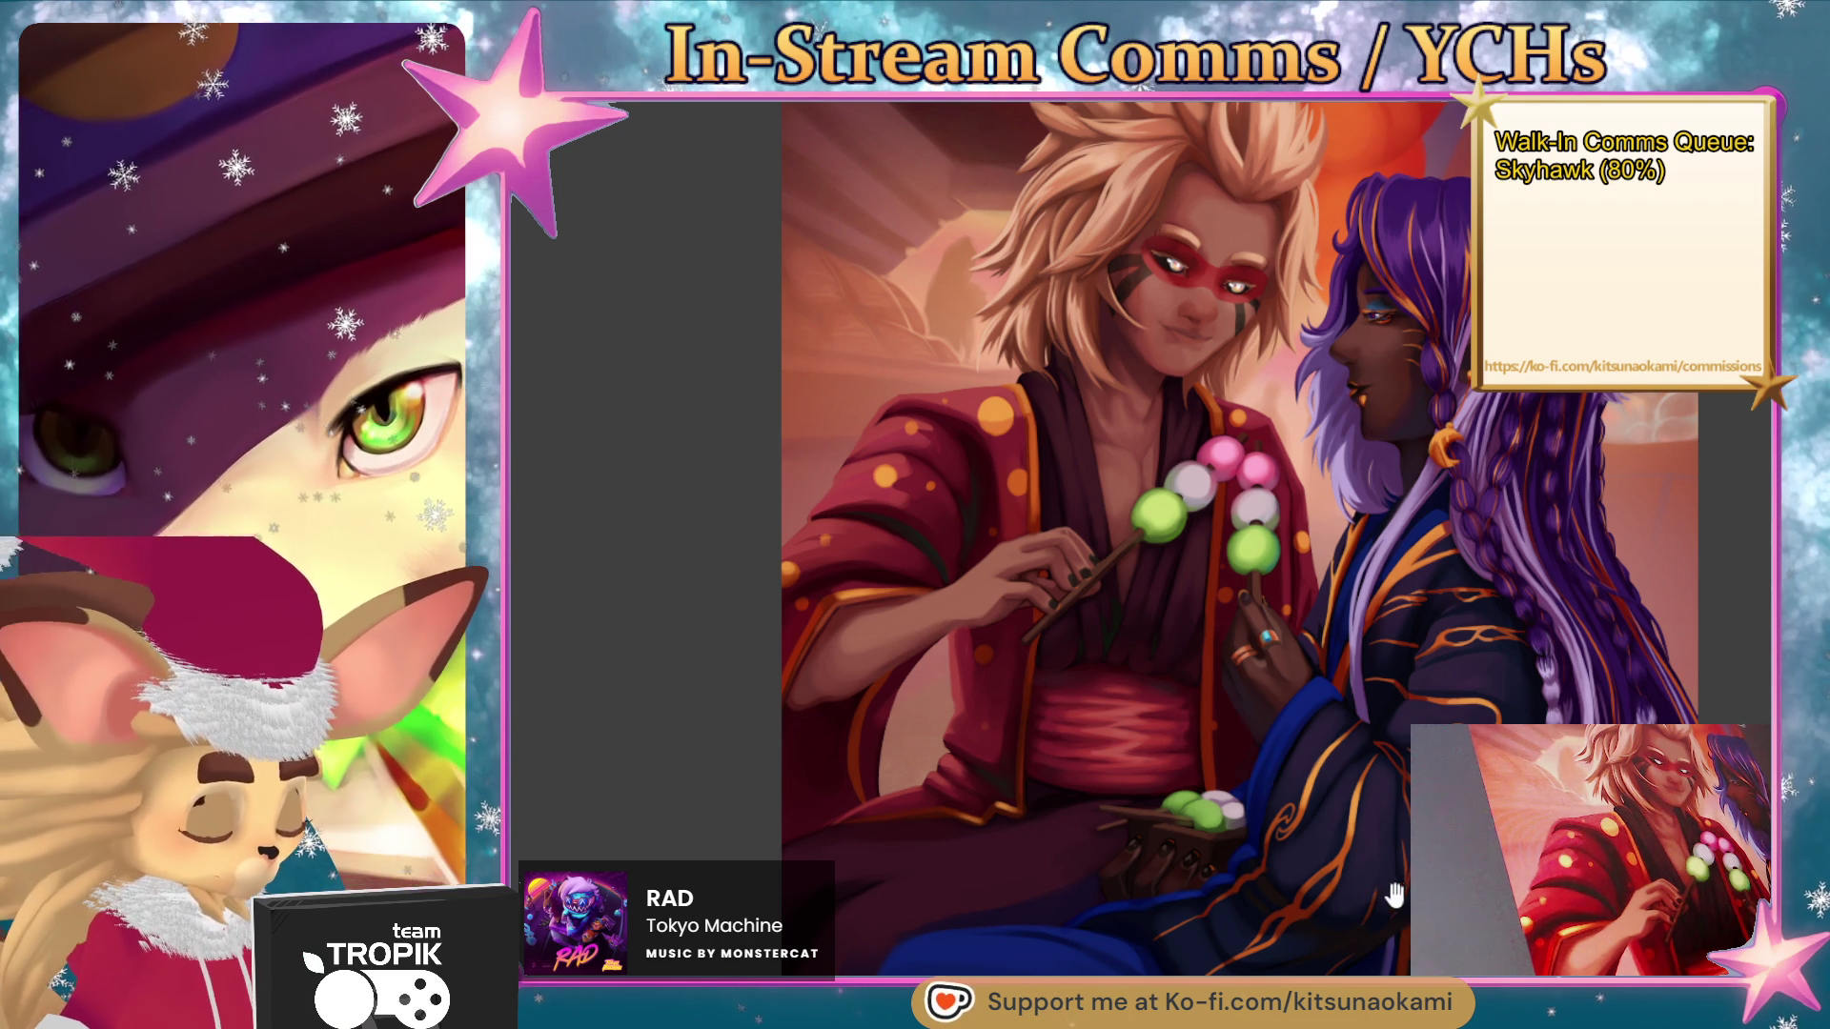
scroll(1137, 673, up, 2)
scroll(1137, 674, down, 2)
scroll(1137, 674, up, 2)
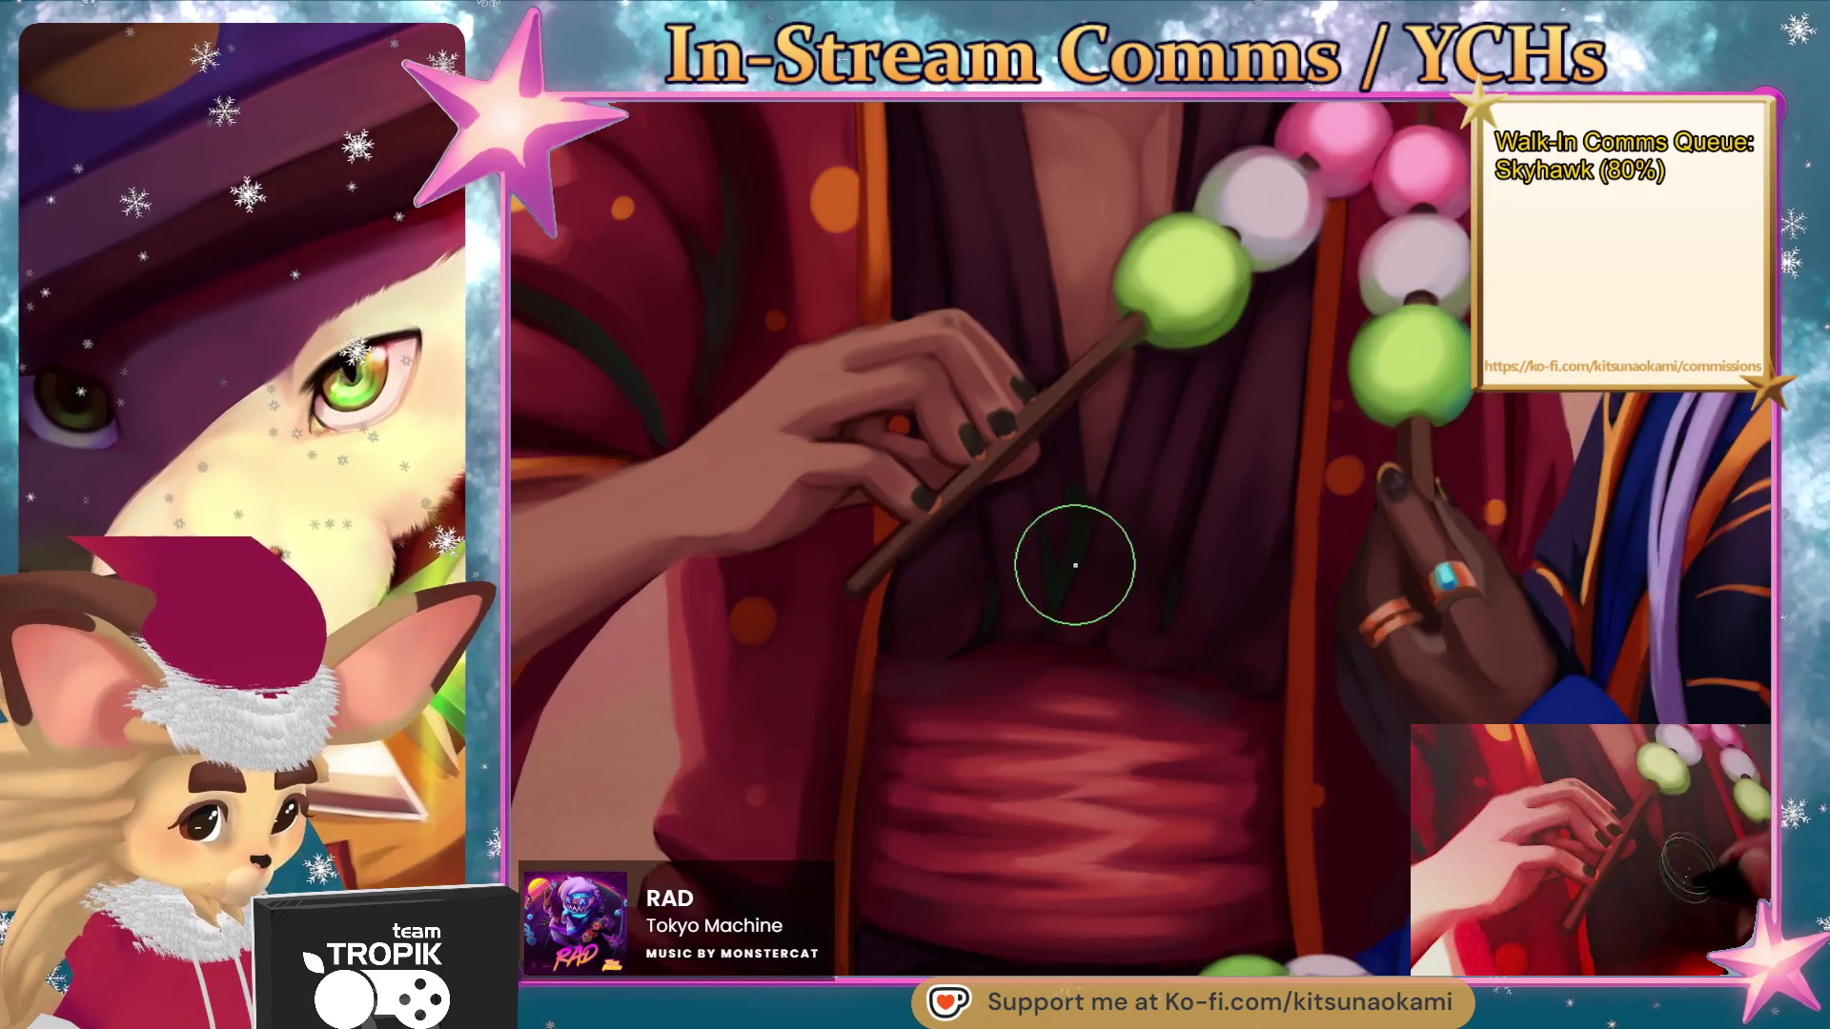
scroll(1070, 555, up, 2)
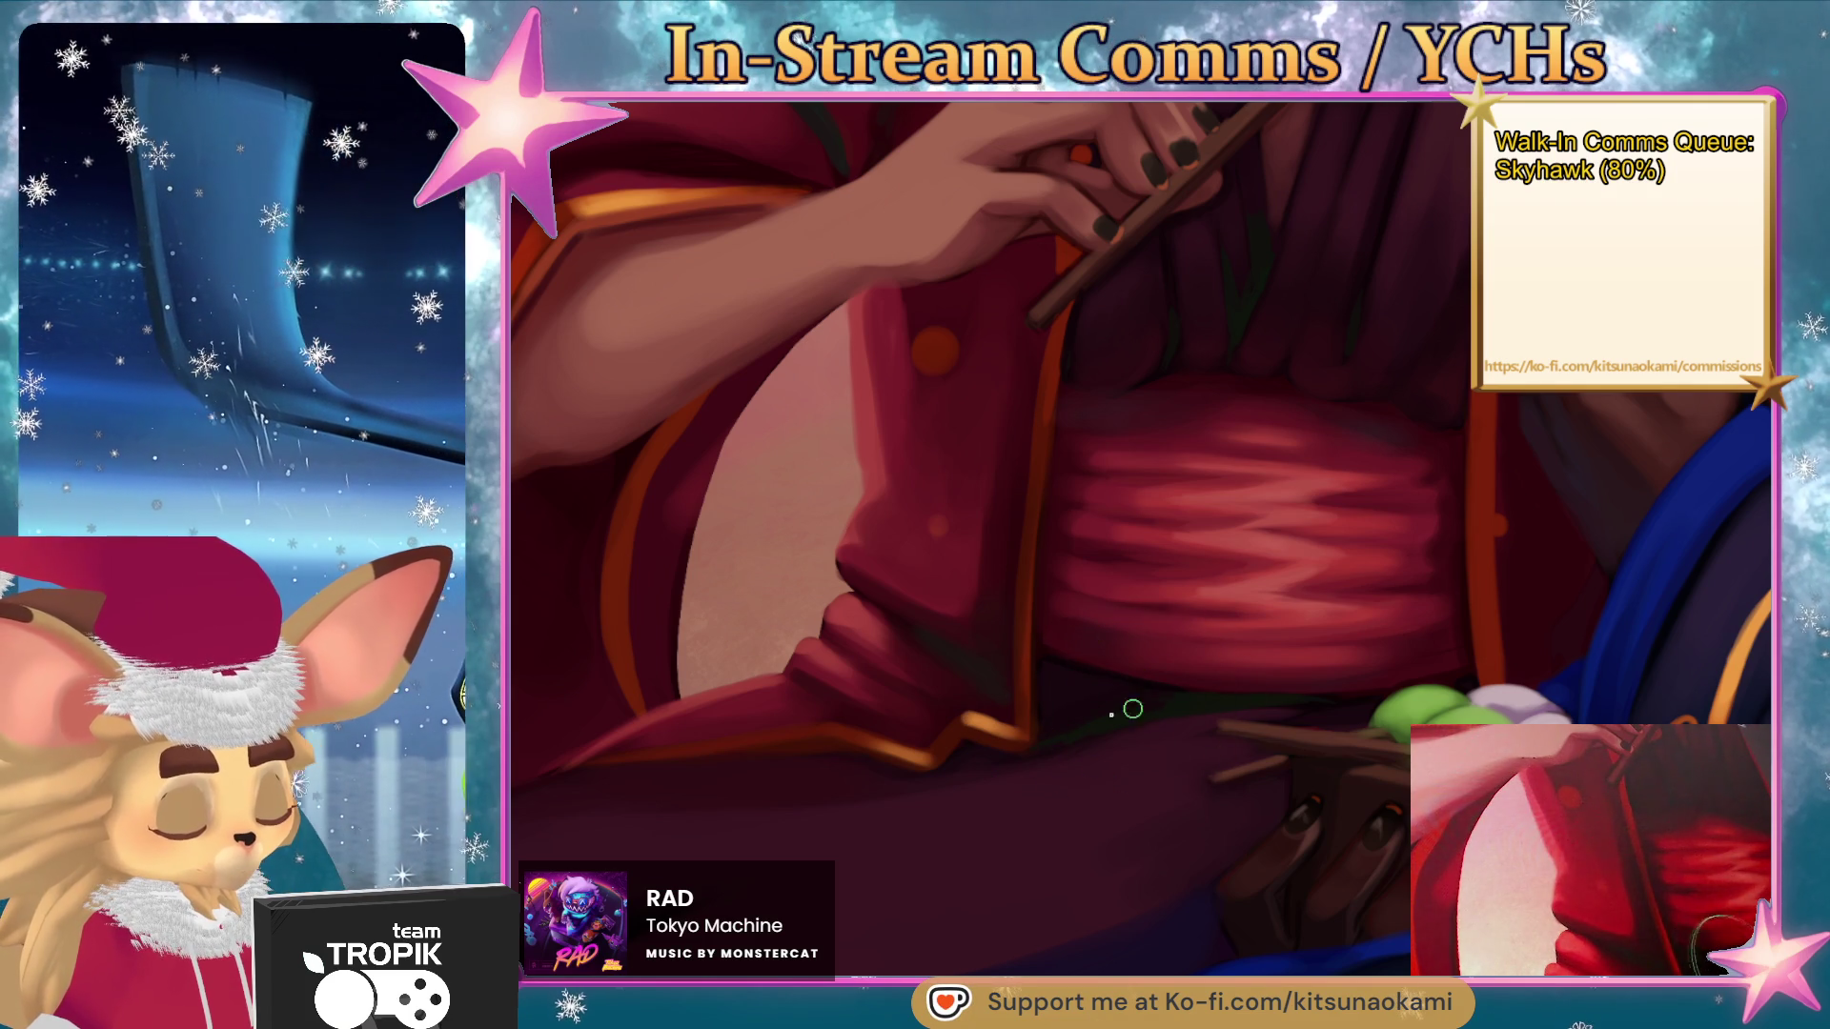
key(ctrl+0)
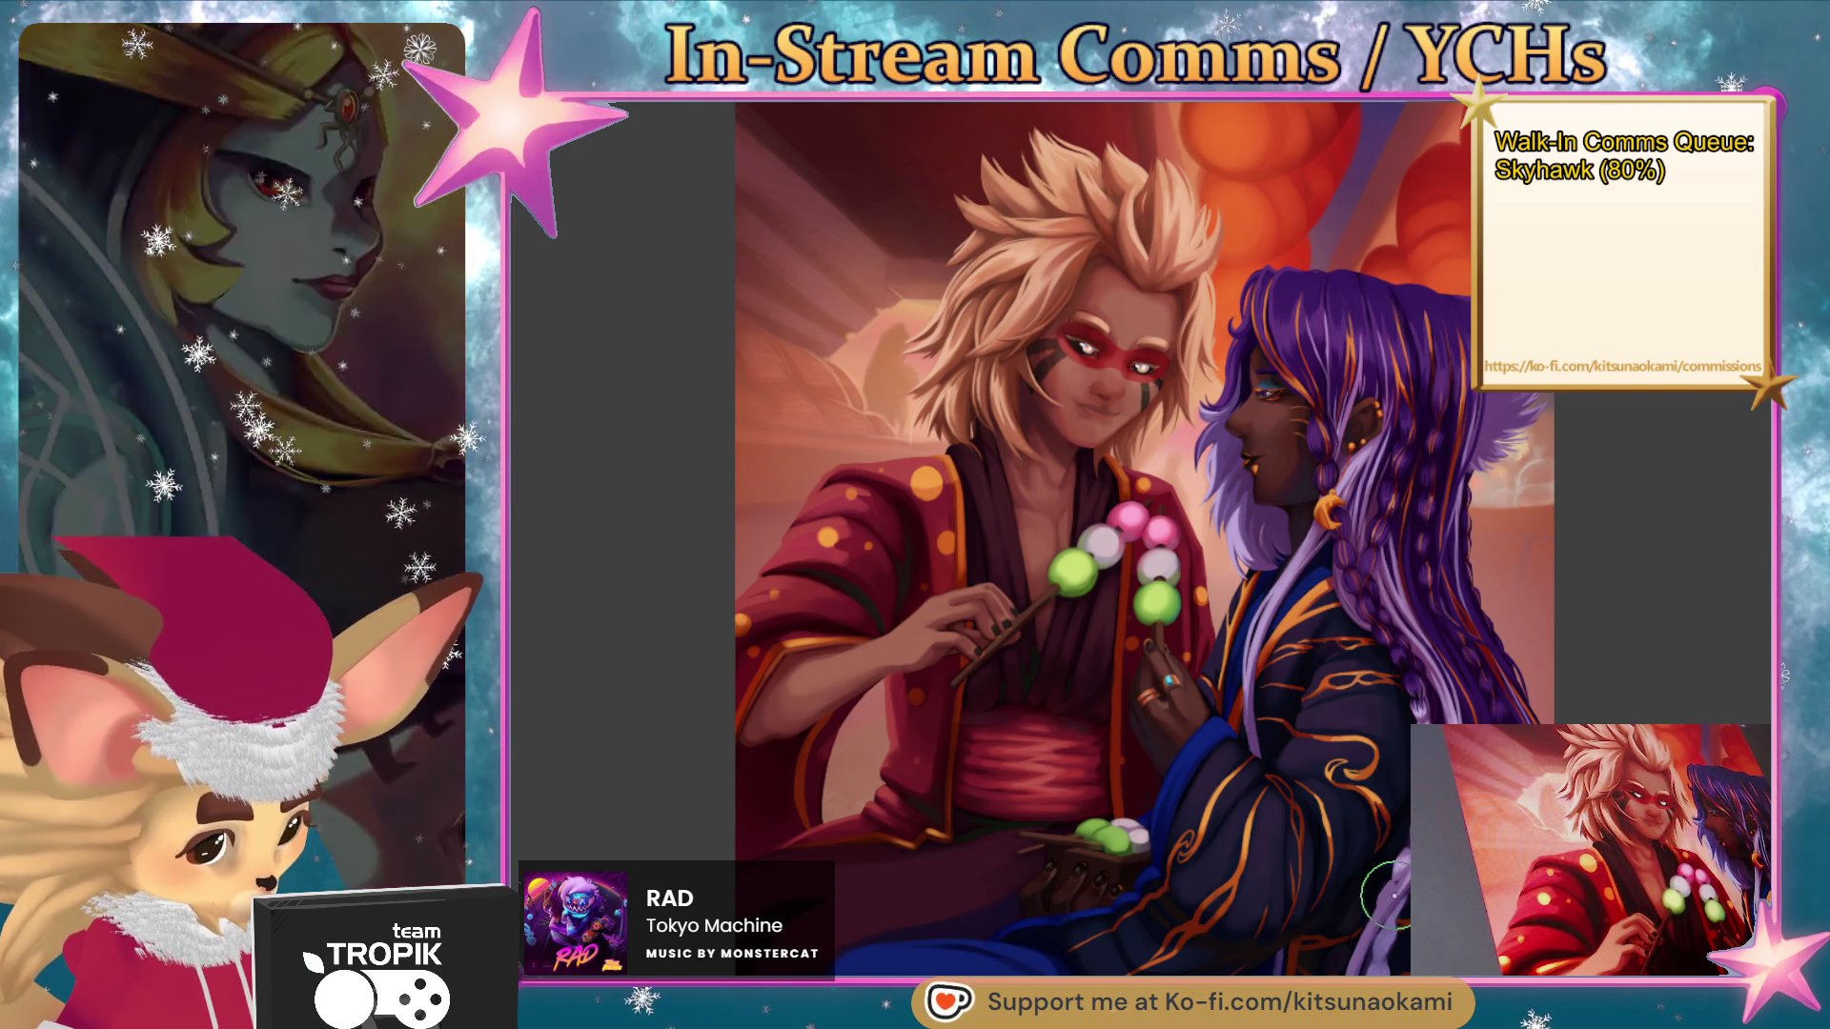
- Enlarge the brush and paint lighter strokes across the maroon sleeve and lap folds
scroll(1054, 656, up, 5)
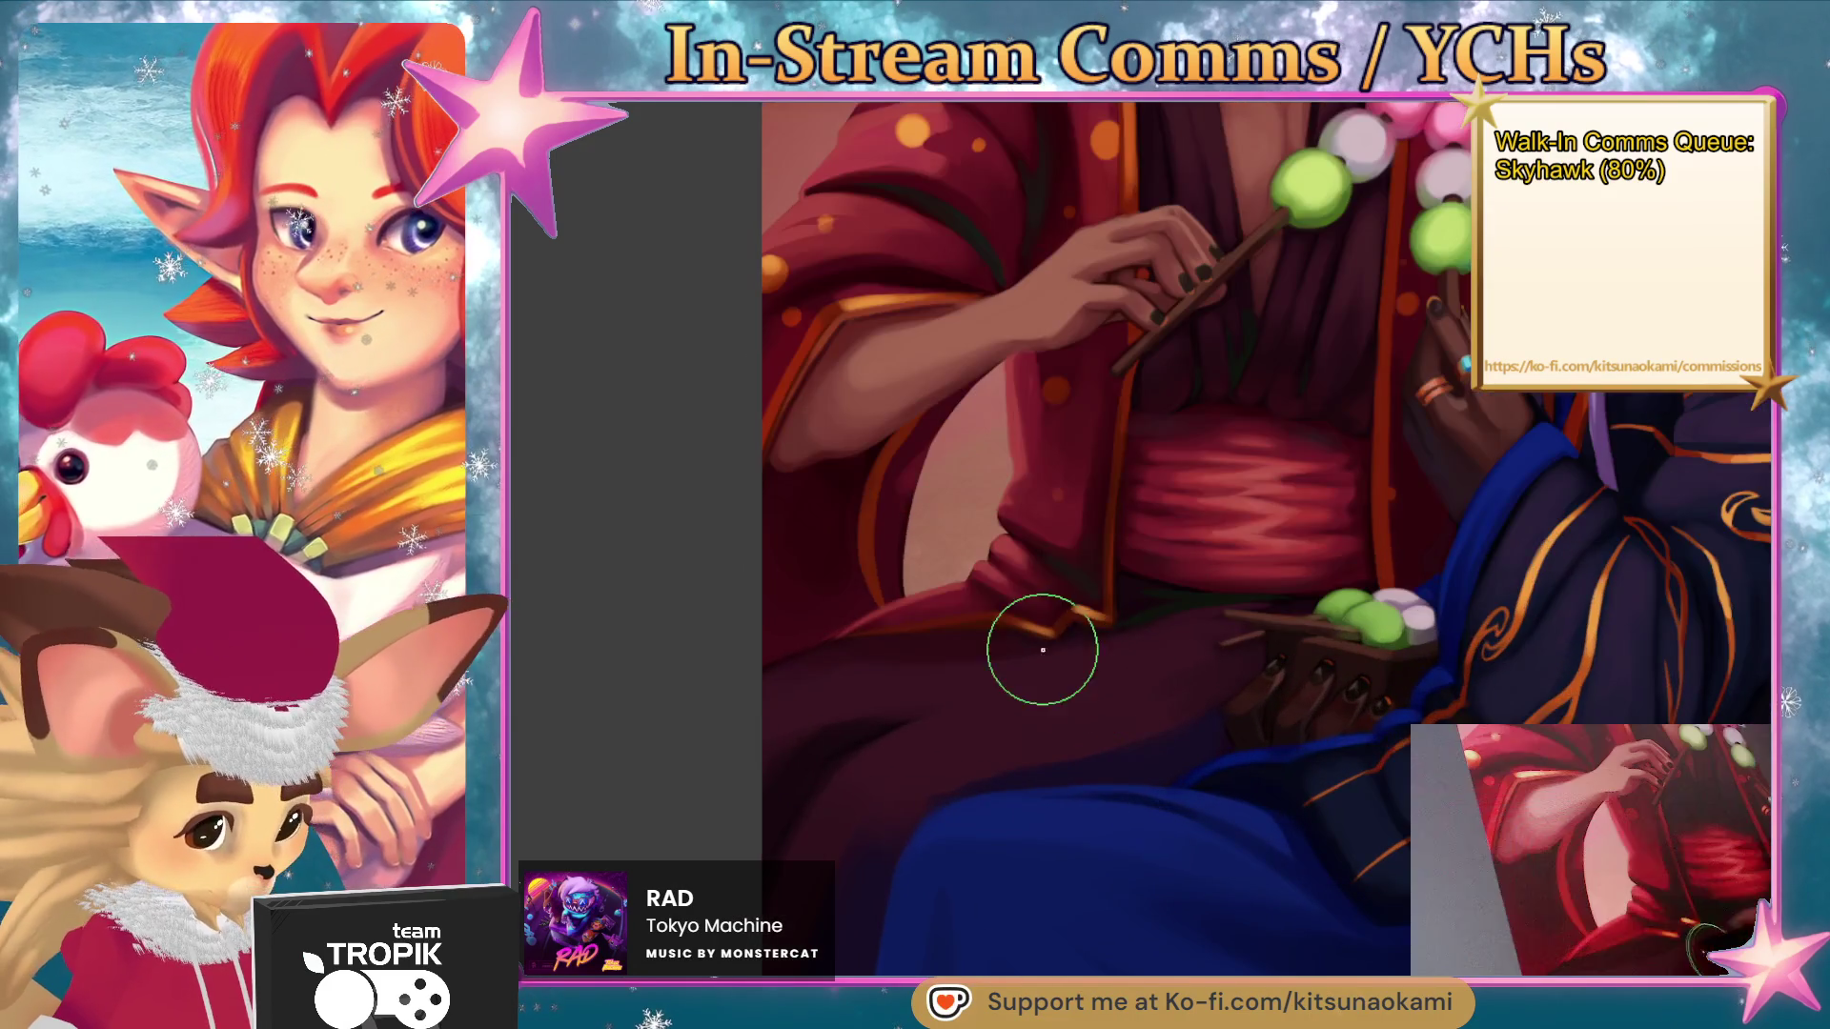
key(bracketright)
drag(1030, 735, 1249, 655)
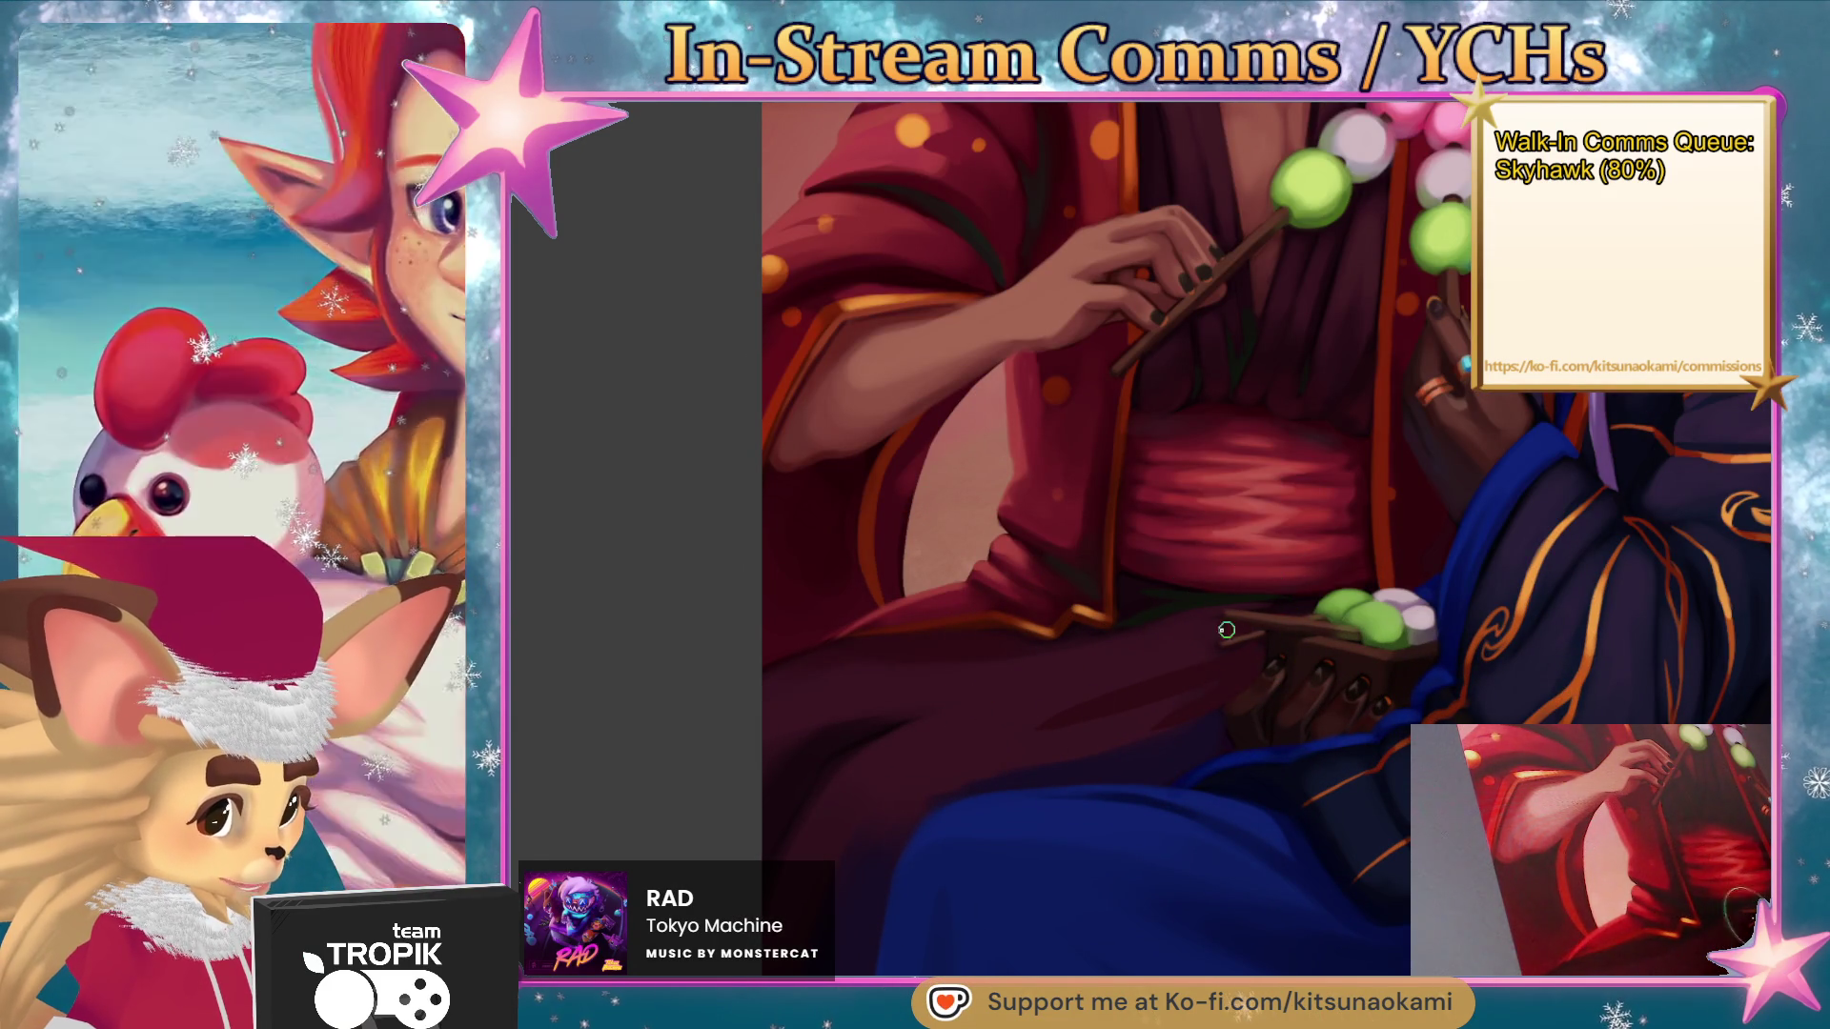
key(bracketright)
key(bracketright)
key(bracketright)
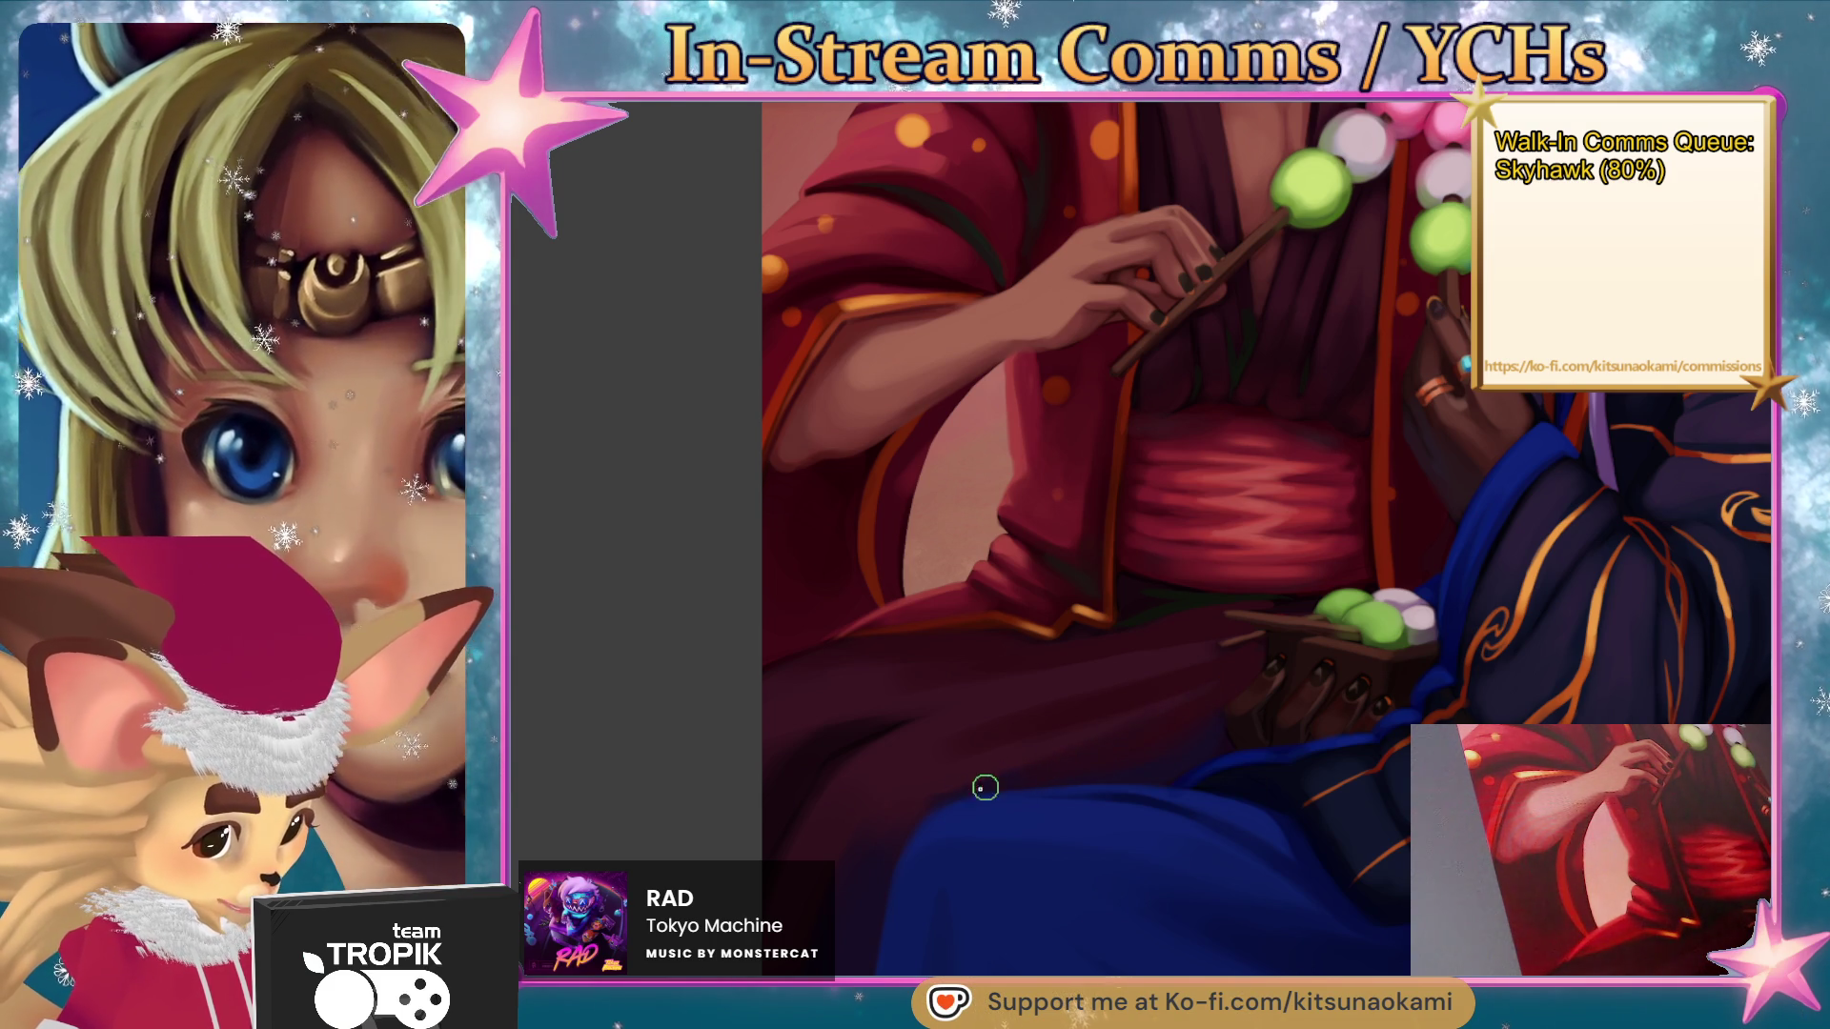
drag(1101, 774, 1123, 864)
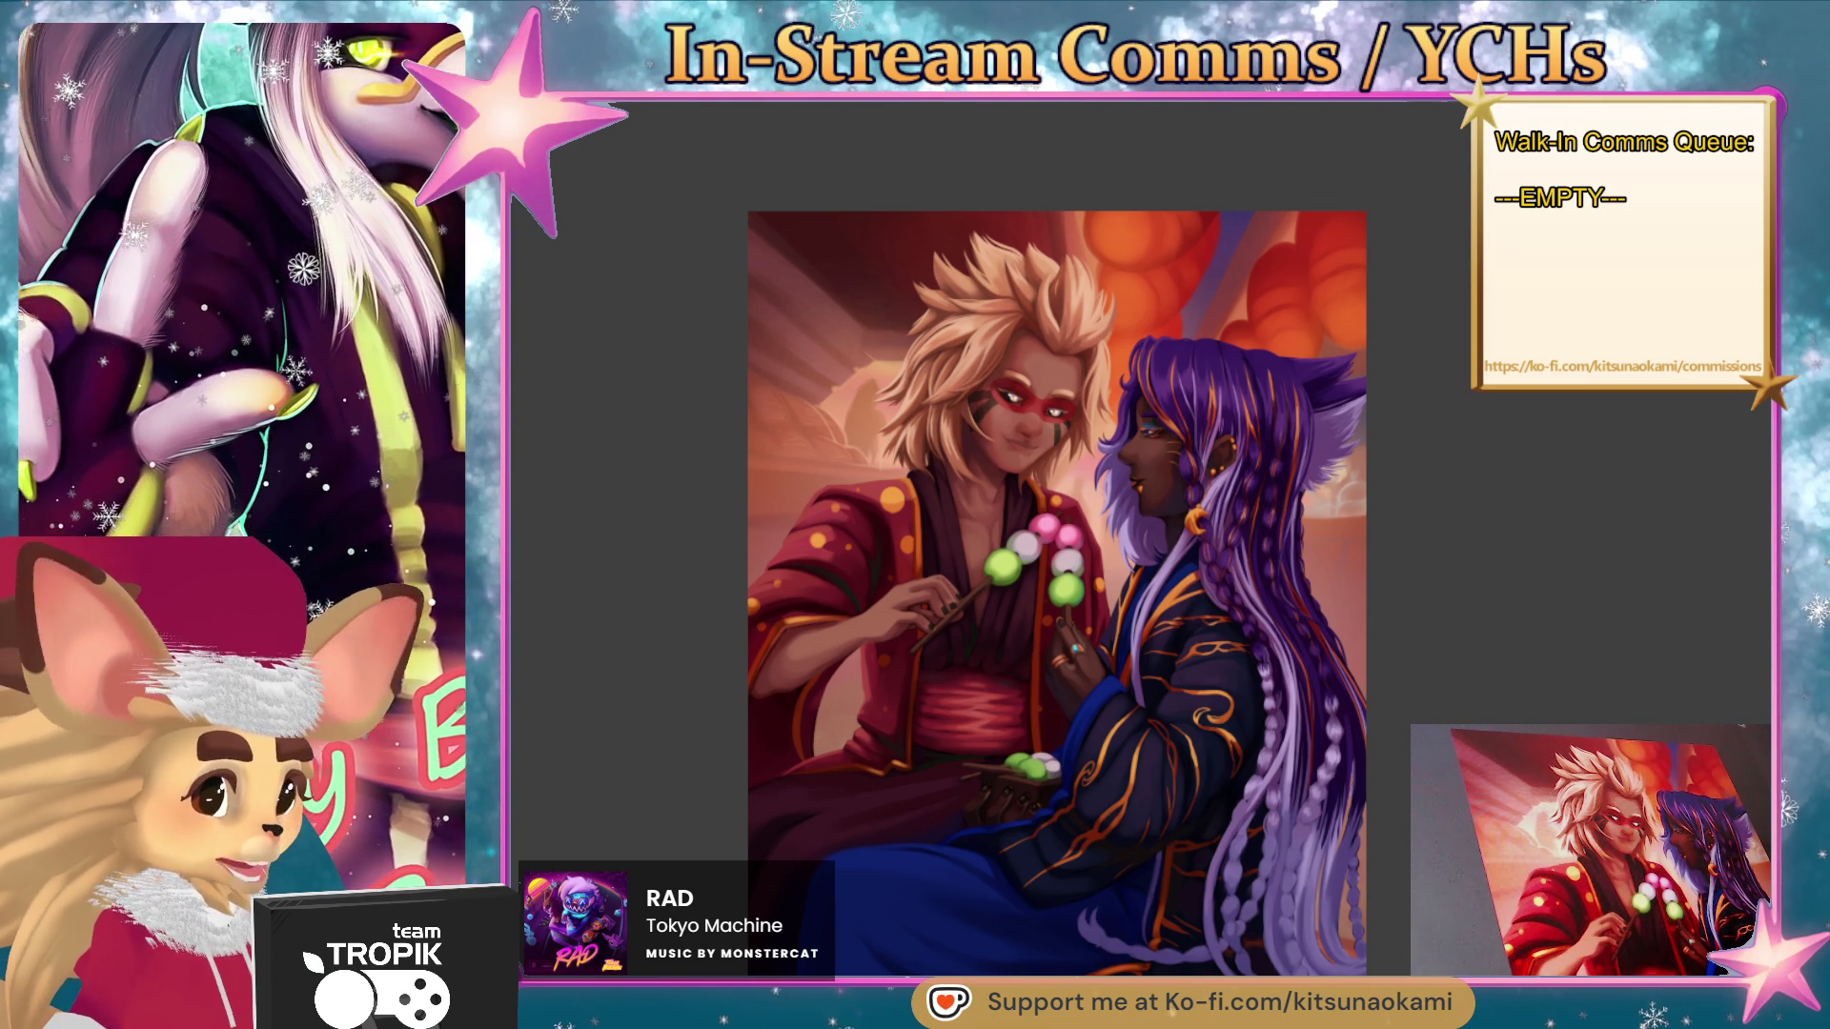
scroll(1042, 380, up, 10)
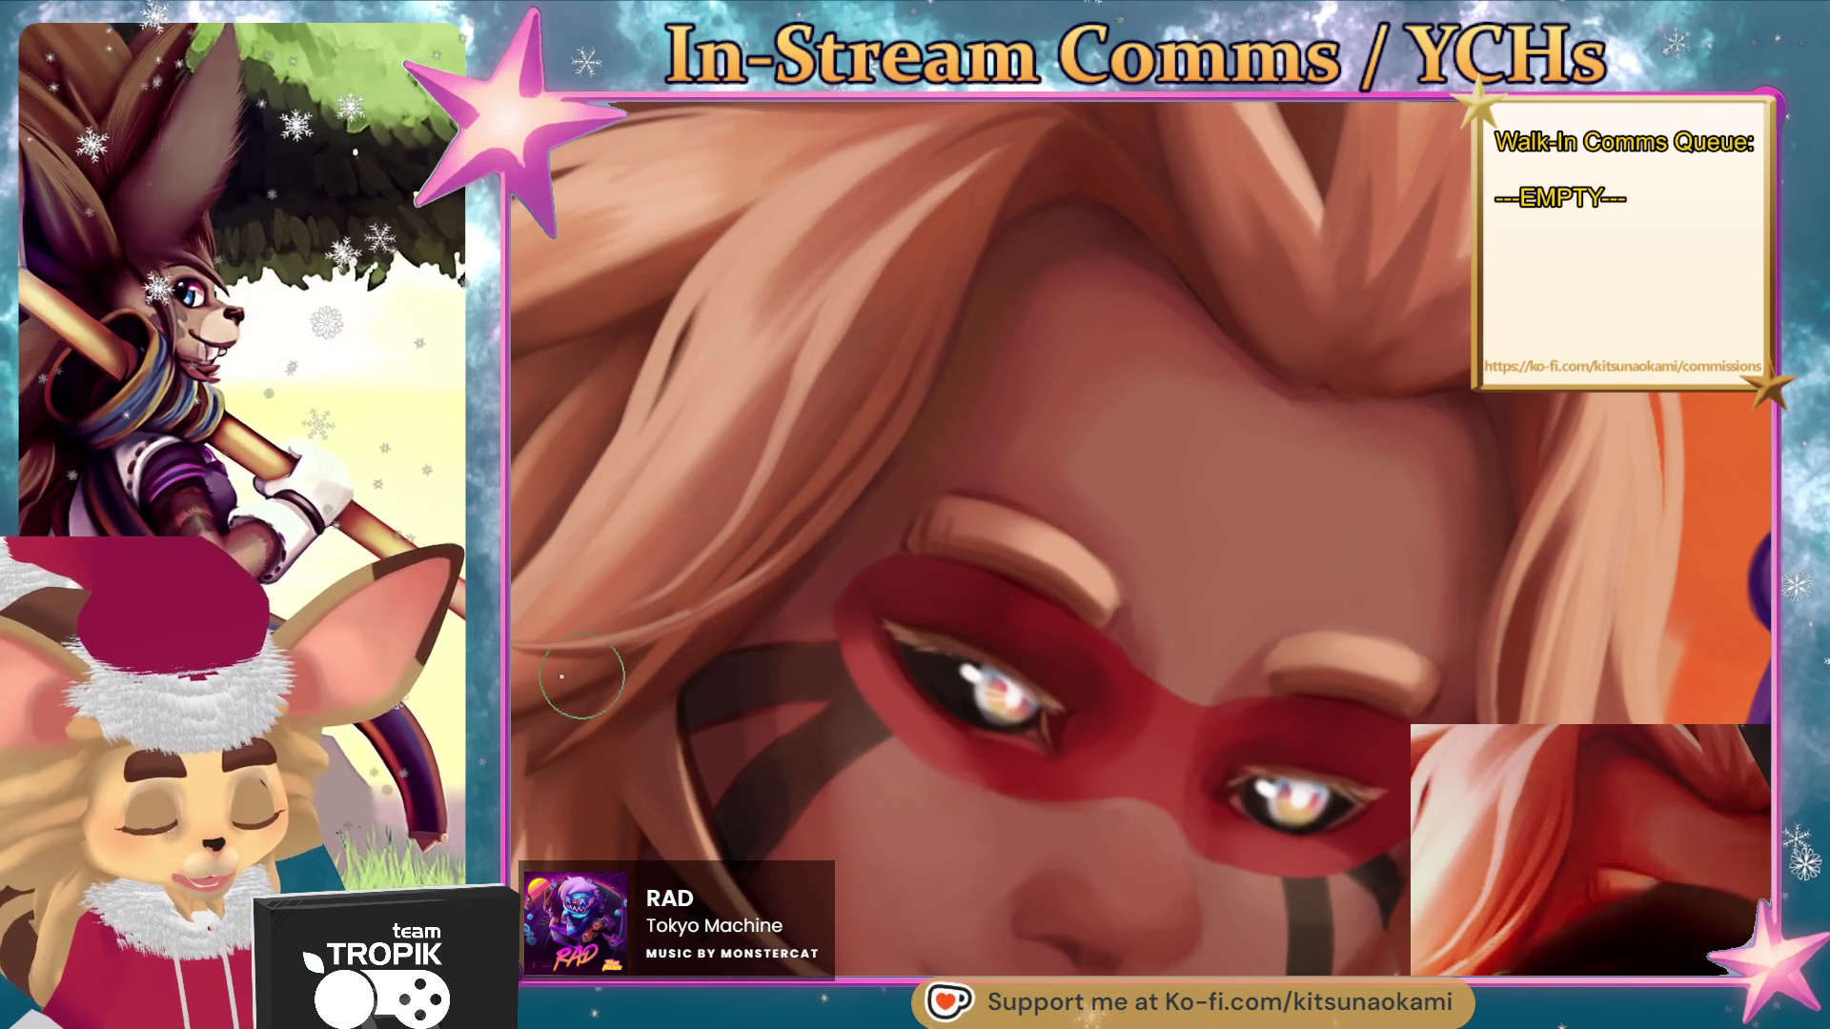
mouse_move(1043, 839)
mouse_down()
mouse_move(1334, 790)
mouse_move(1401, 714)
mouse_up()
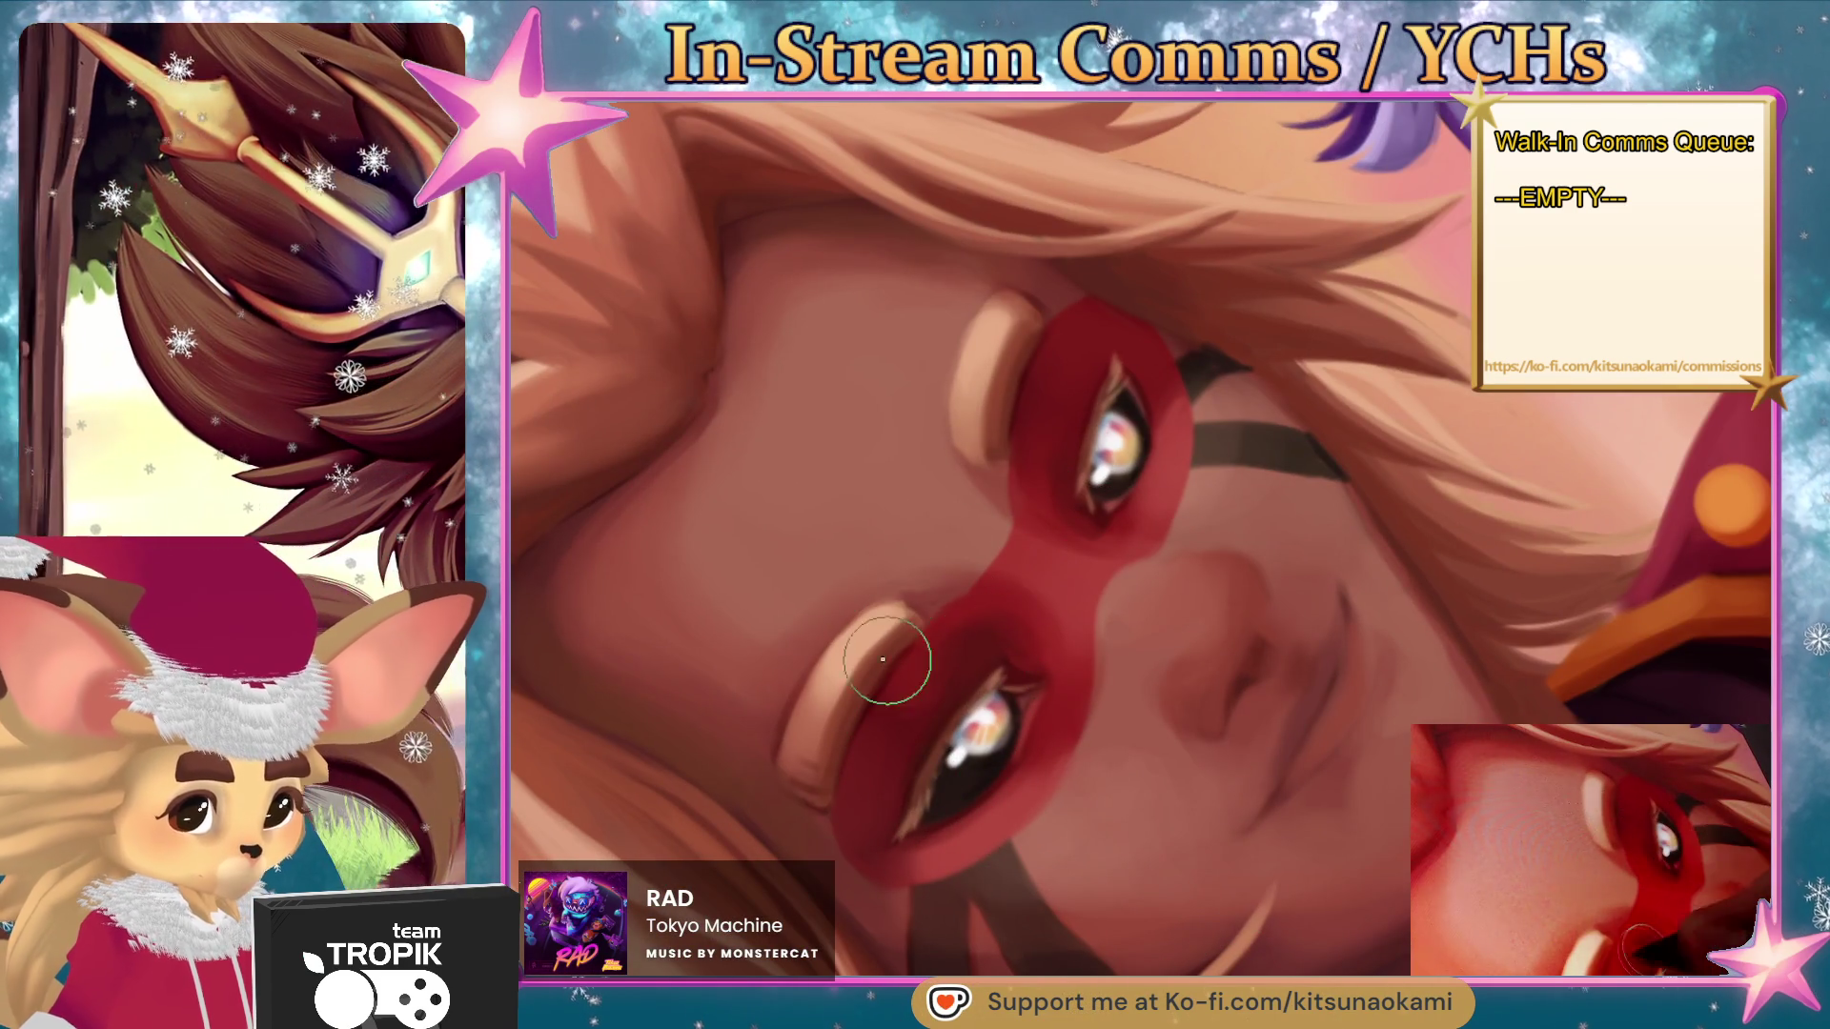
key(bracketleft)
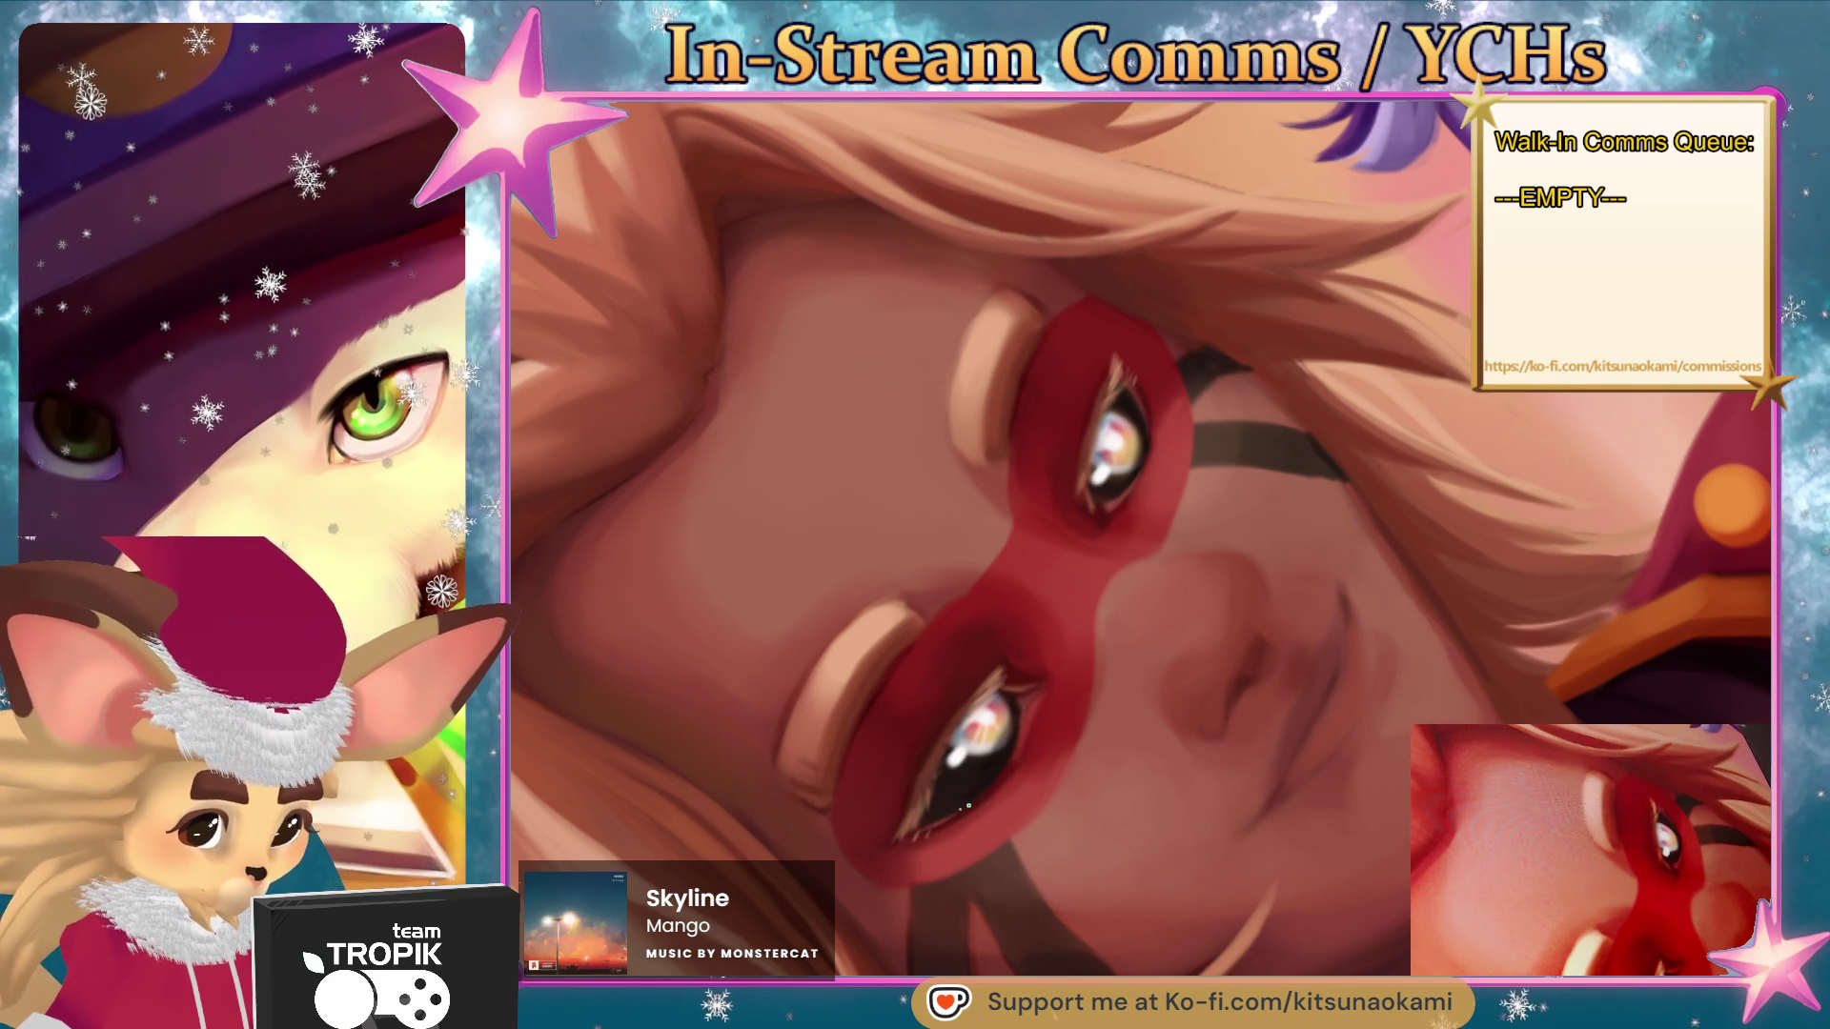
key(ctrl+0)
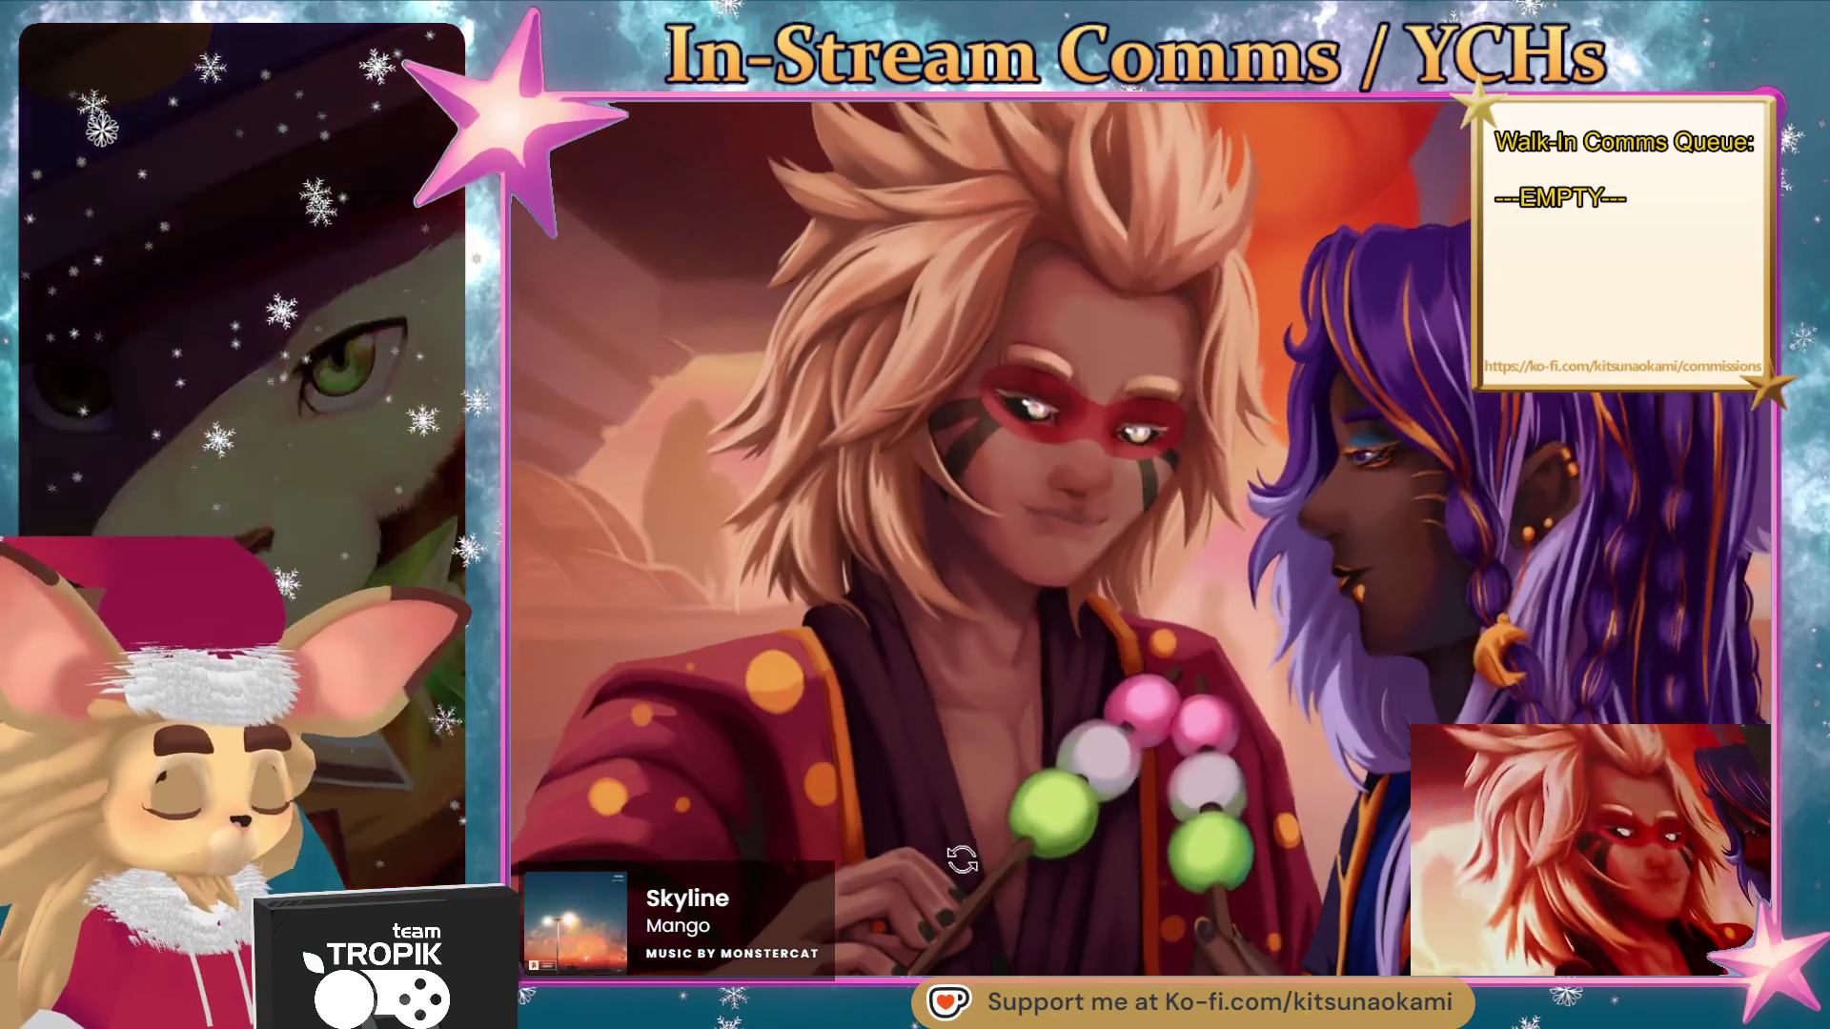
scroll(1001, 277, up, 5)
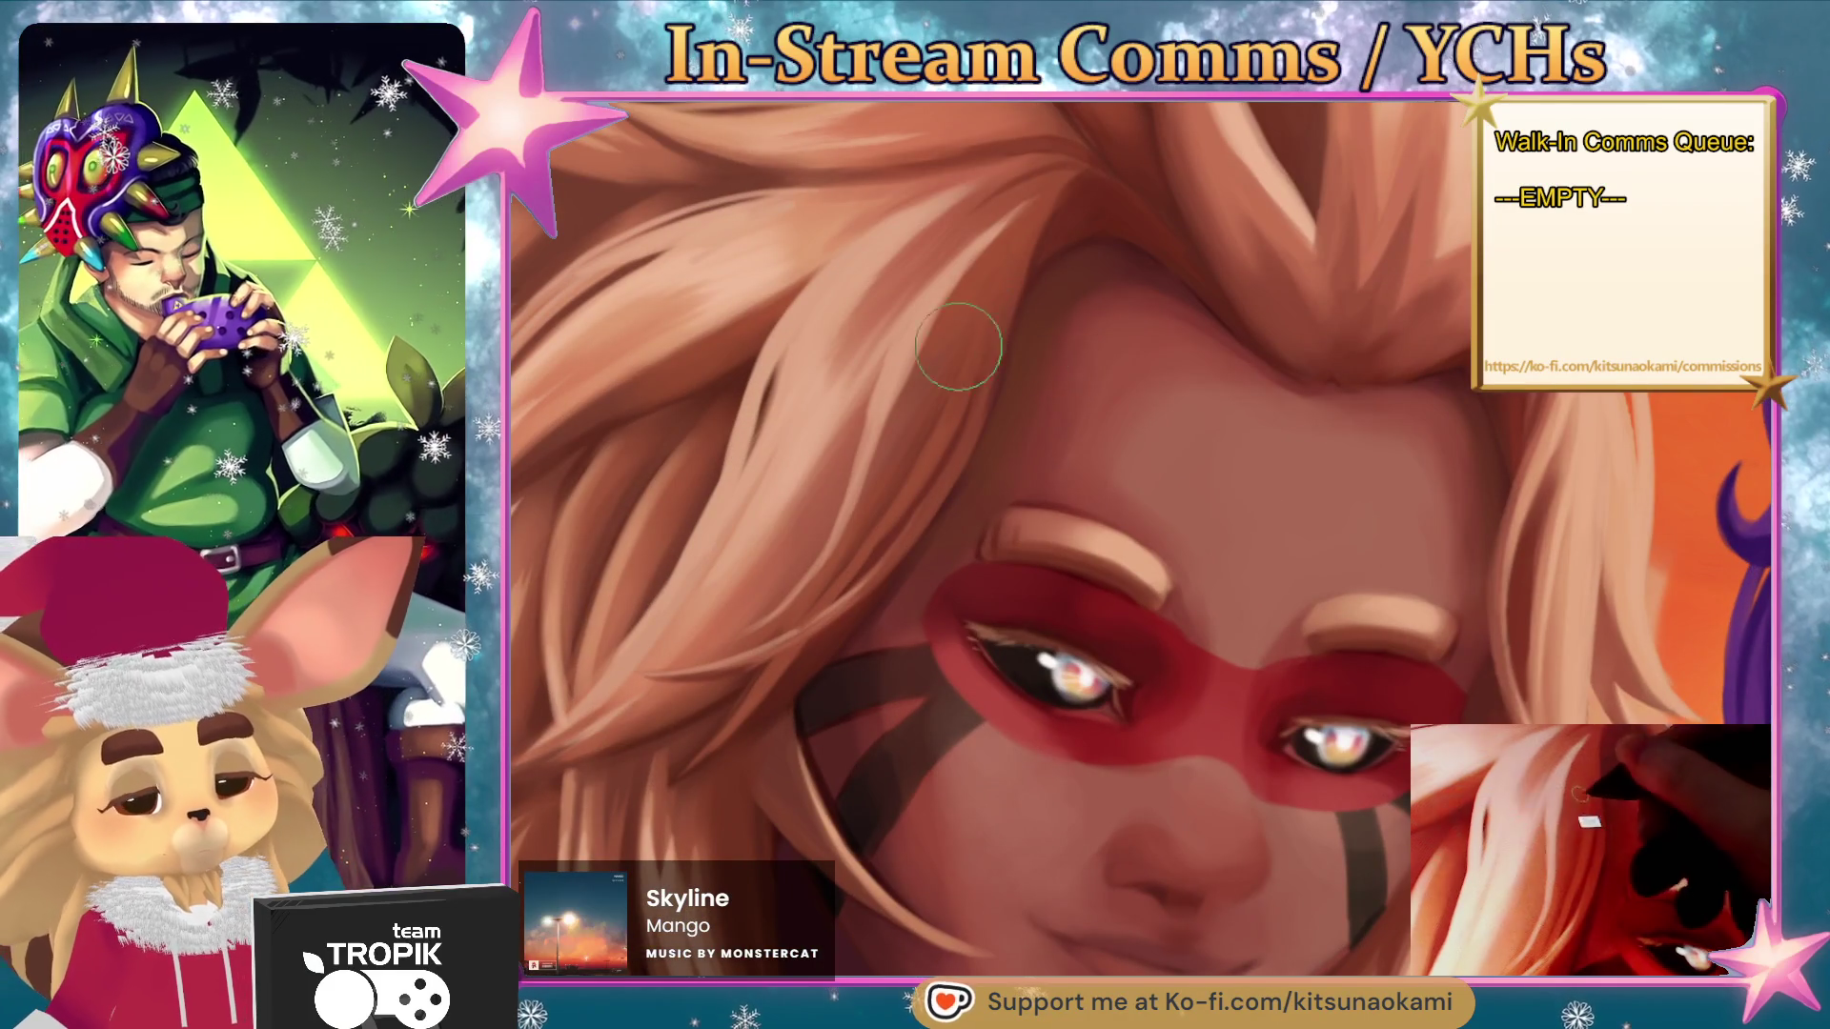
key(bracketright)
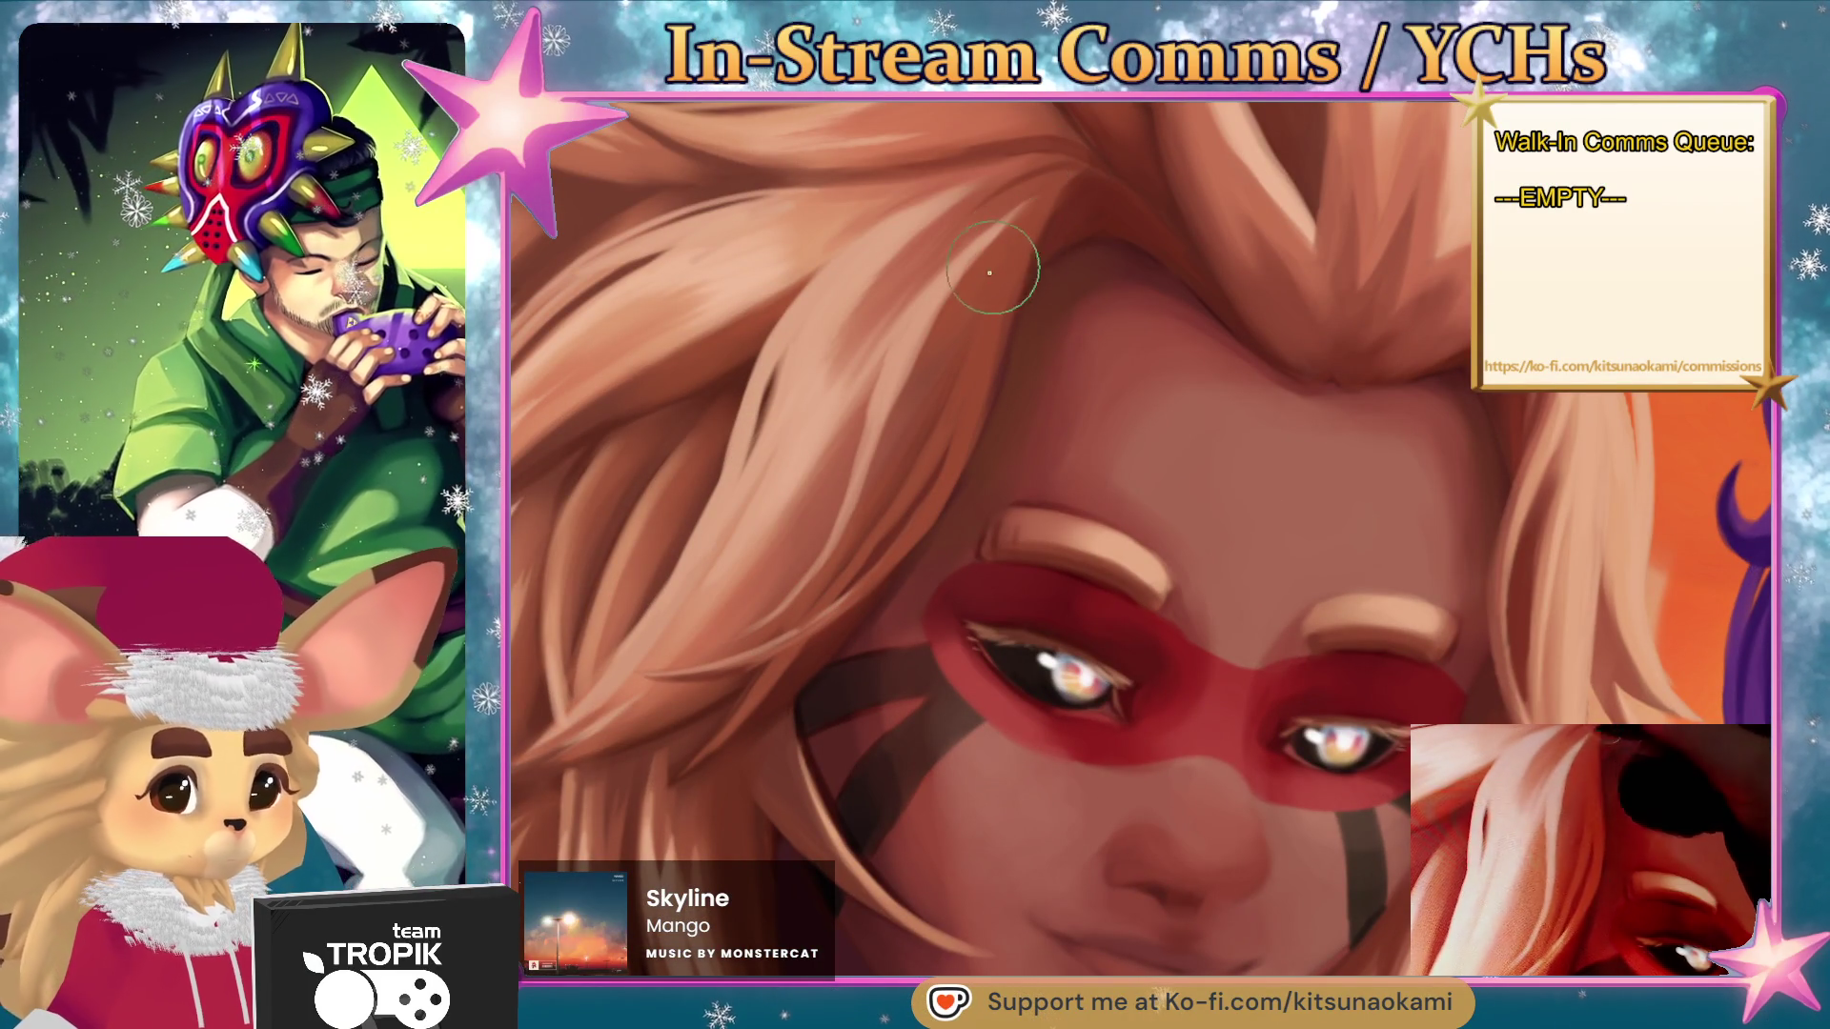
key(ctrl+0)
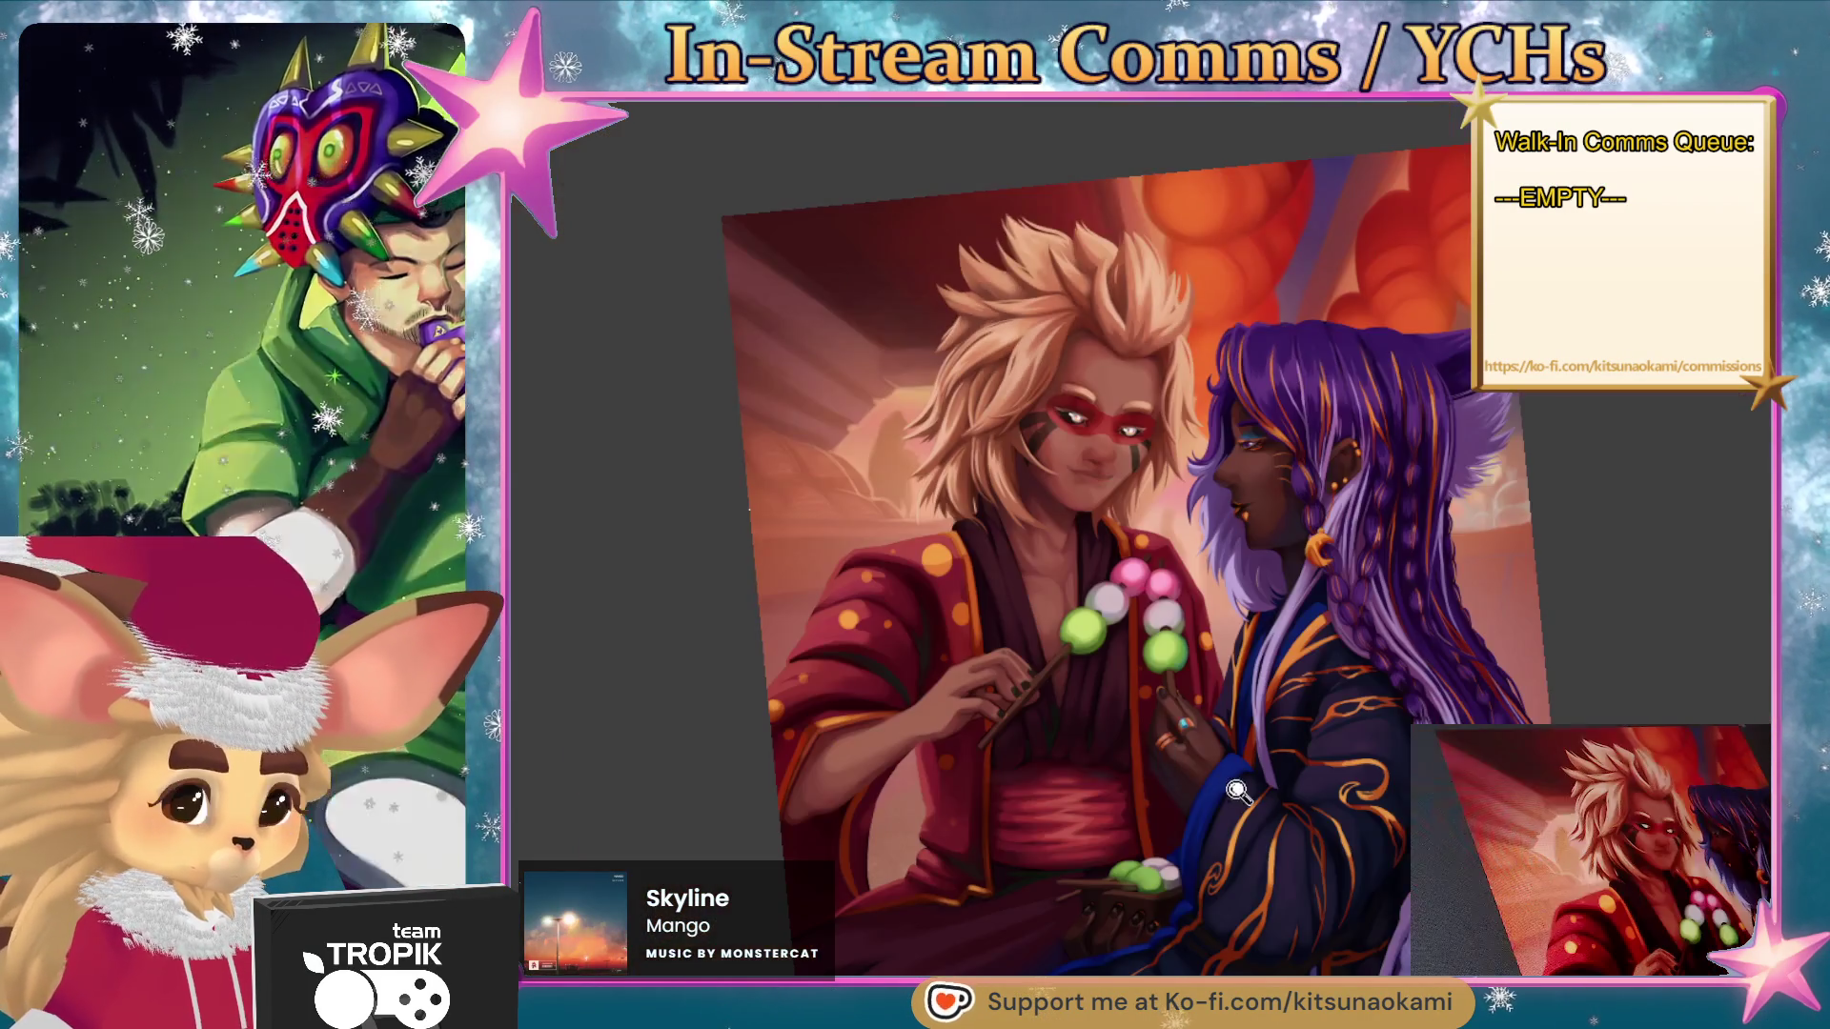
scroll(1235, 794, up, 6)
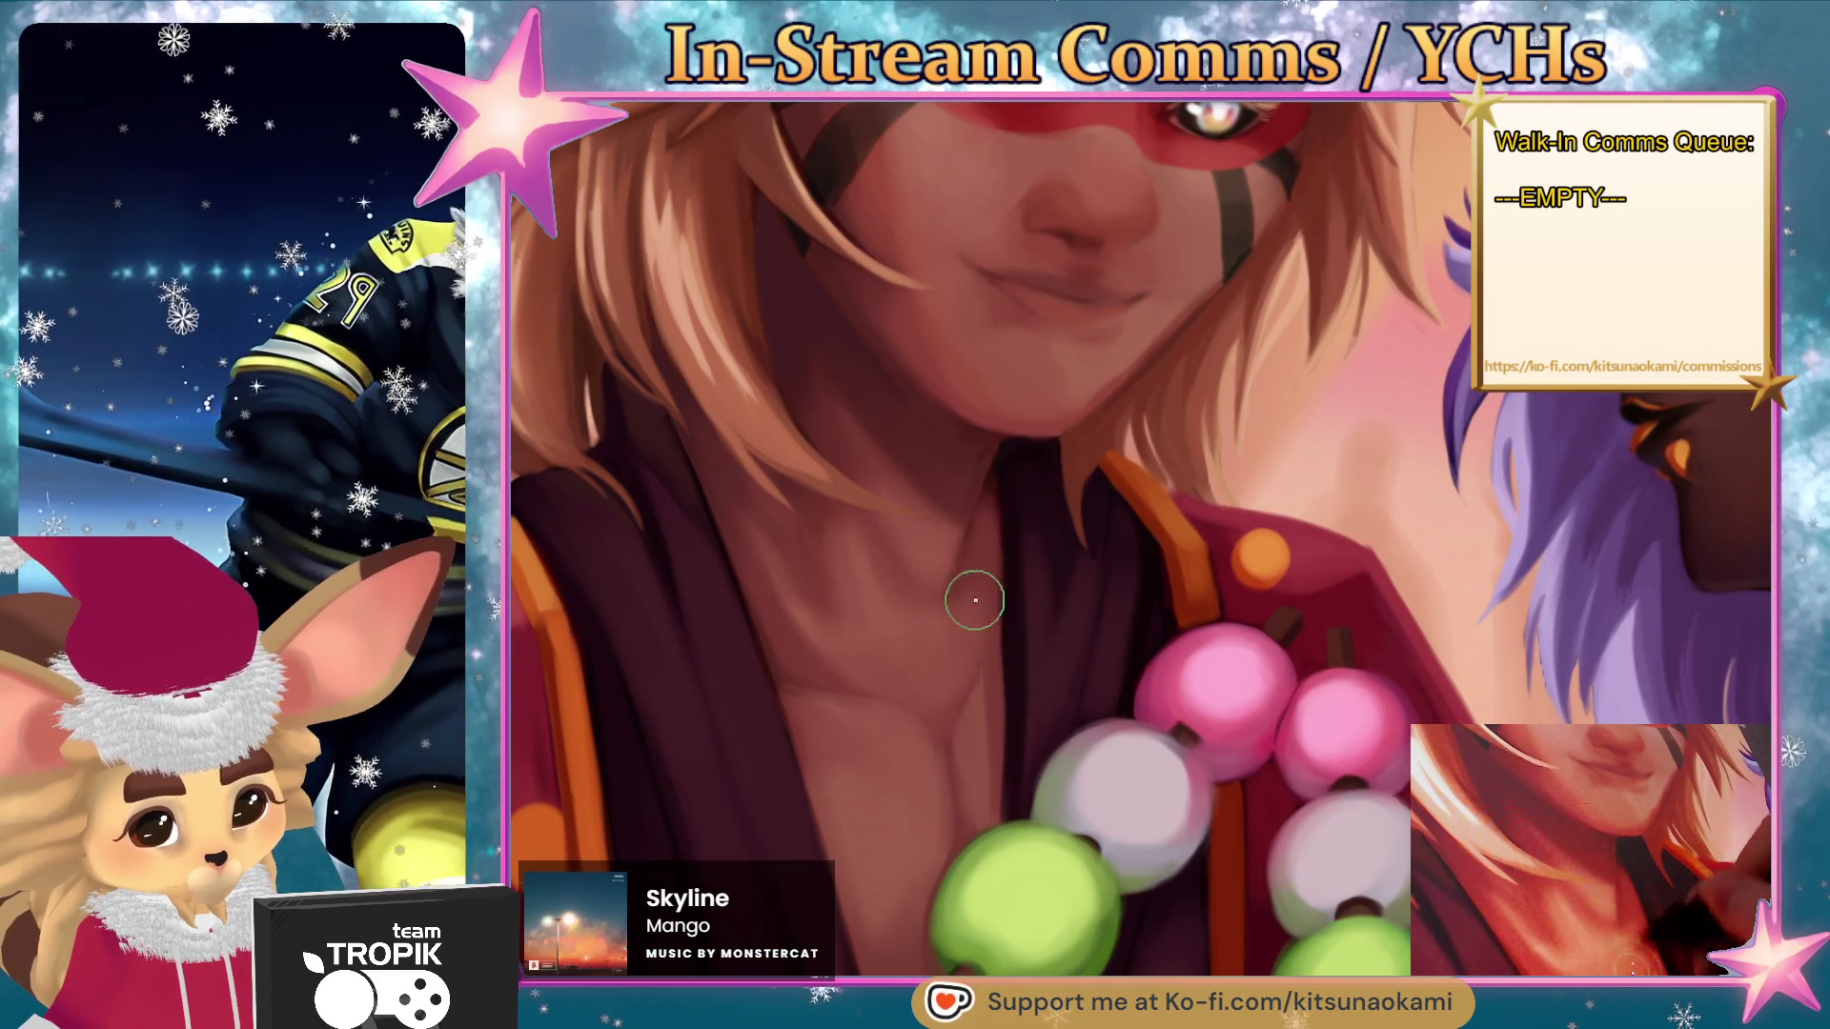
- Pick a colour from the painting, reframe the face lower, and darken the shadow under the ear
key(bracketright)
key(bracketright)
key(bracketright)
key(bracketleft)
key(bracketleft)
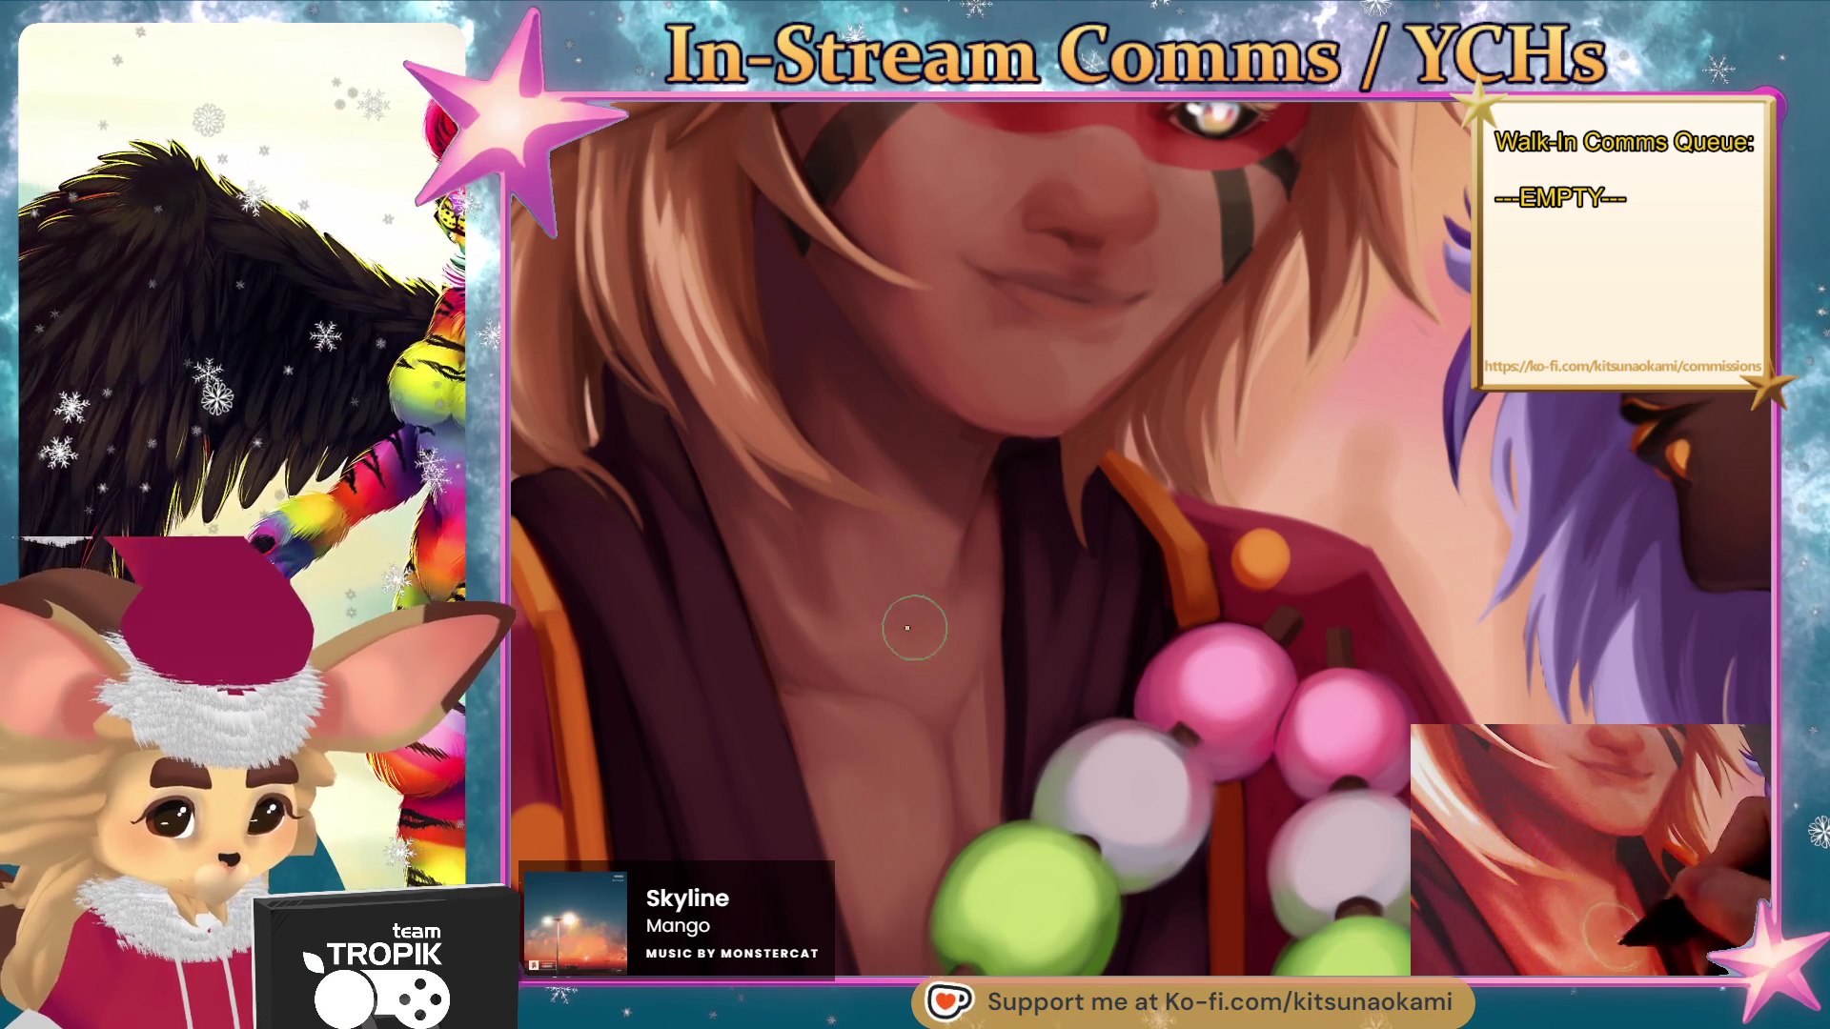
key(alt)
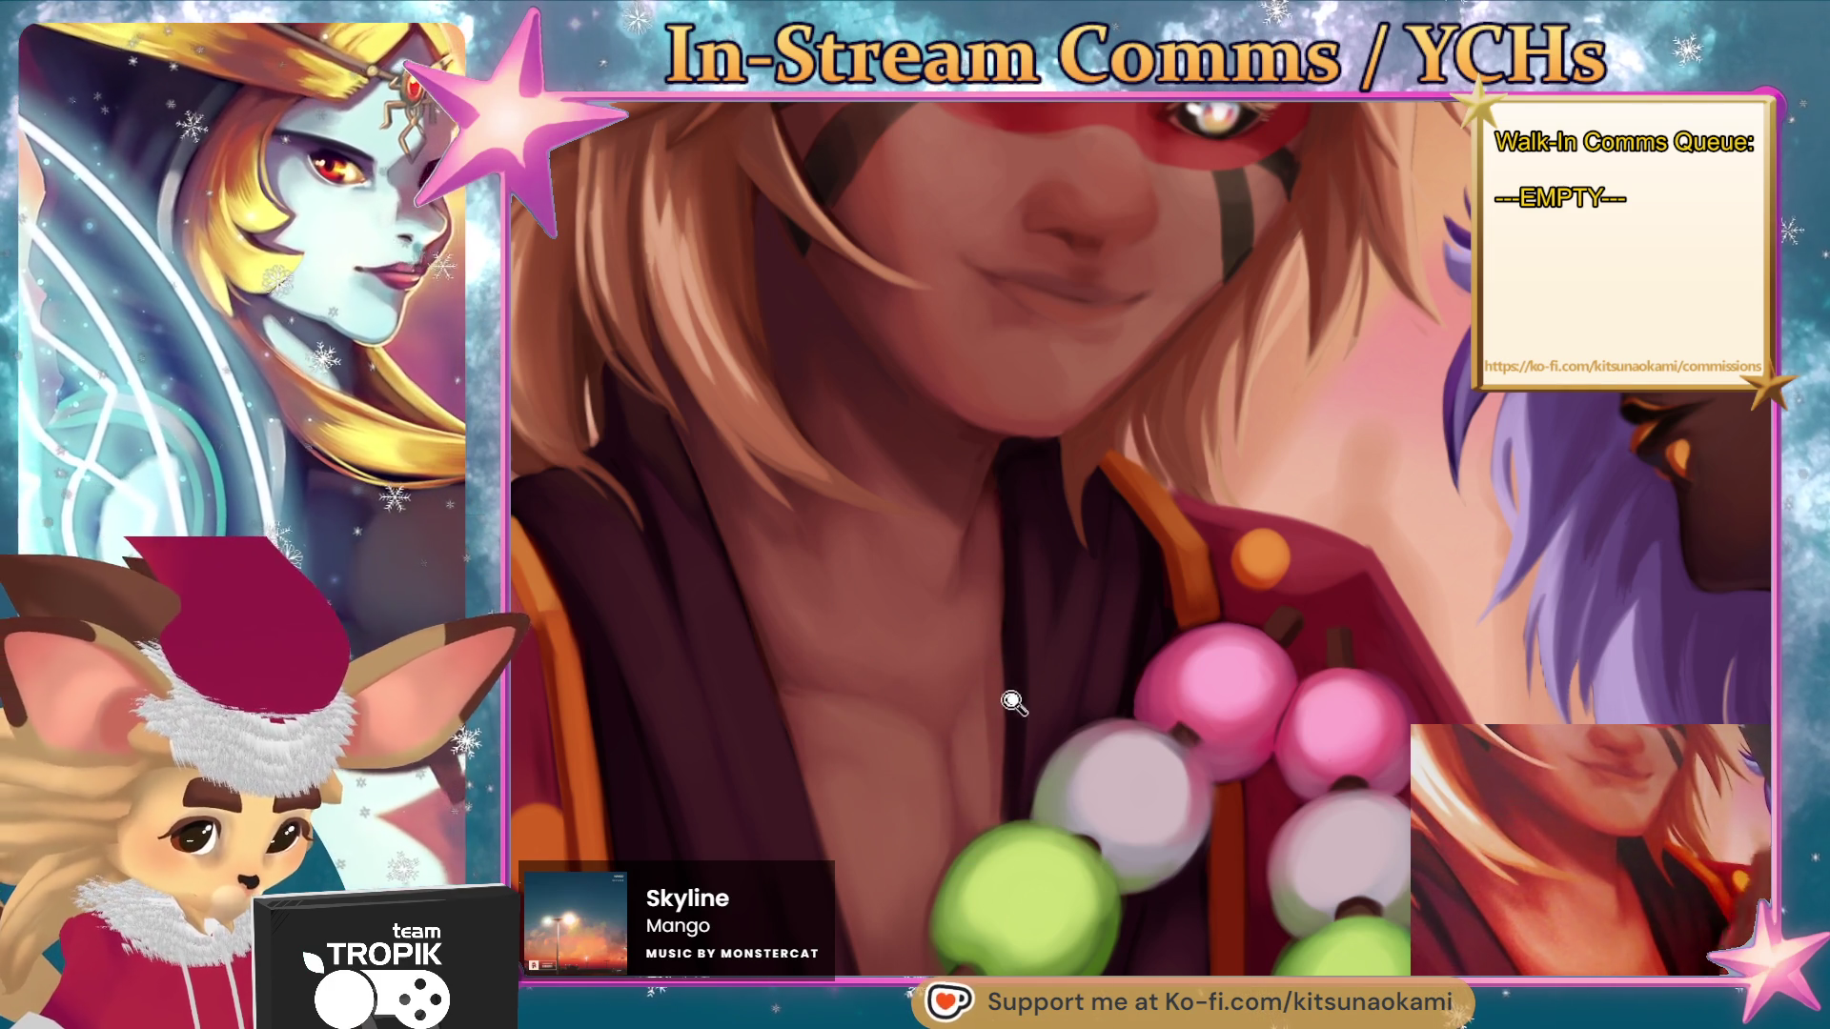
scroll(992, 735, down, 5)
scroll(979, 467, up, 5)
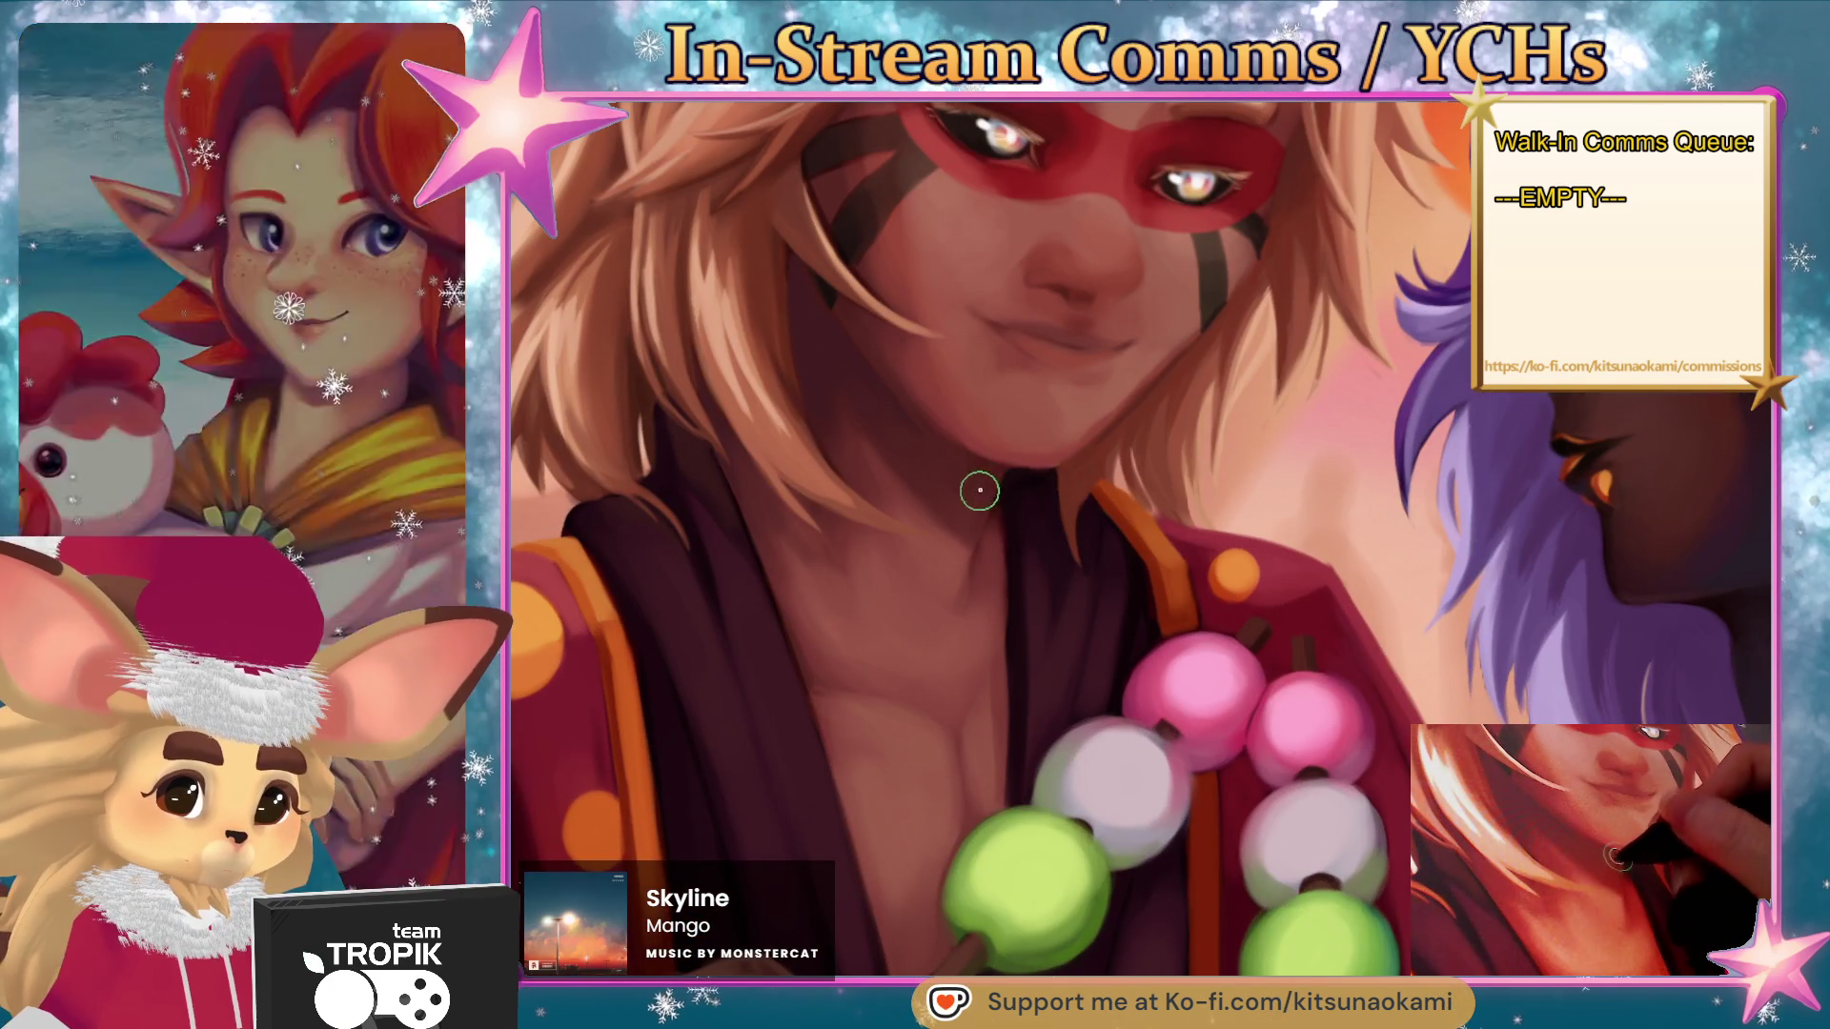
drag(935, 449, 892, 646)
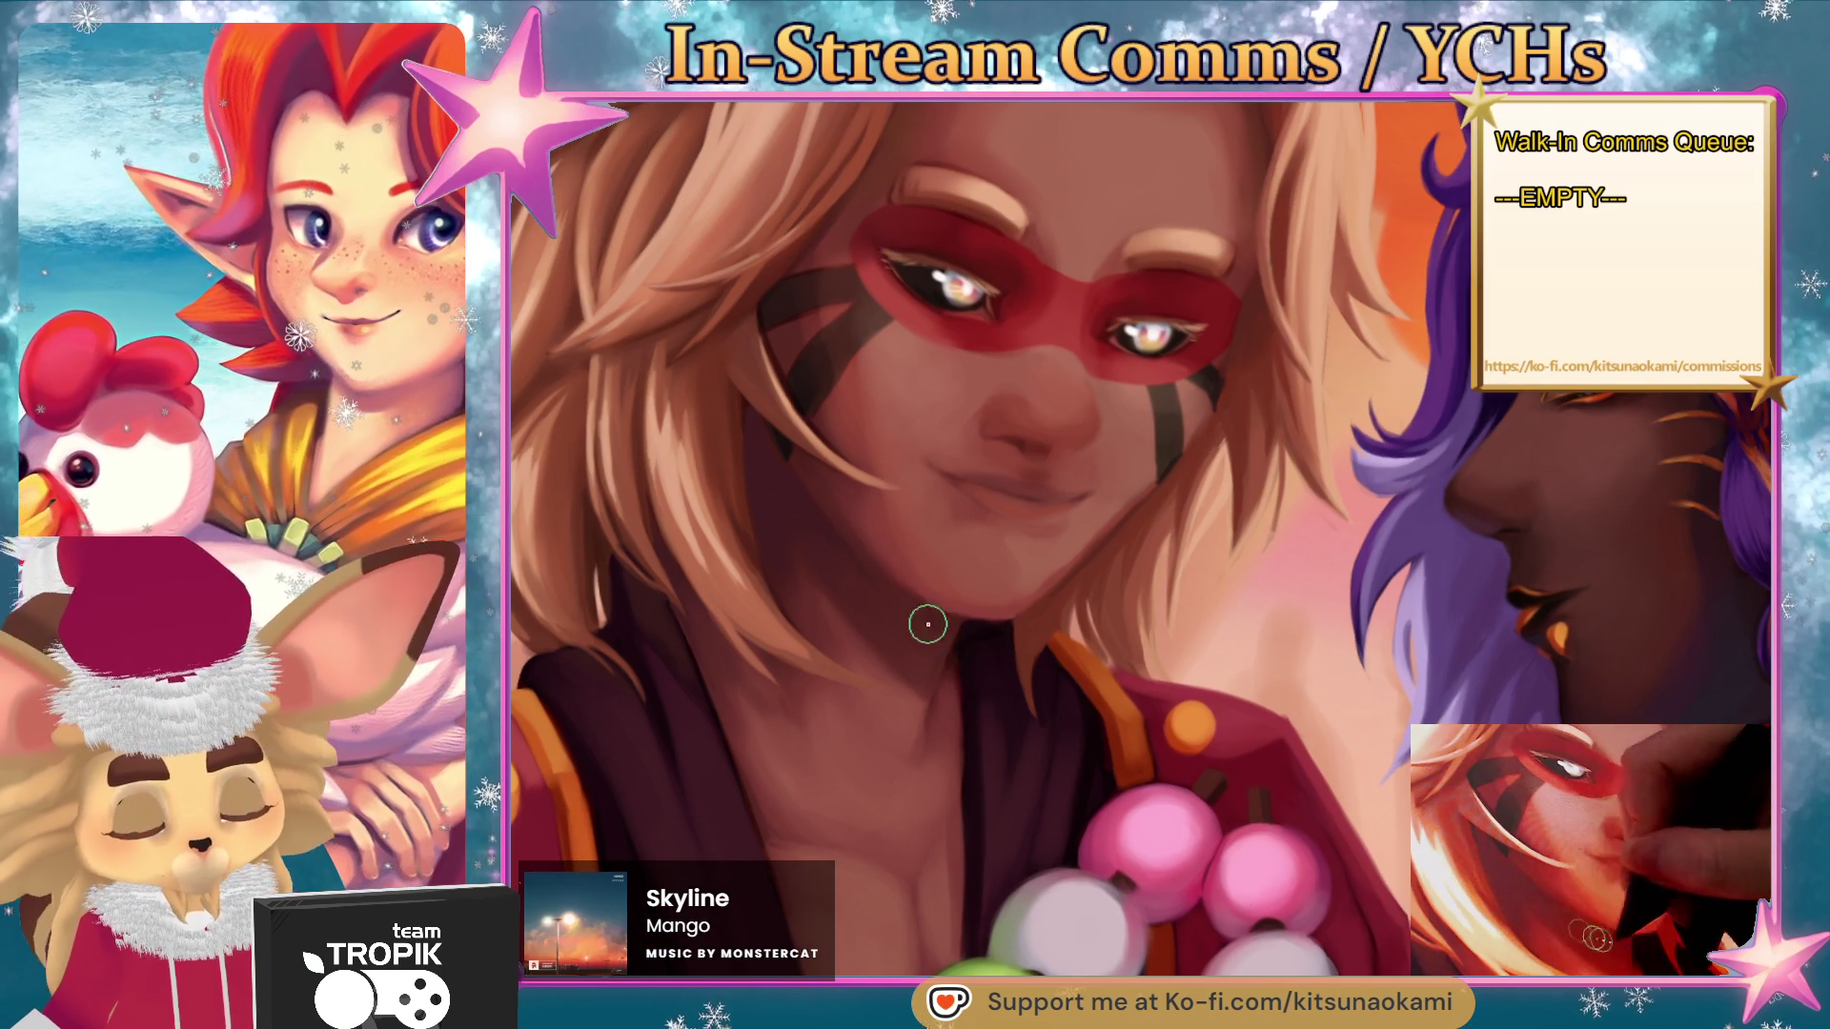
drag(939, 570, 930, 615)
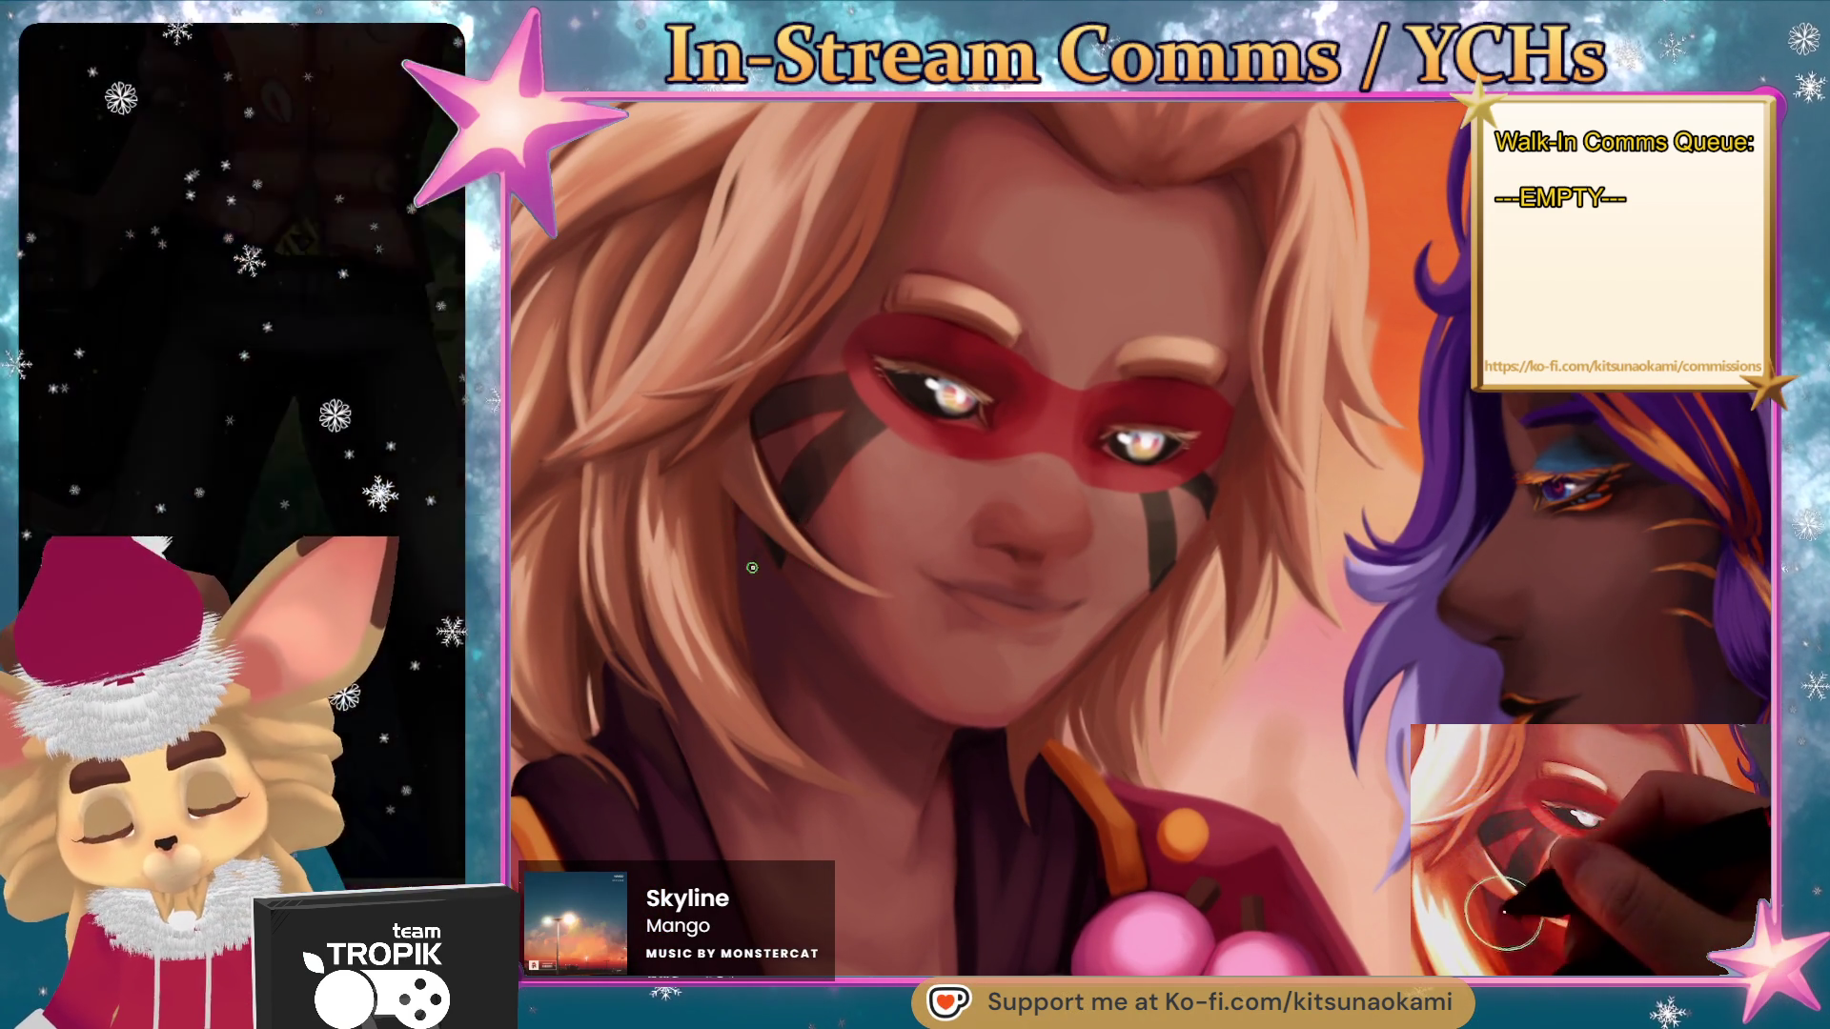
drag(752, 532, 753, 599)
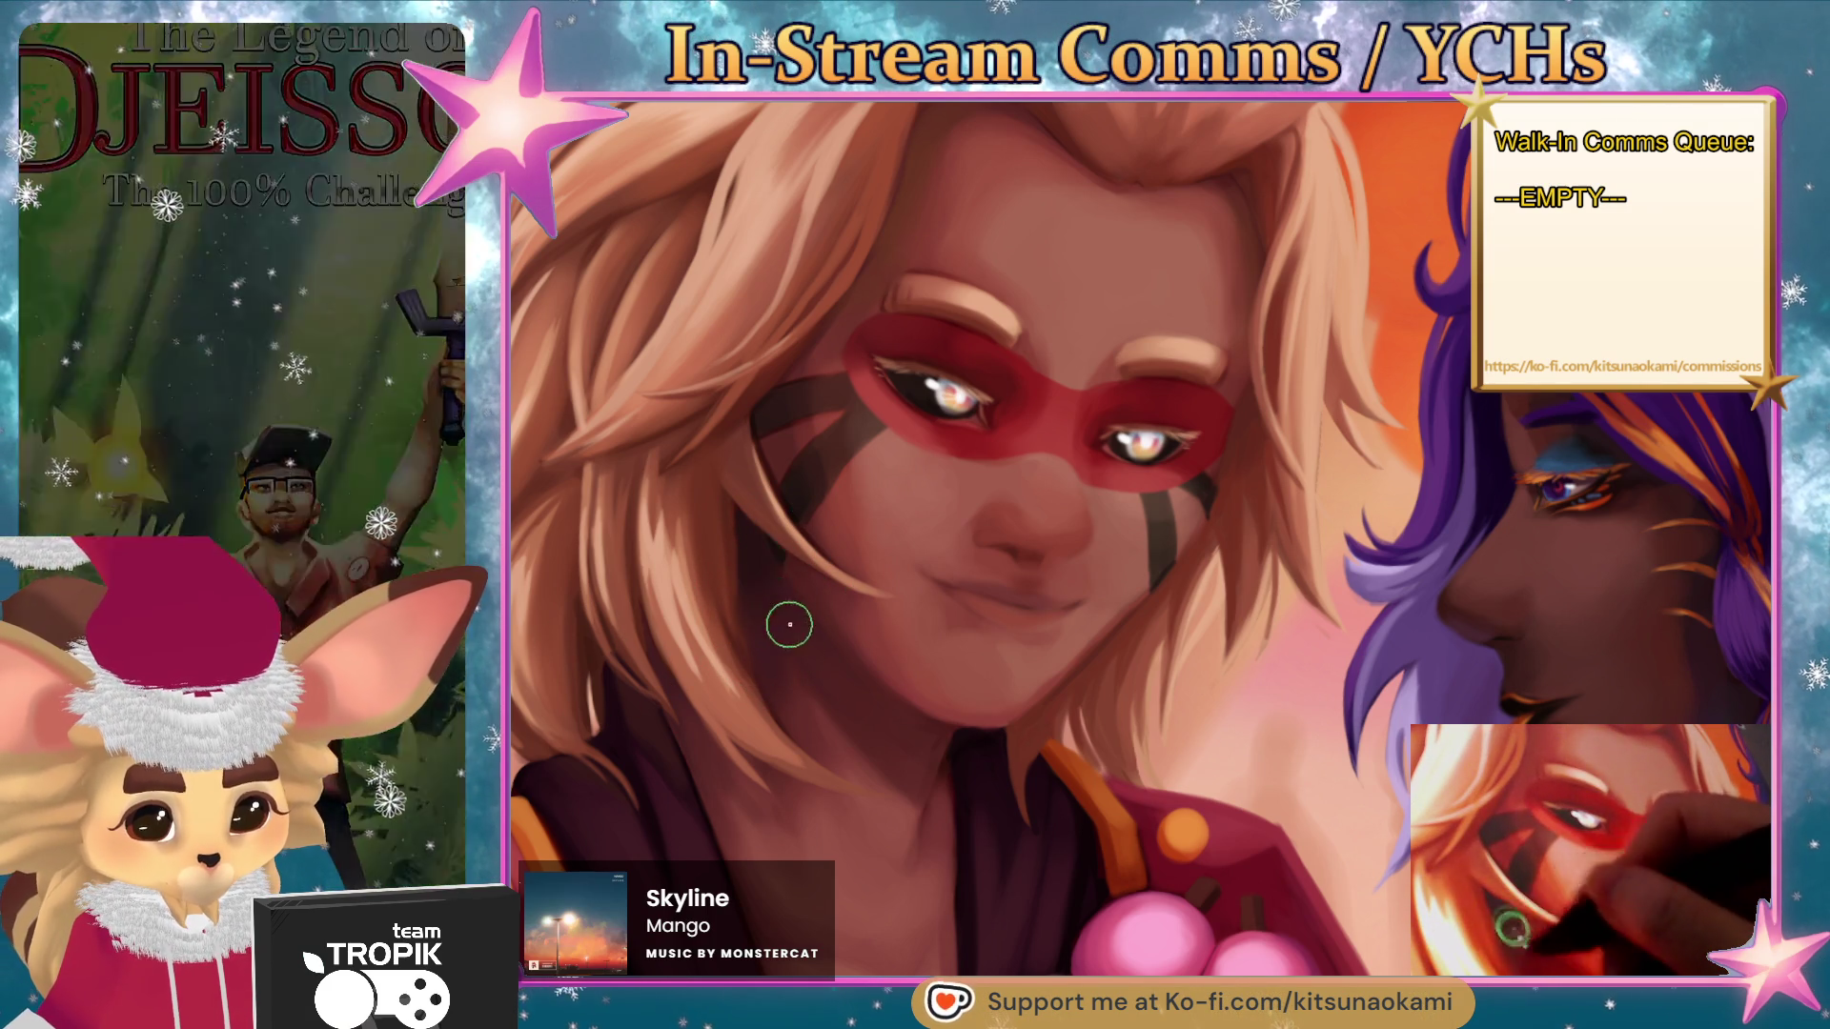
- Zoom in on the neck and resize the brush smaller for collar detail
mouse_move(762, 656)
mouse_down()
mouse_move(686, 667)
mouse_move(1150, 831)
mouse_move(972, 604)
mouse_move(1095, 645)
mouse_up()
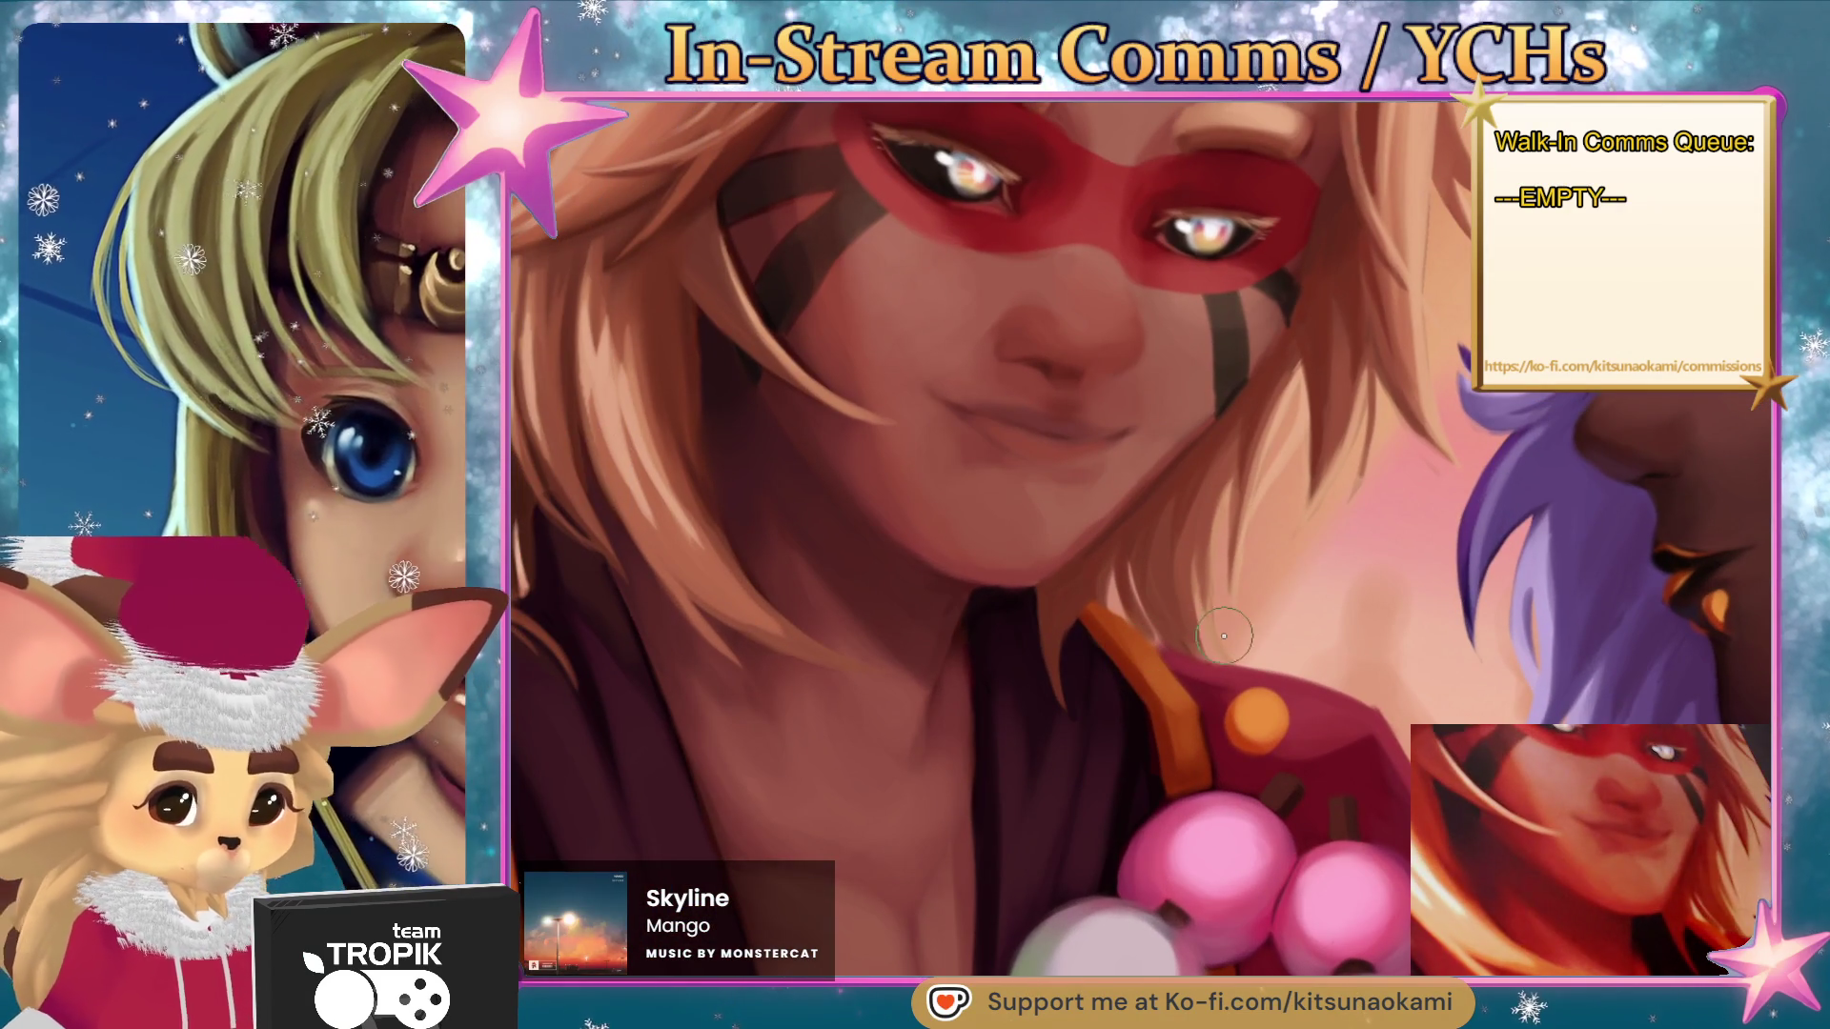
key(bracketright)
key(bracketright)
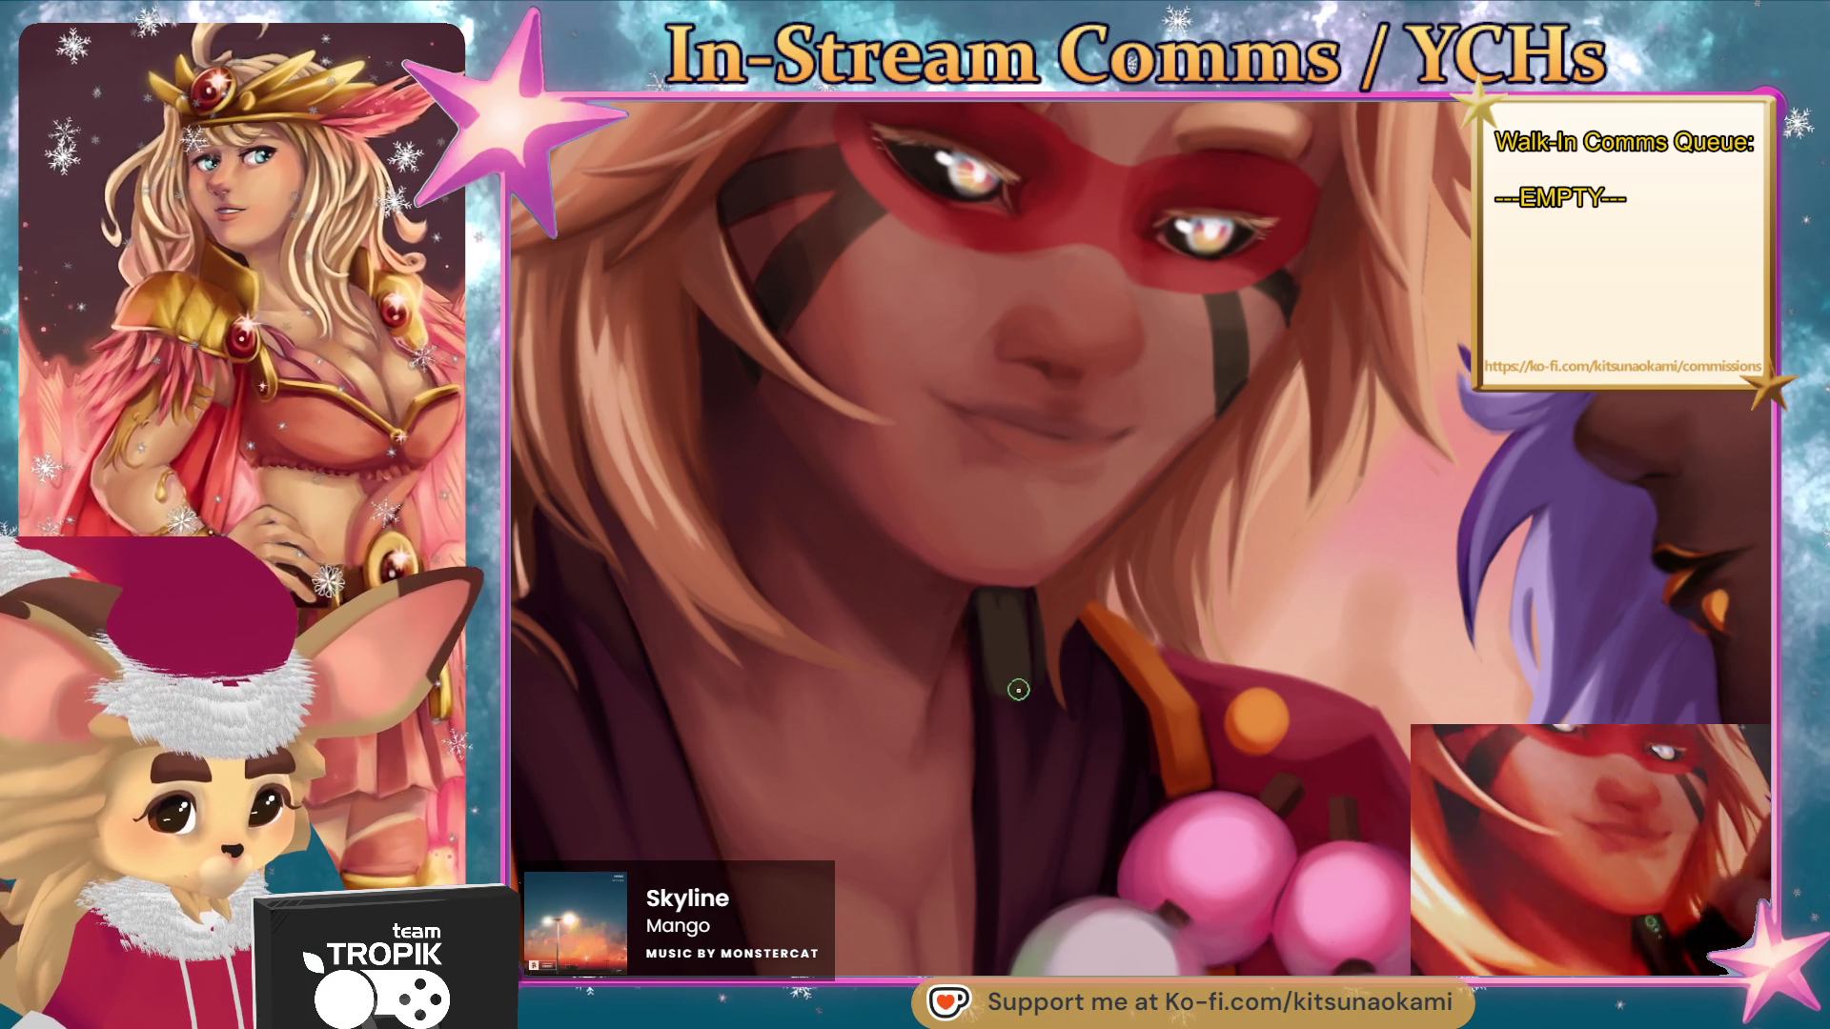
key(bracketright)
key(bracketright)
key(bracketright)
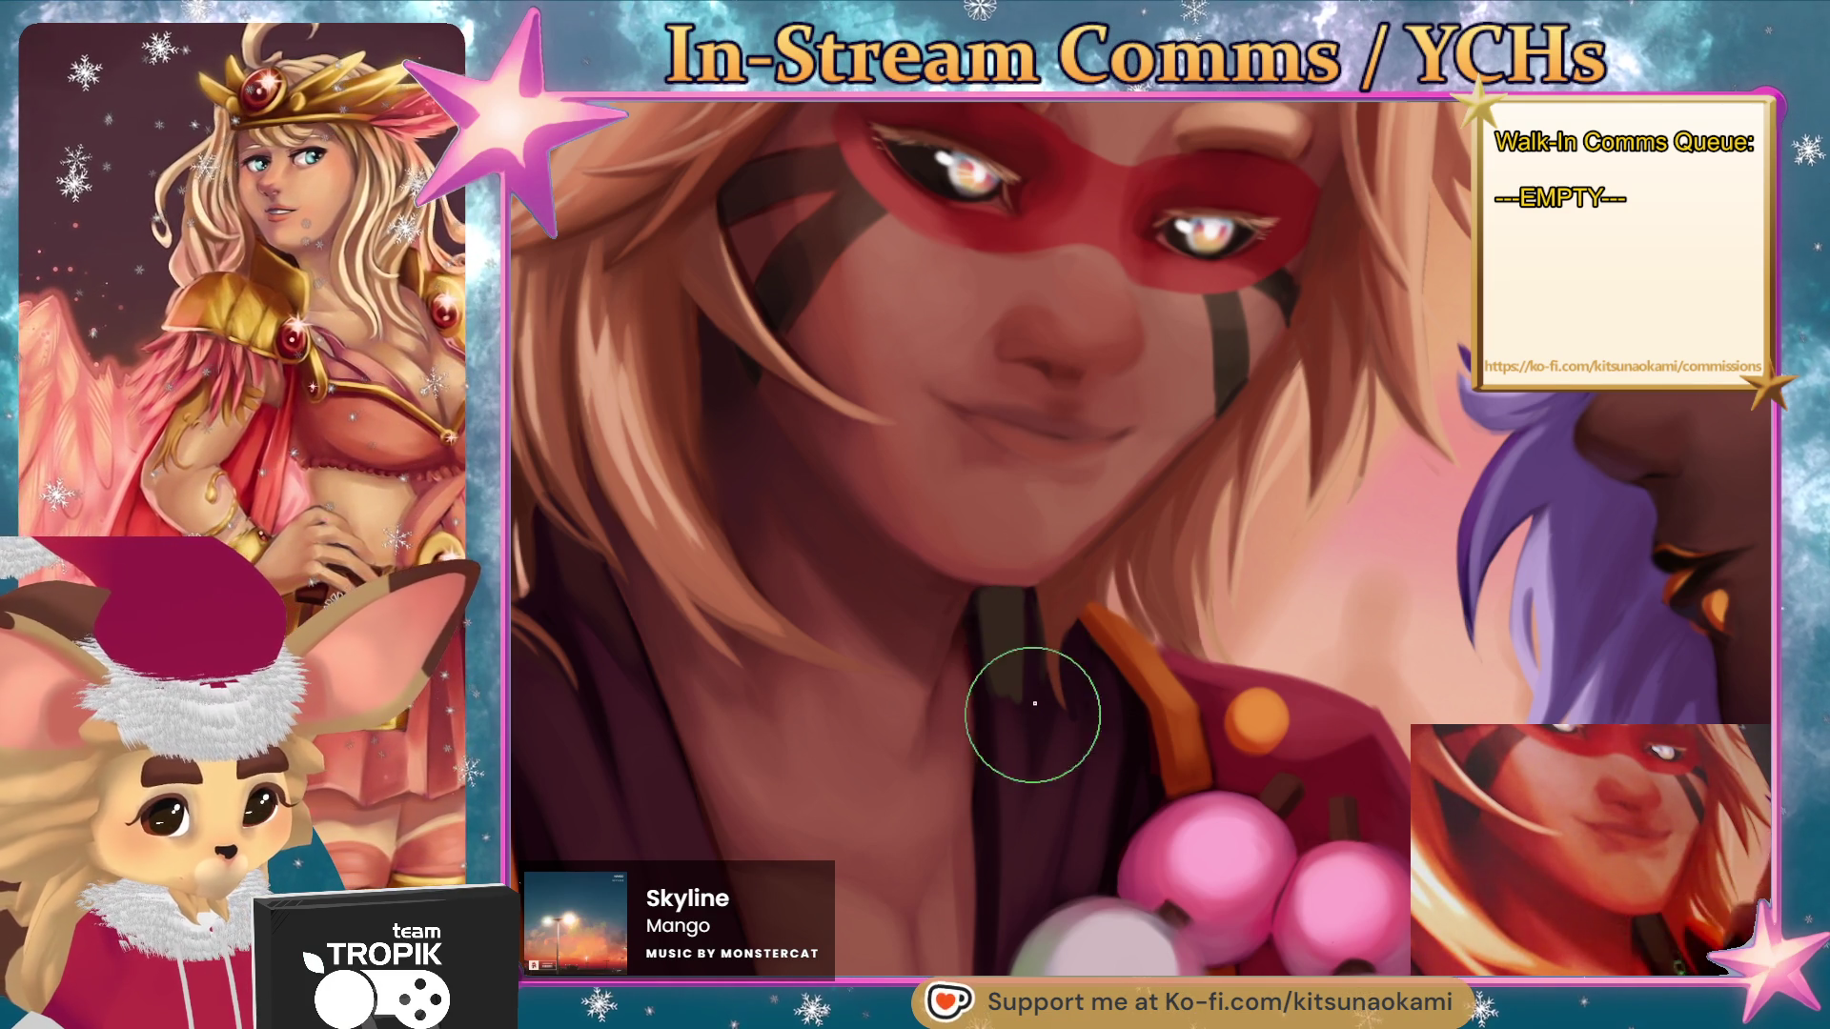
key(bracketleft)
key(bracketleft)
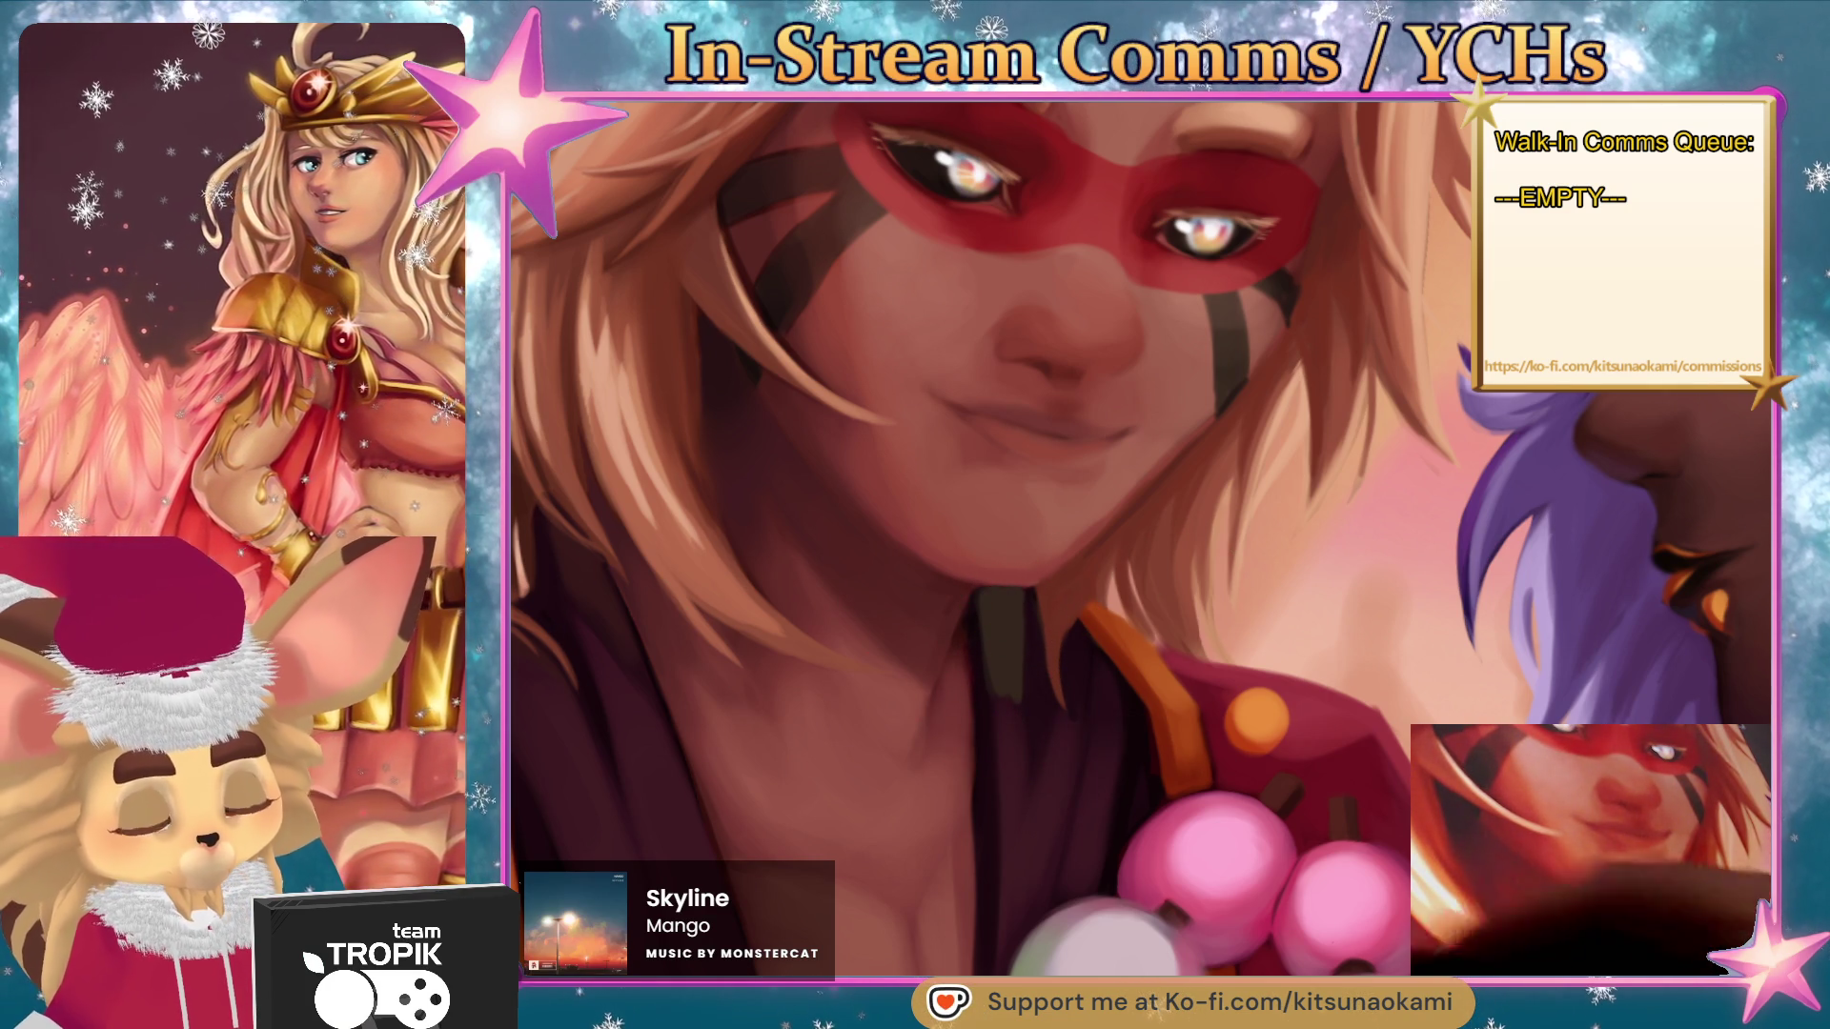
key(bracketleft)
key(bracketleft)
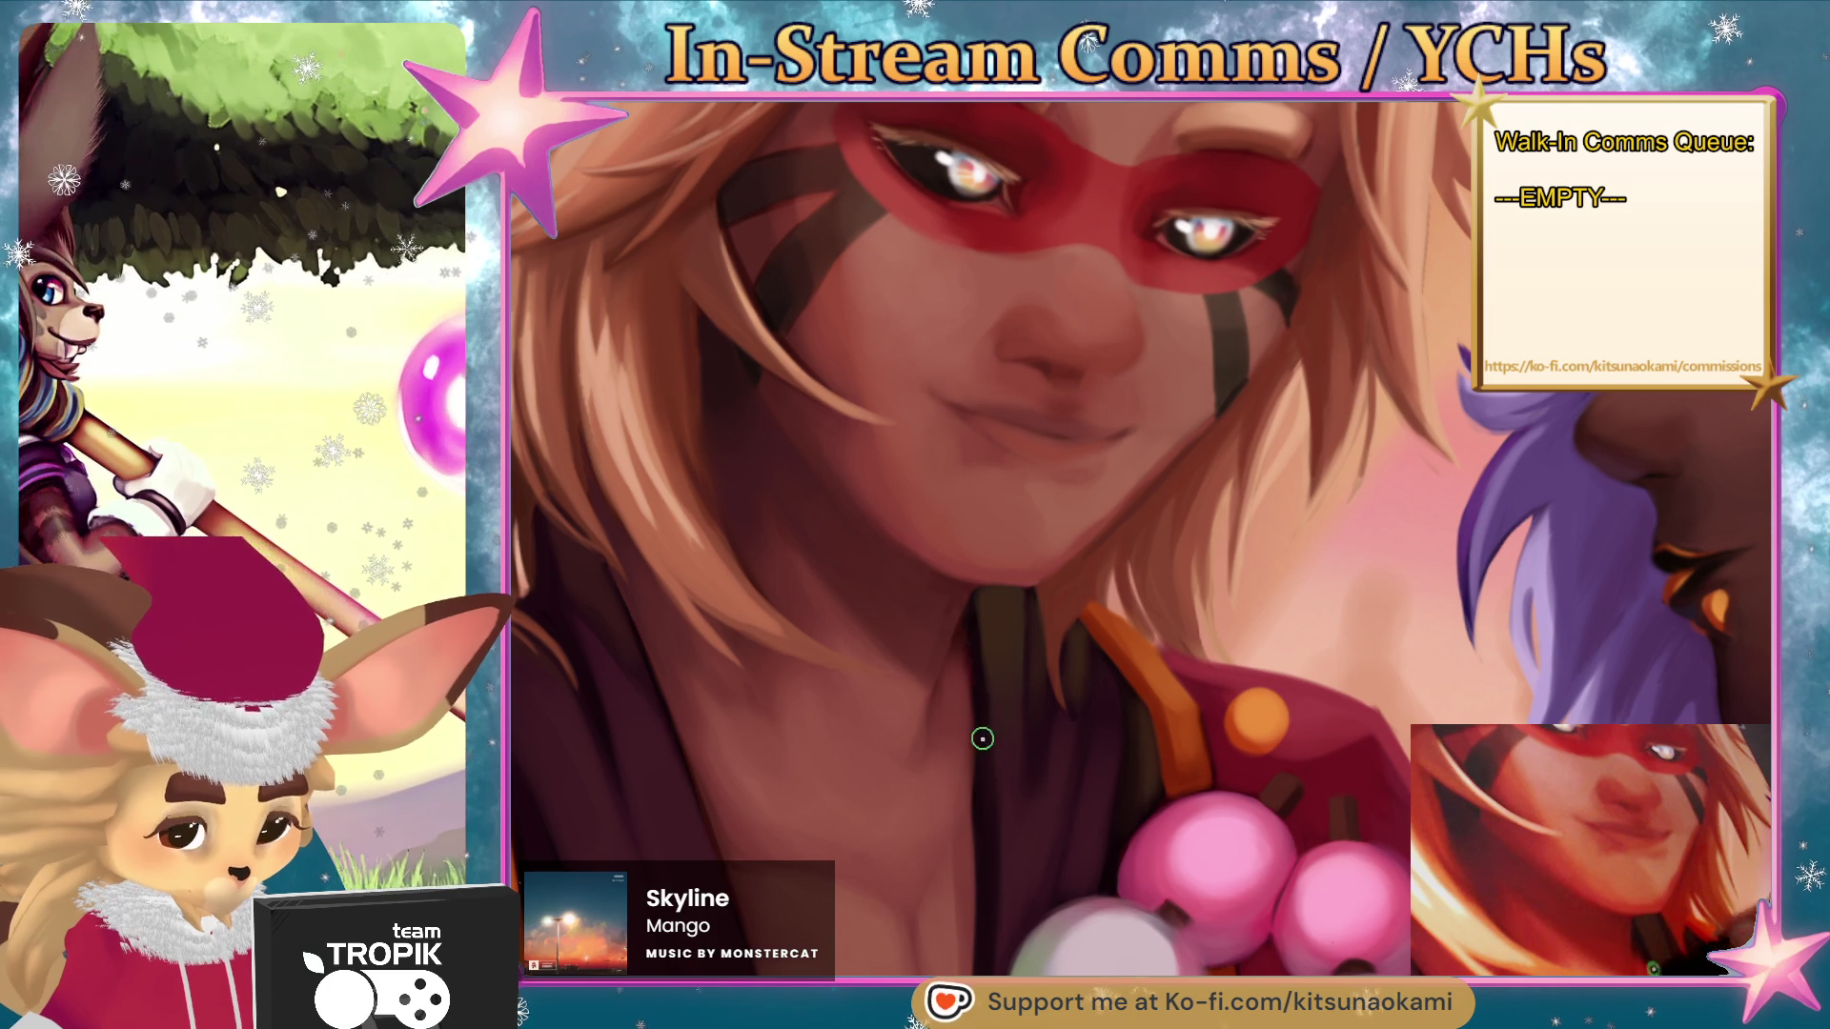
- Zoom in closer on the blond character's masked face and hair, then back out
scroll(1072, 774, down, 3)
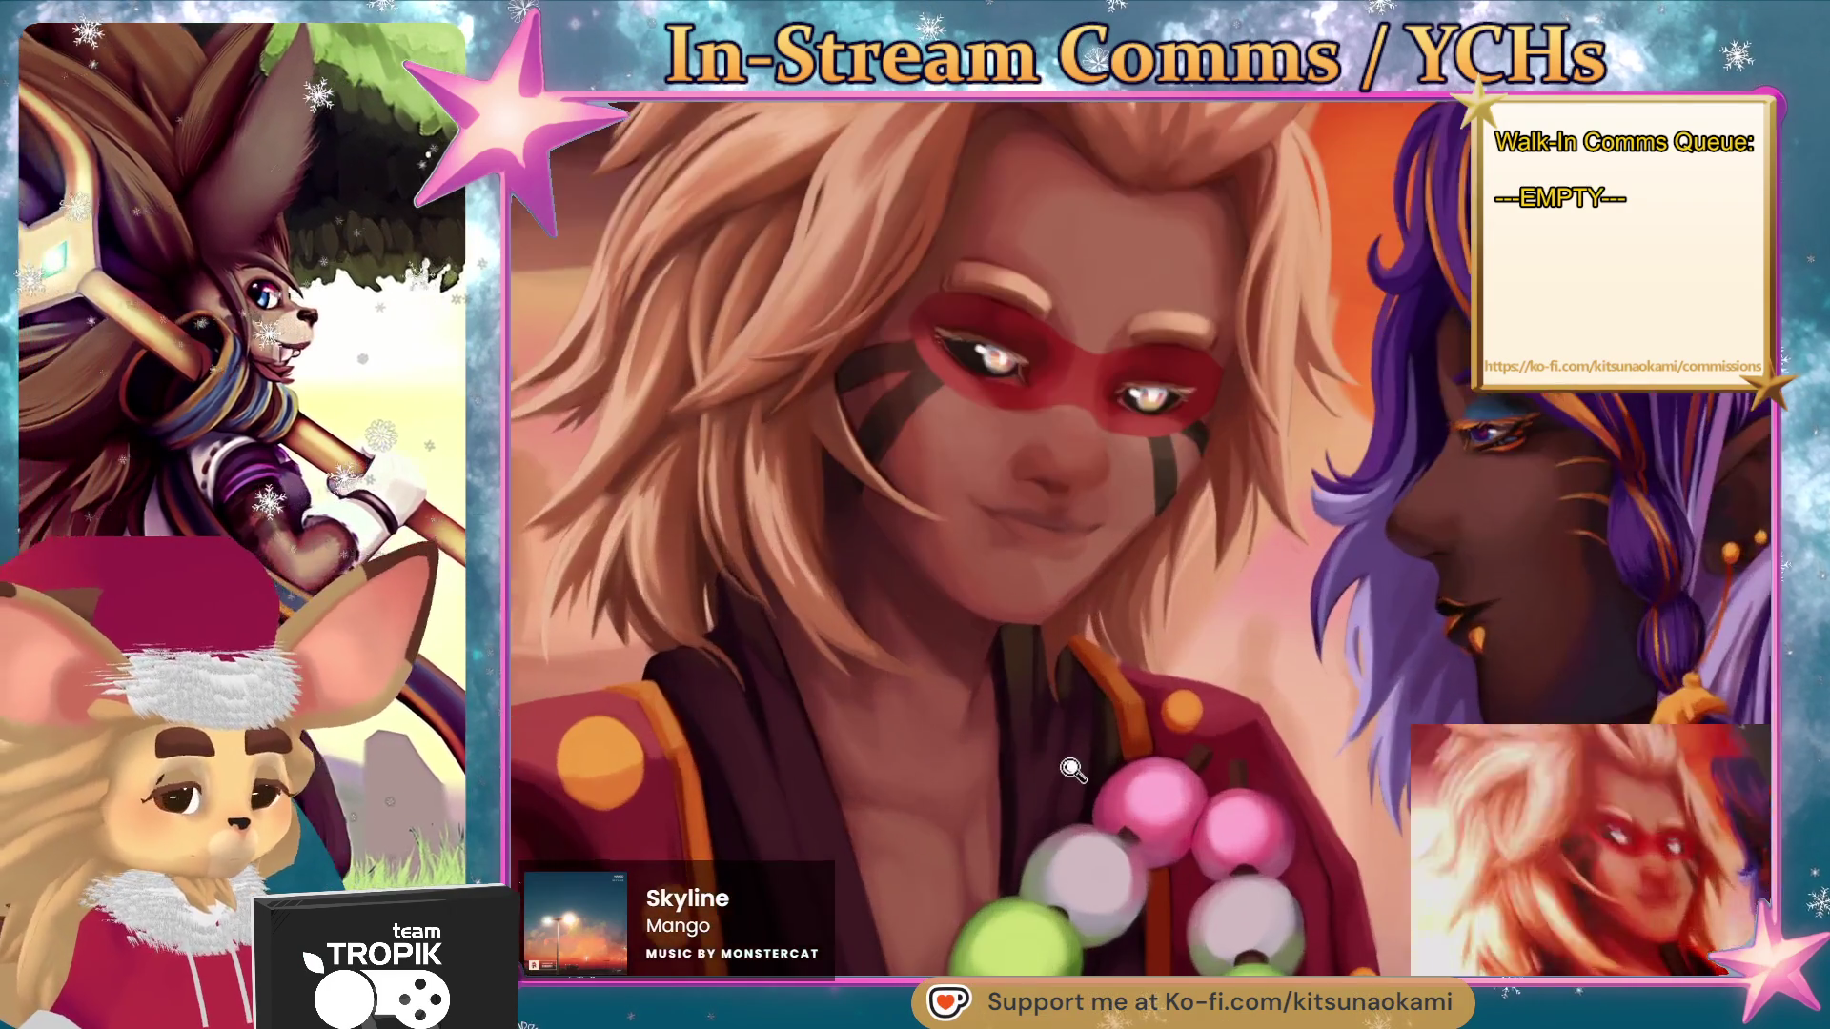
scroll(1072, 774, up, 5)
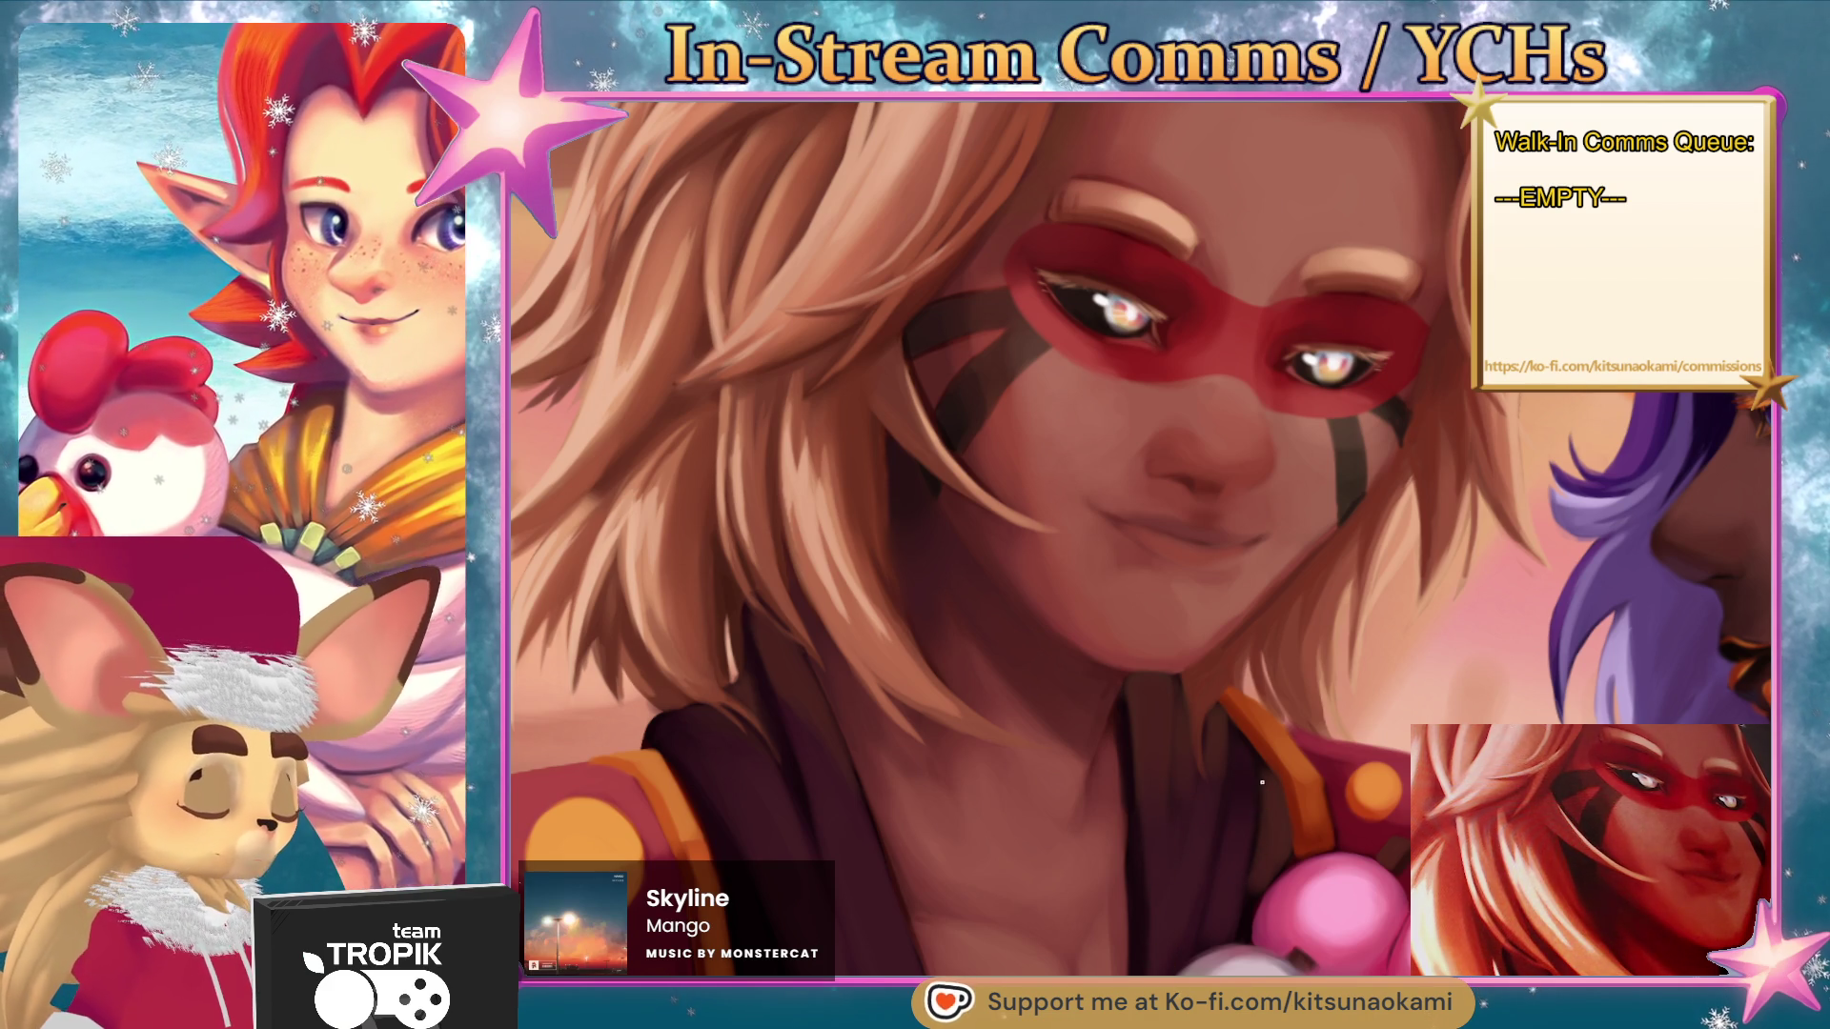
click(1298, 798)
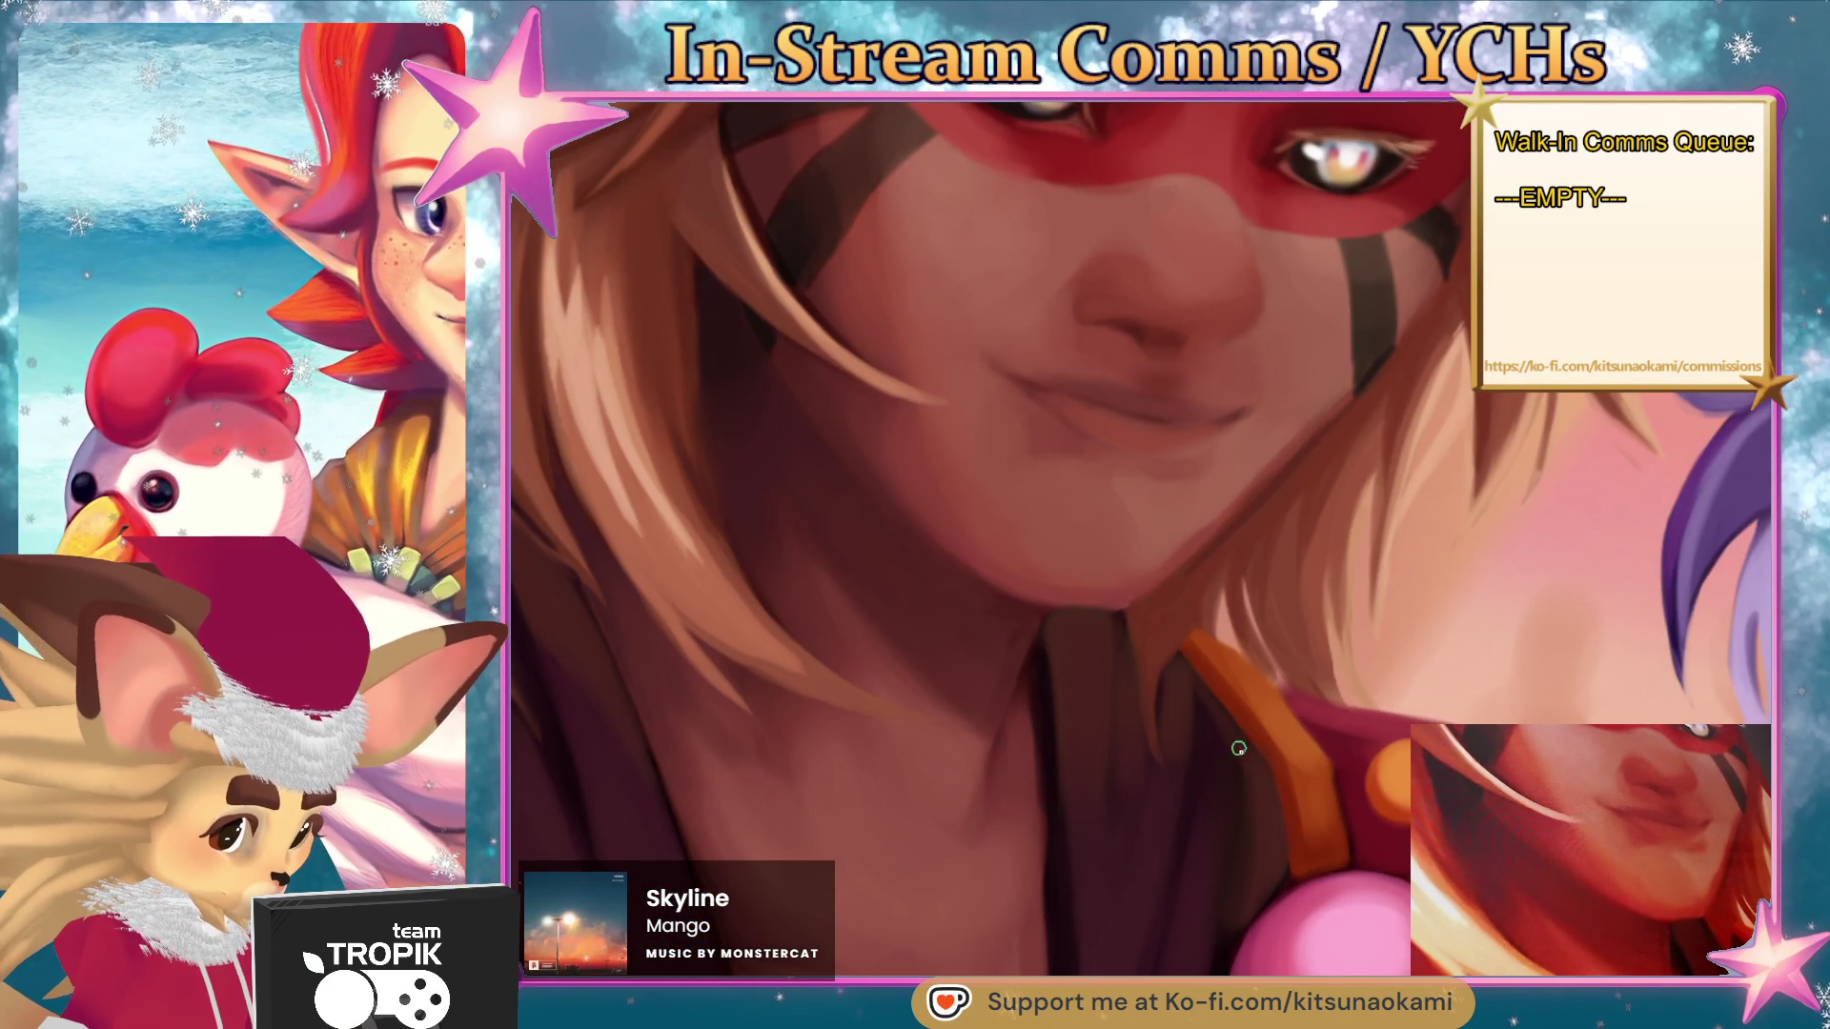
scroll(1286, 801, down, 5)
scroll(1336, 842, down, 2)
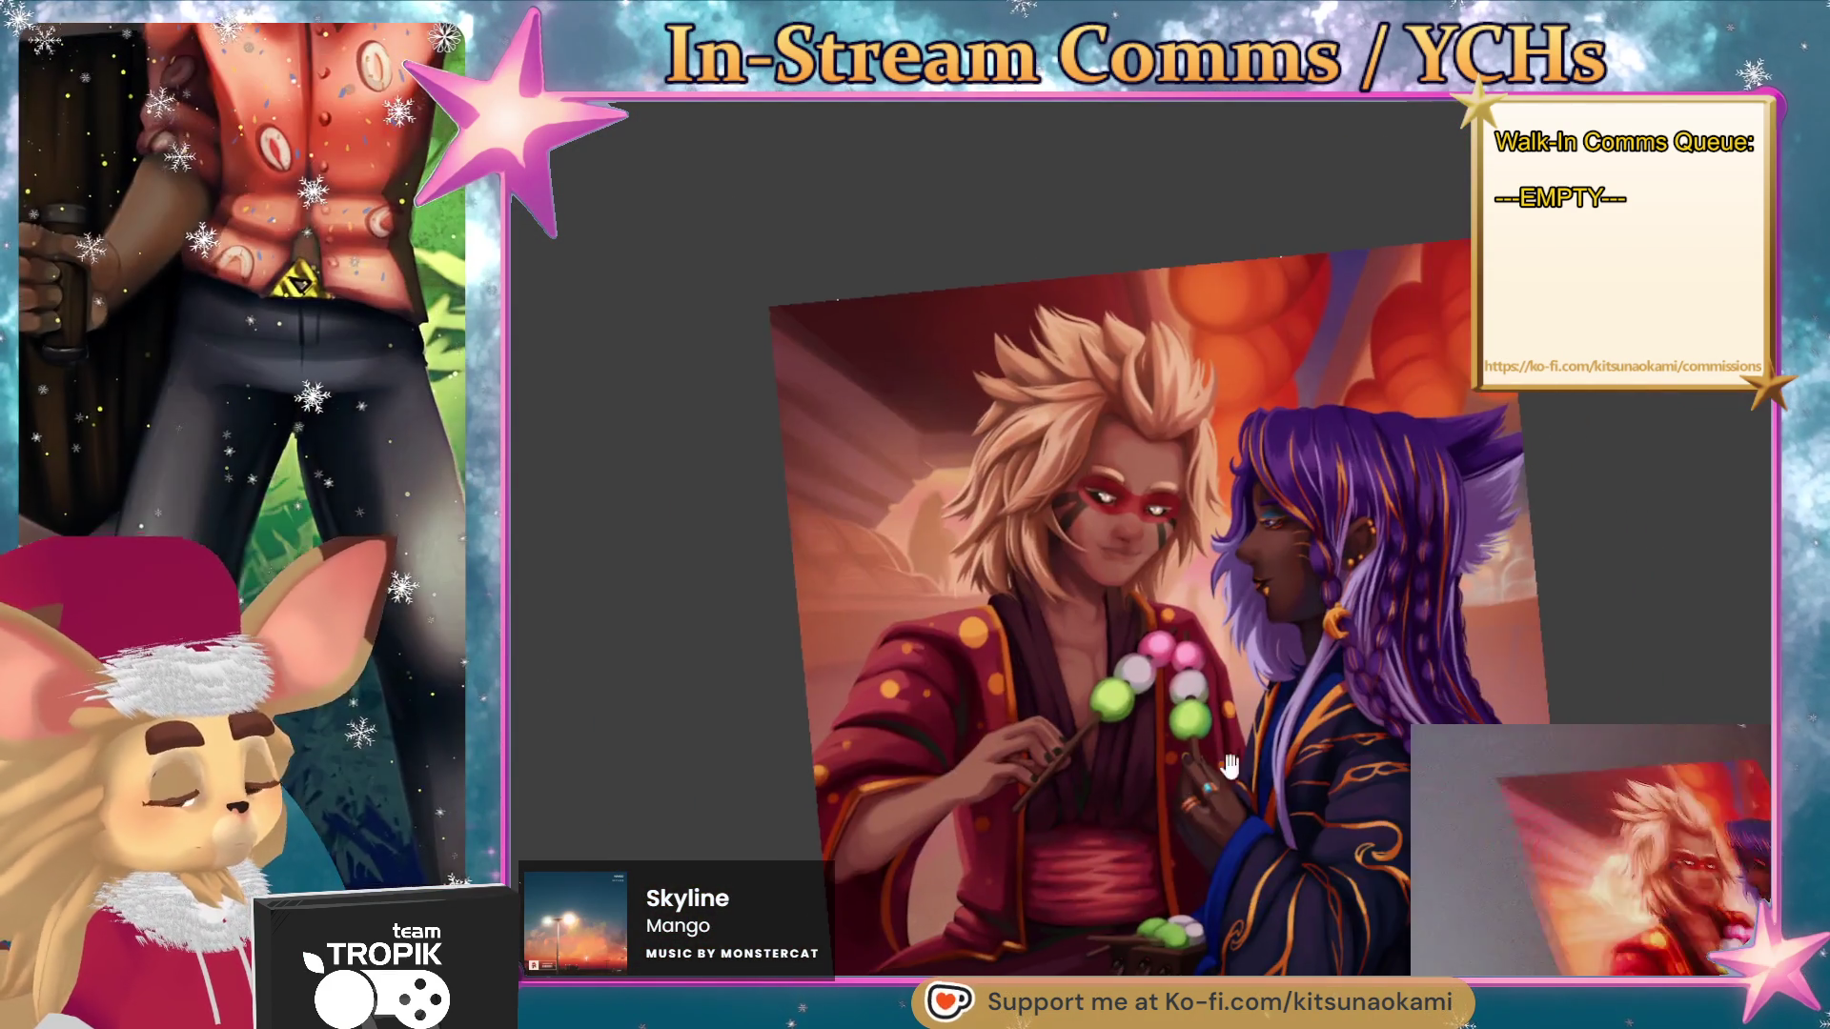
- Rotate the canvas back upright and zoom toward the hands and tray
mouse_move(1334, 844)
mouse_down()
mouse_move(1226, 891)
mouse_move(1323, 848)
mouse_up()
scroll(1322, 848, down, 5)
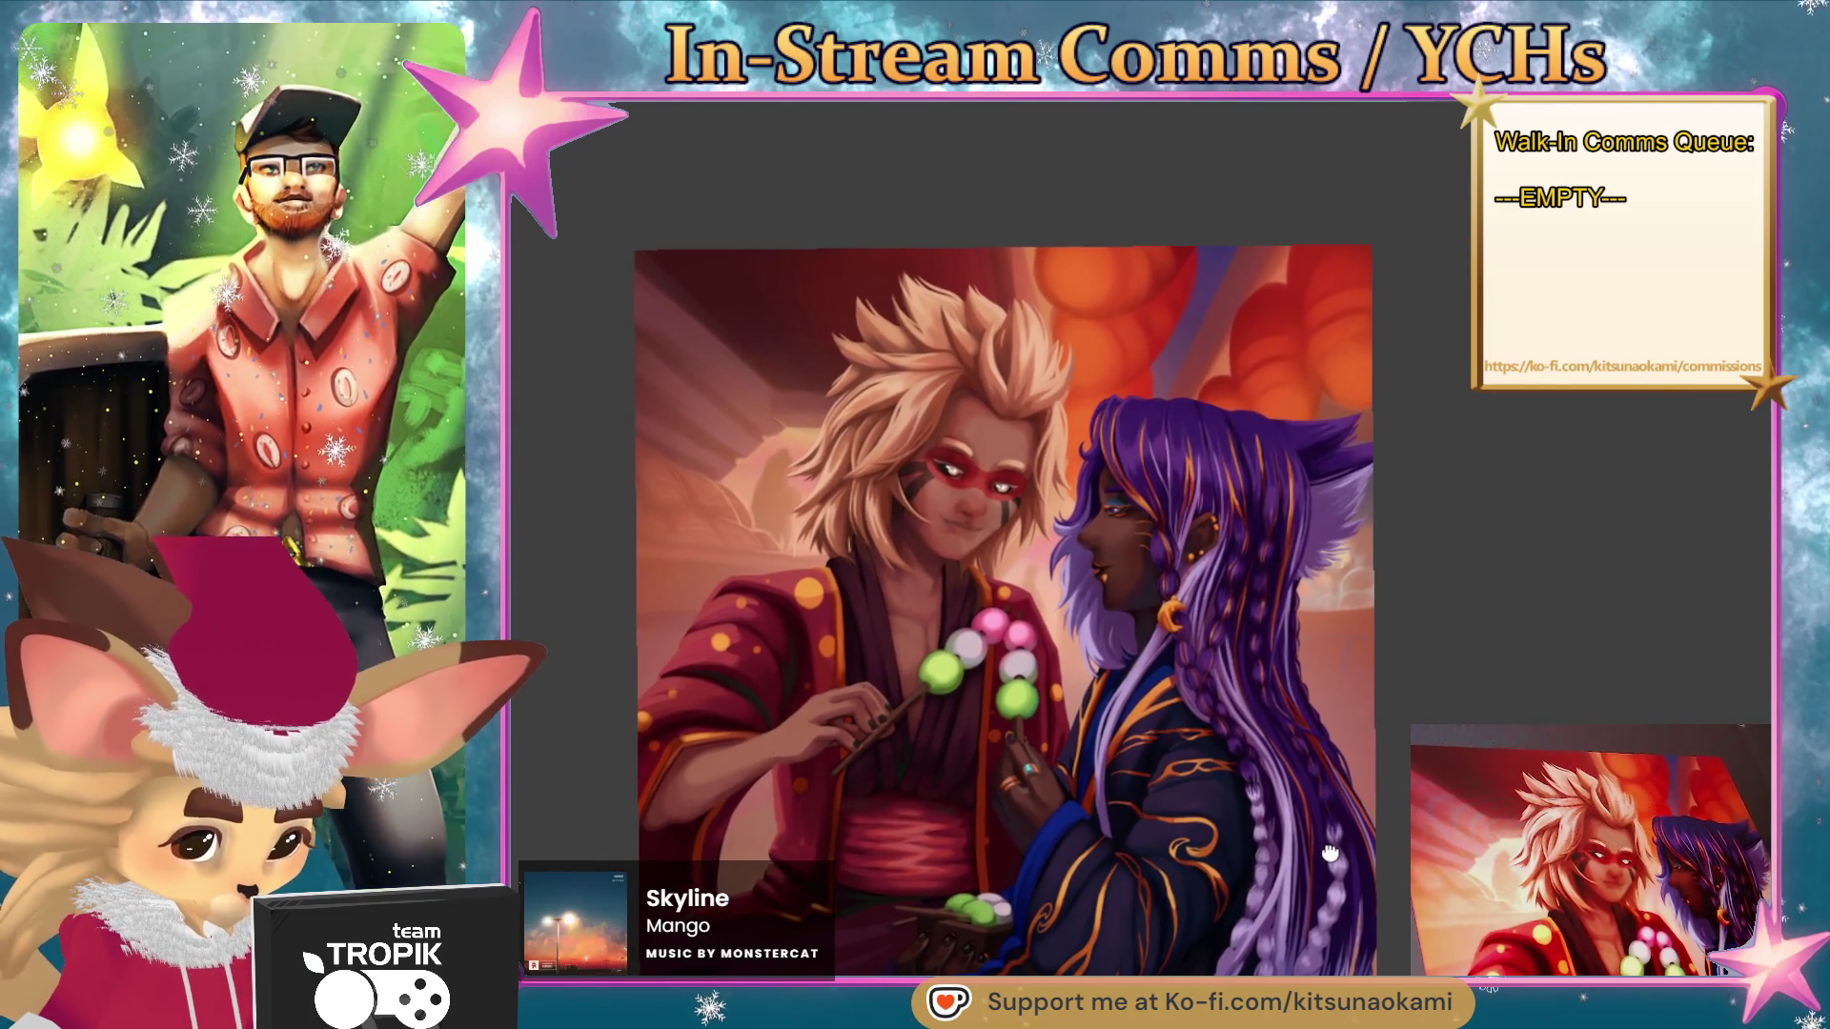
scroll(1315, 842, up, 3)
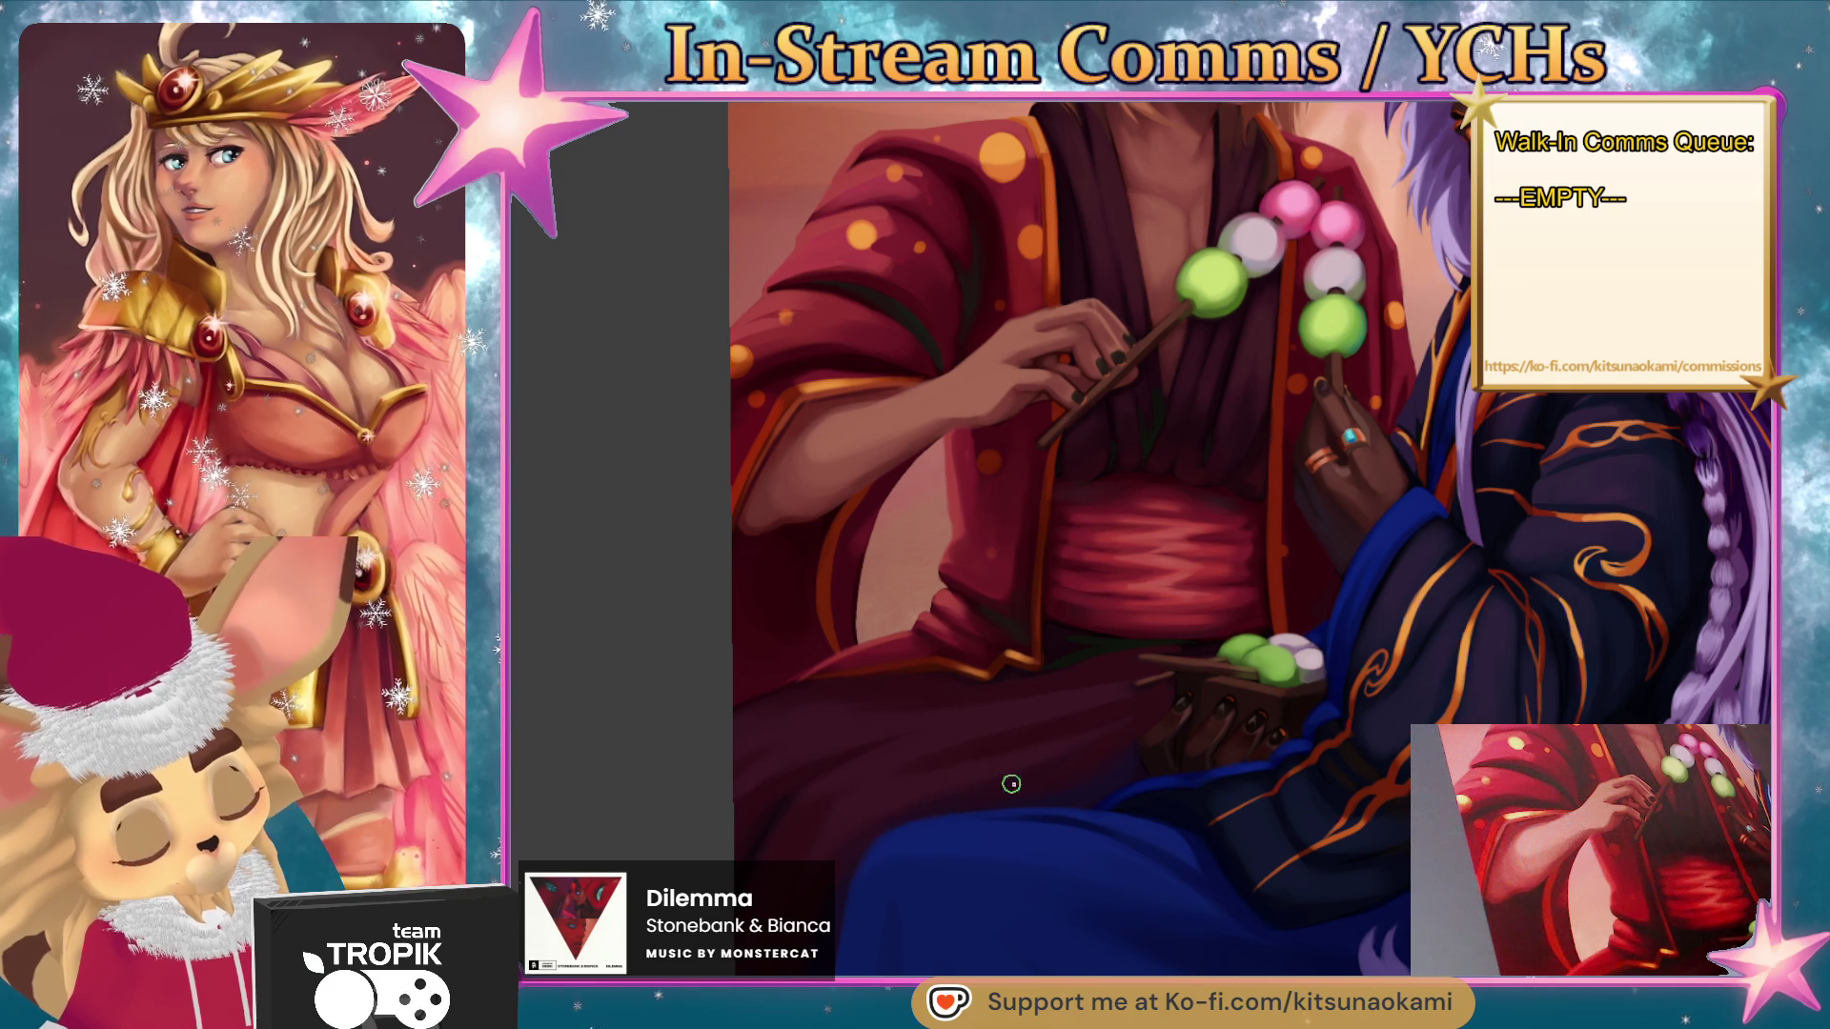
- Zoom and pan out to view the whole painting, including the purple-haired character's robe
scroll(1038, 791, down, 5)
scroll(1096, 801, up, 4)
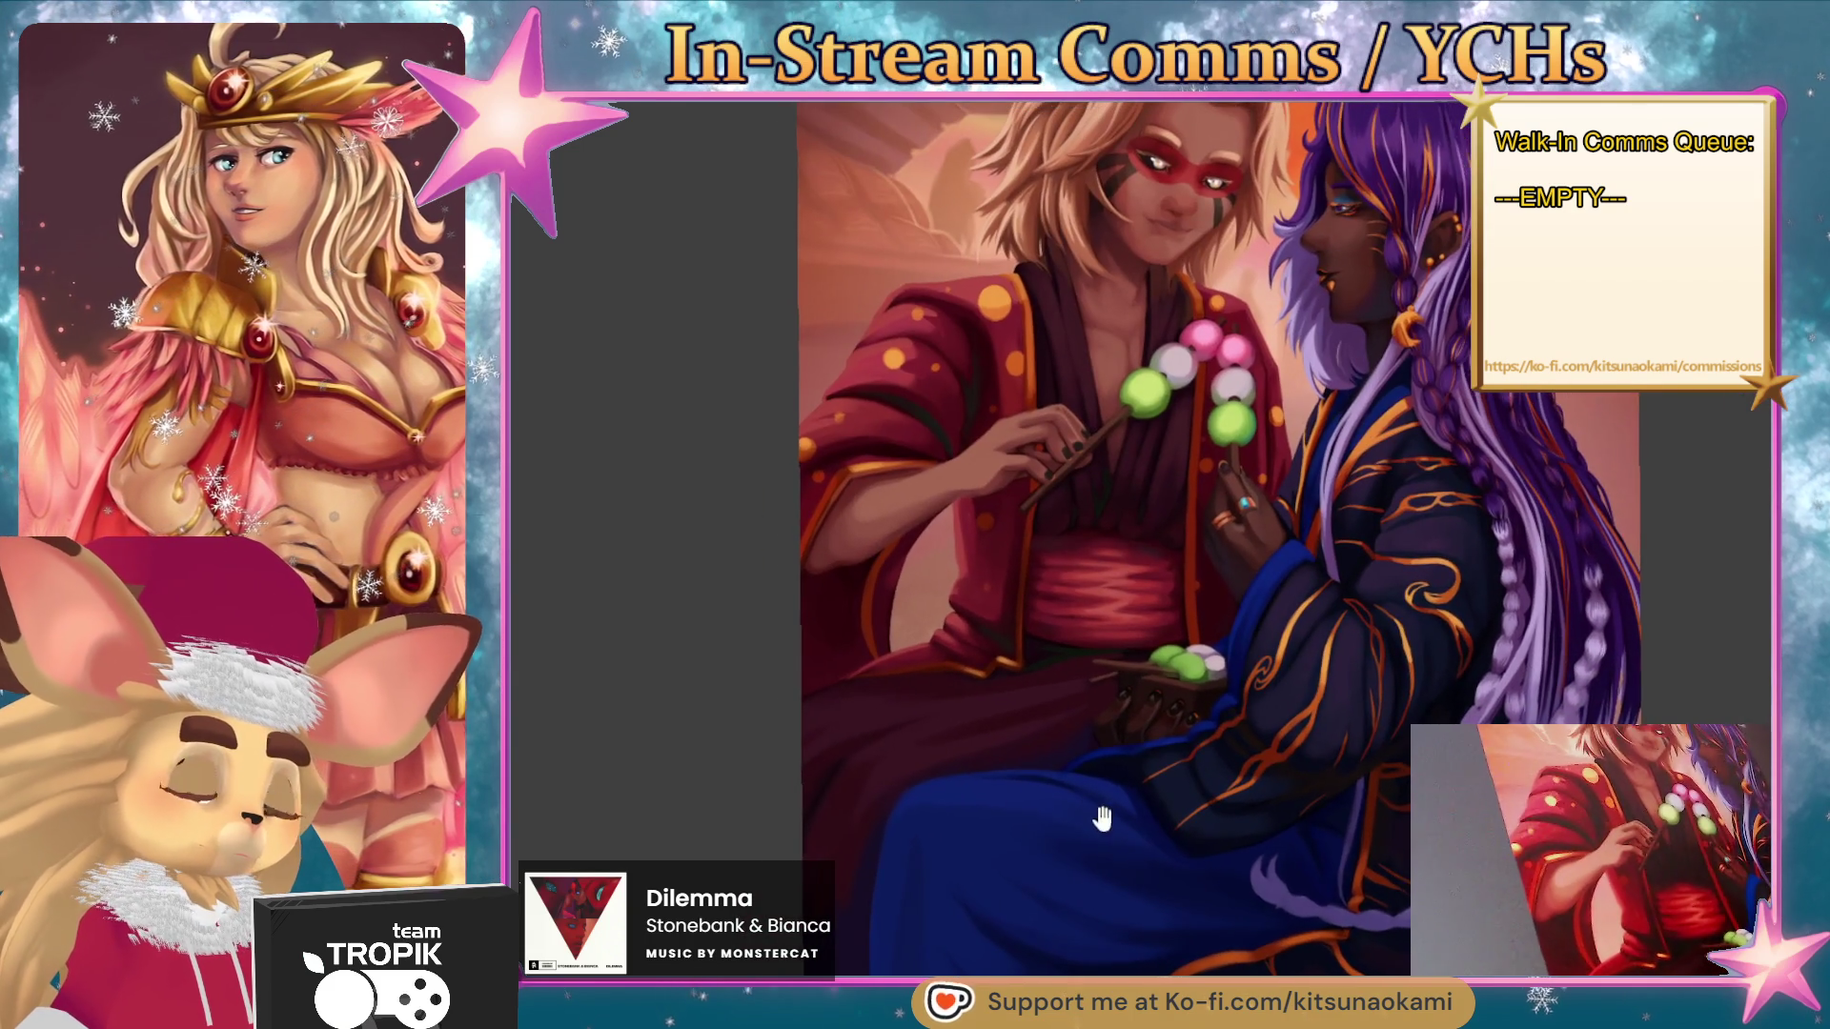
drag(1102, 817, 938, 914)
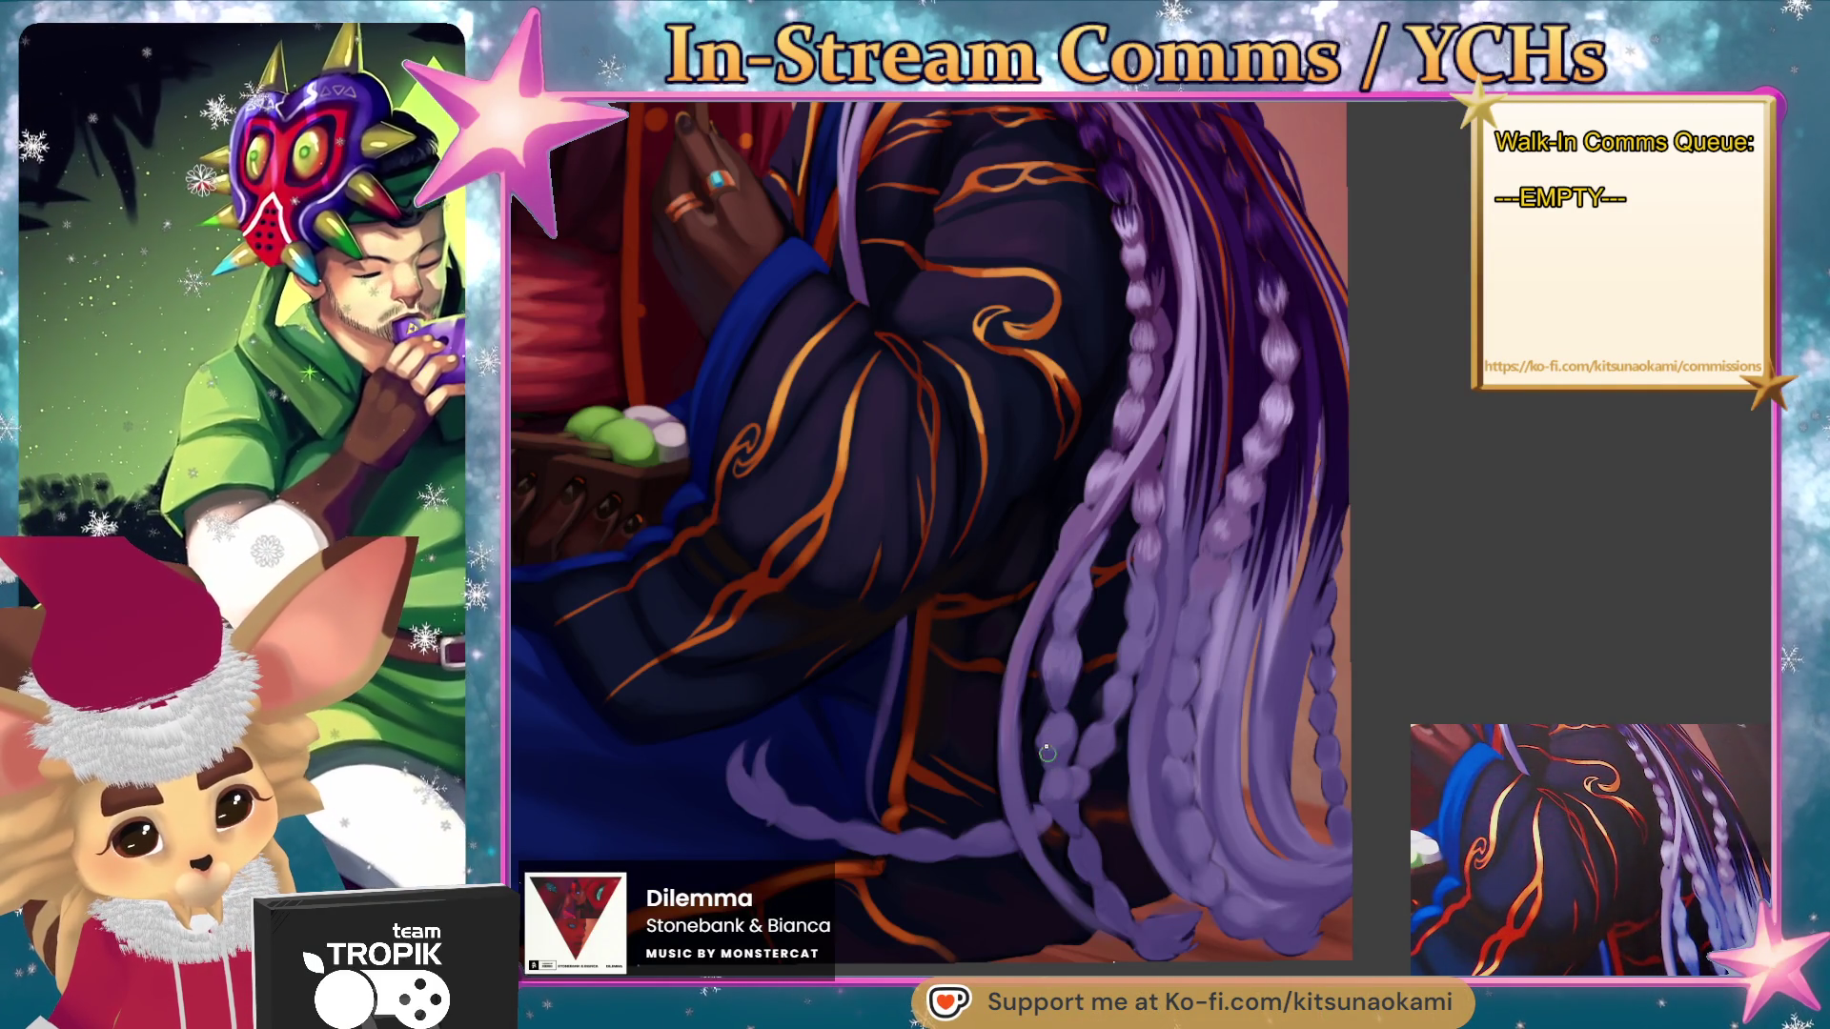
- Pan and zoom onto the blond character's hand holding the dango skewers
drag(1169, 701, 1150, 882)
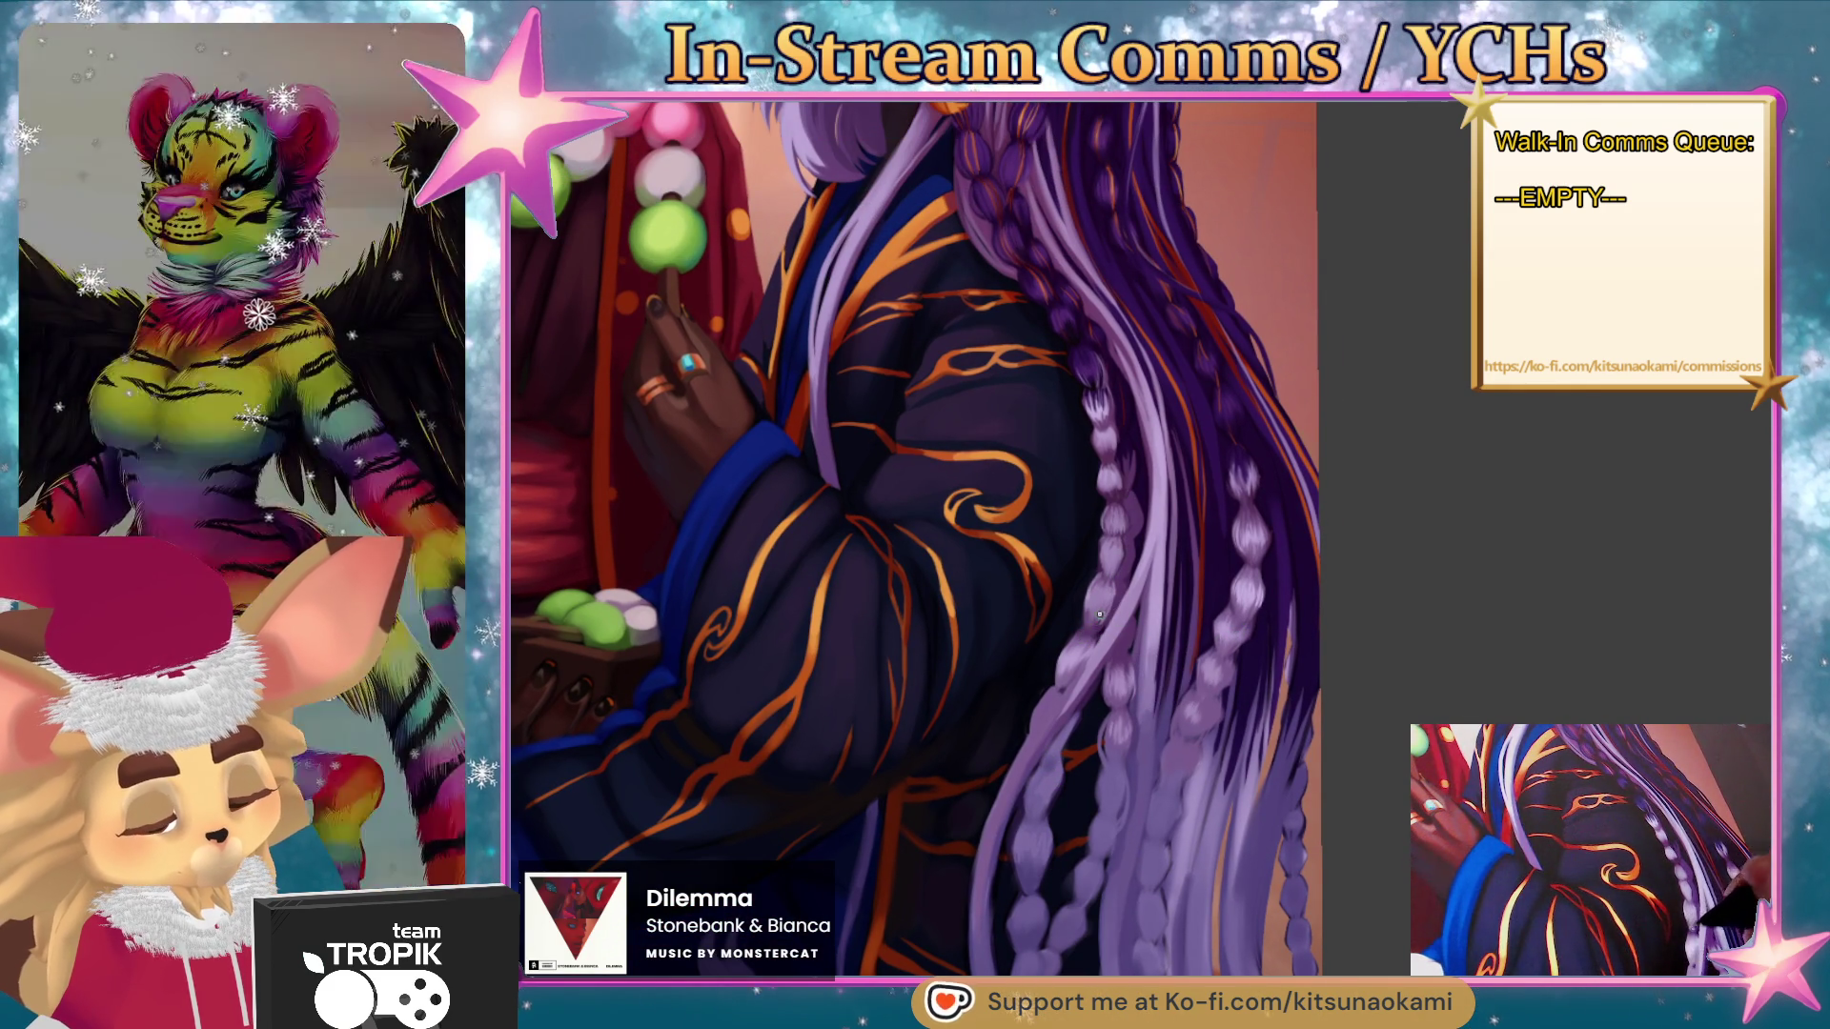
scroll(1112, 581, down, 6)
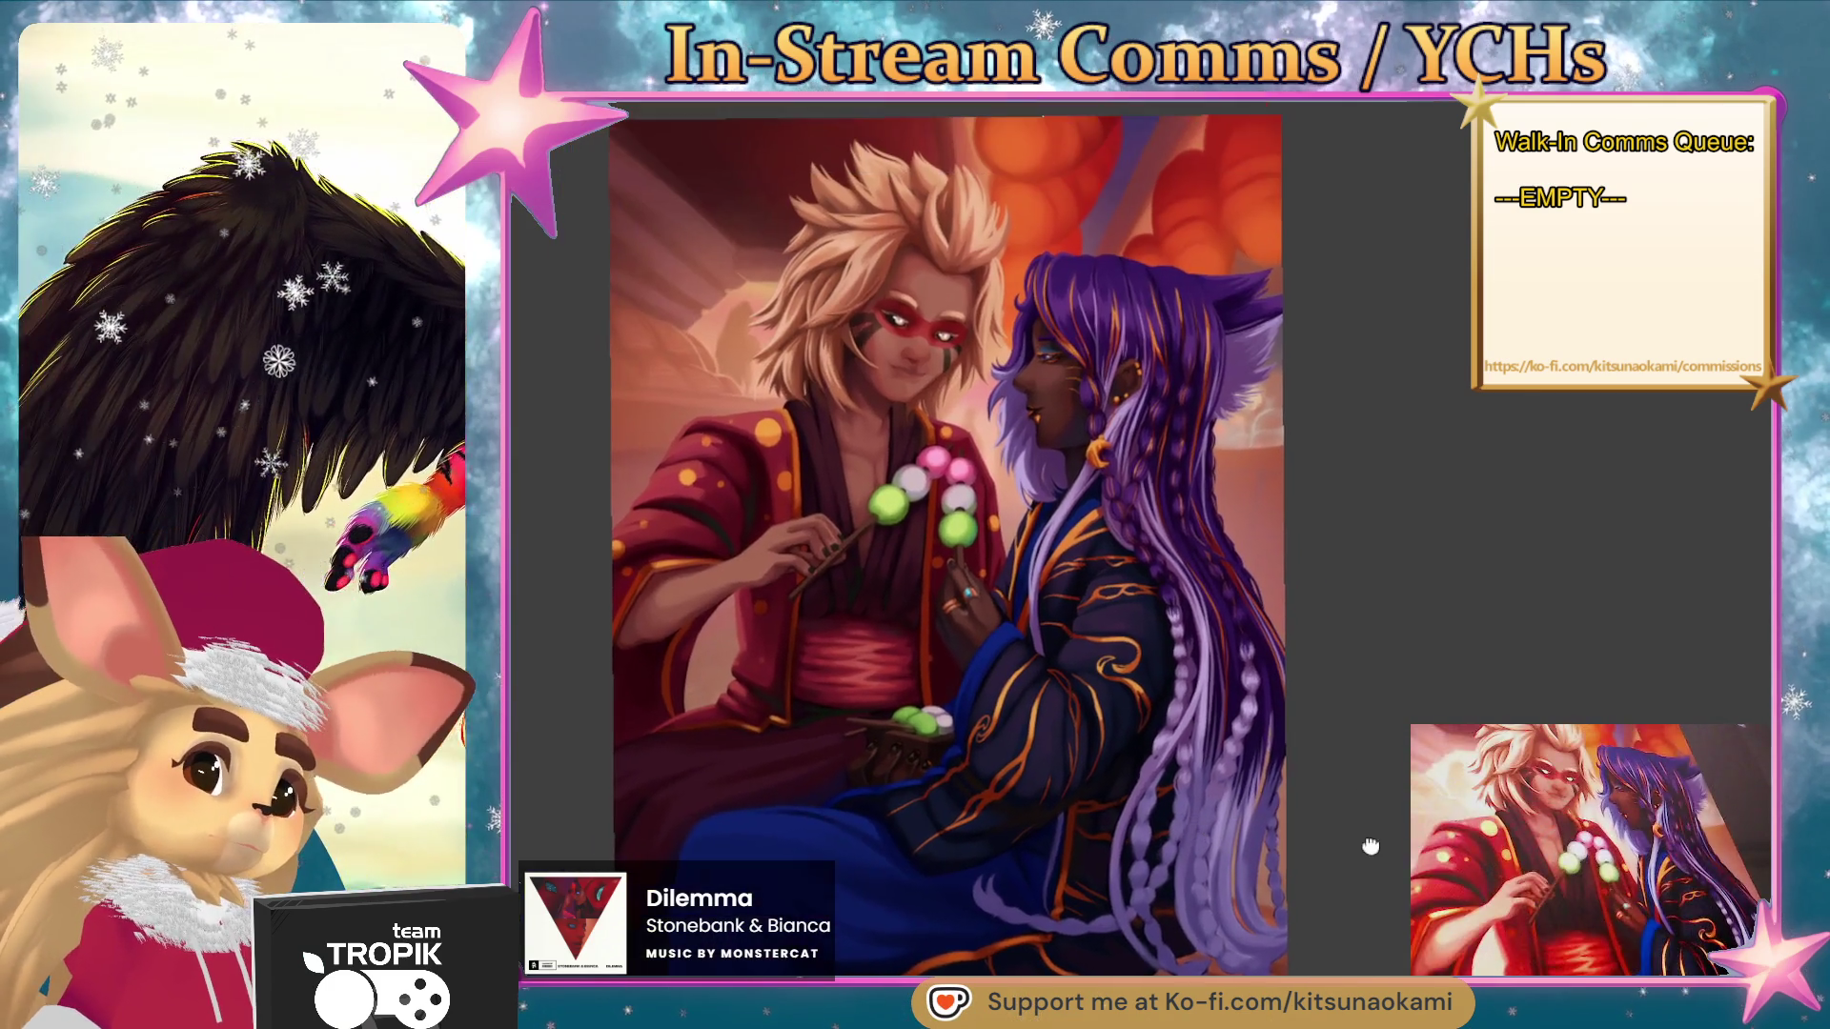
drag(1370, 846, 1369, 830)
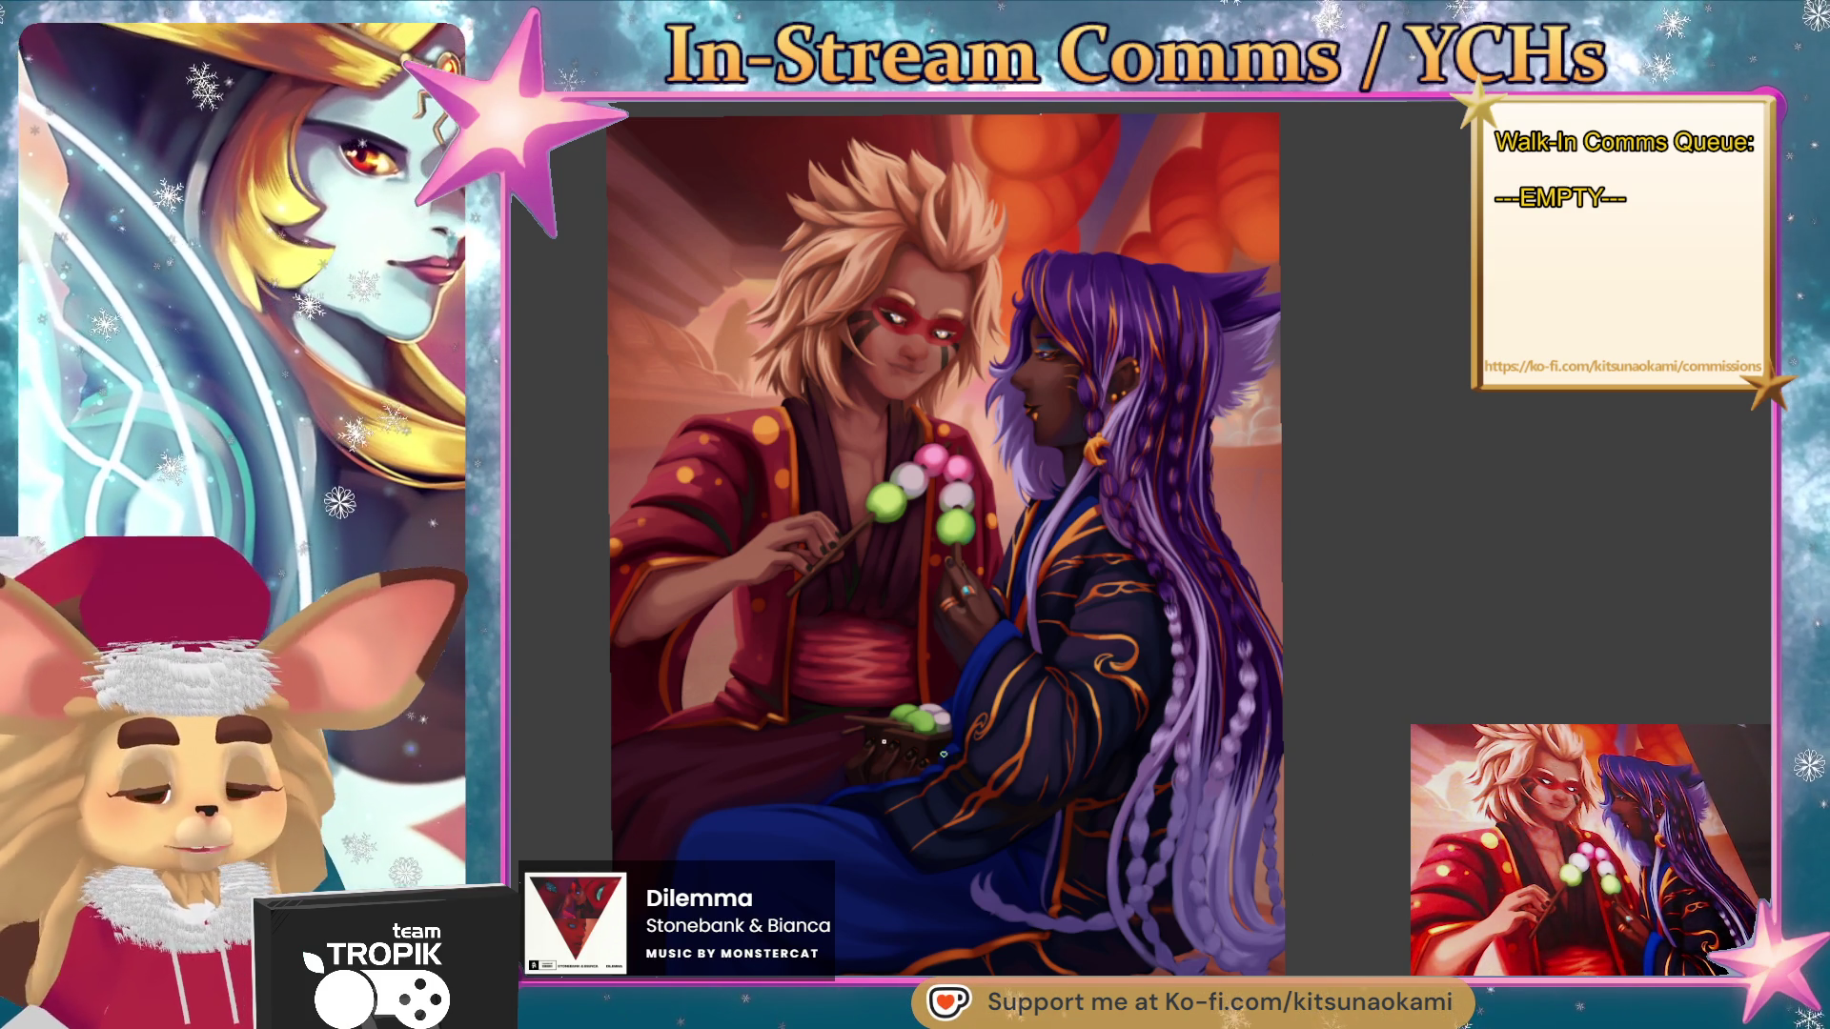
scroll(953, 755, up, 3)
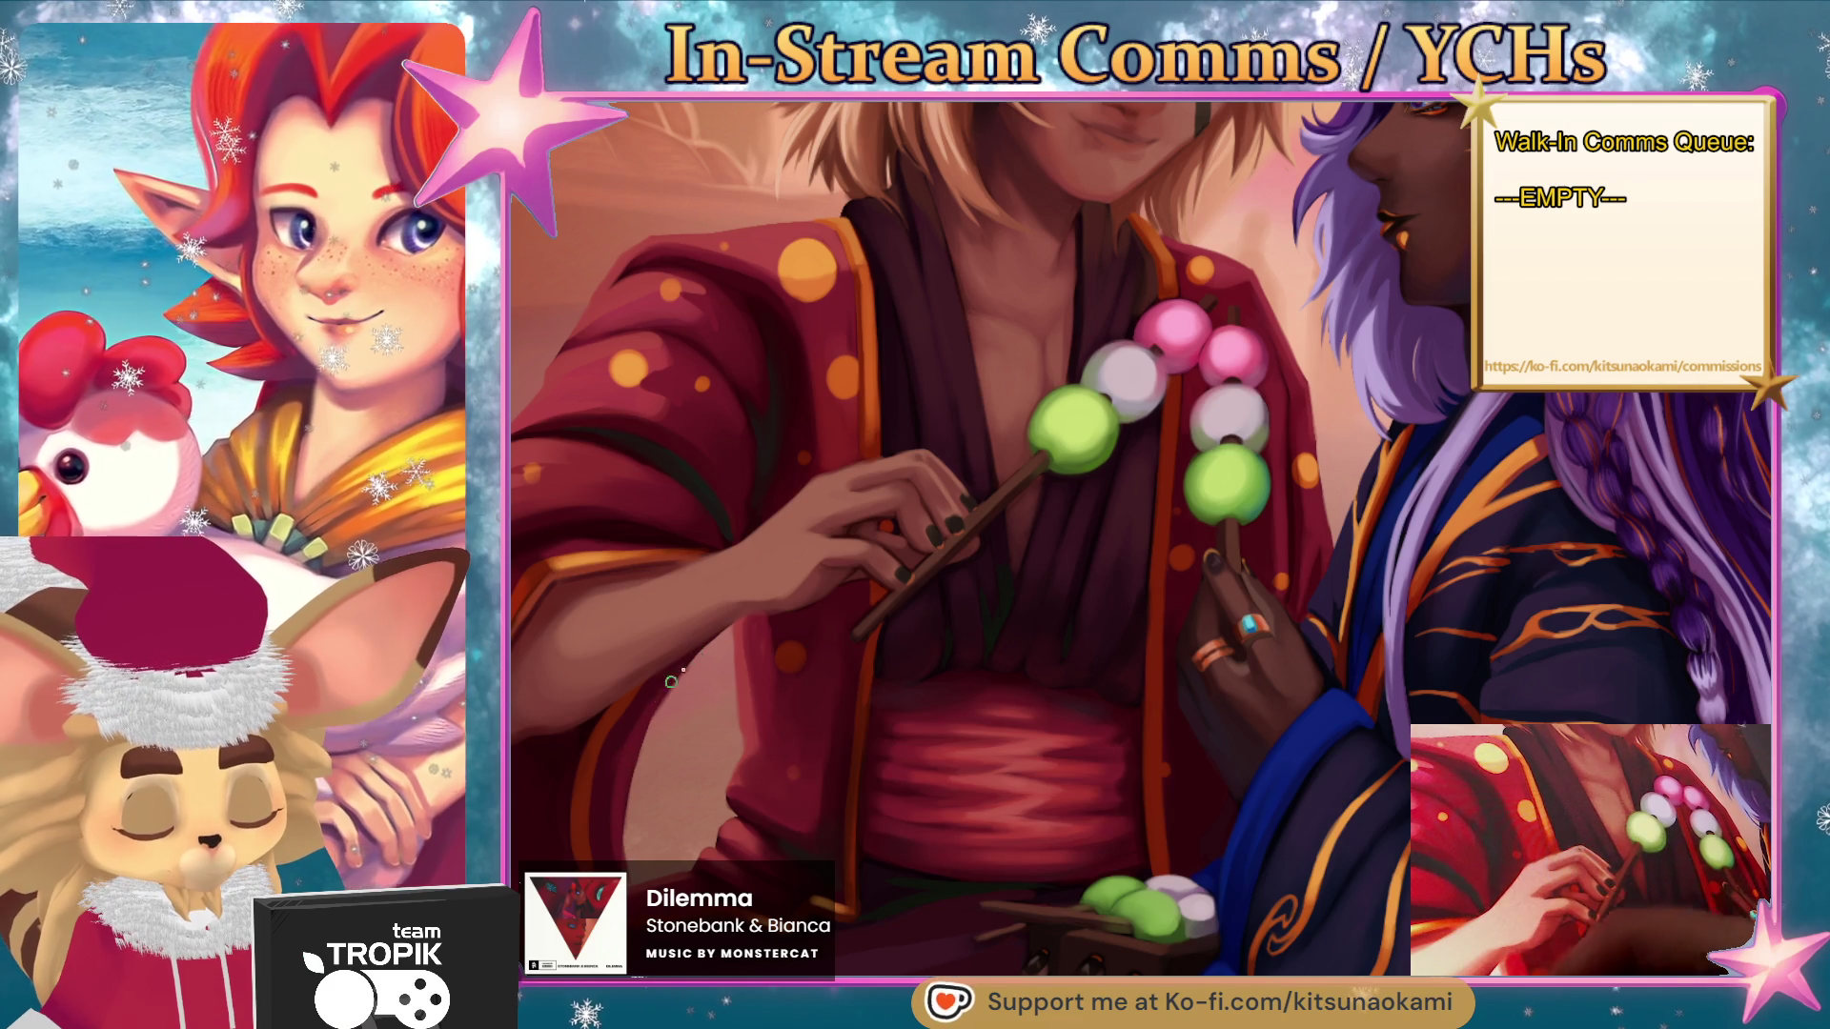
- Centre and zoom in on the dango-holding hand, then fit the whole illustration to check
drag(658, 696, 812, 669)
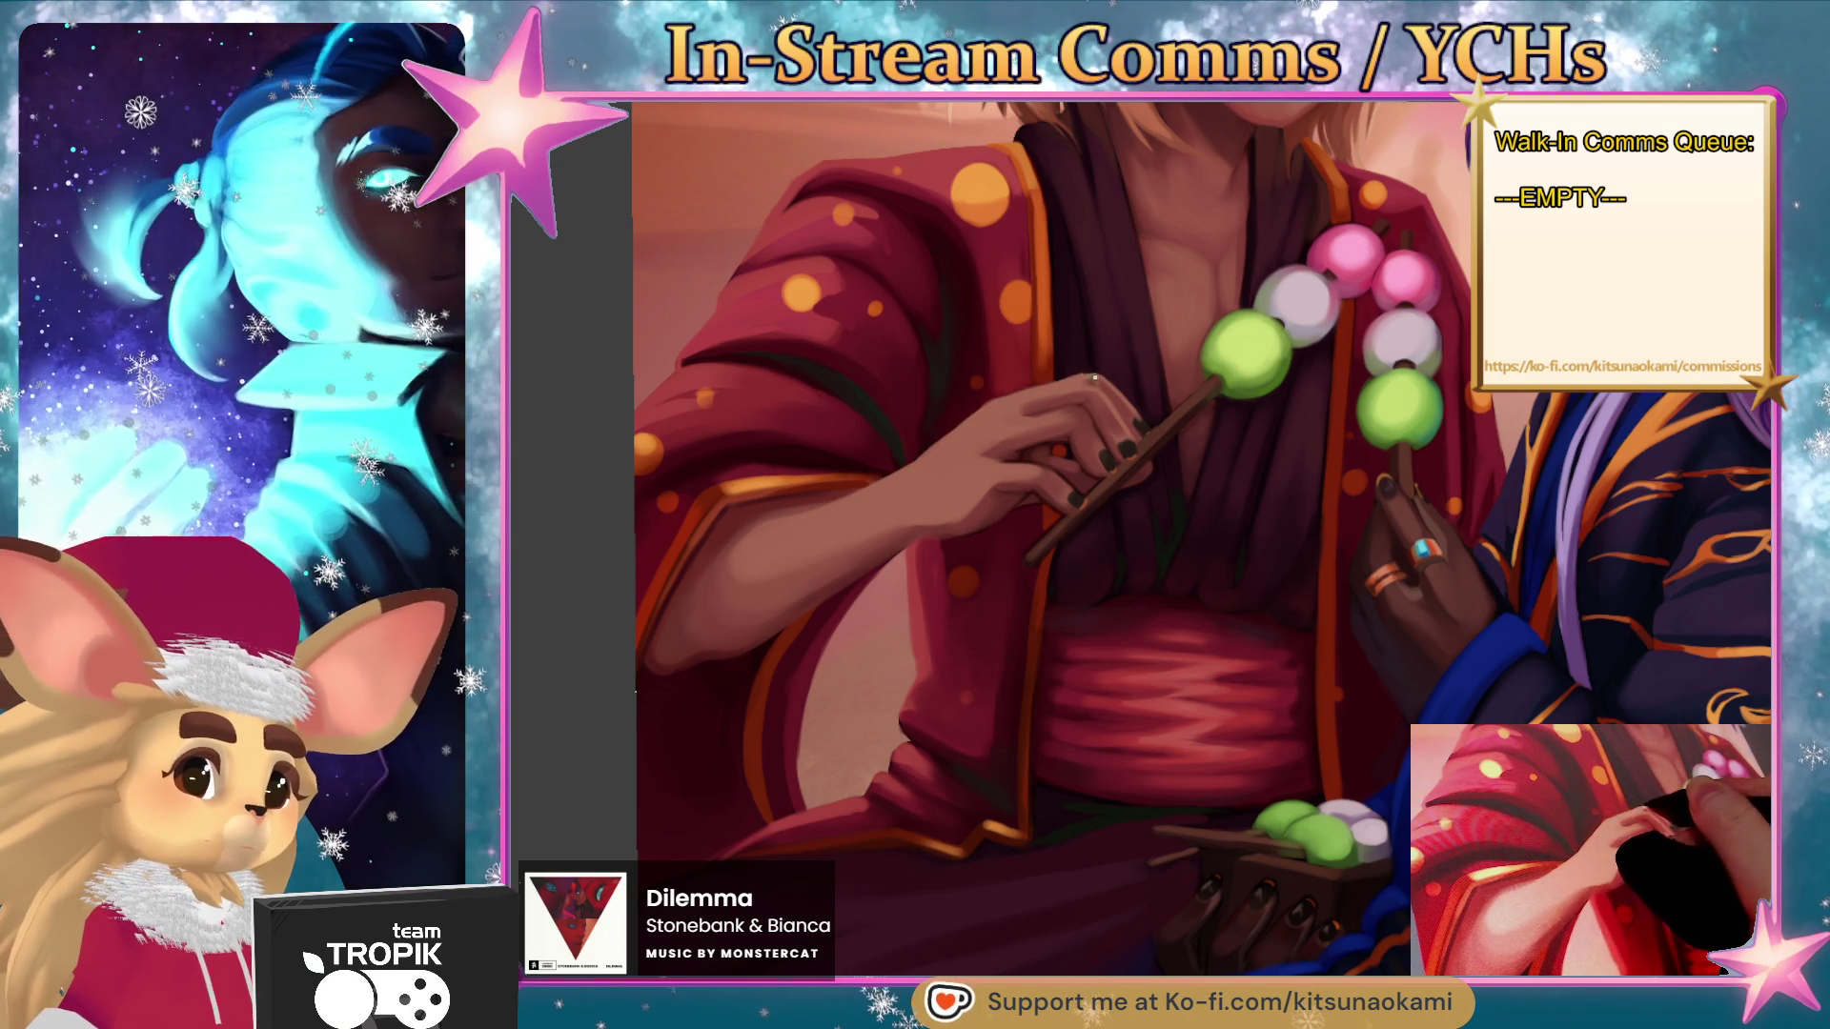
scroll(1093, 379, up, 3)
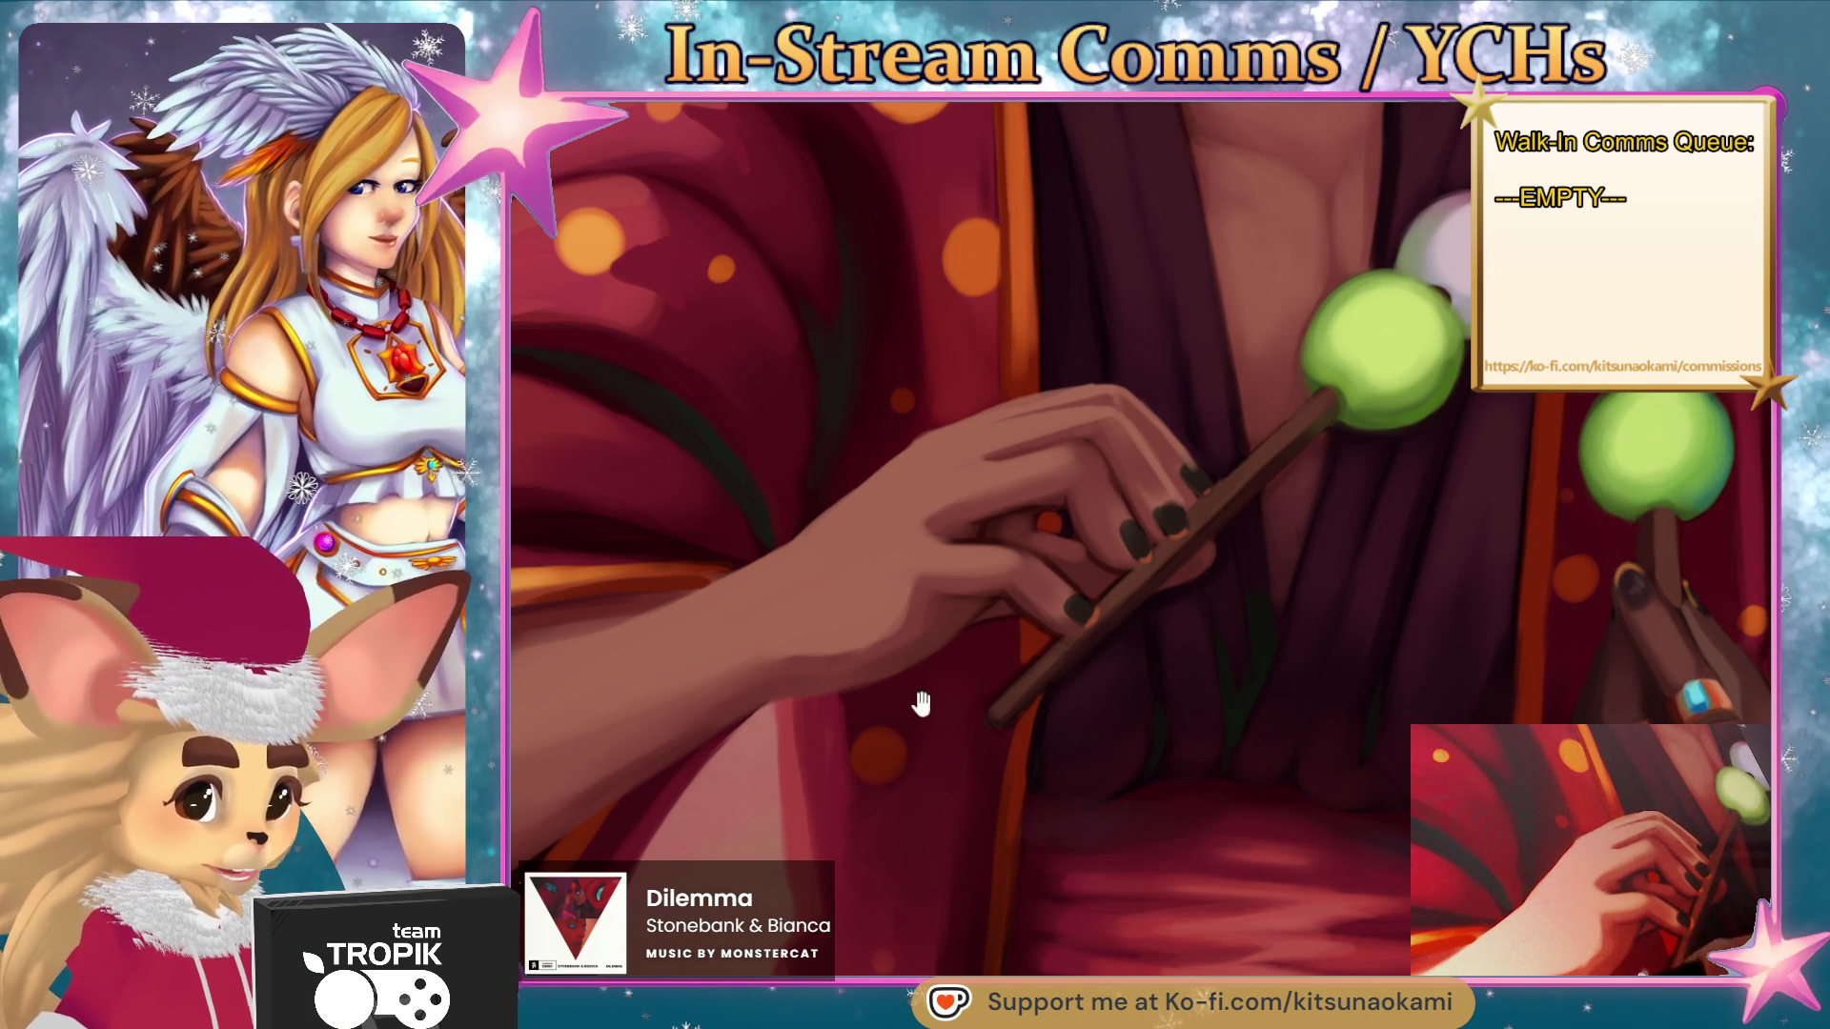
key(ctrl+0)
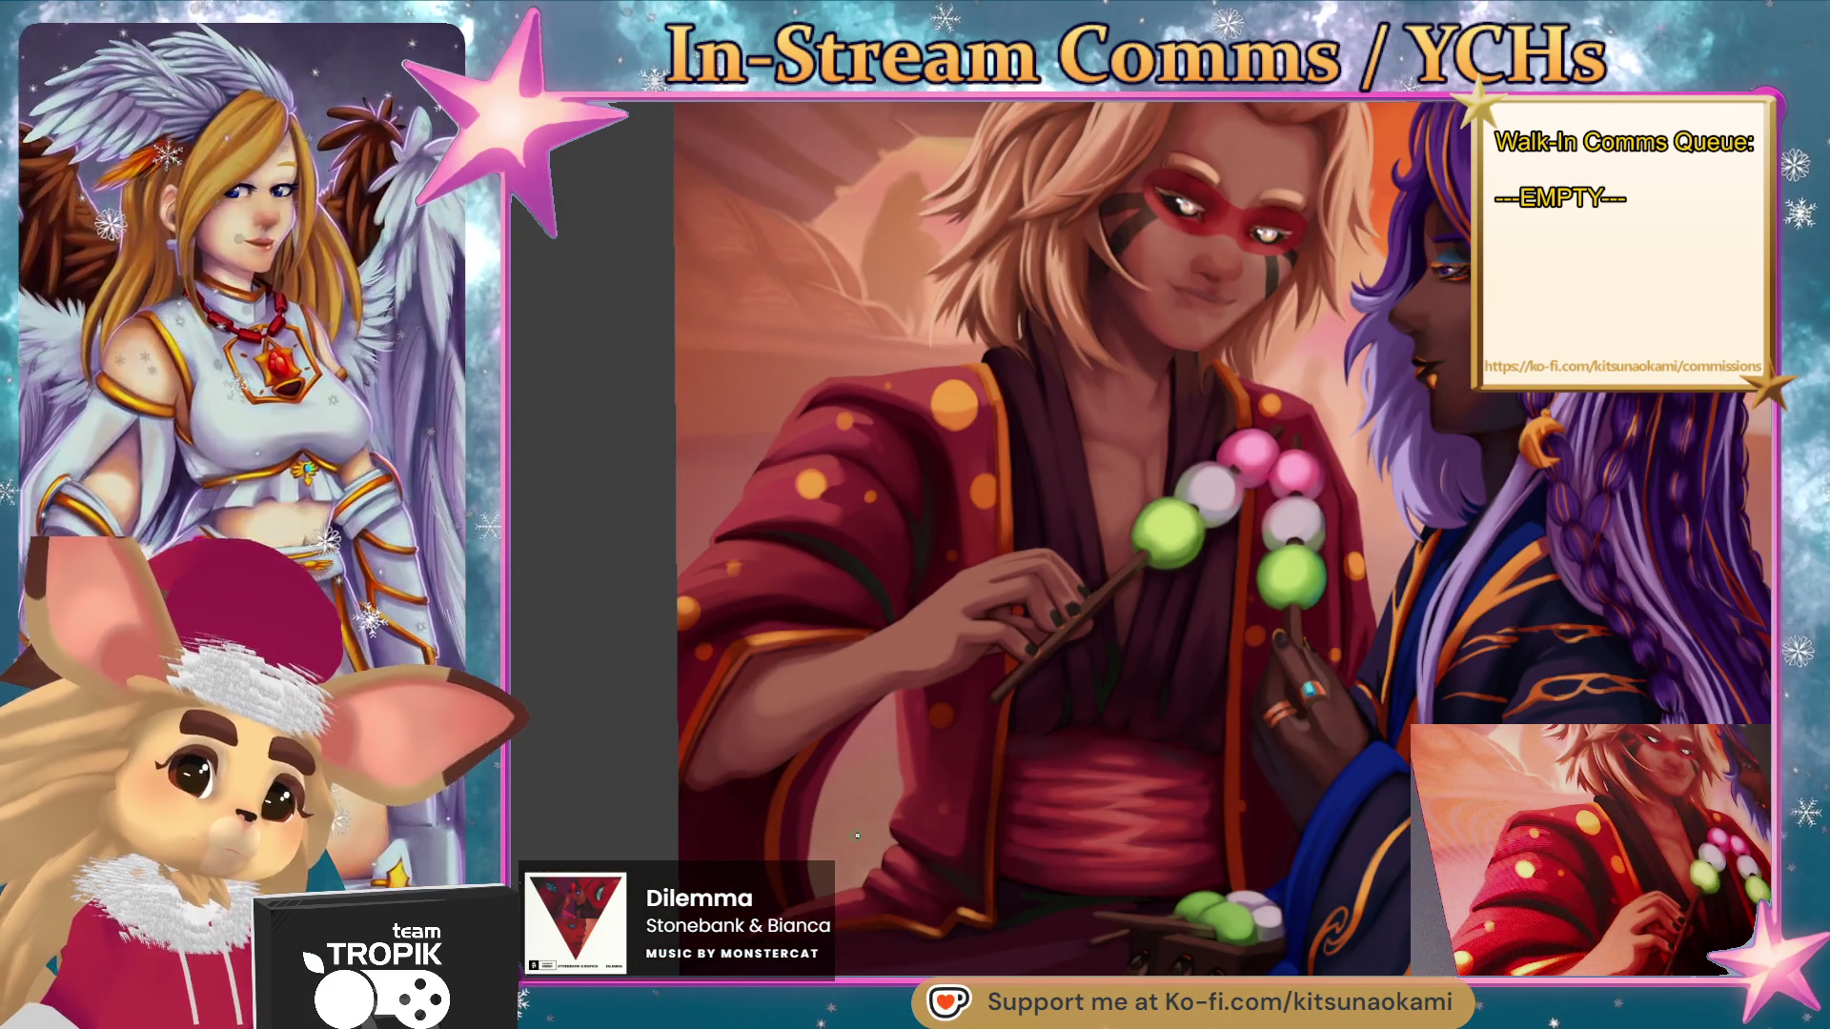
- Sample the skin tone from the hand and zoom in on the hand and sleeve
scroll(1071, 609, up, 5)
ctrl+click(897, 596)
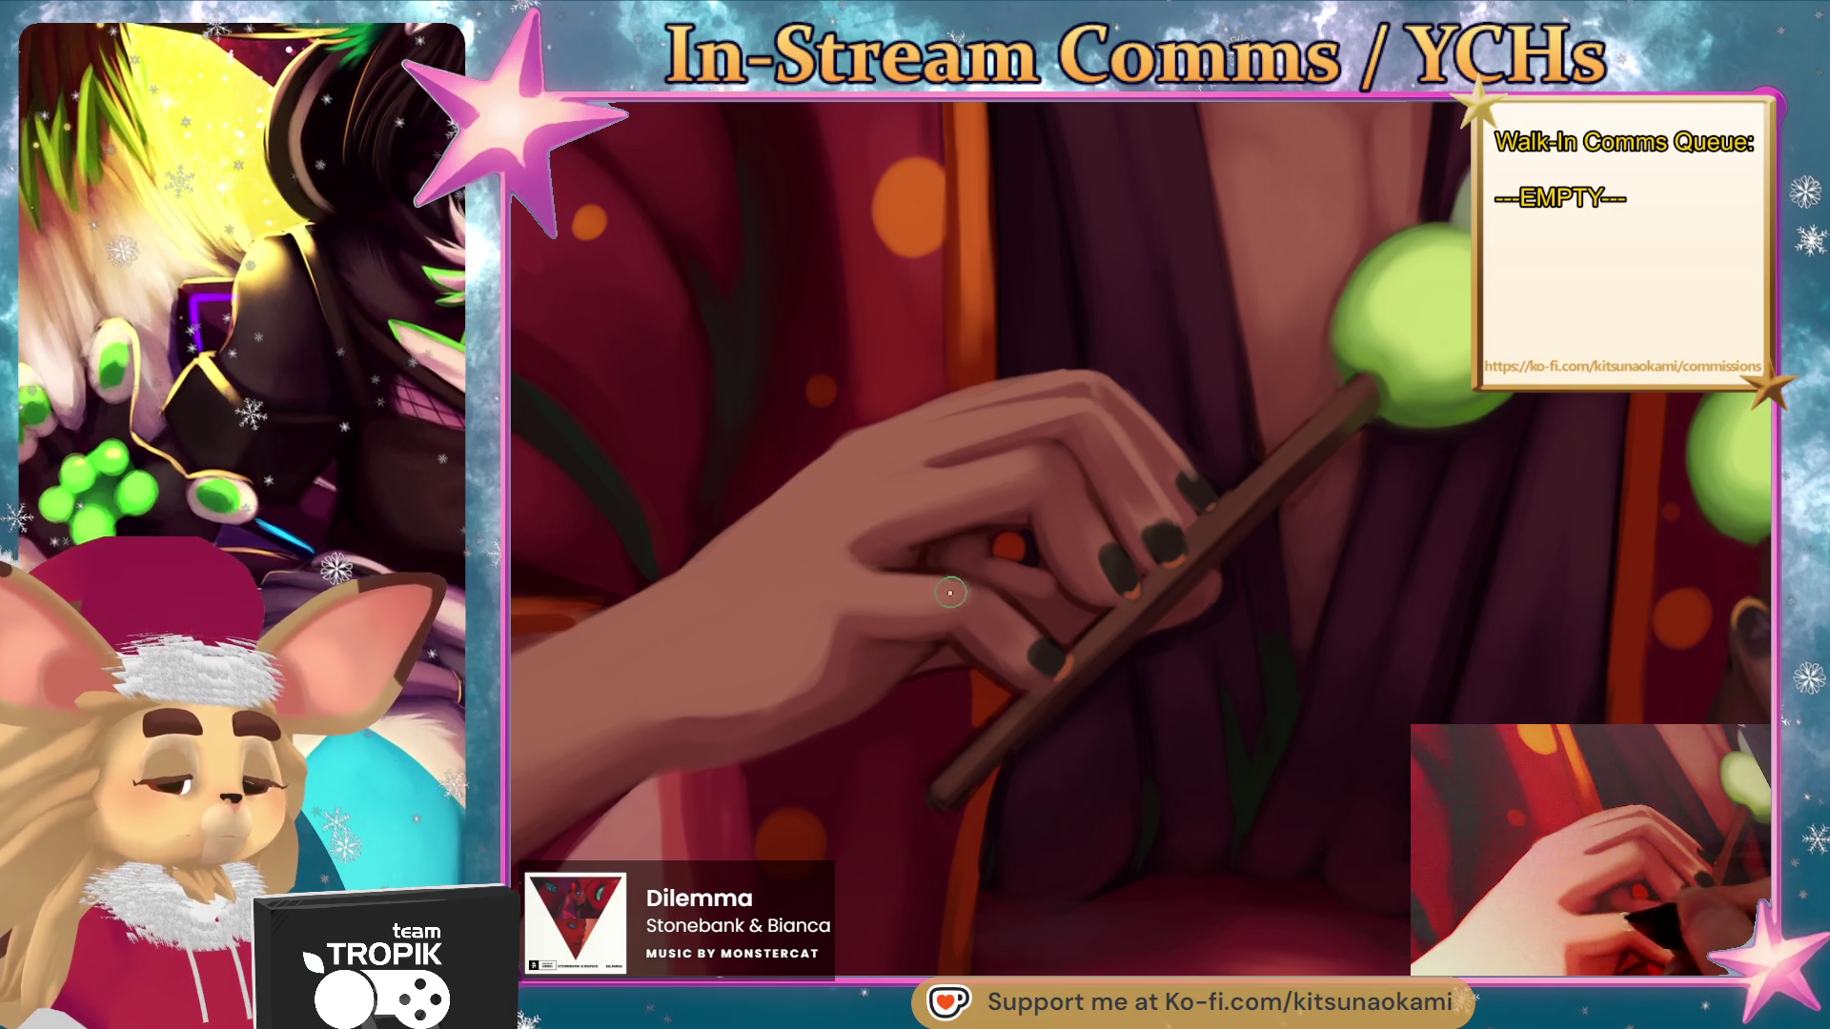
scroll(988, 642, up, 2)
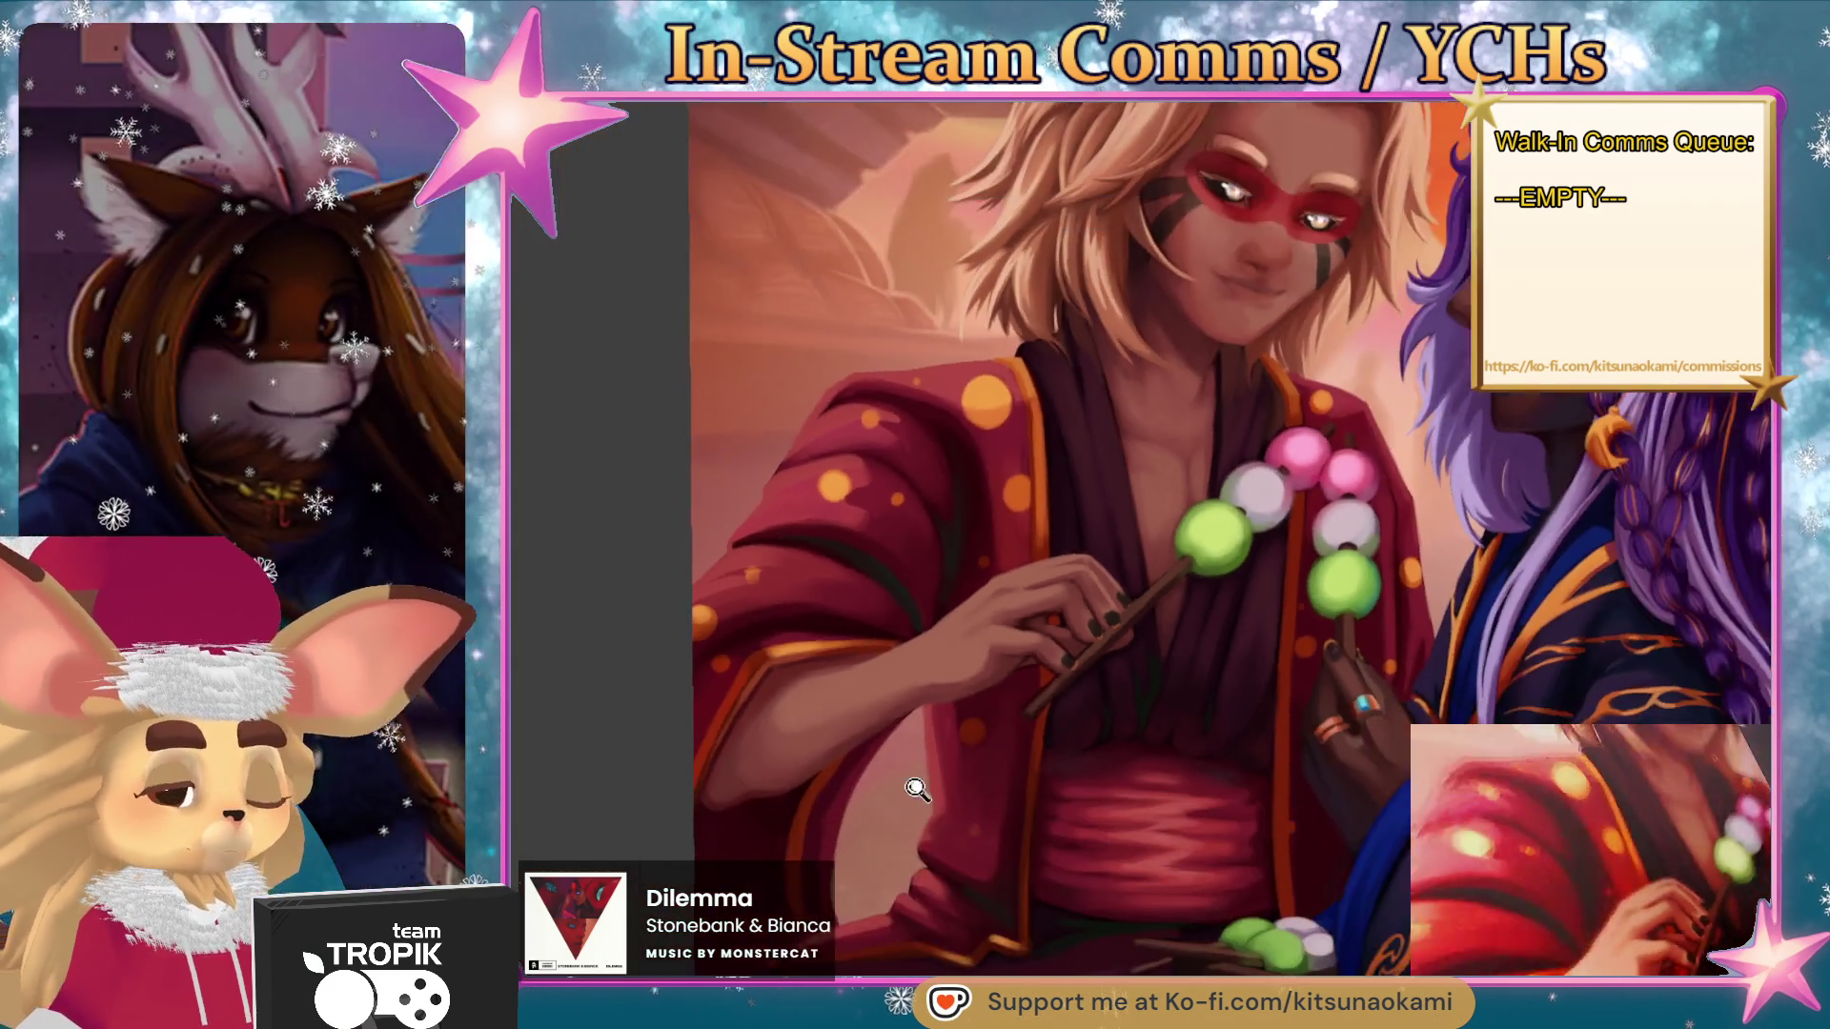
scroll(855, 651, up, 2)
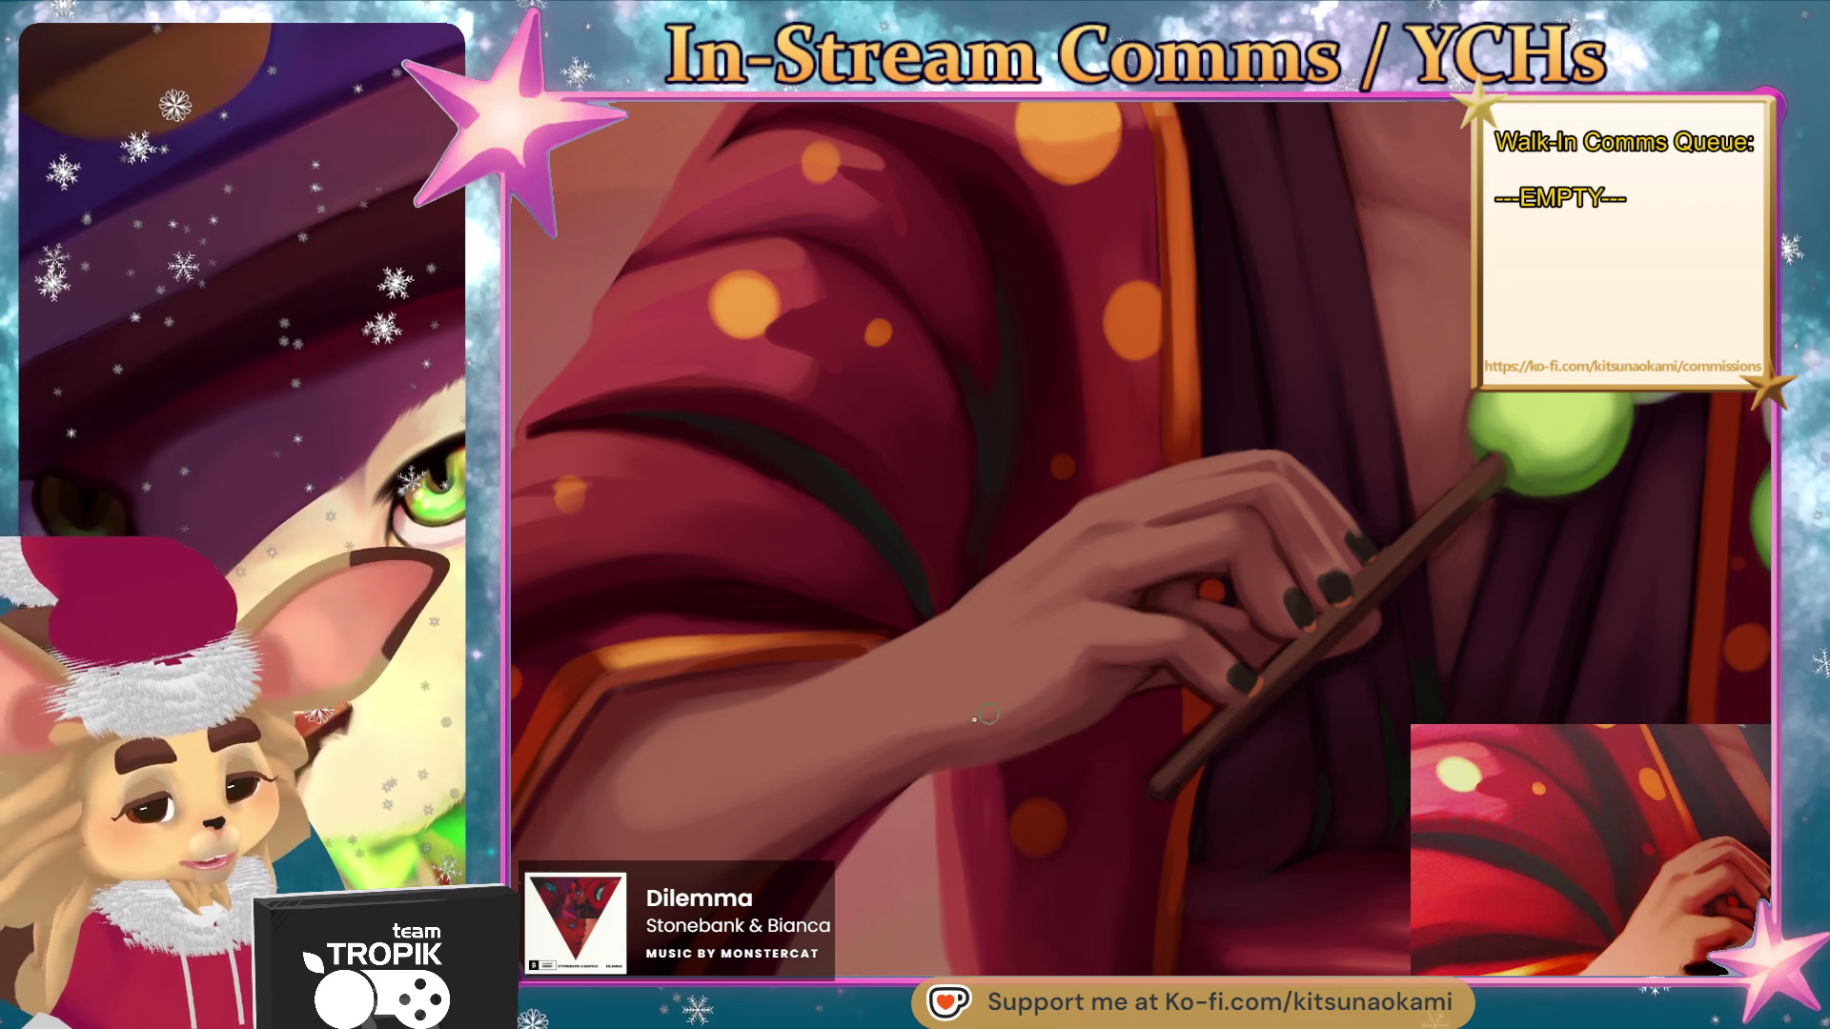
scroll(934, 752, down, 3)
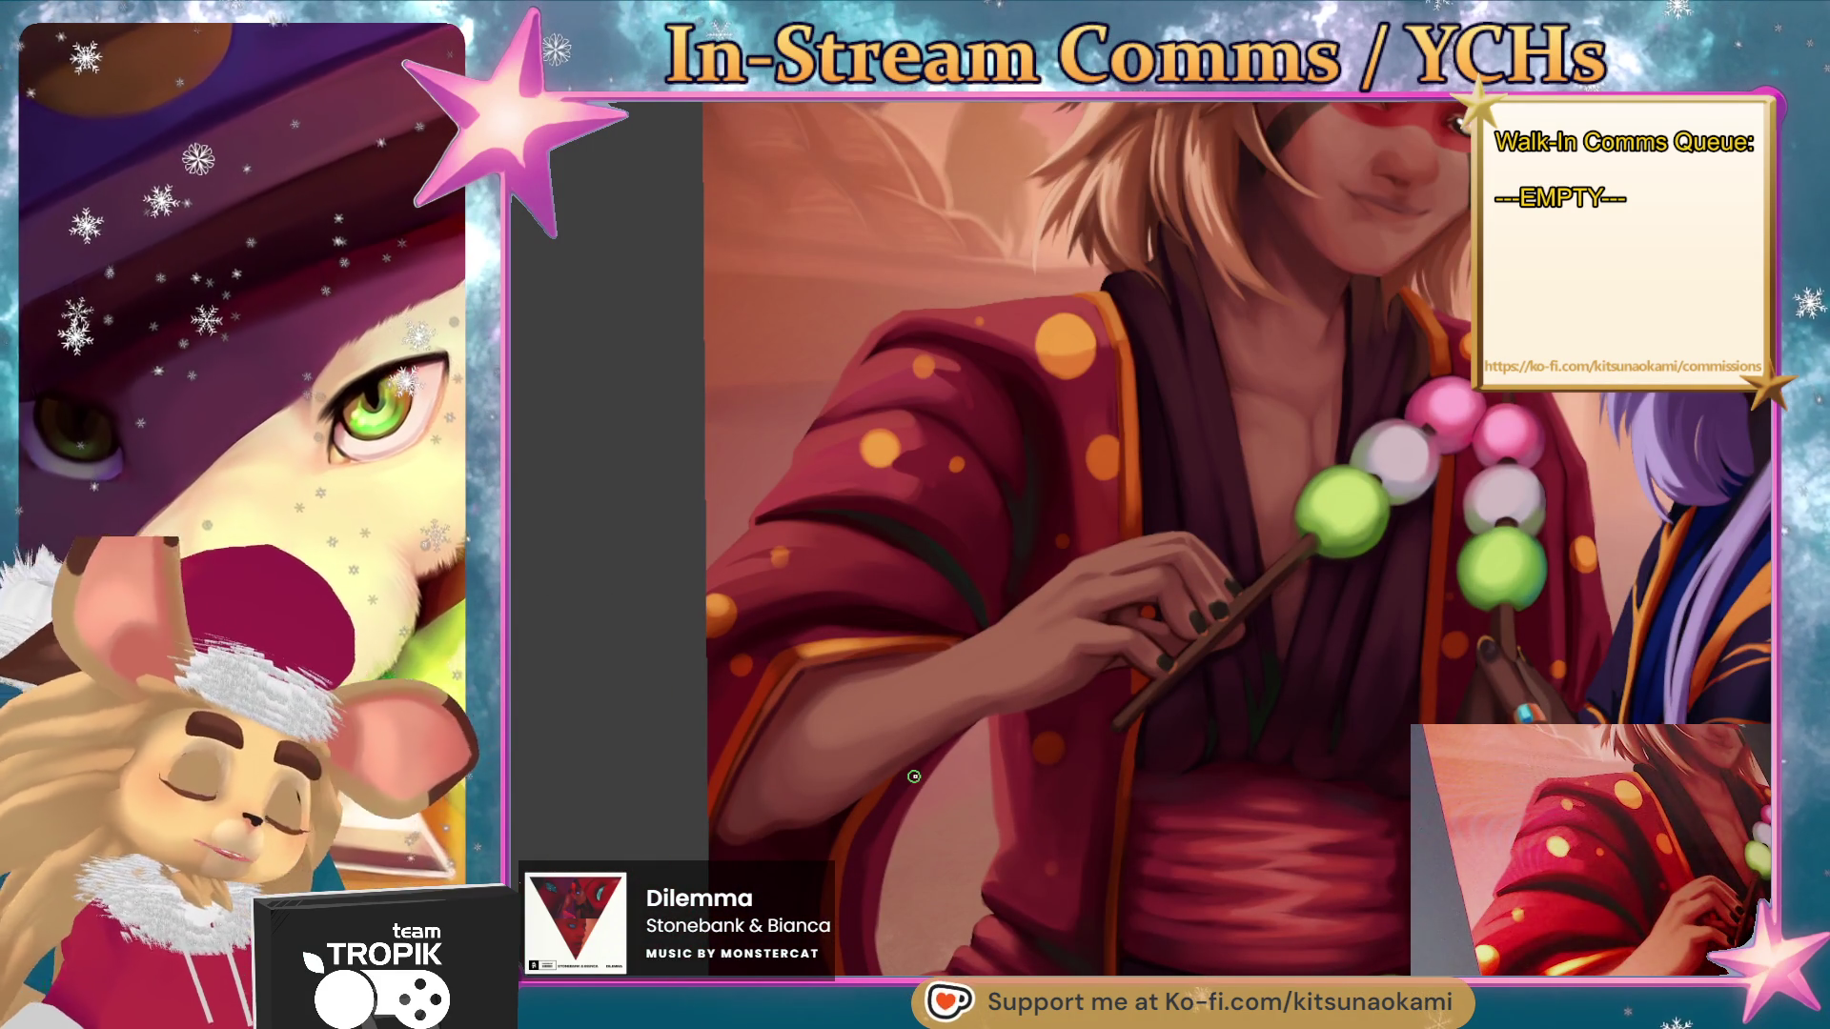
scroll(967, 710, up, 2)
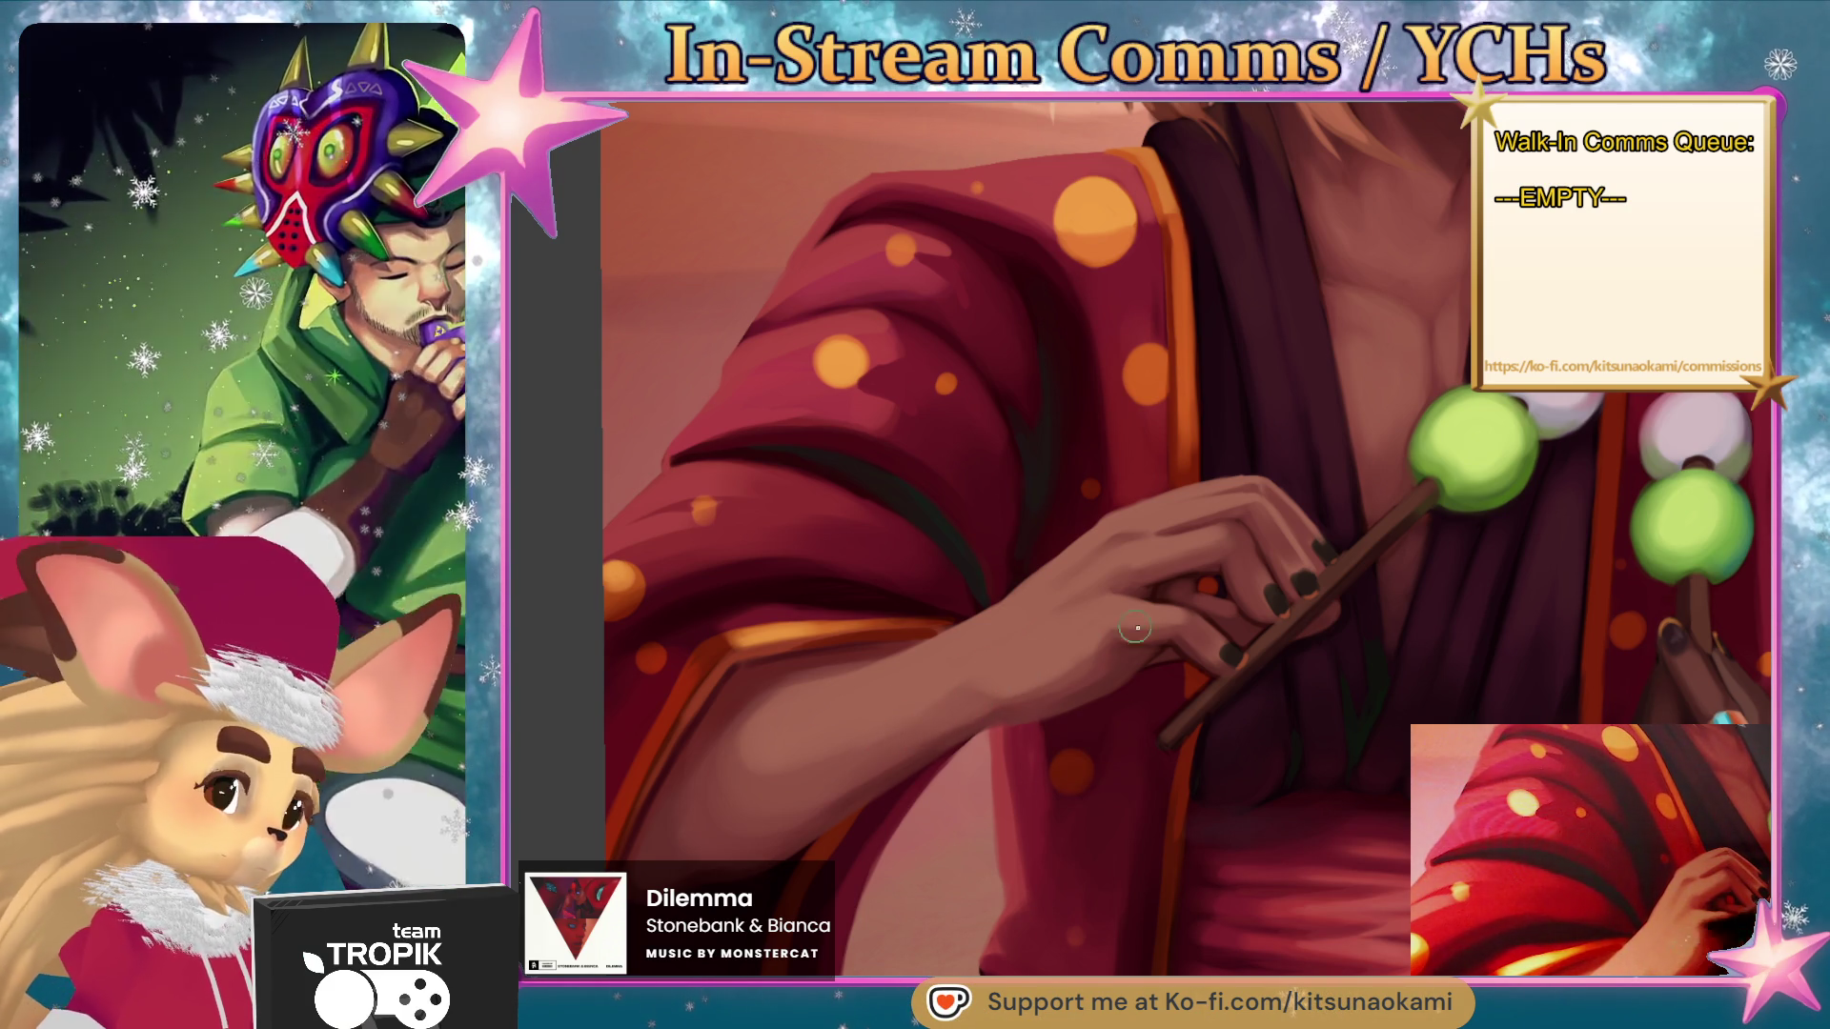
scroll(1121, 621, down, 10)
scroll(1082, 744, up, 10)
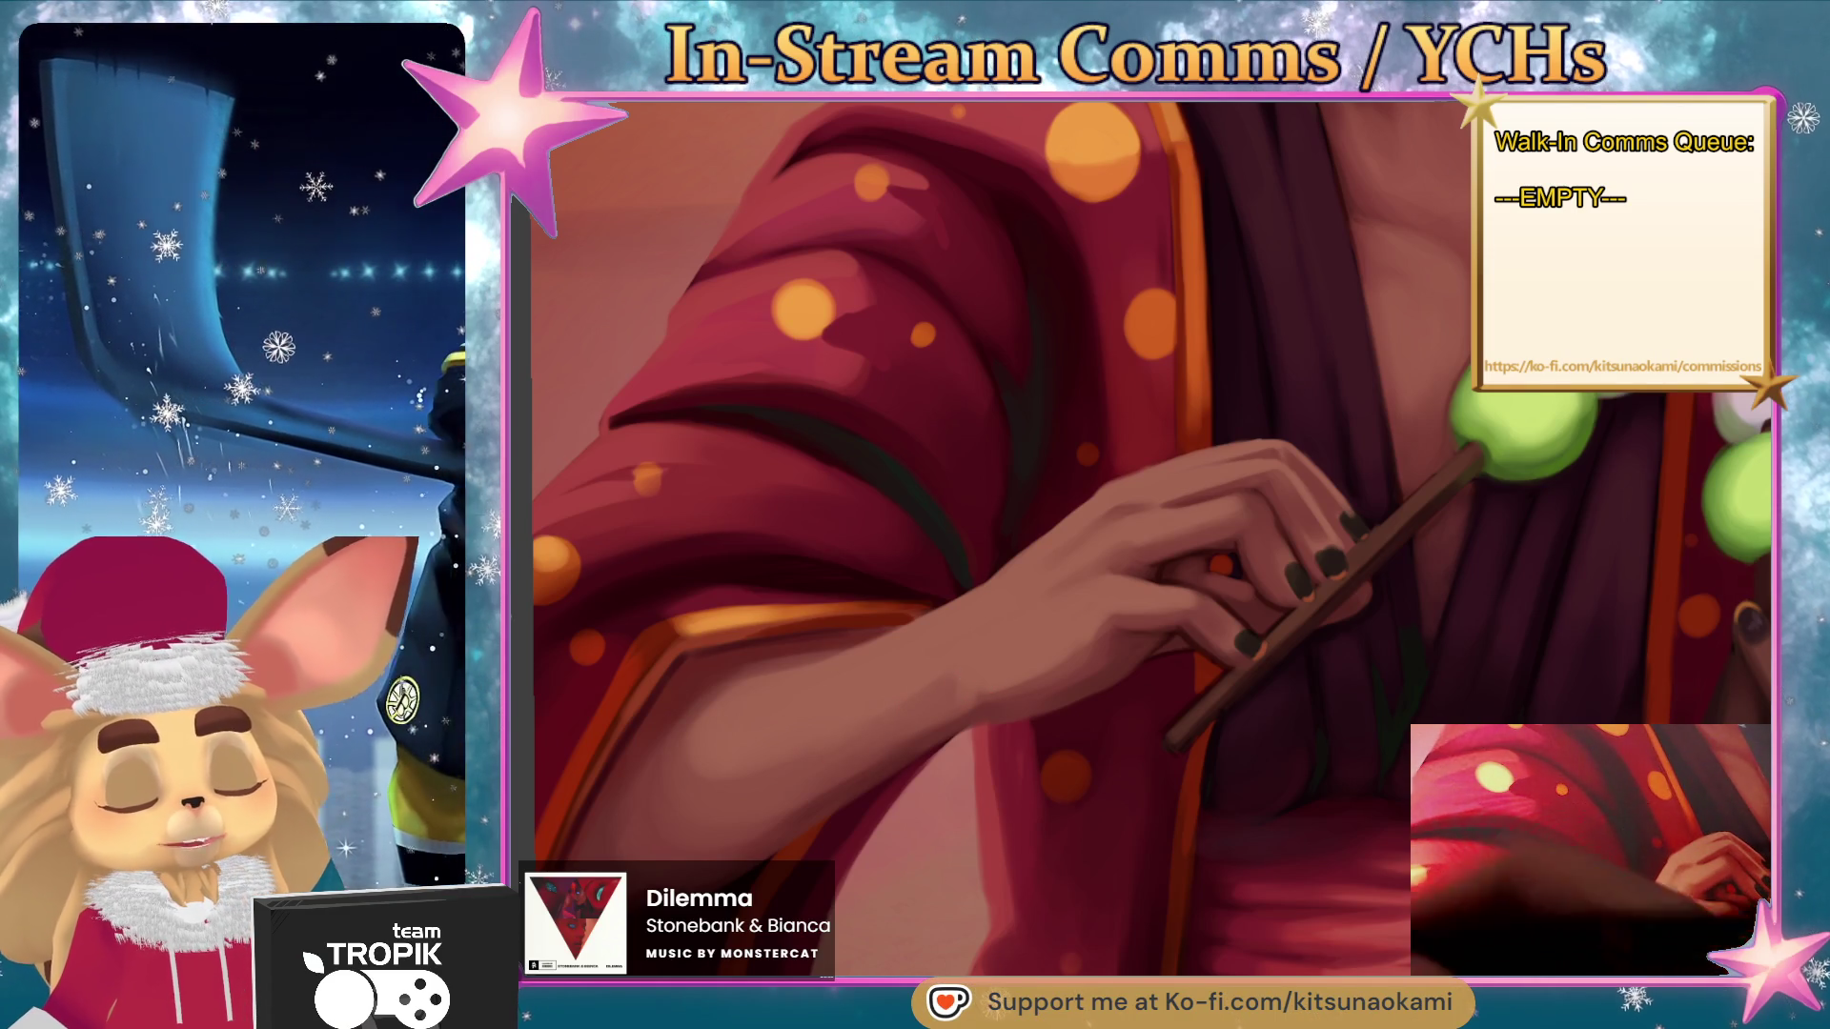
- Resize the brush to shade the bare forearm beneath the dango-holding hand
key(bracketright)
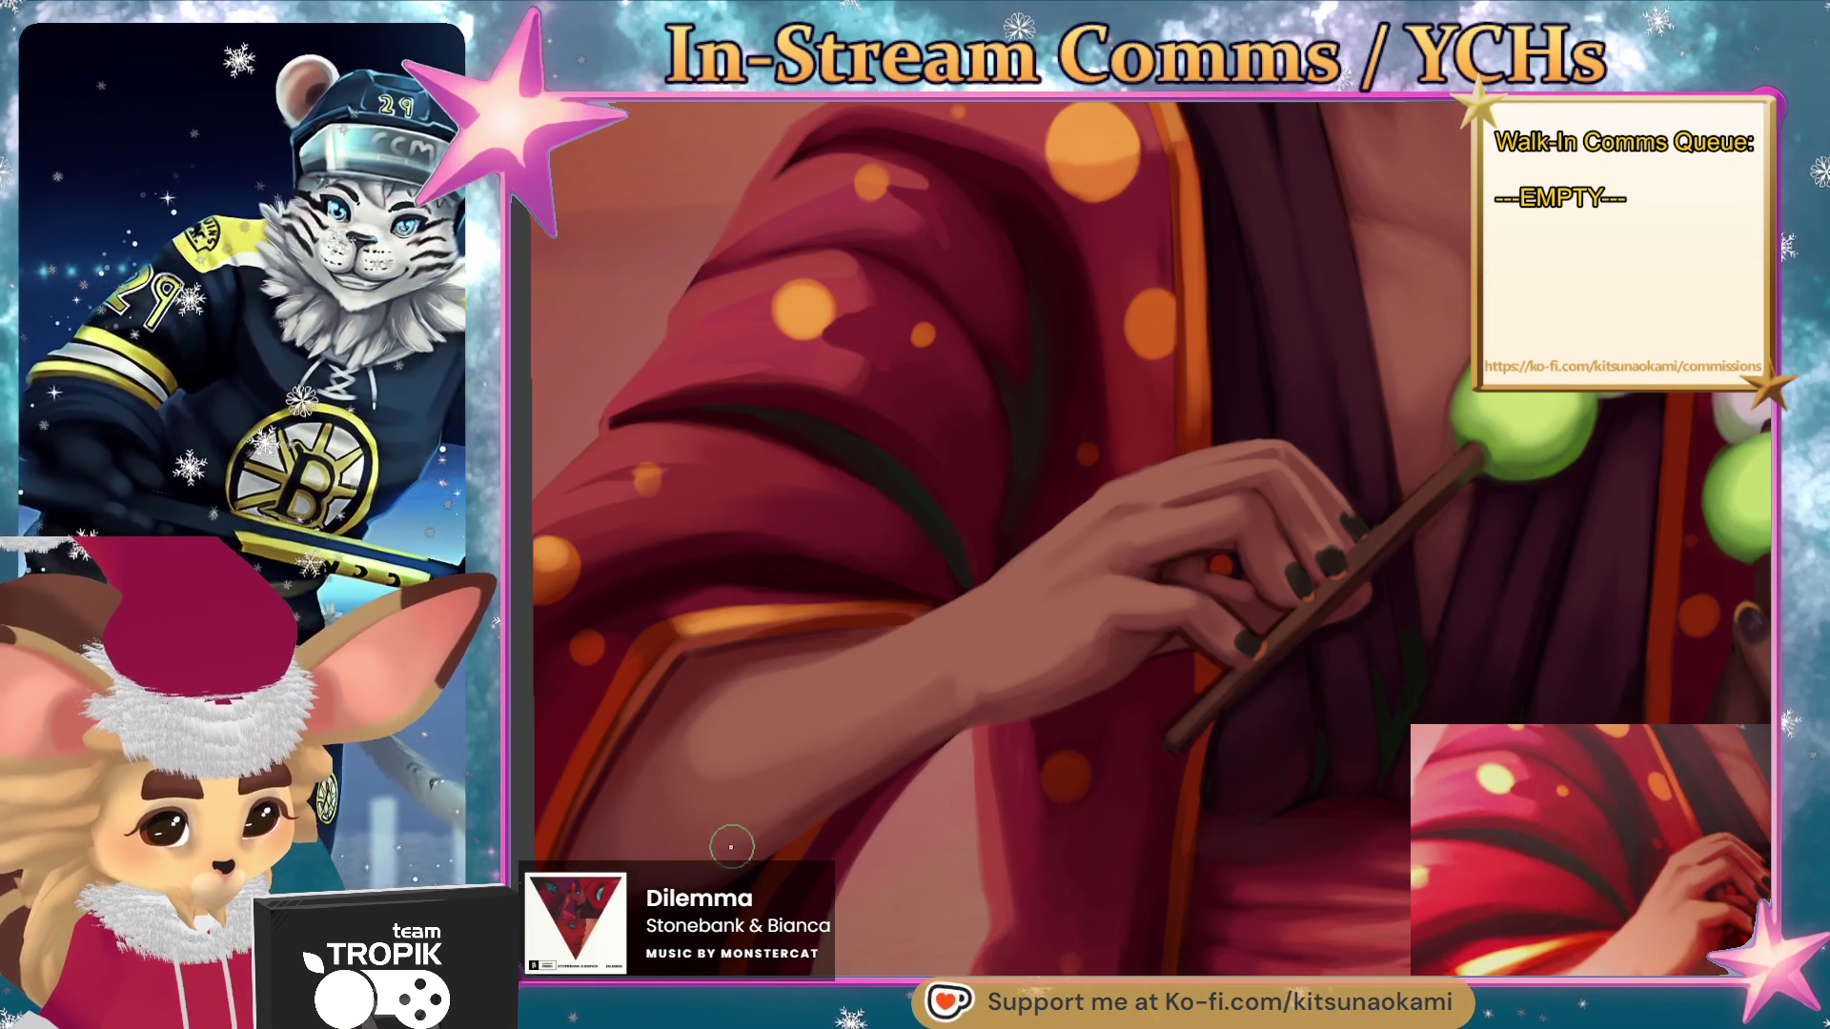
key(bracketright)
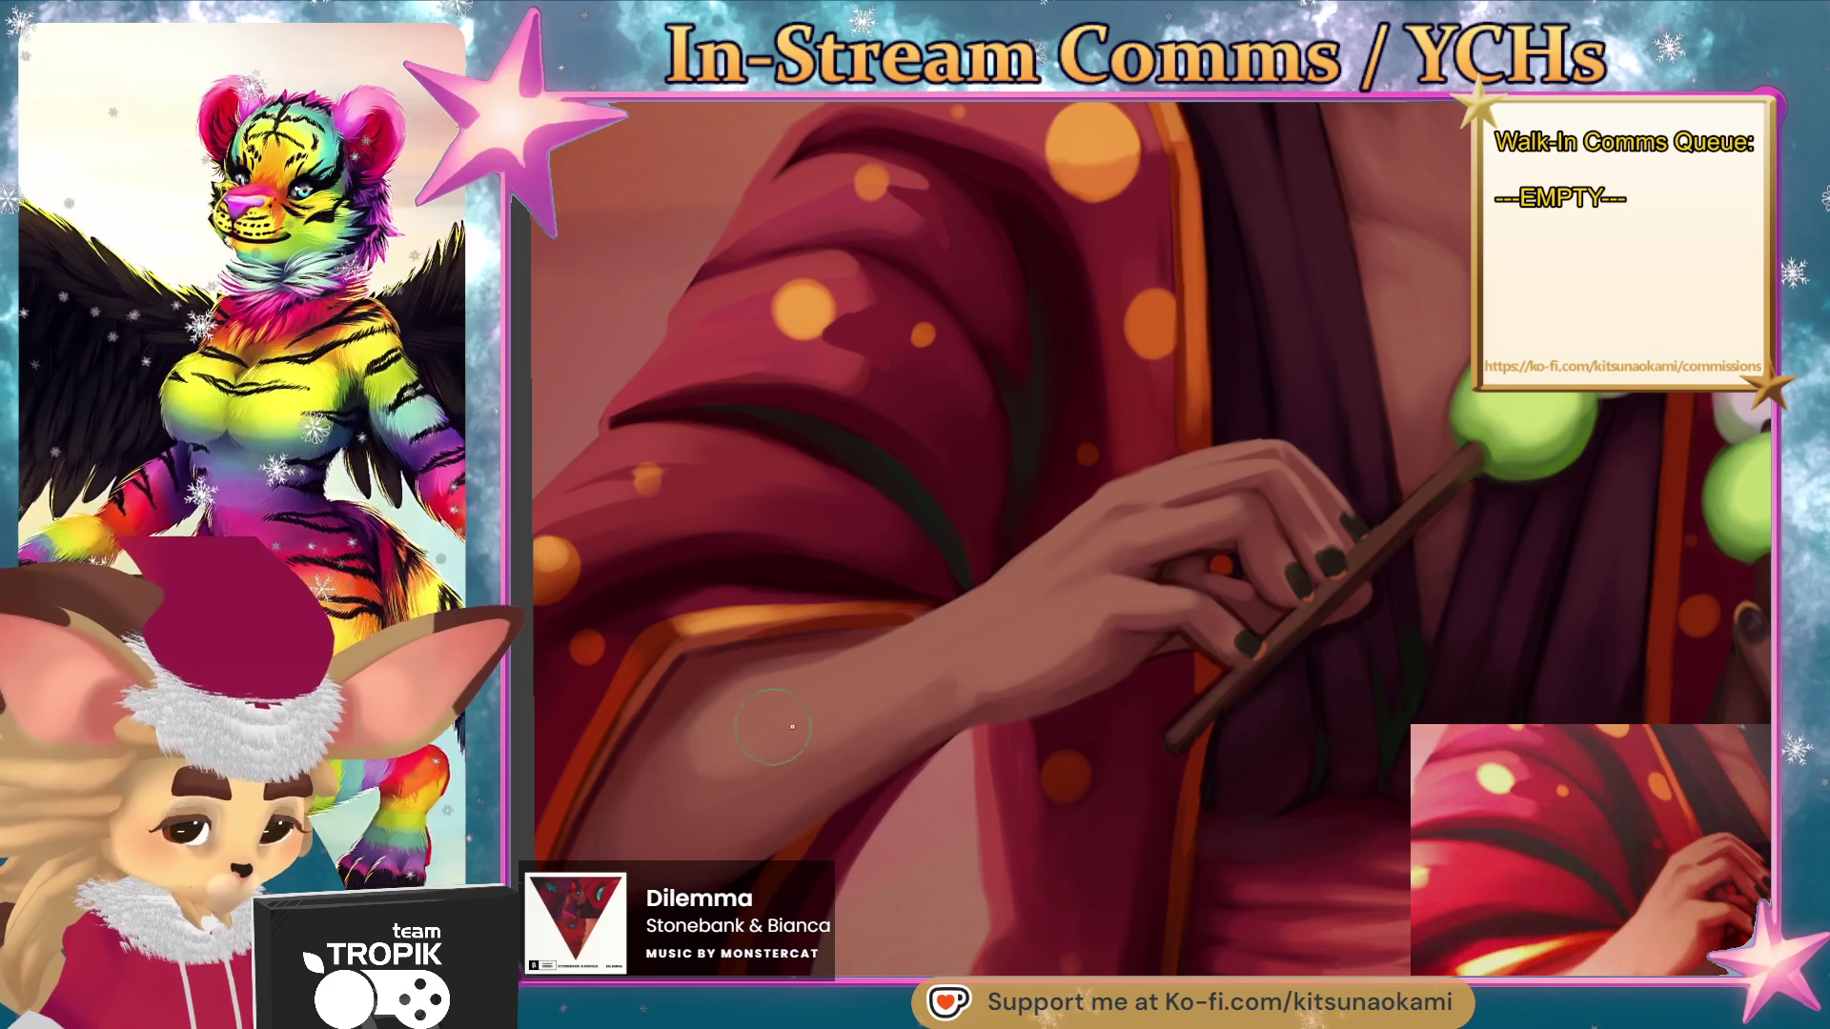
key(bracketleft)
scroll(1070, 695, down, 1)
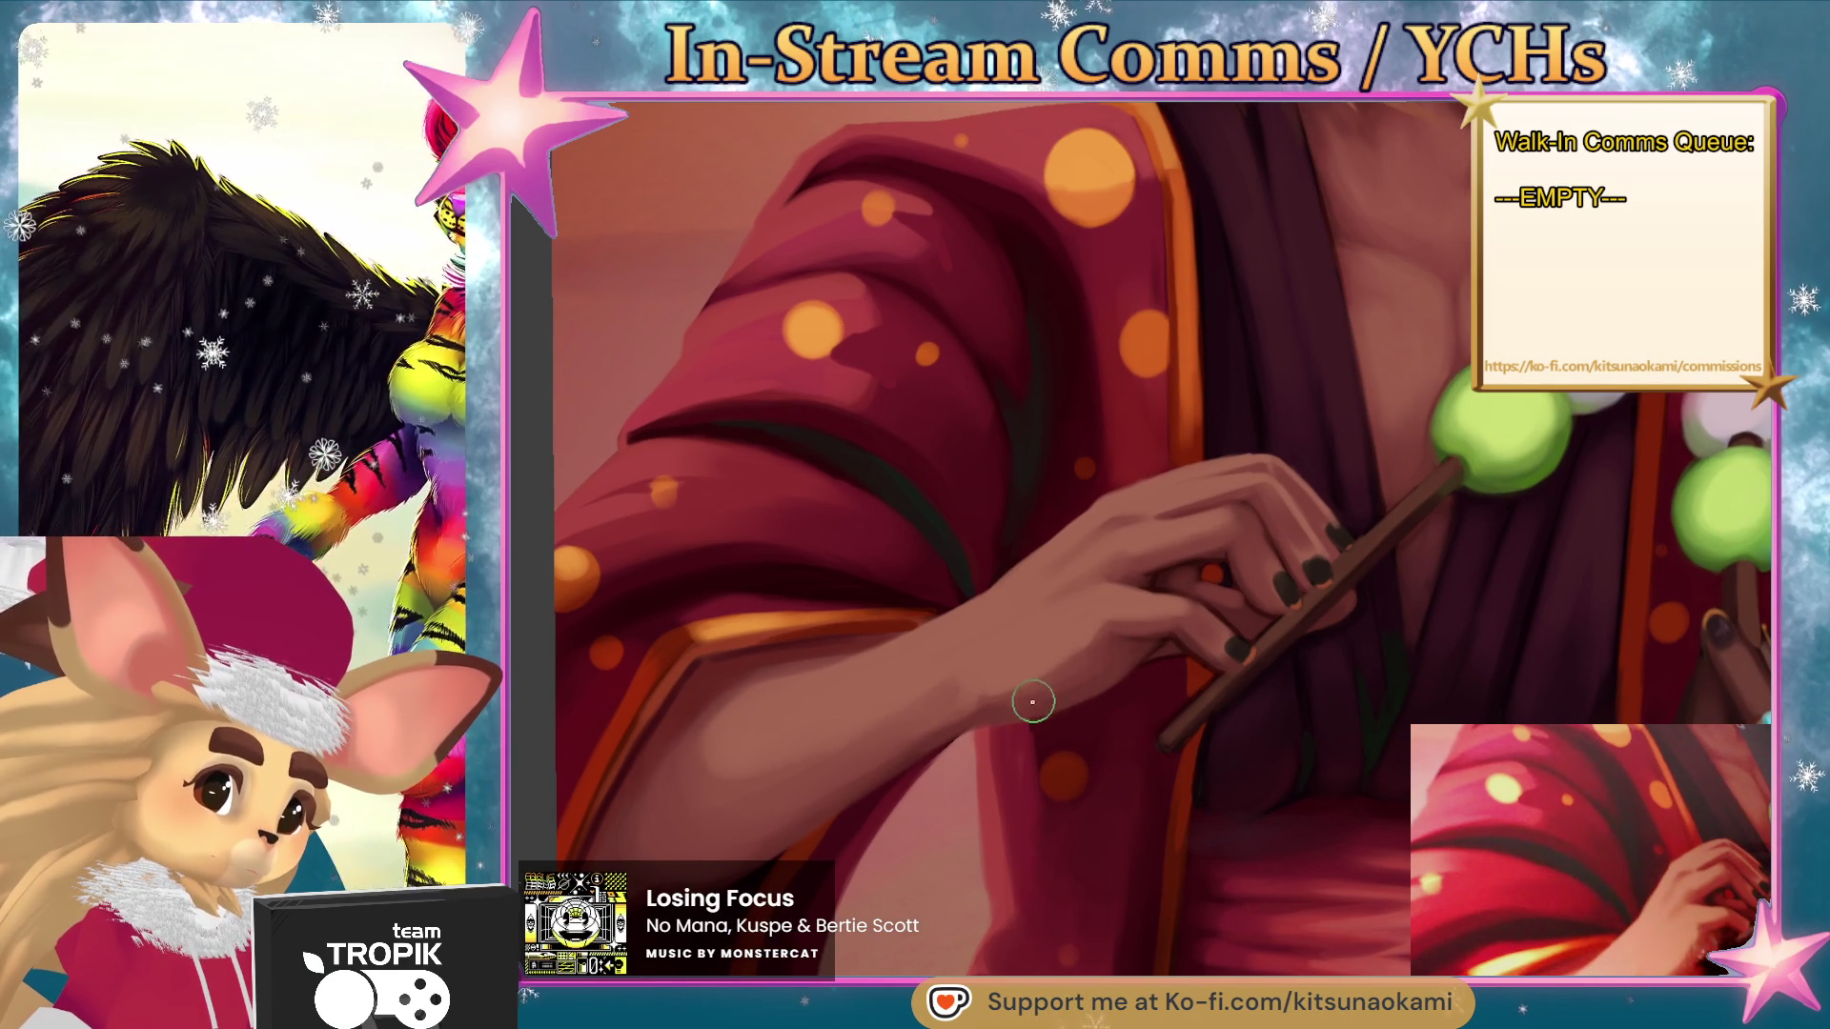
scroll(1105, 650, down, 5)
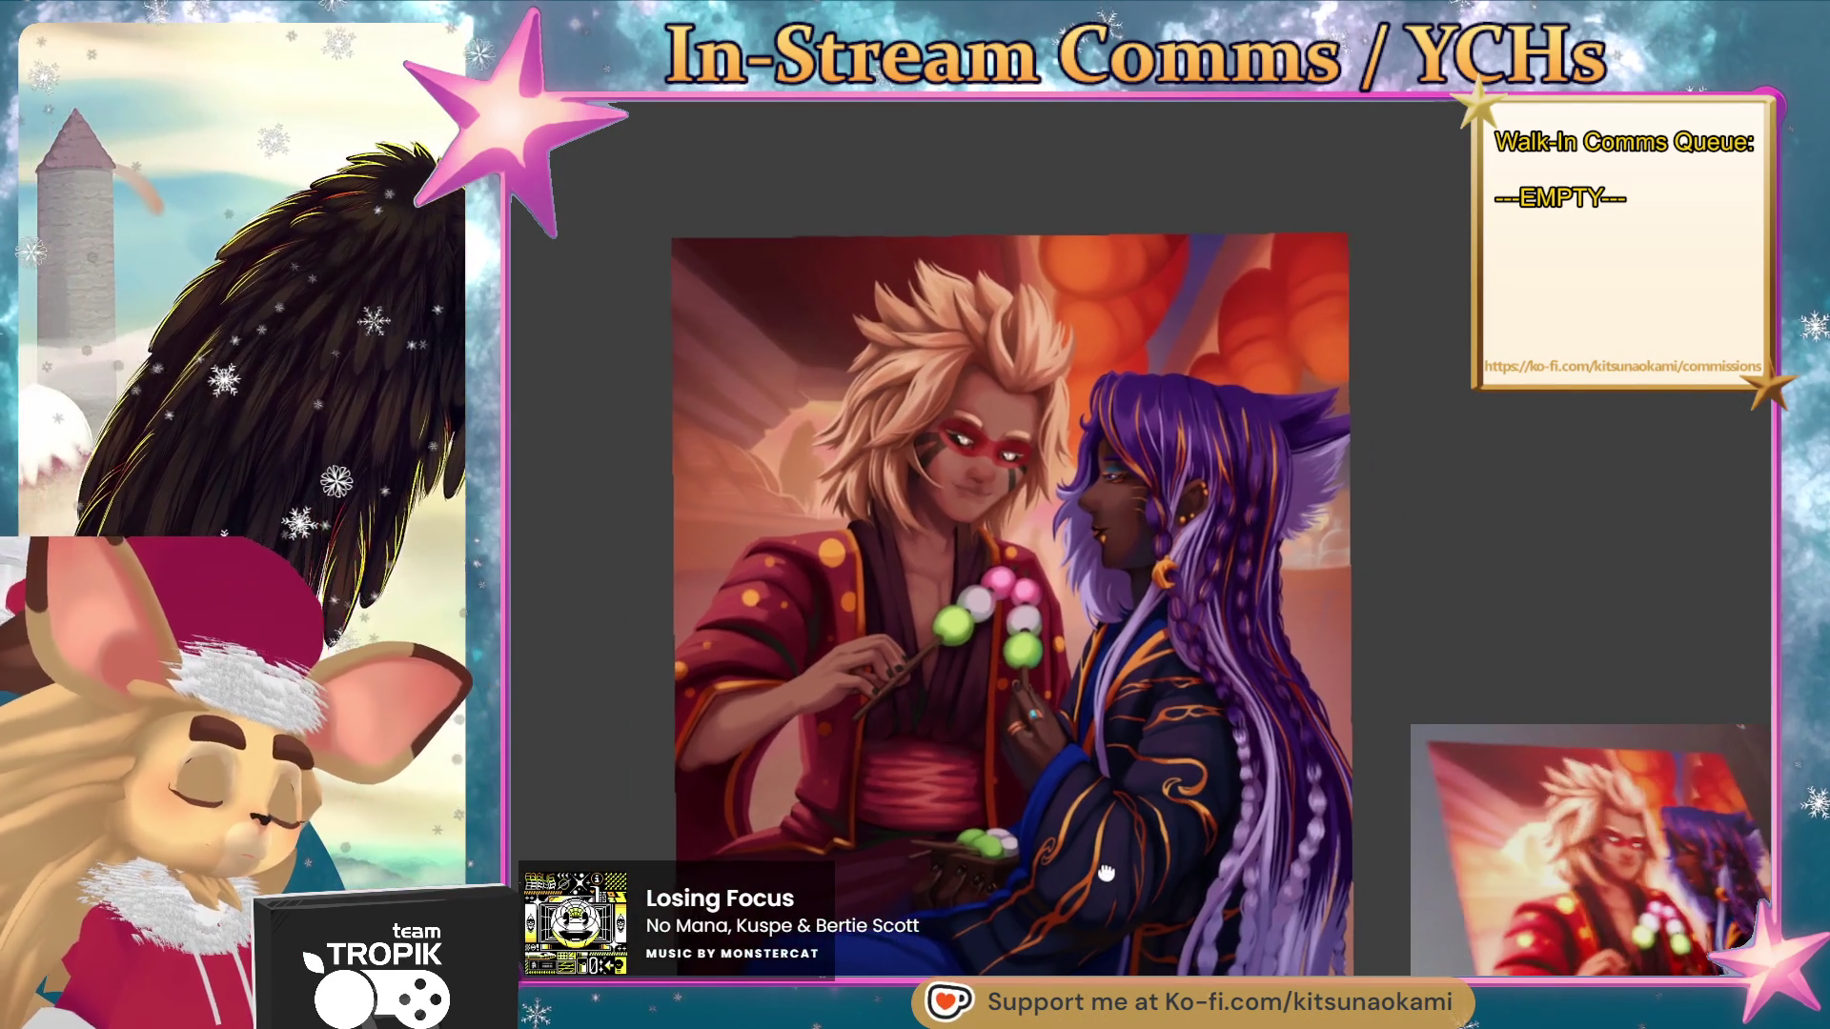
- Zoom in on the purple-haired character's ringed hand holding the second skewer
scroll(1104, 866, up, 4)
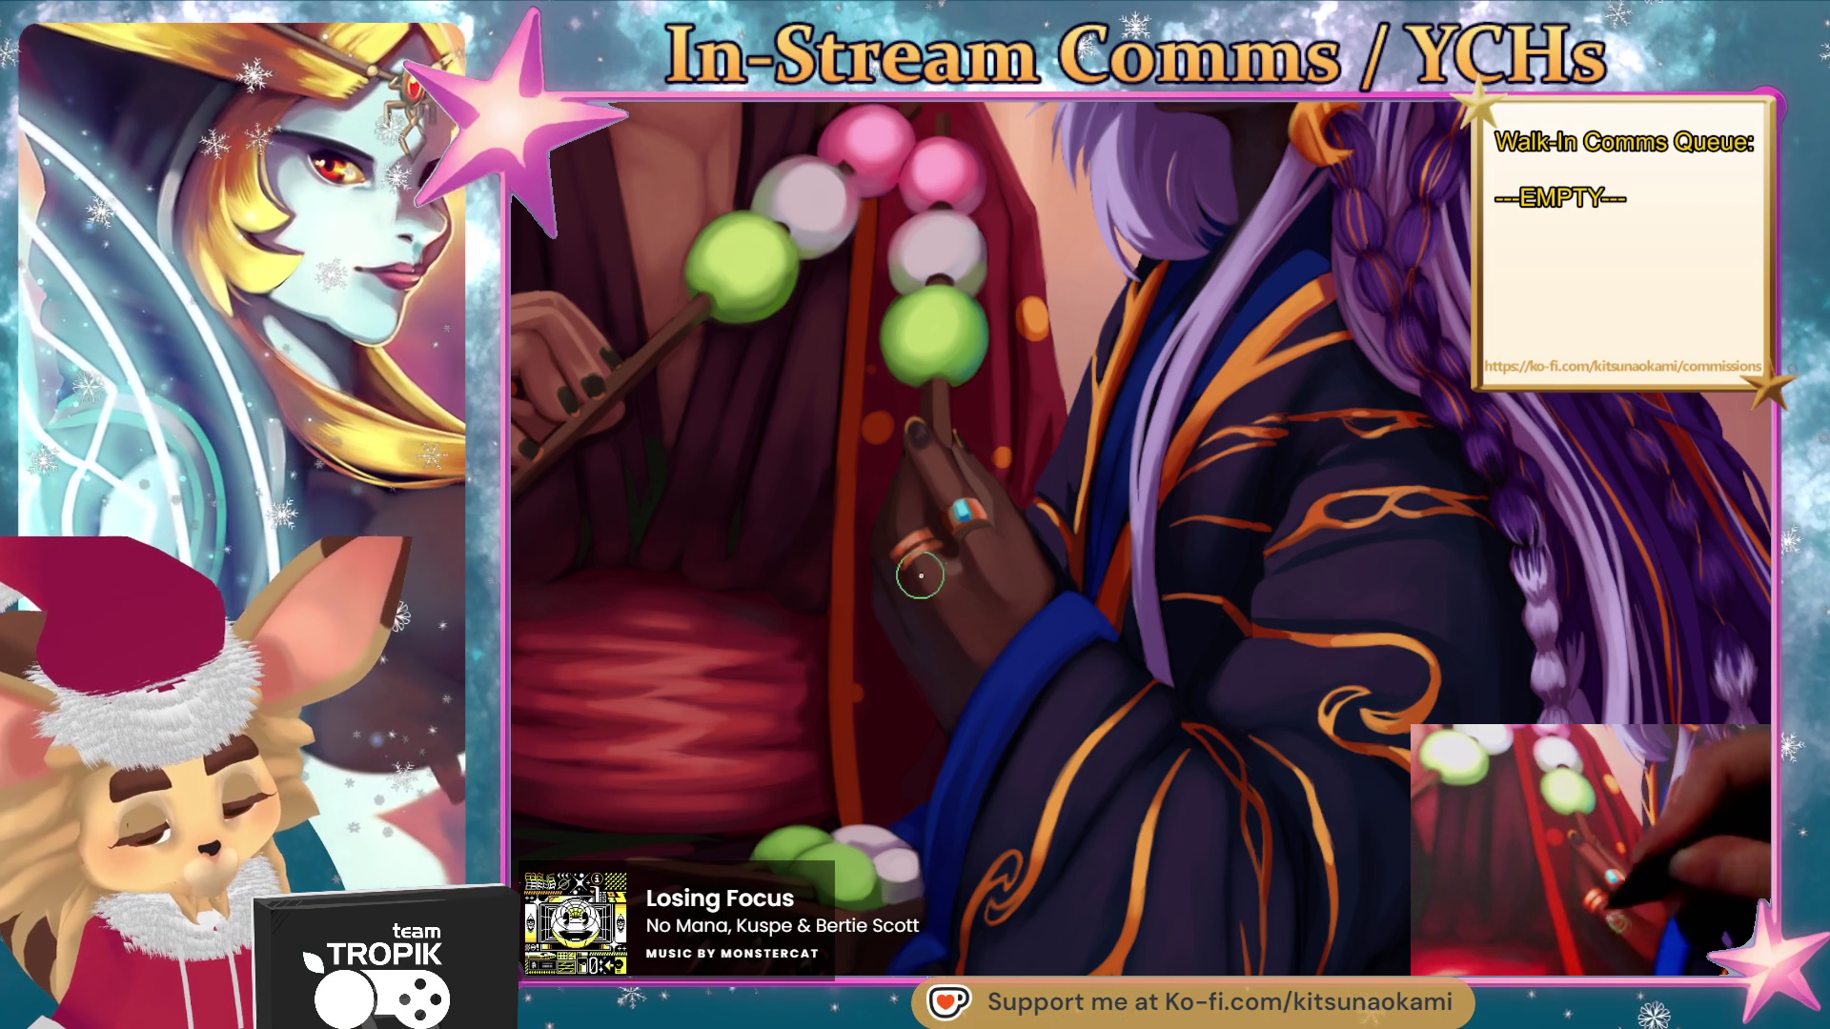
scroll(1066, 526, down, 3)
drag(1066, 526, 1100, 580)
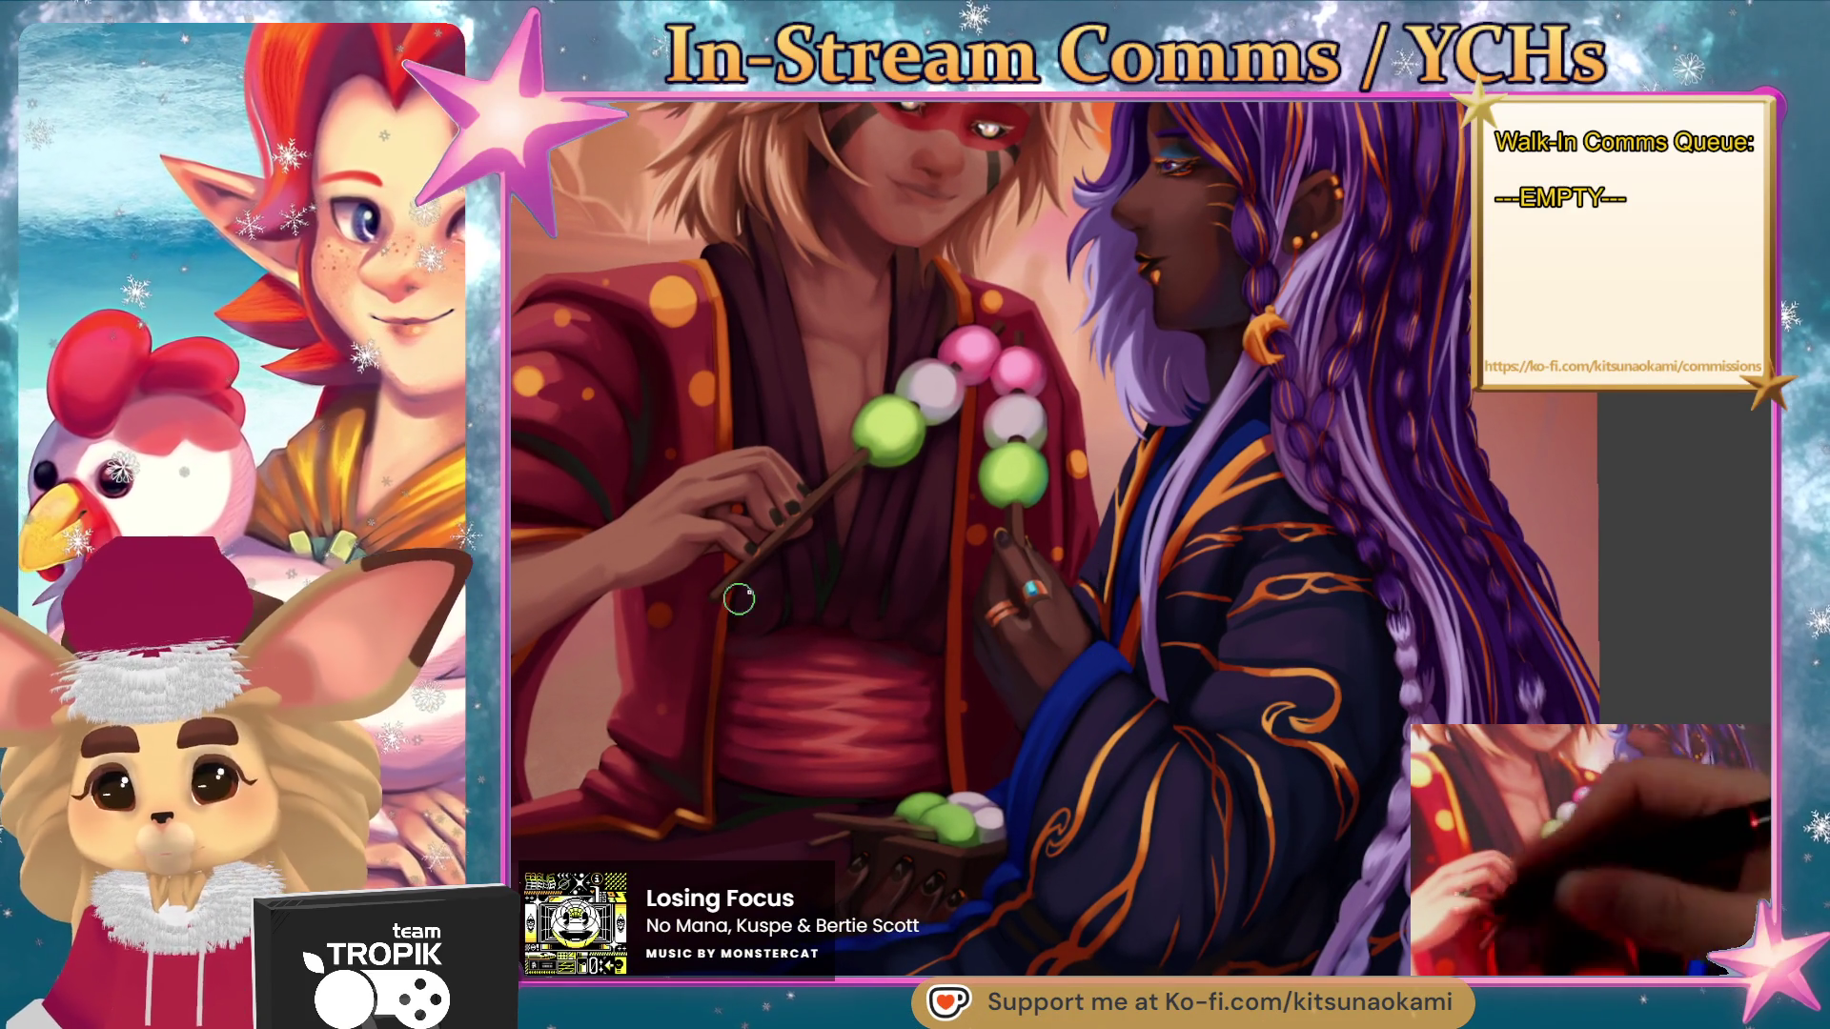
drag(1023, 589, 1149, 405)
- Paint lit knuckles and dark nails on the blond figure's hand gripping the green dango stick
scroll(753, 467, up, 5)
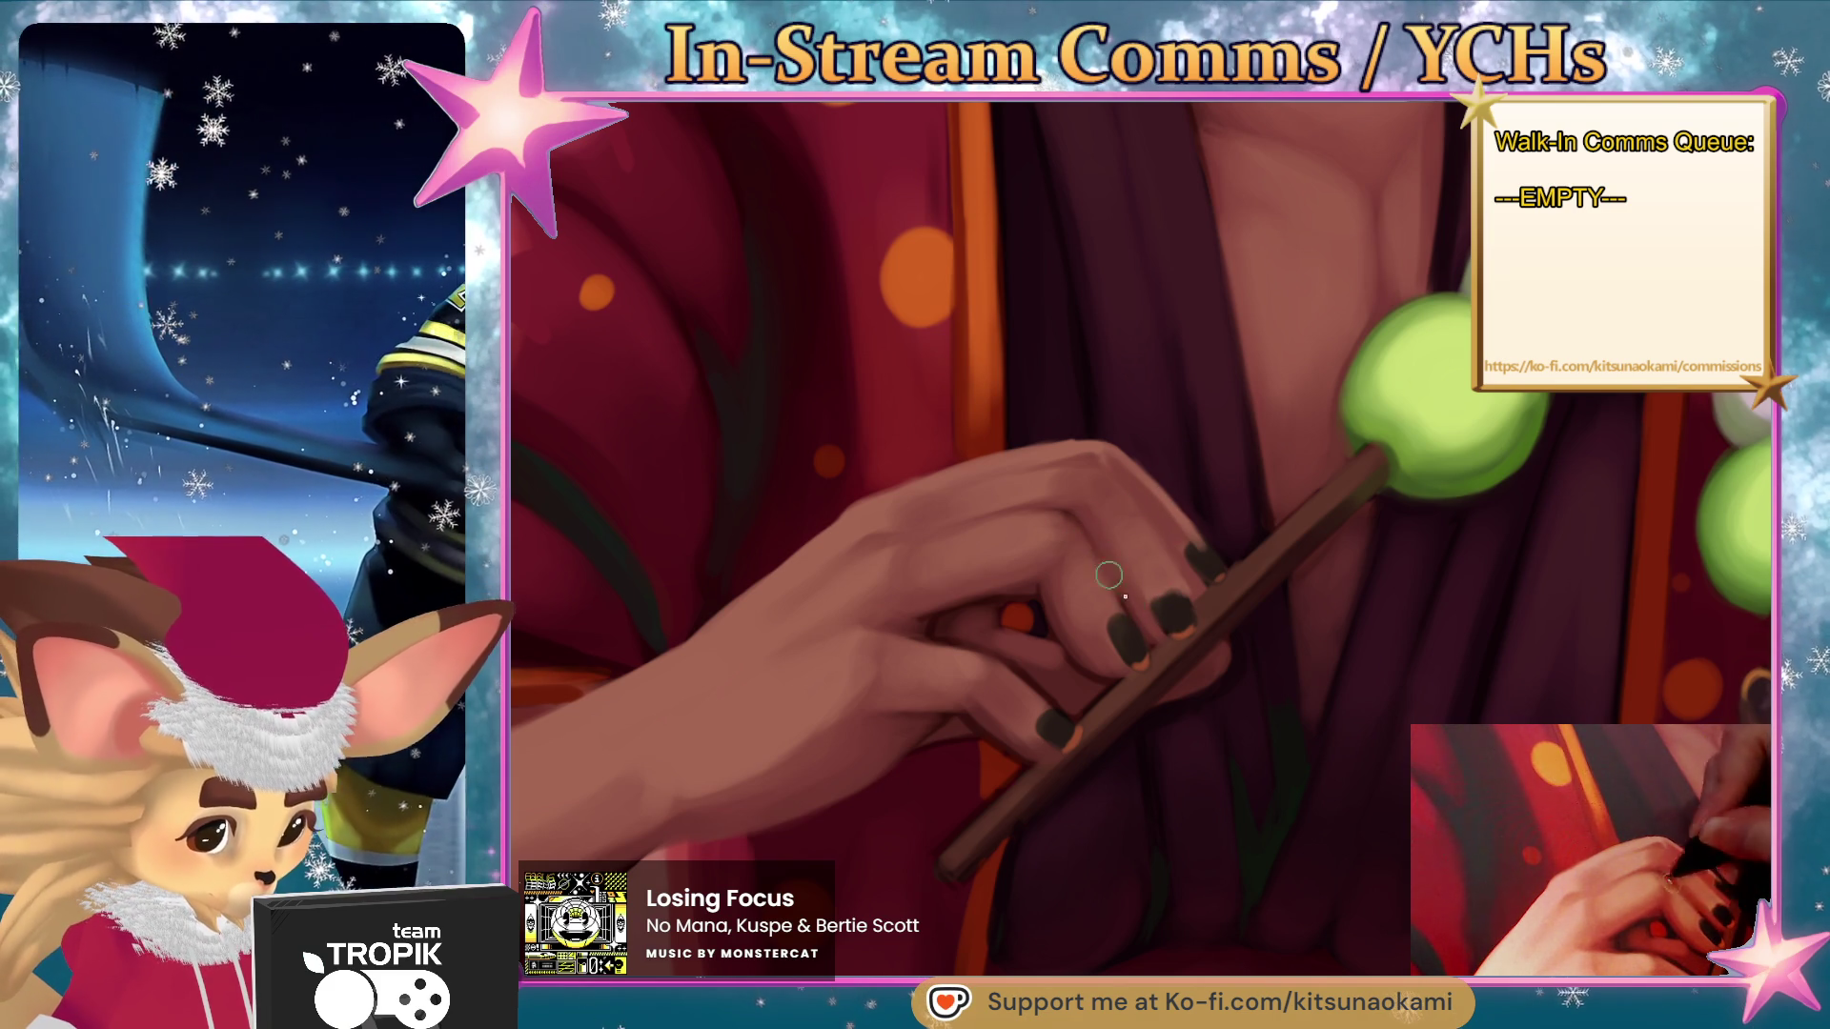
scroll(1119, 571, down, 5)
scroll(1163, 523, up, 5)
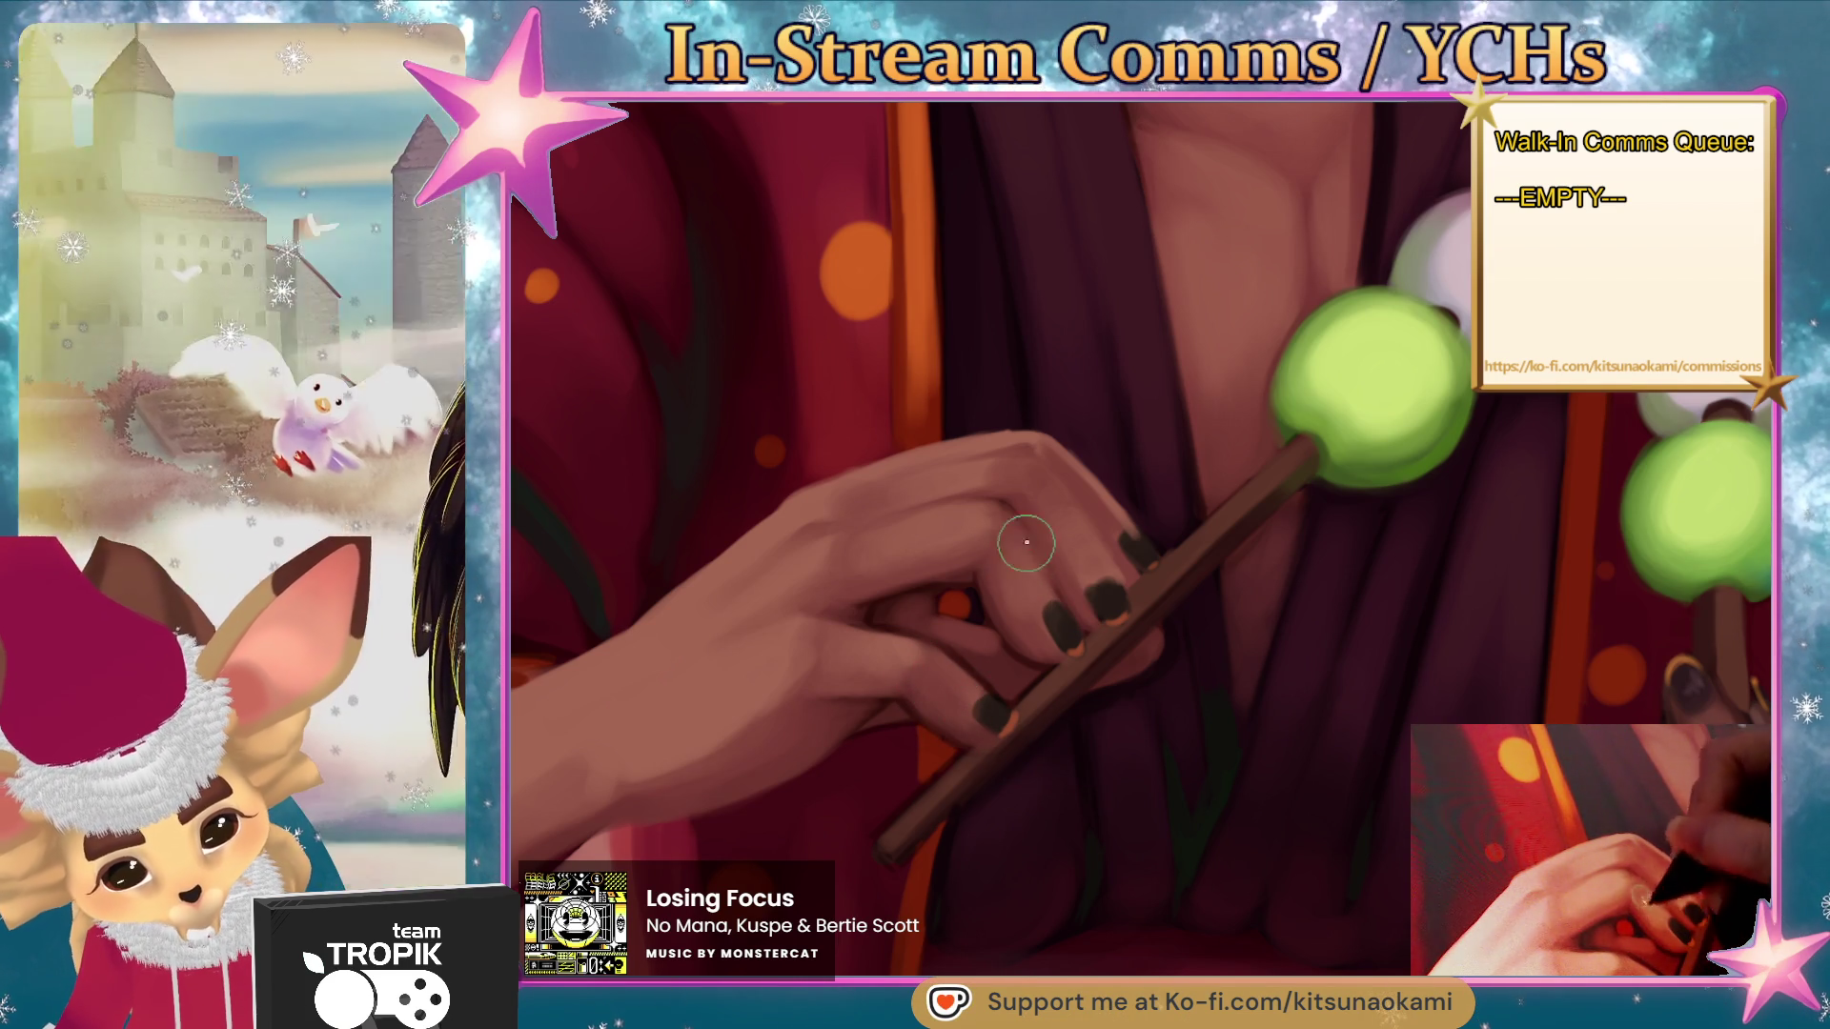
scroll(1054, 471, down, 5)
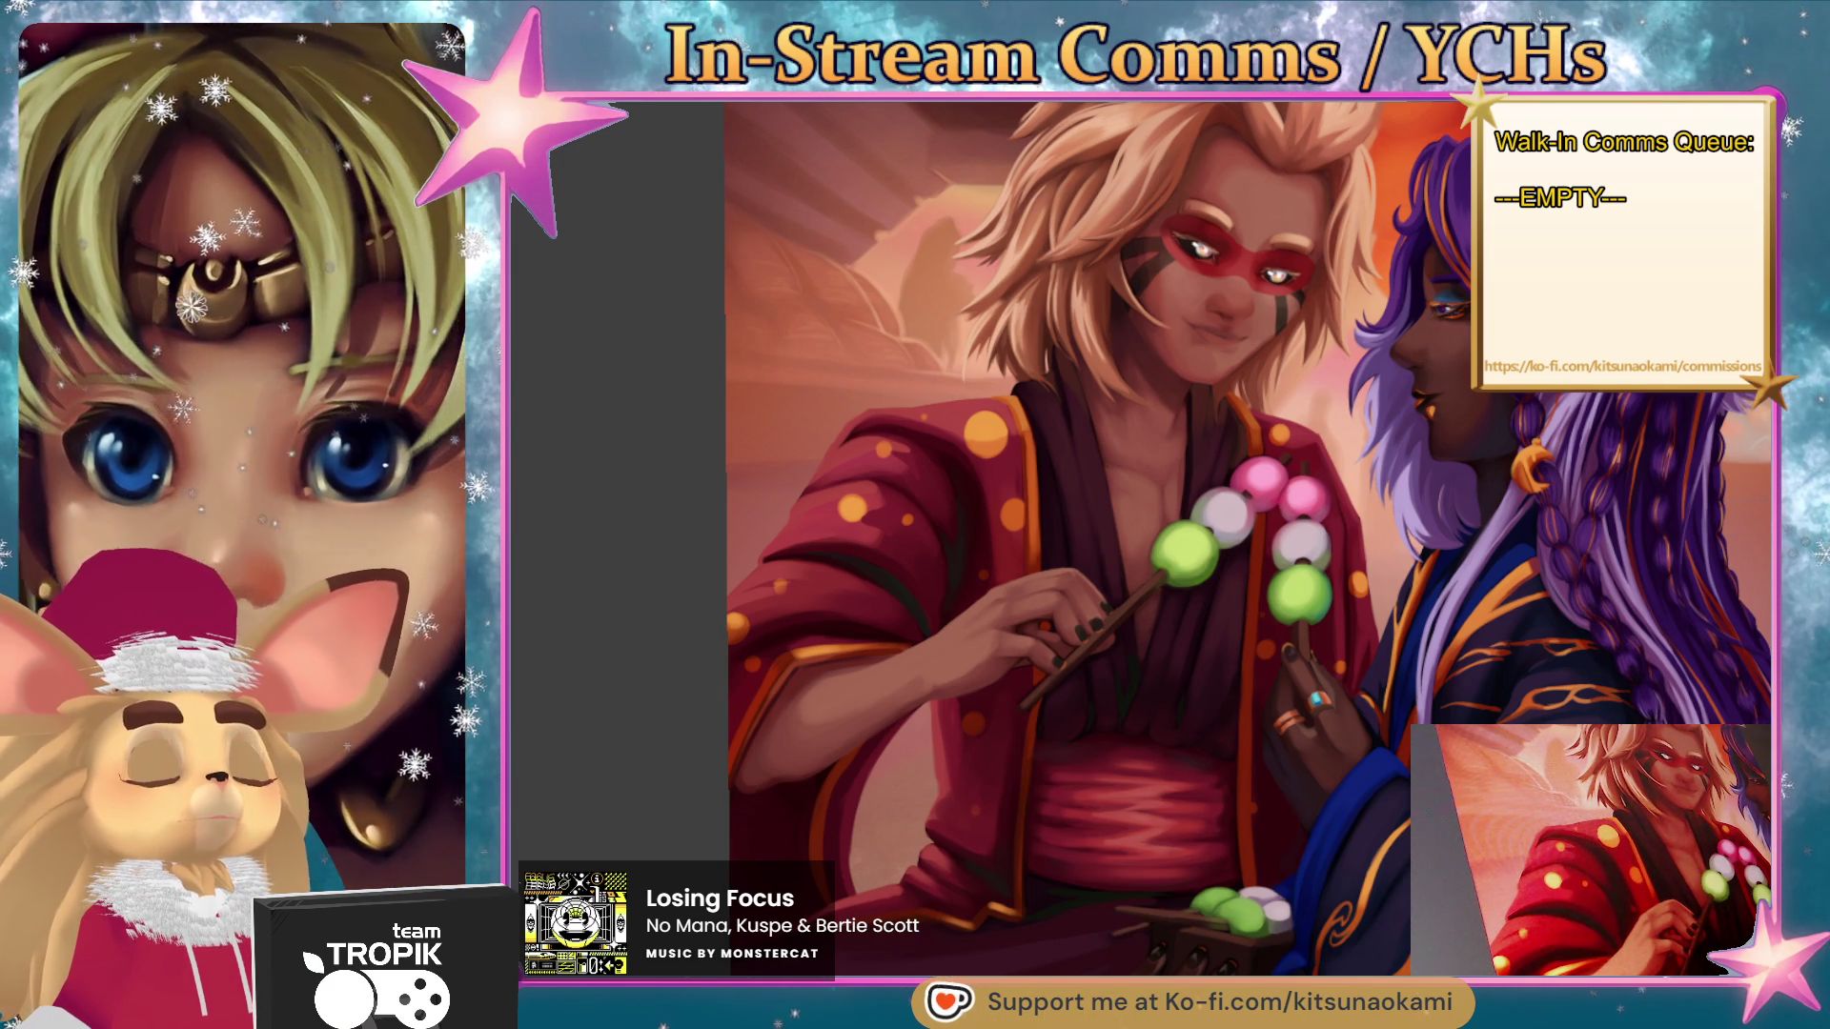
scroll(1142, 721, up, 3)
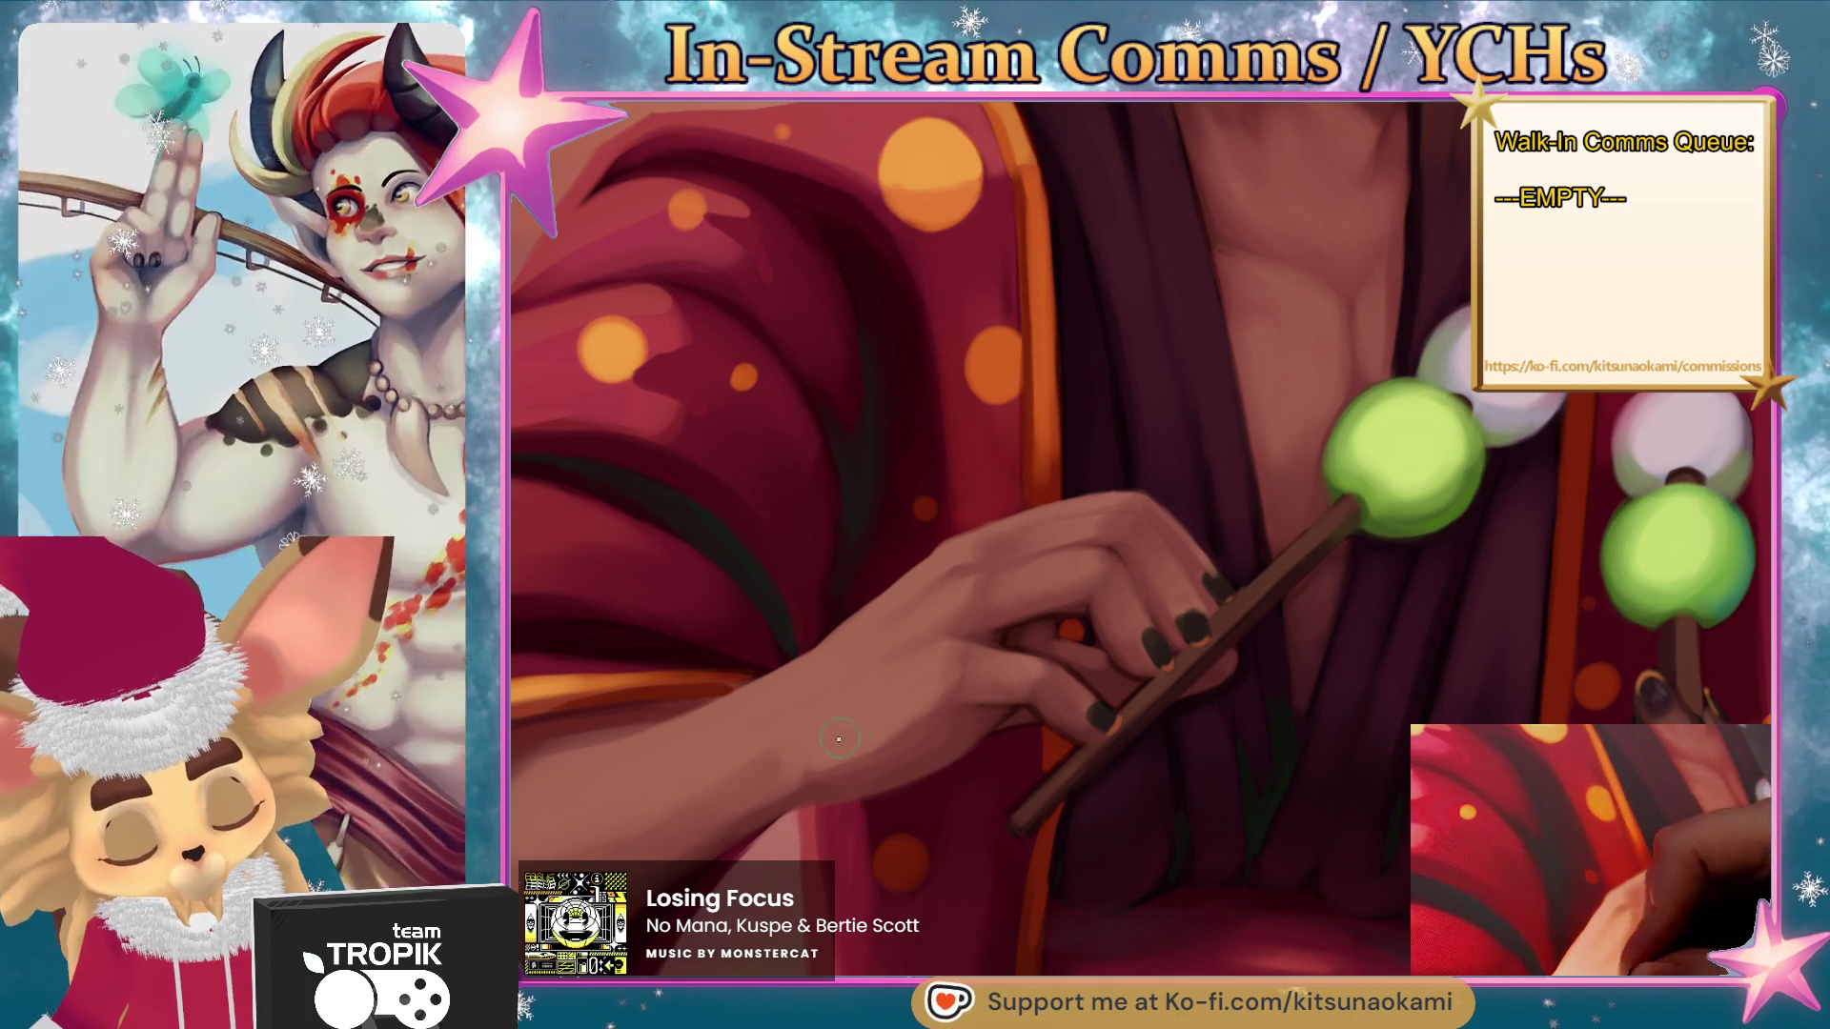
- Sample skin and dark maroon tones from the hand and blend deeper shading into its skin
mouse_move(1166, 614)
mouse_down()
mouse_move(1178, 629)
mouse_move(1181, 598)
mouse_up()
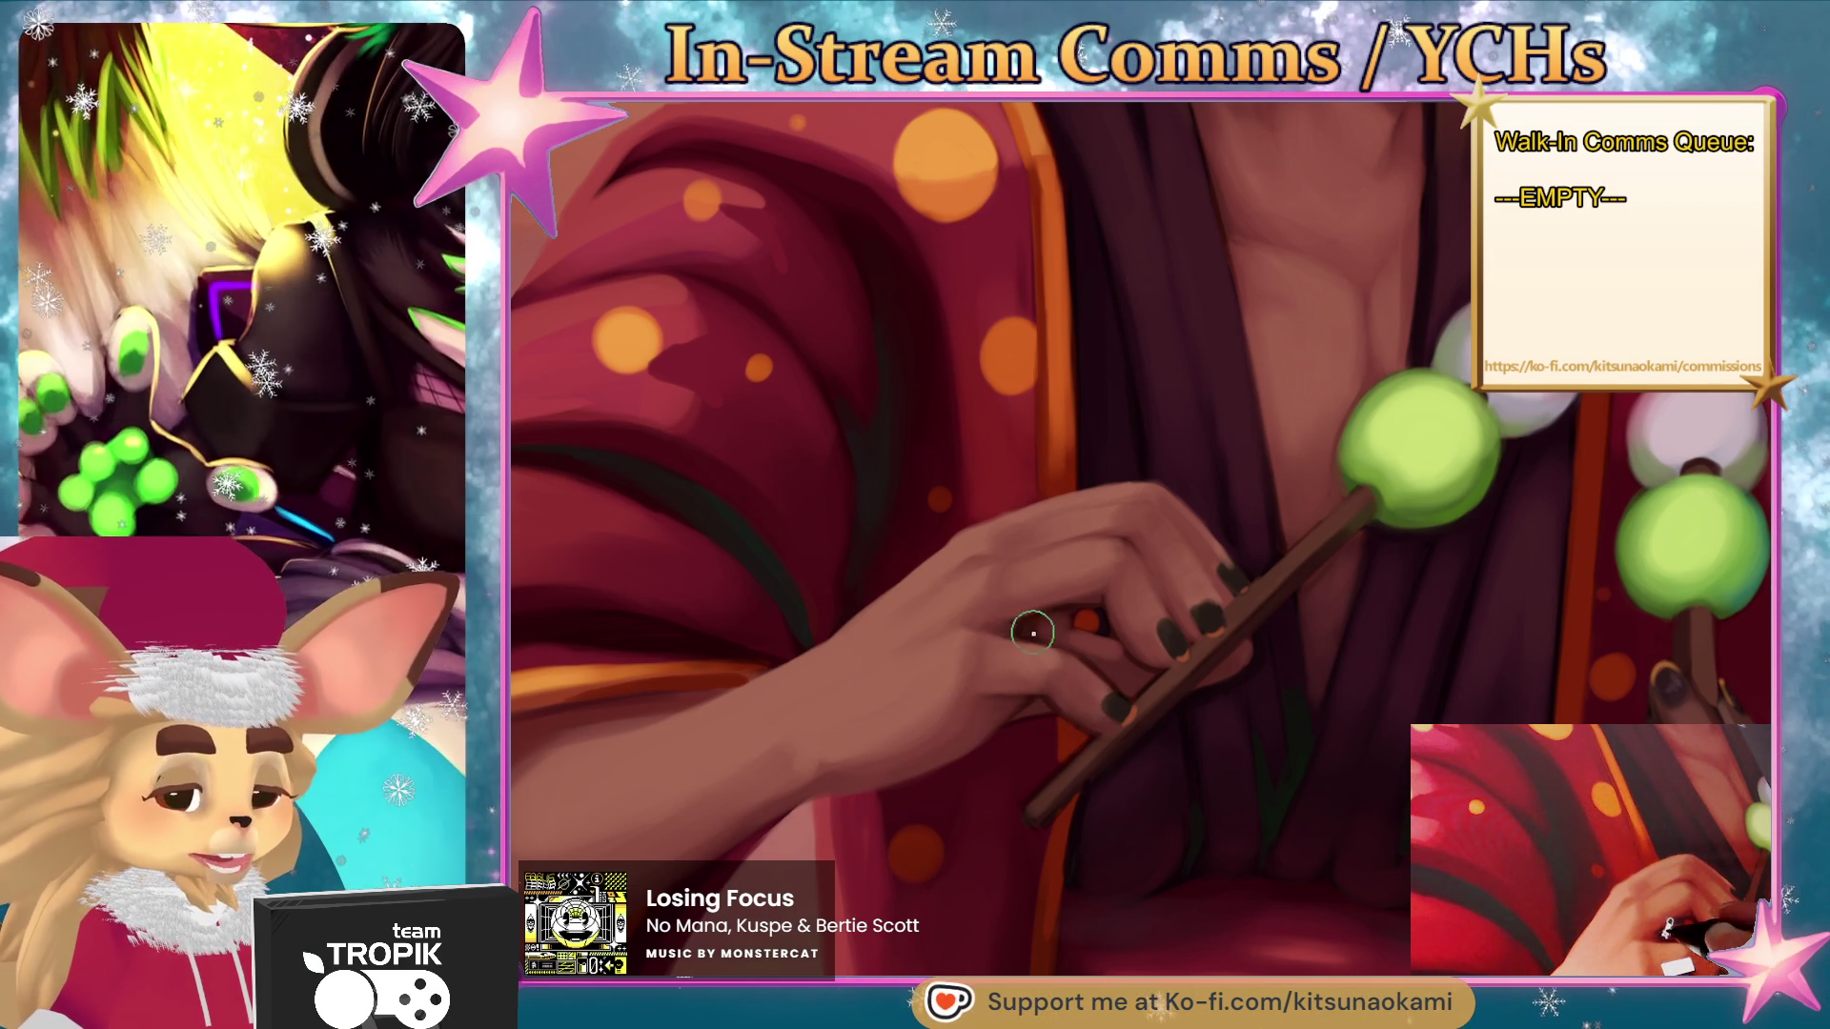
ctrl+click(1048, 626)
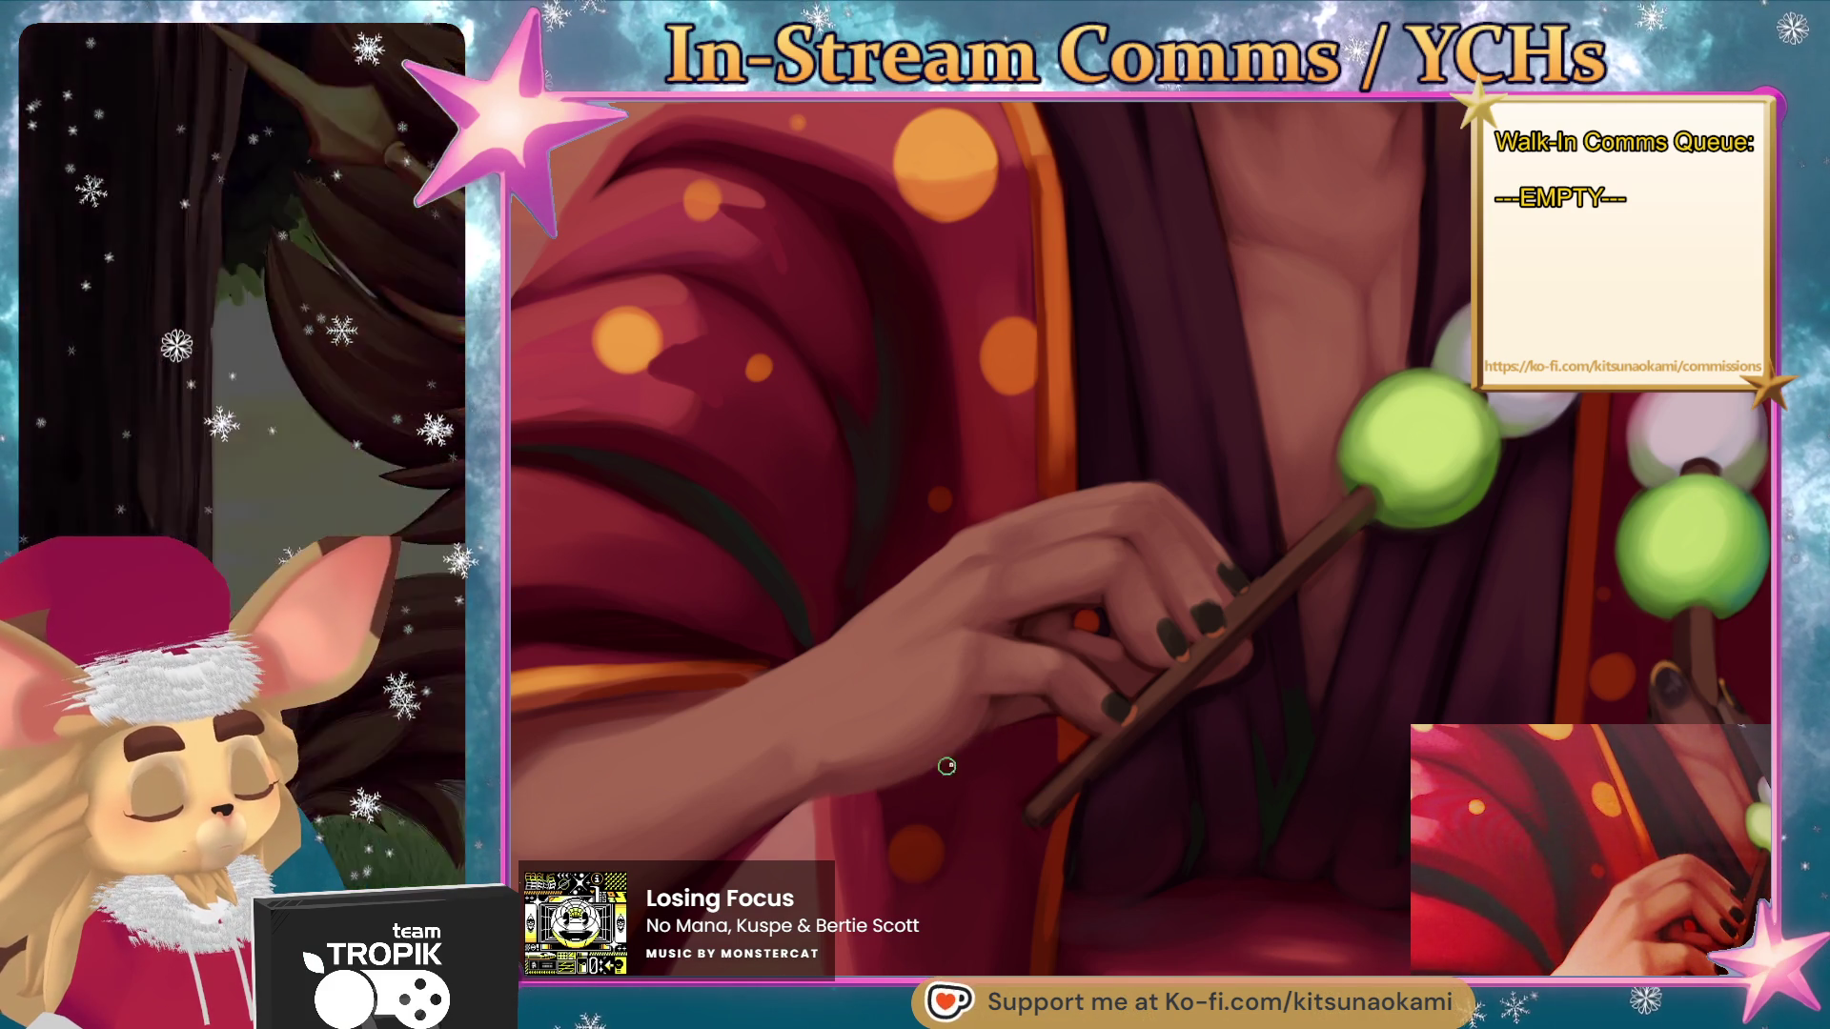
ctrl+click(1124, 673)
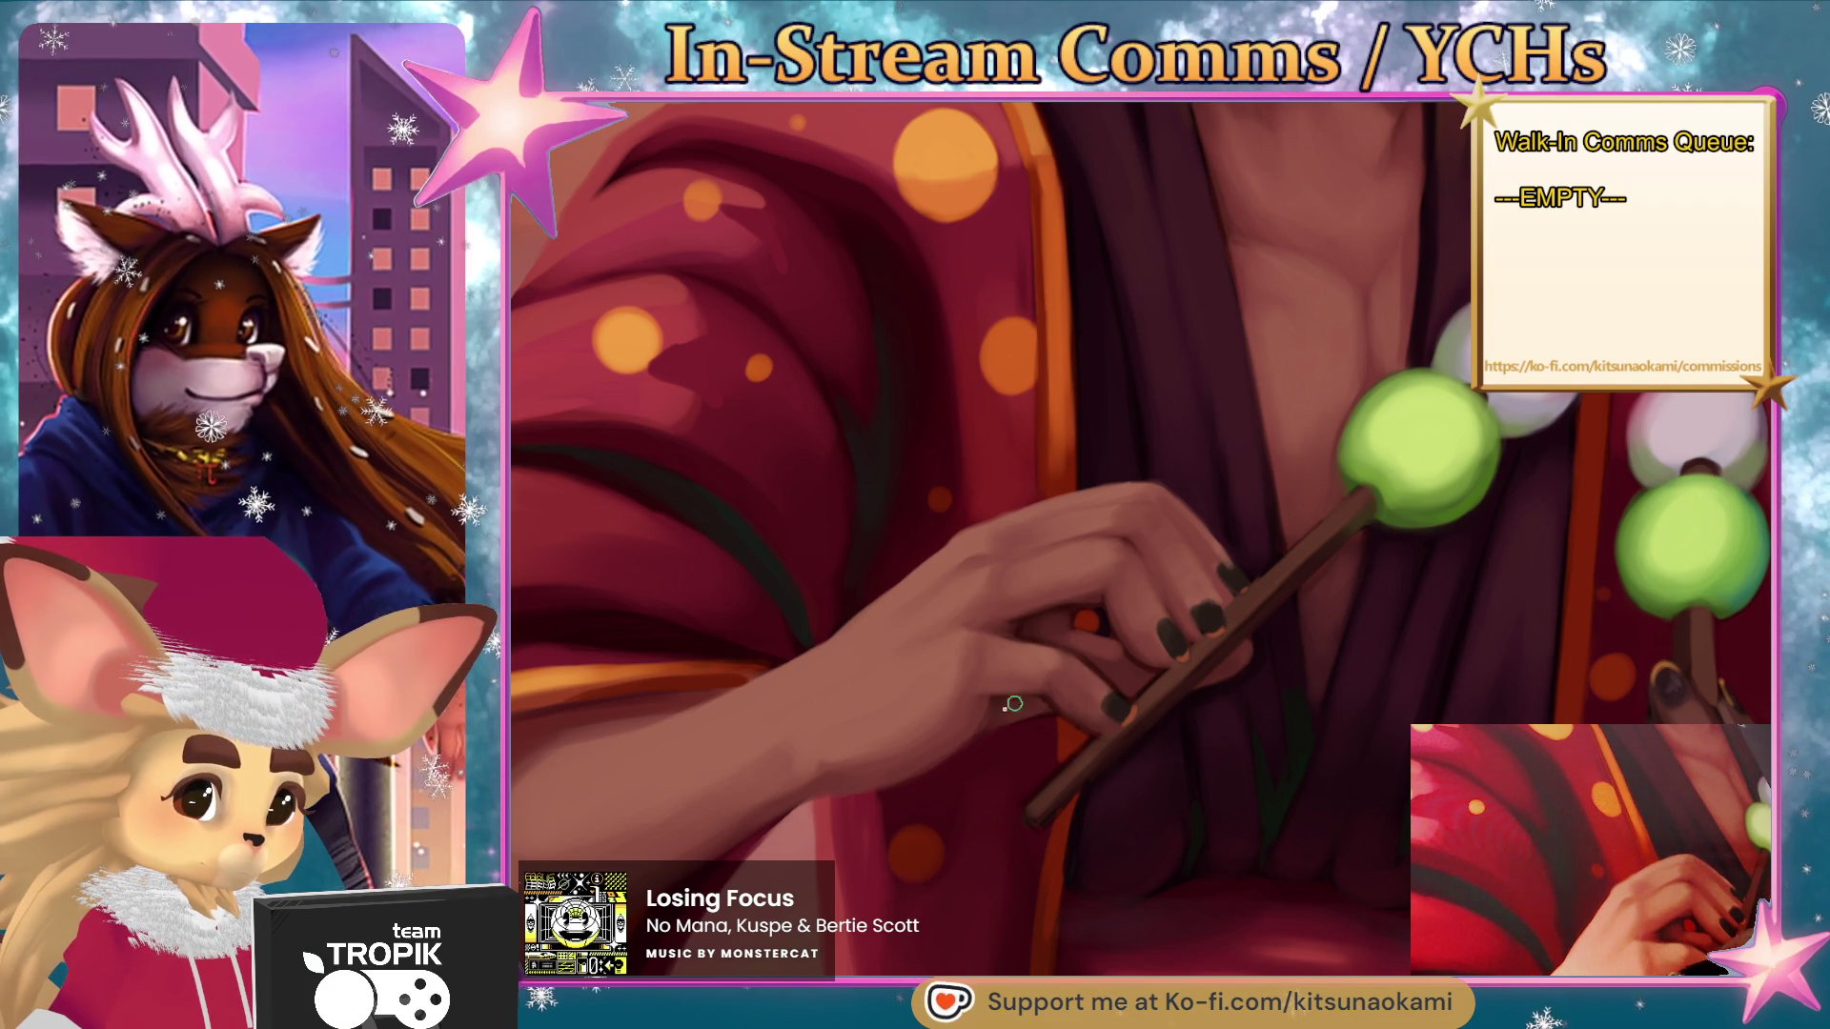
drag(1143, 699, 1103, 747)
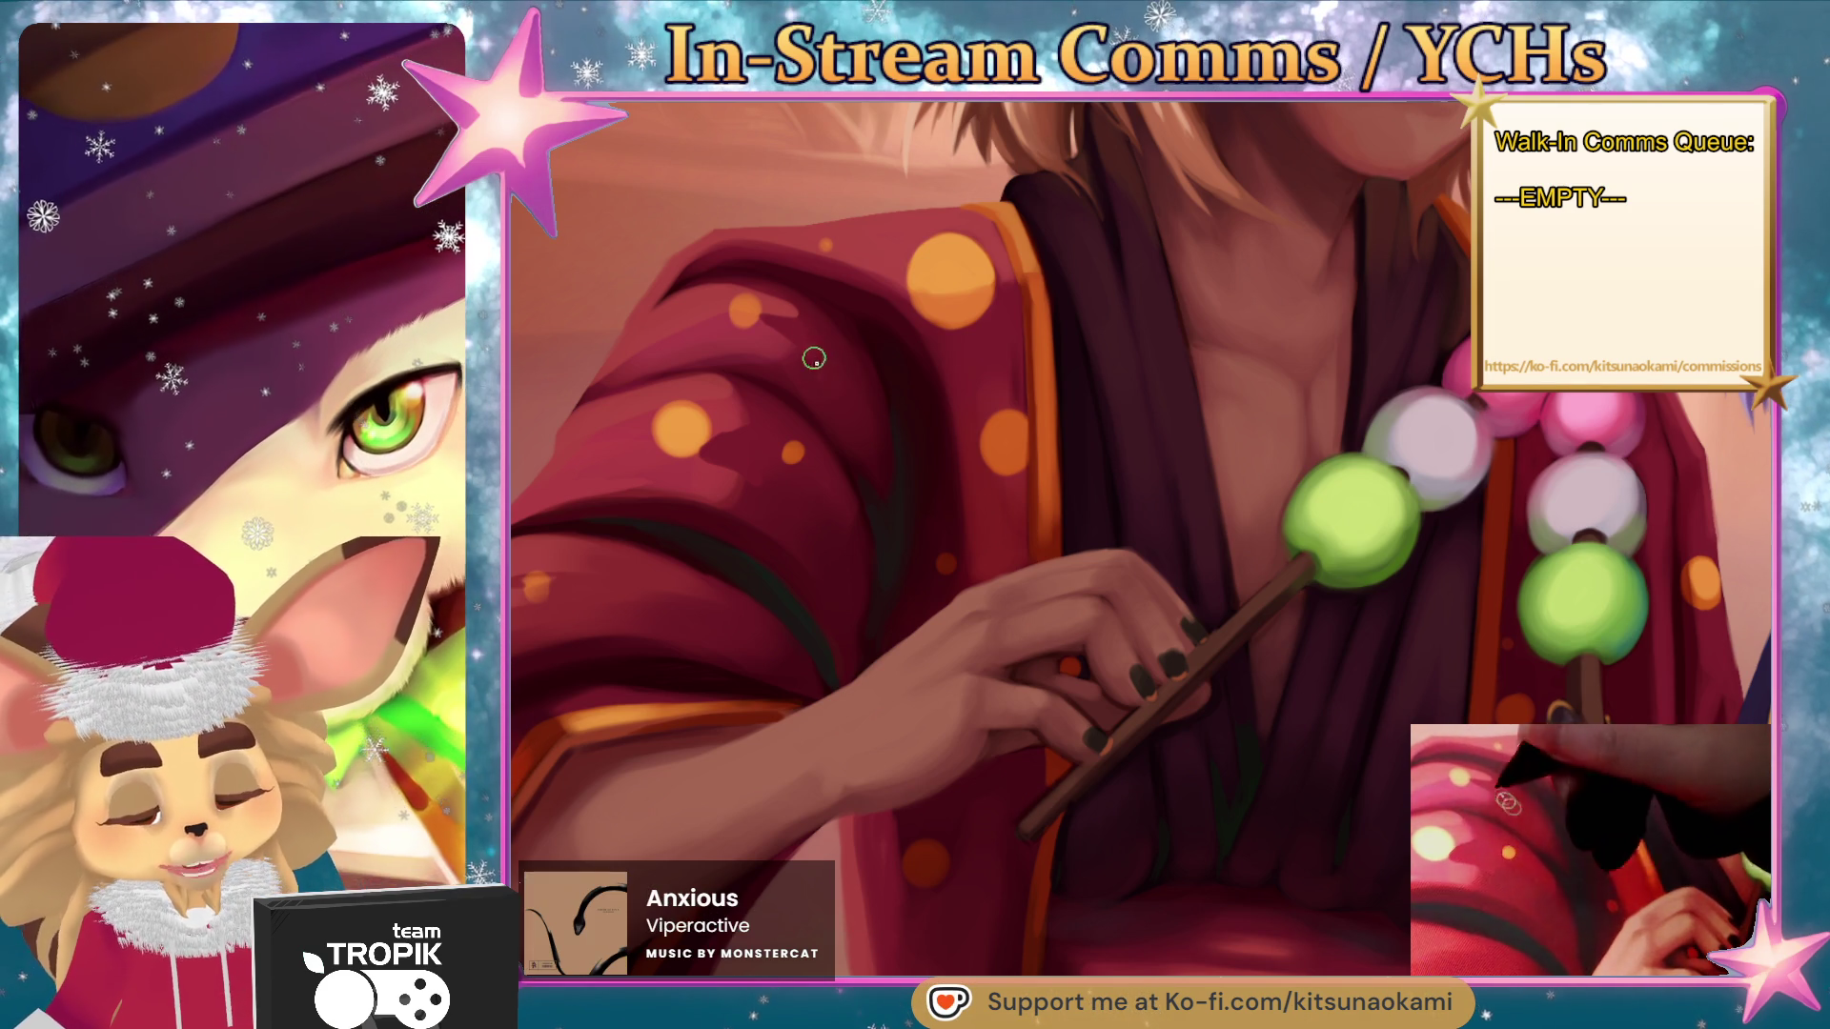
- Resize the brush and softly shade the chest inside the dark collar and the sleeve spots
key(bracketright)
key(bracketright)
key(bracketright)
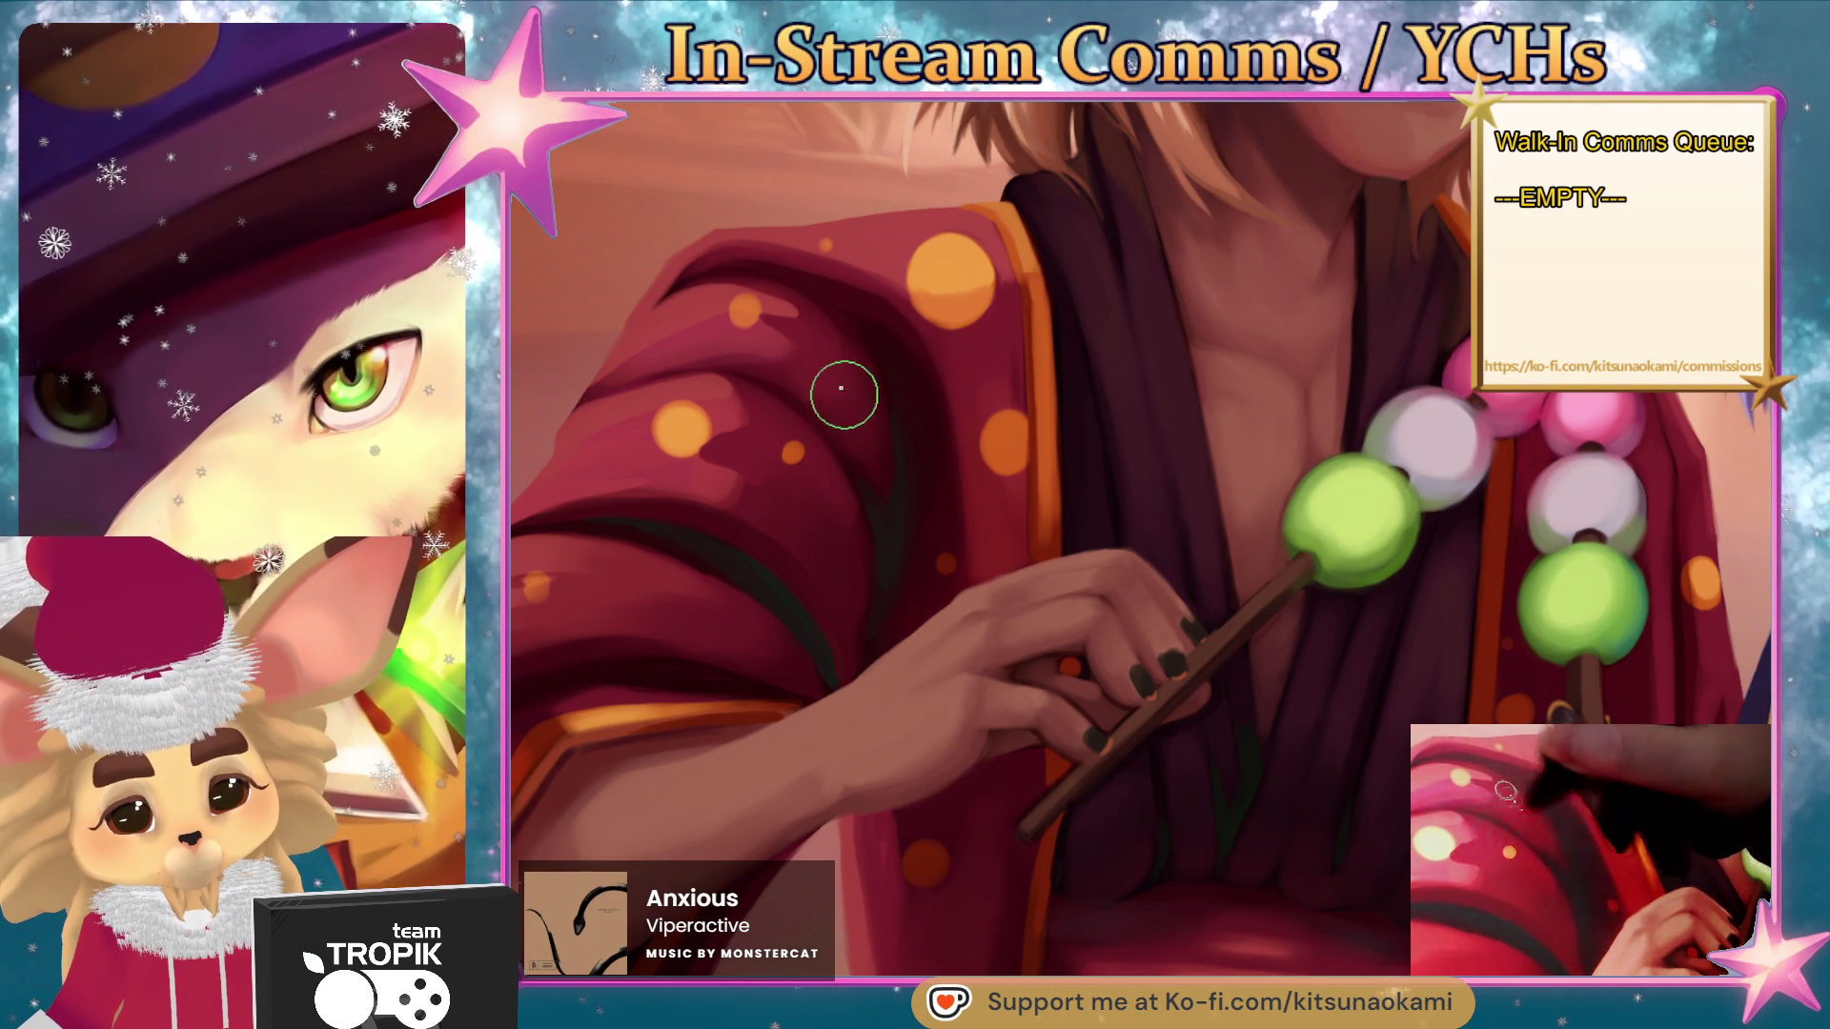
key(bracketleft)
key(bracketleft)
key(bracketleft)
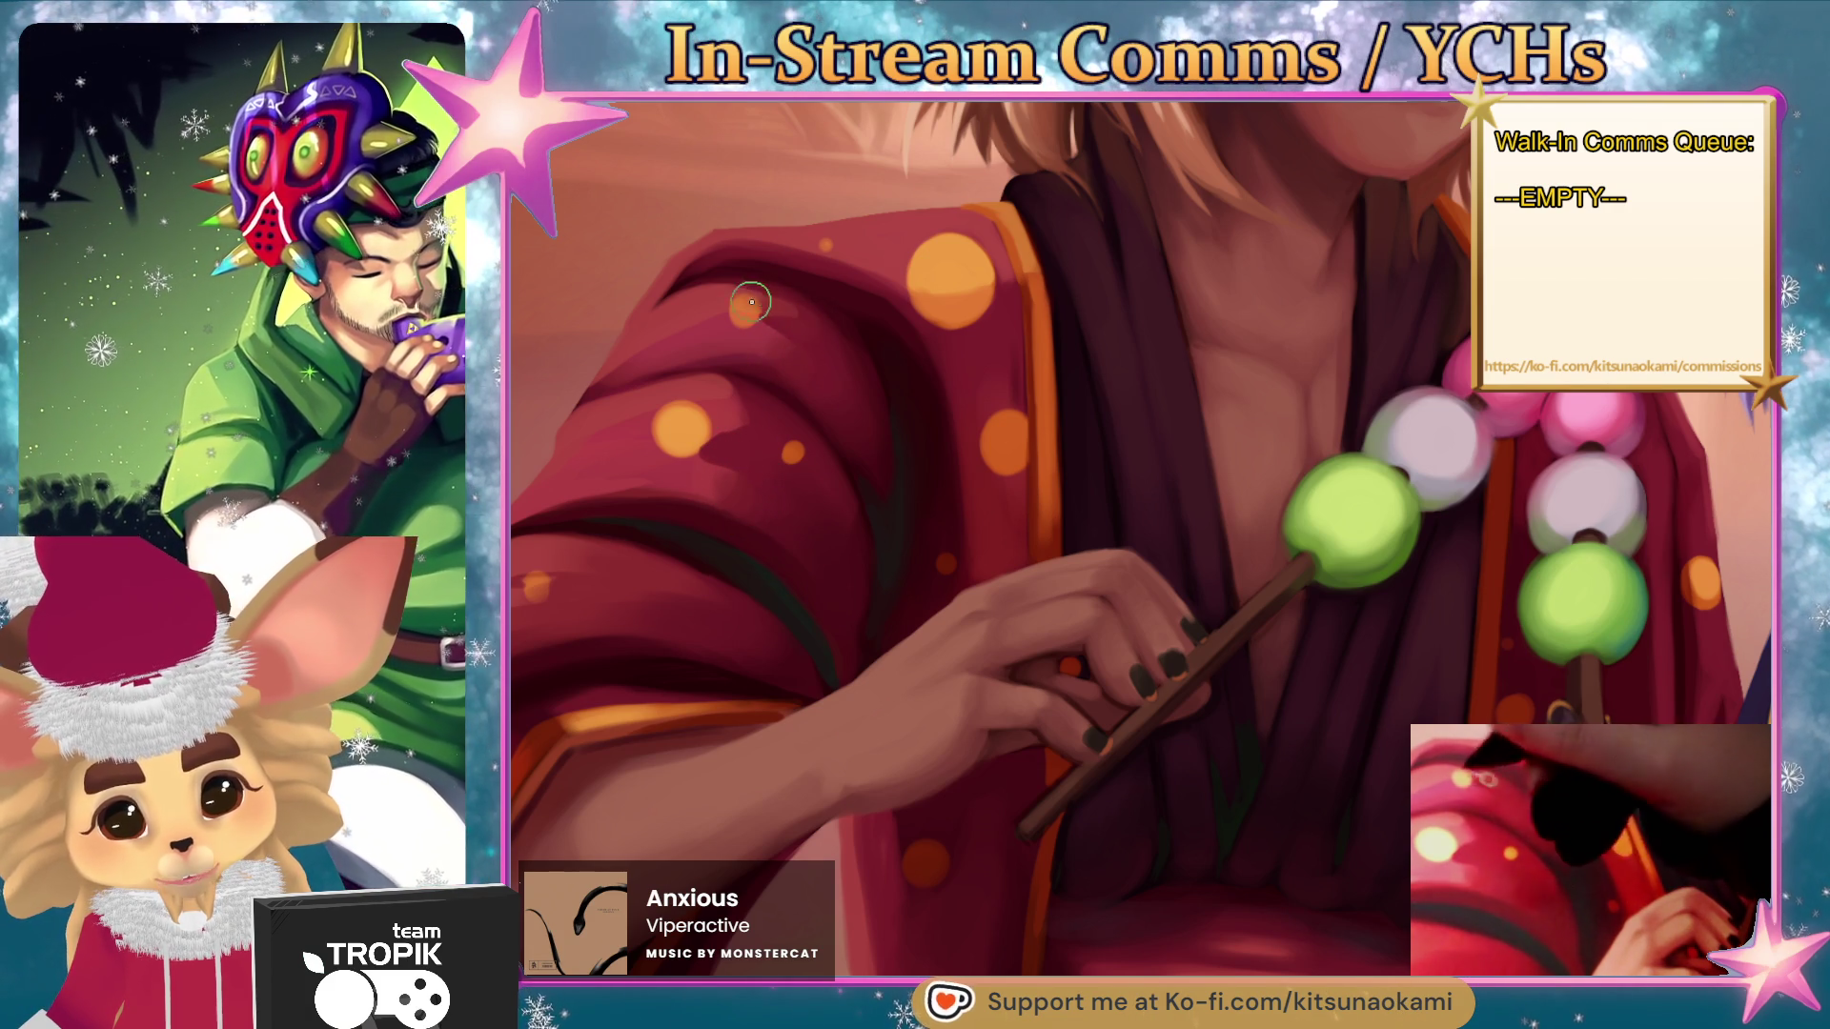
key(ctrl+minus)
key(ctrl+minus)
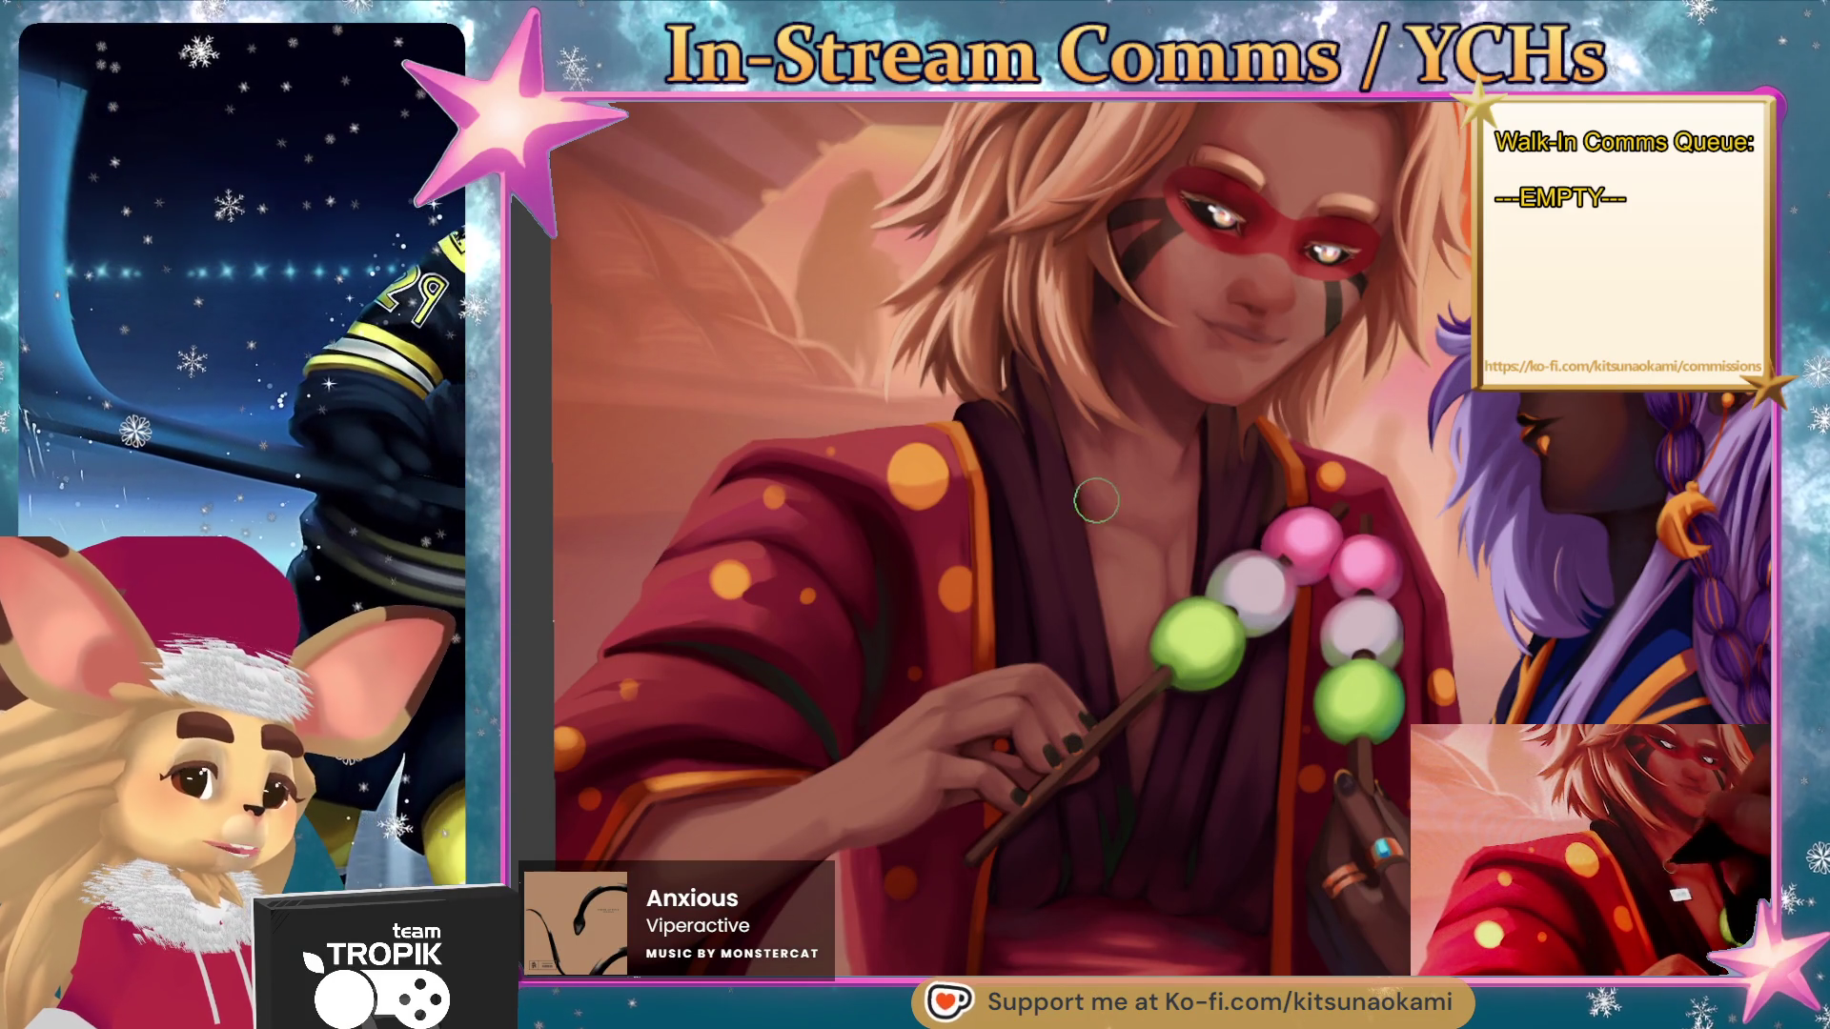
key(ctrl+plus)
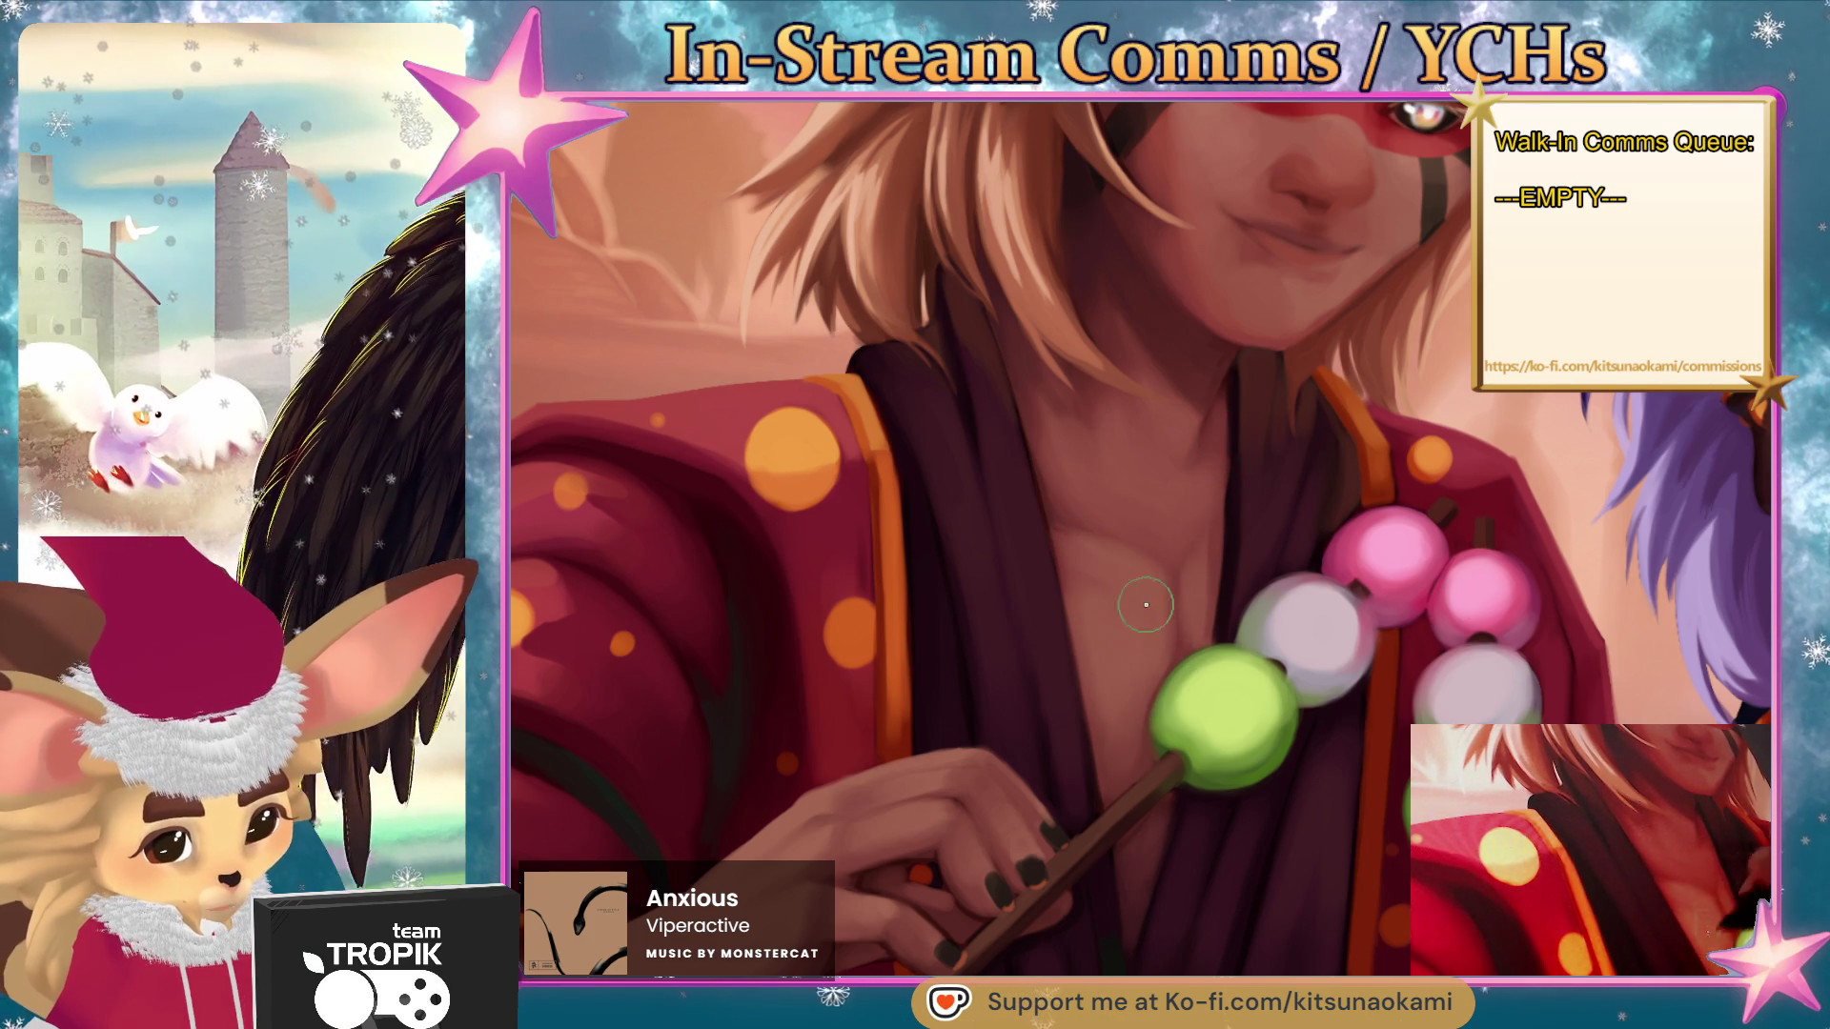
- Block in and shade the blond figure's dark-nailed fingers wrapped around the brown dango stick
scroll(1179, 539, down, 1)
drag(1179, 539, 1112, 677)
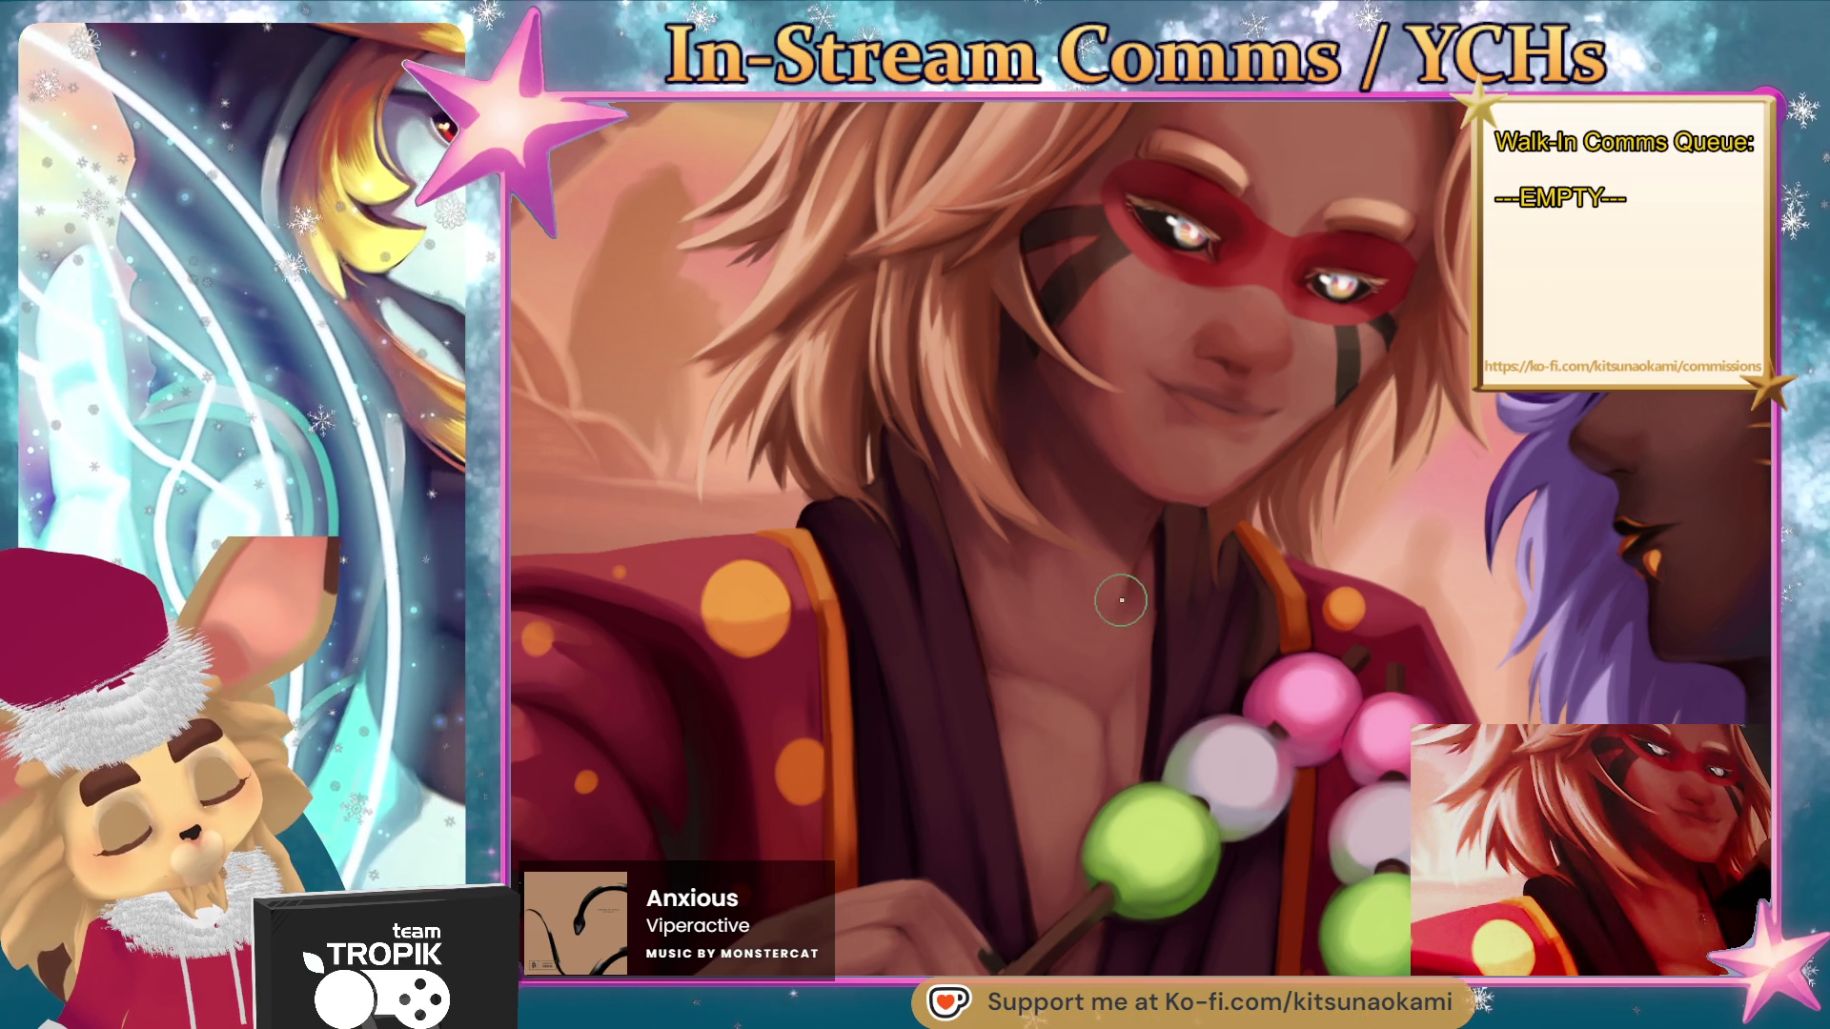
key(bracketright)
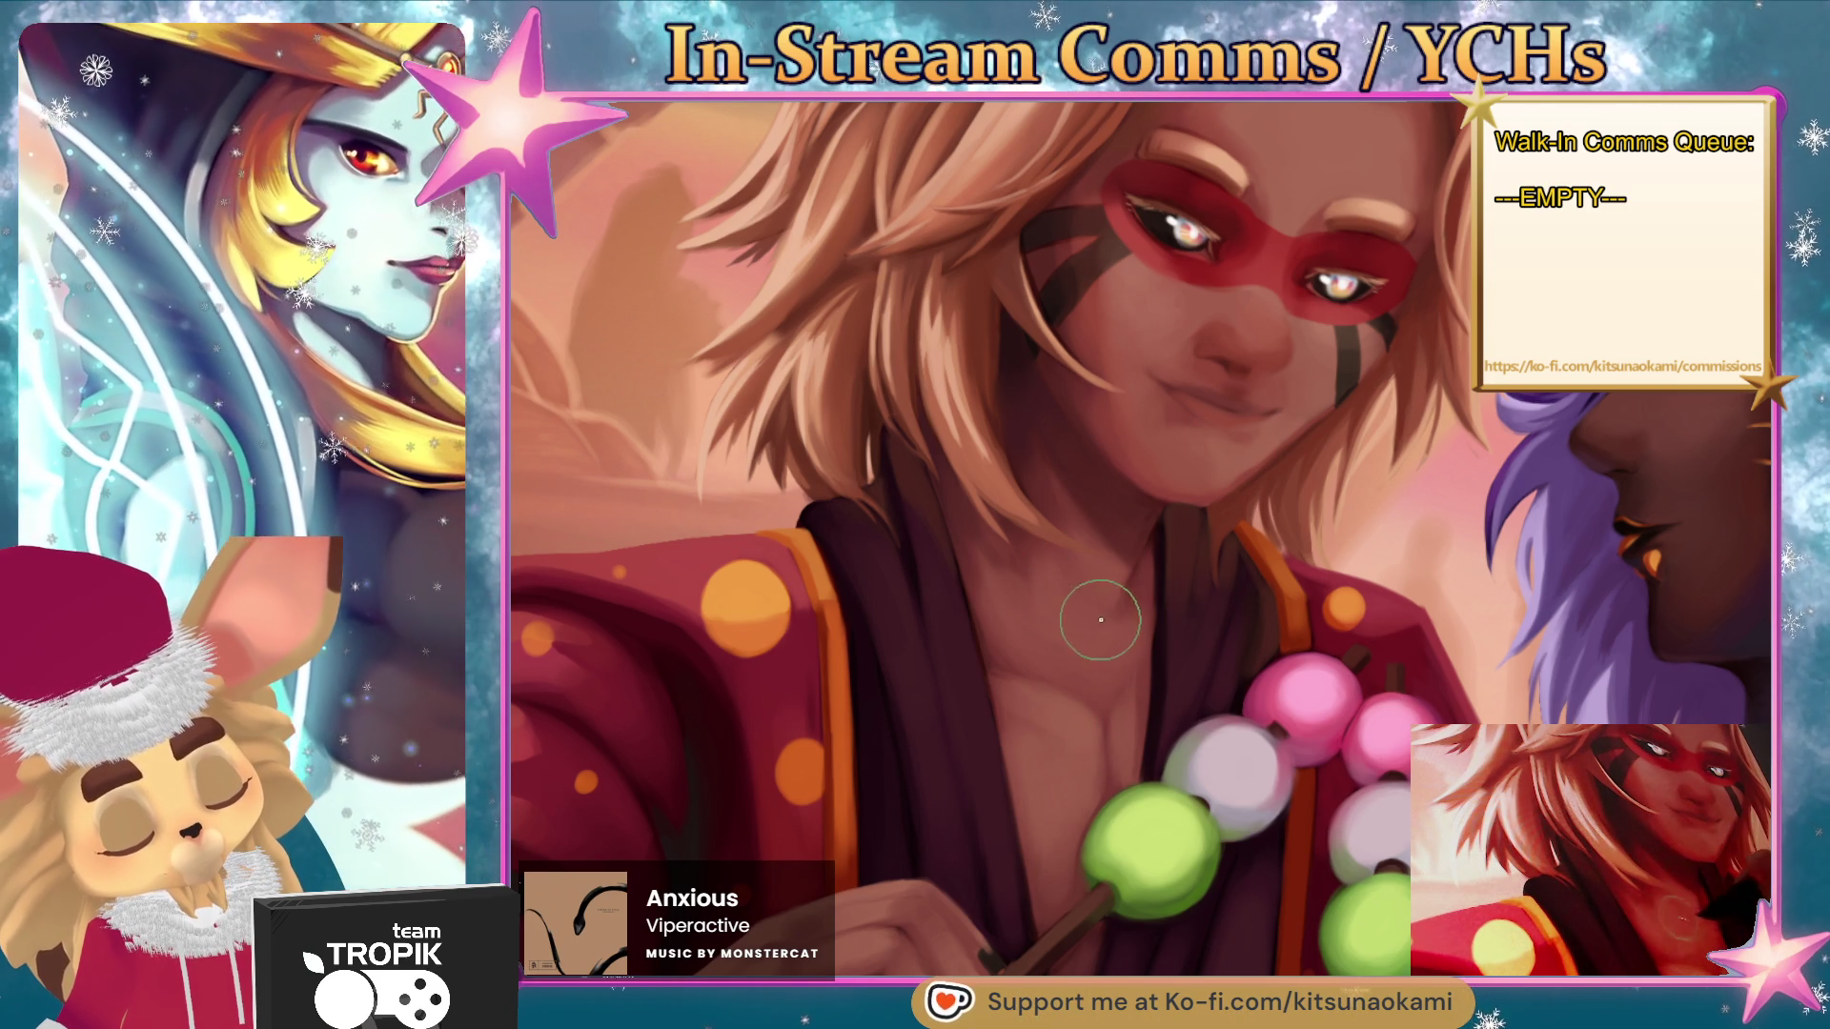
key(bracketleft)
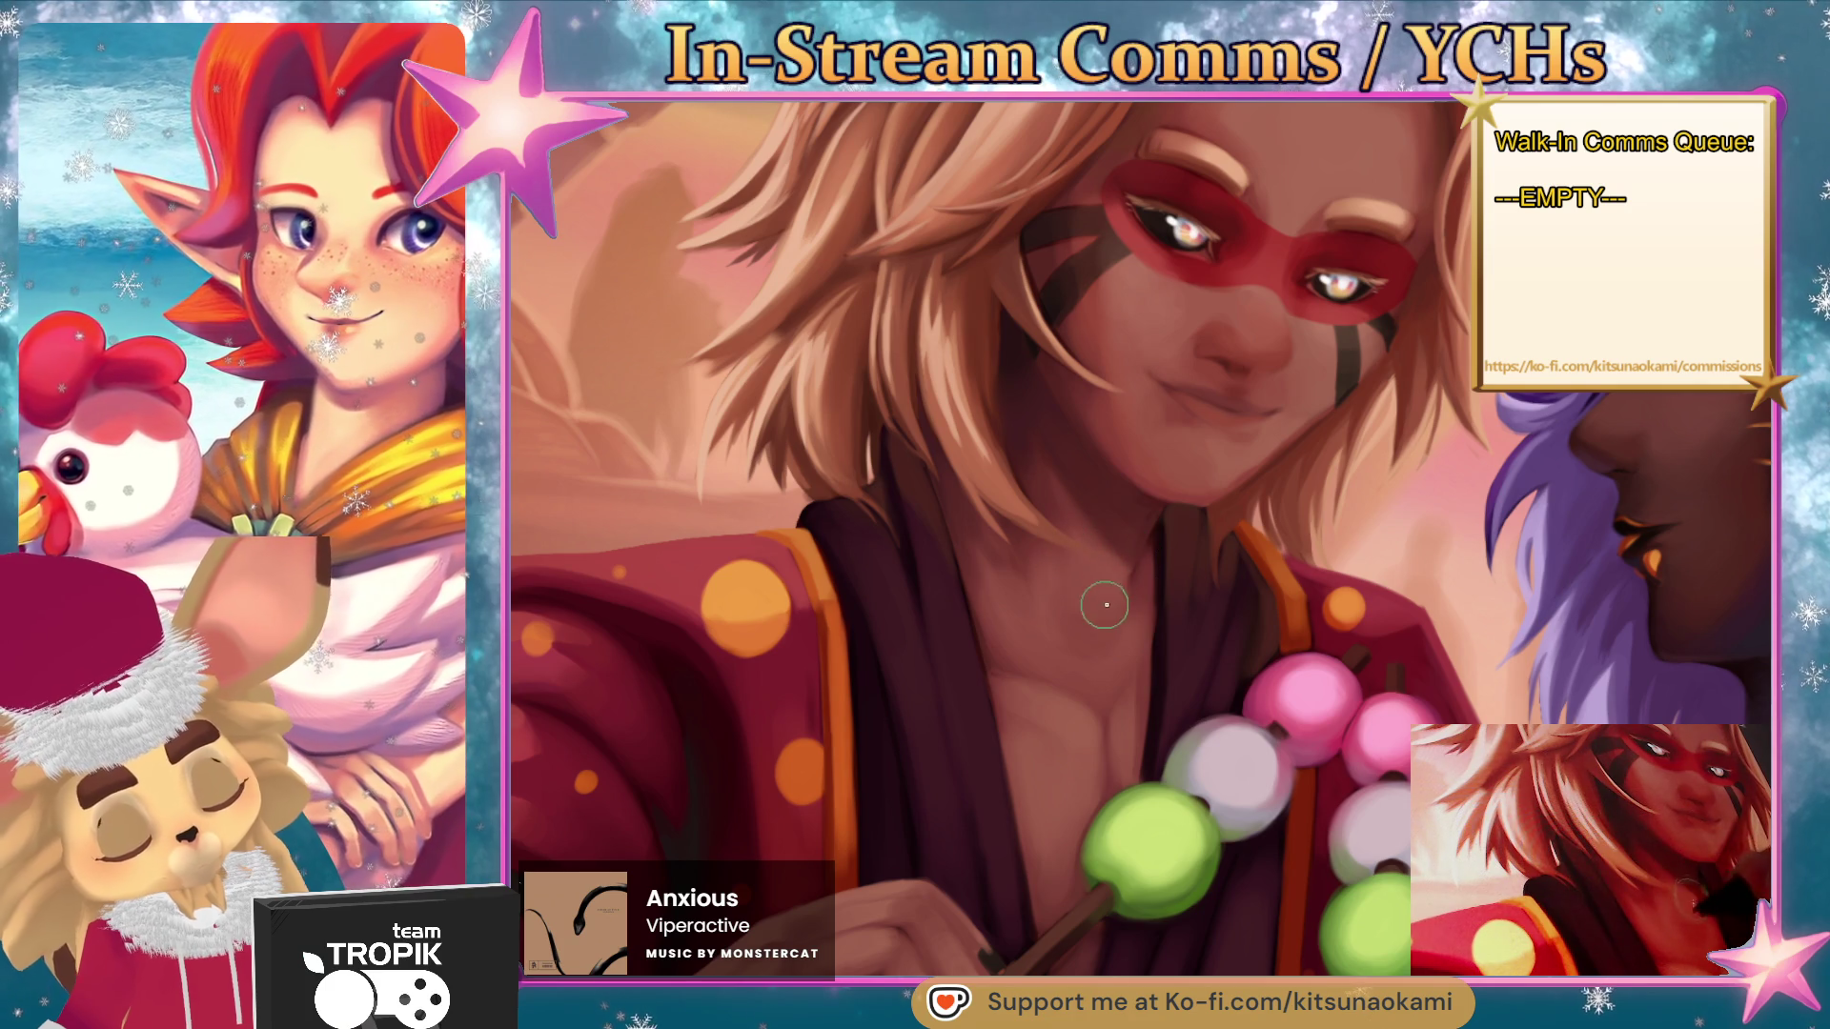
scroll(1103, 606, down, 4)
scroll(1209, 604, up, 4)
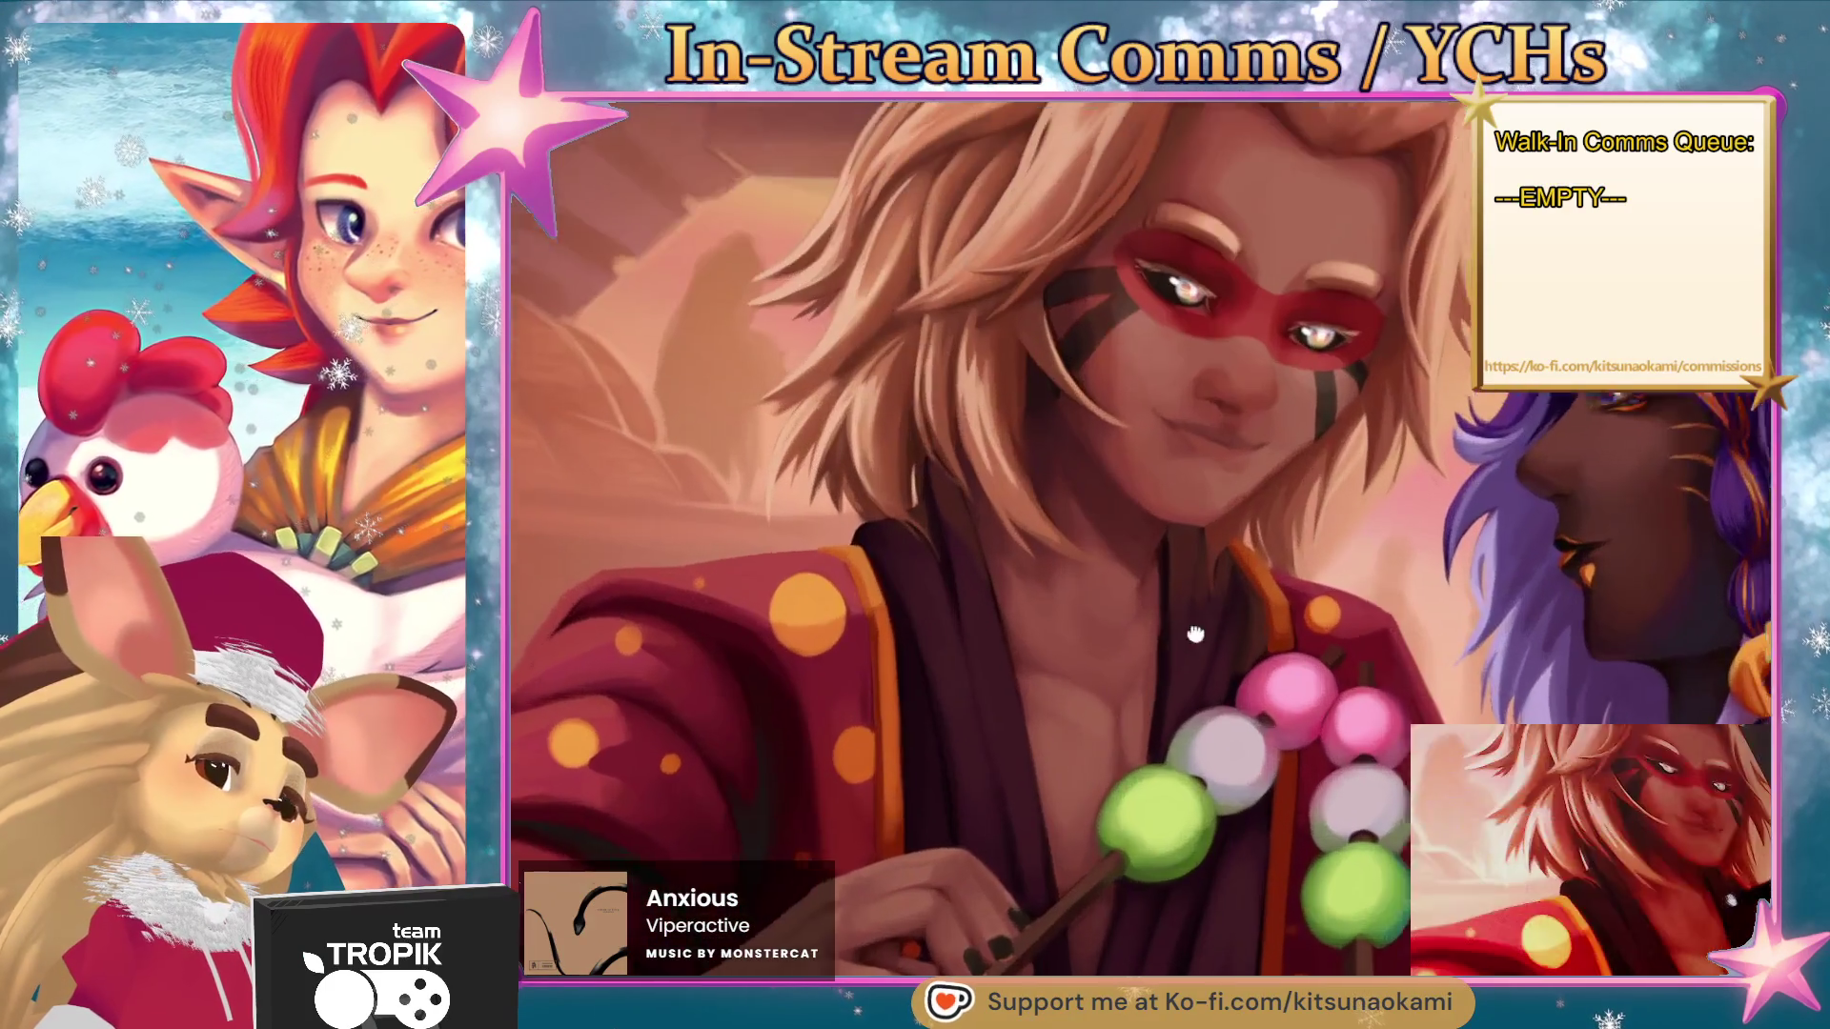
drag(1208, 604, 1156, 680)
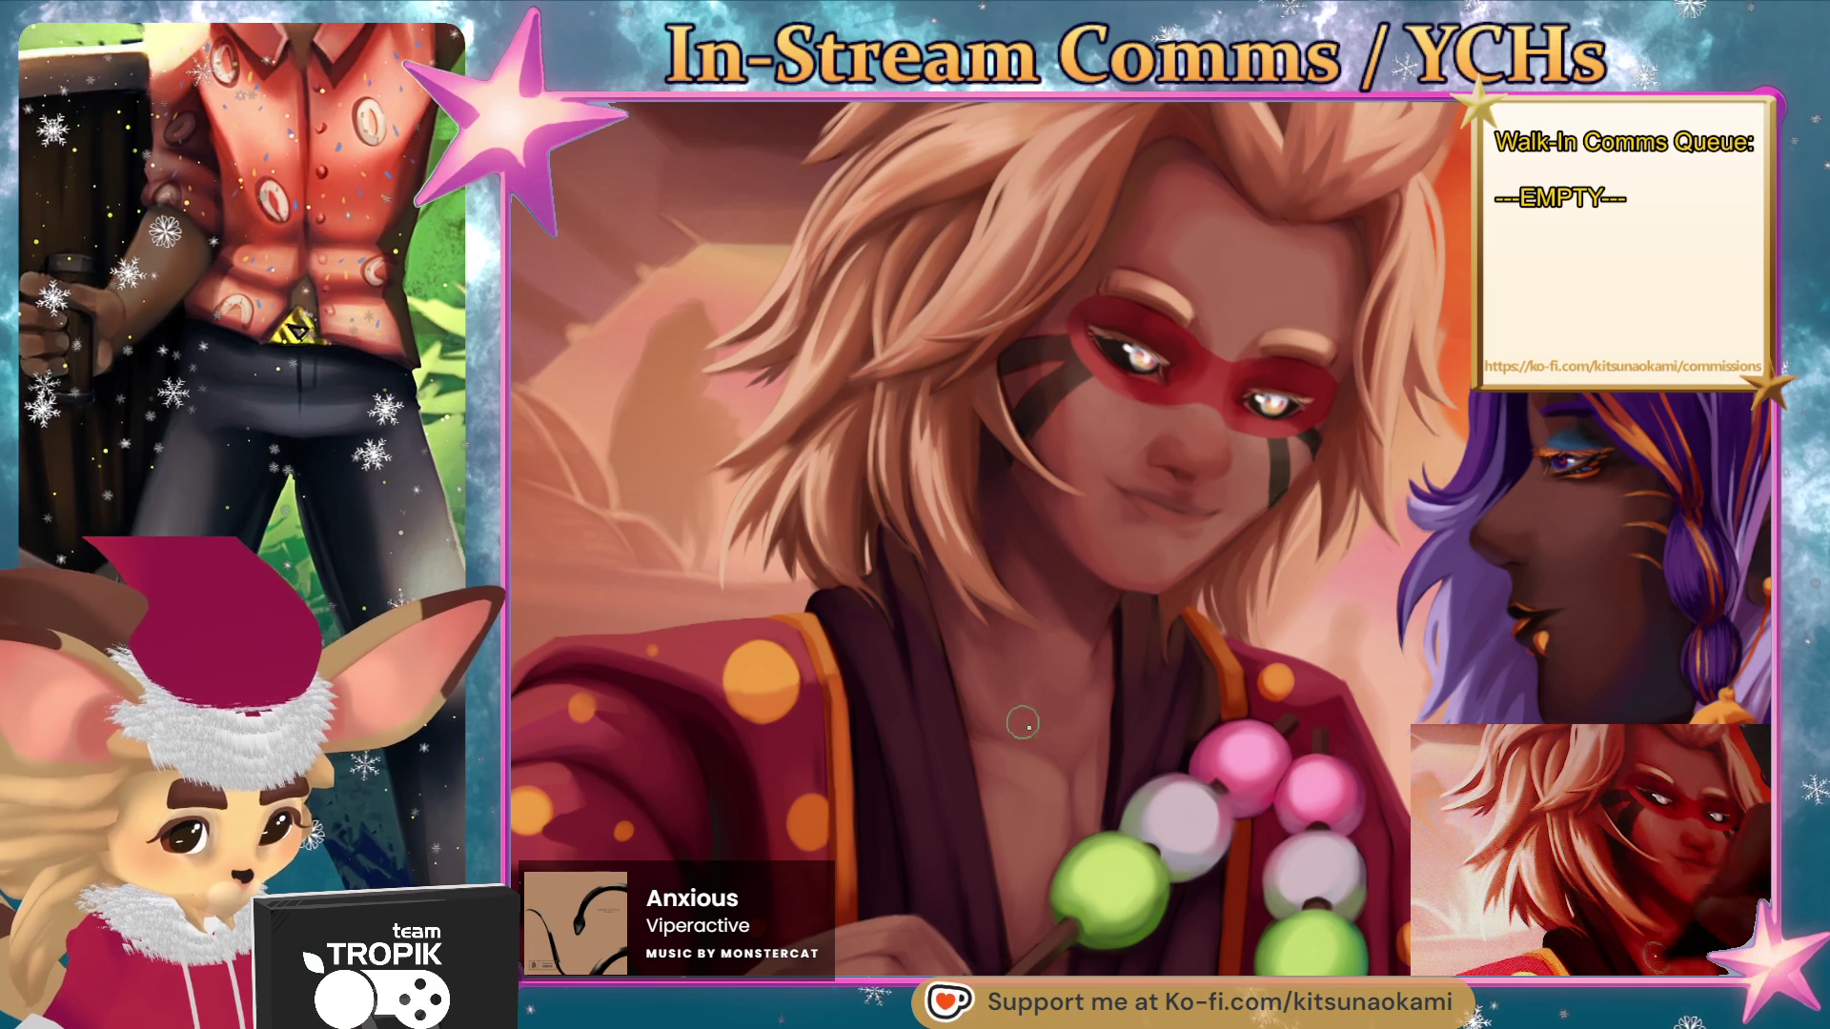
scroll(1020, 727, down, 4)
scroll(1242, 762, up, 3)
scroll(1243, 762, up, 1)
scroll(1125, 625, up, 2)
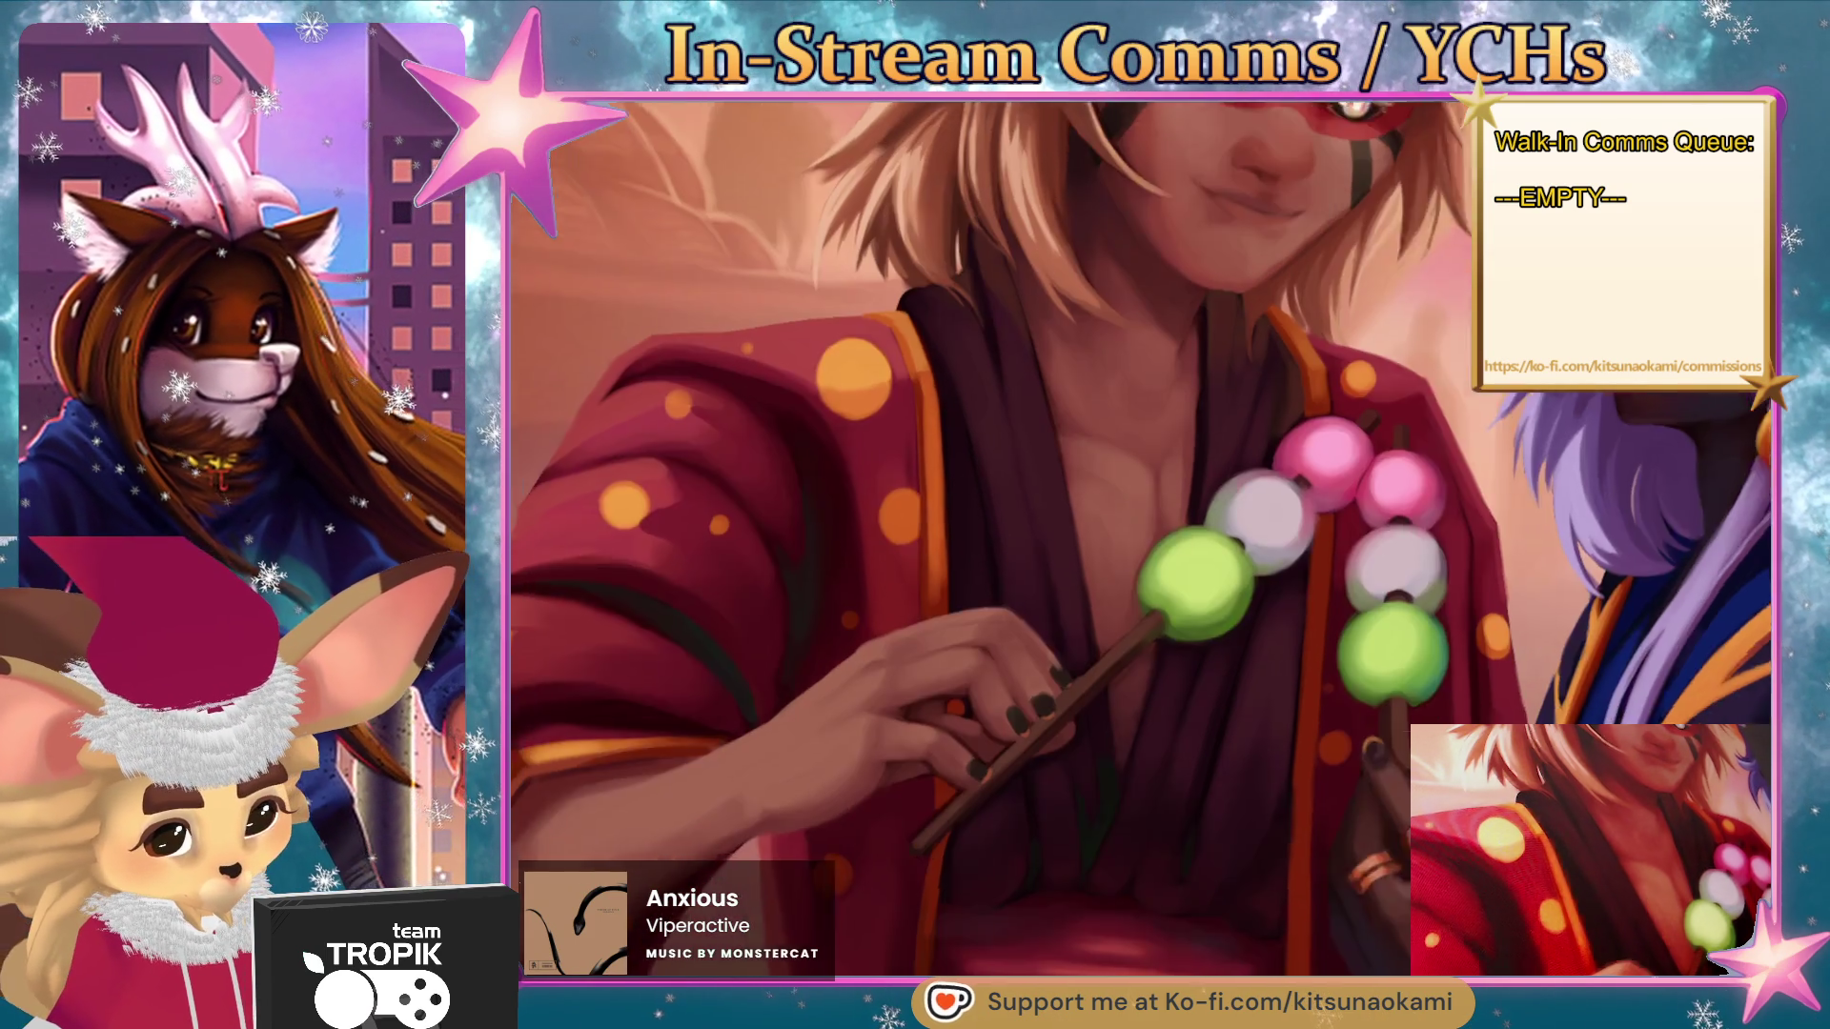
scroll(1103, 820, up, 3)
- Sample skin colour and paint finer finger, knuckle and dark nail detail with a smaller brush
alt+click(1054, 702)
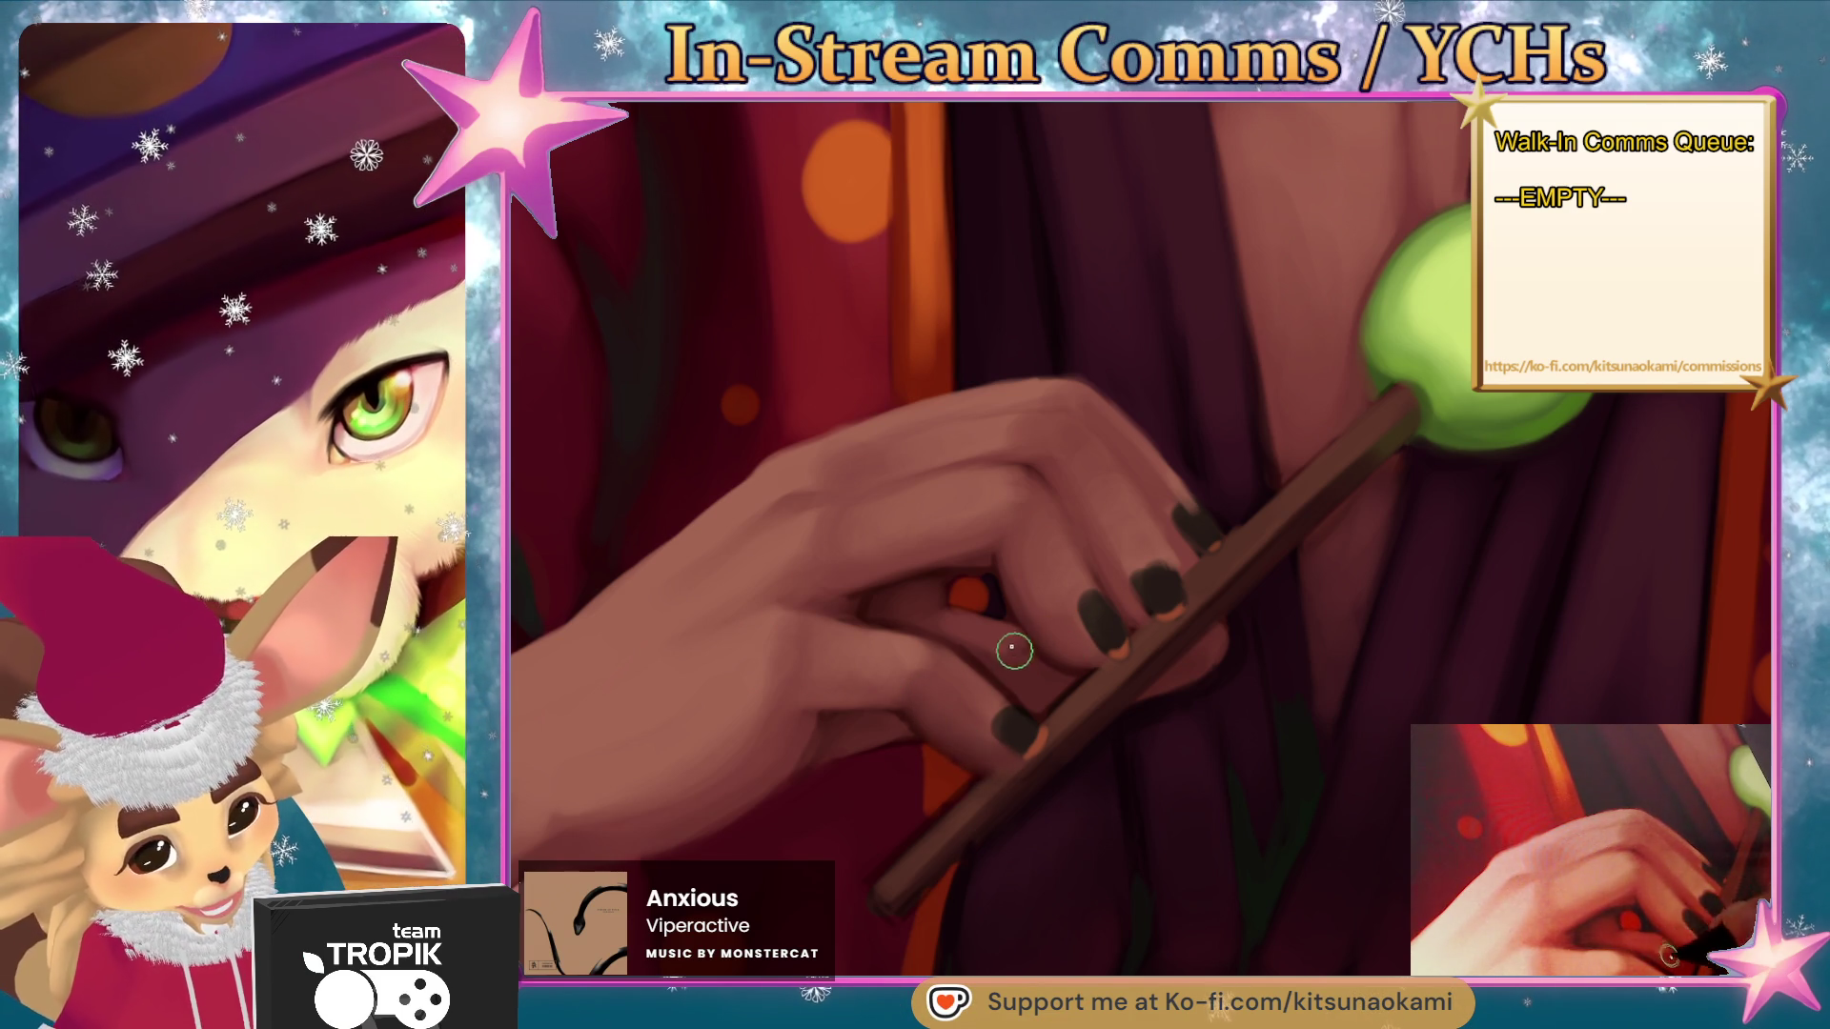
mouse_move(1225, 703)
mouse_down()
mouse_move(1048, 776)
mouse_move(1082, 724)
mouse_up()
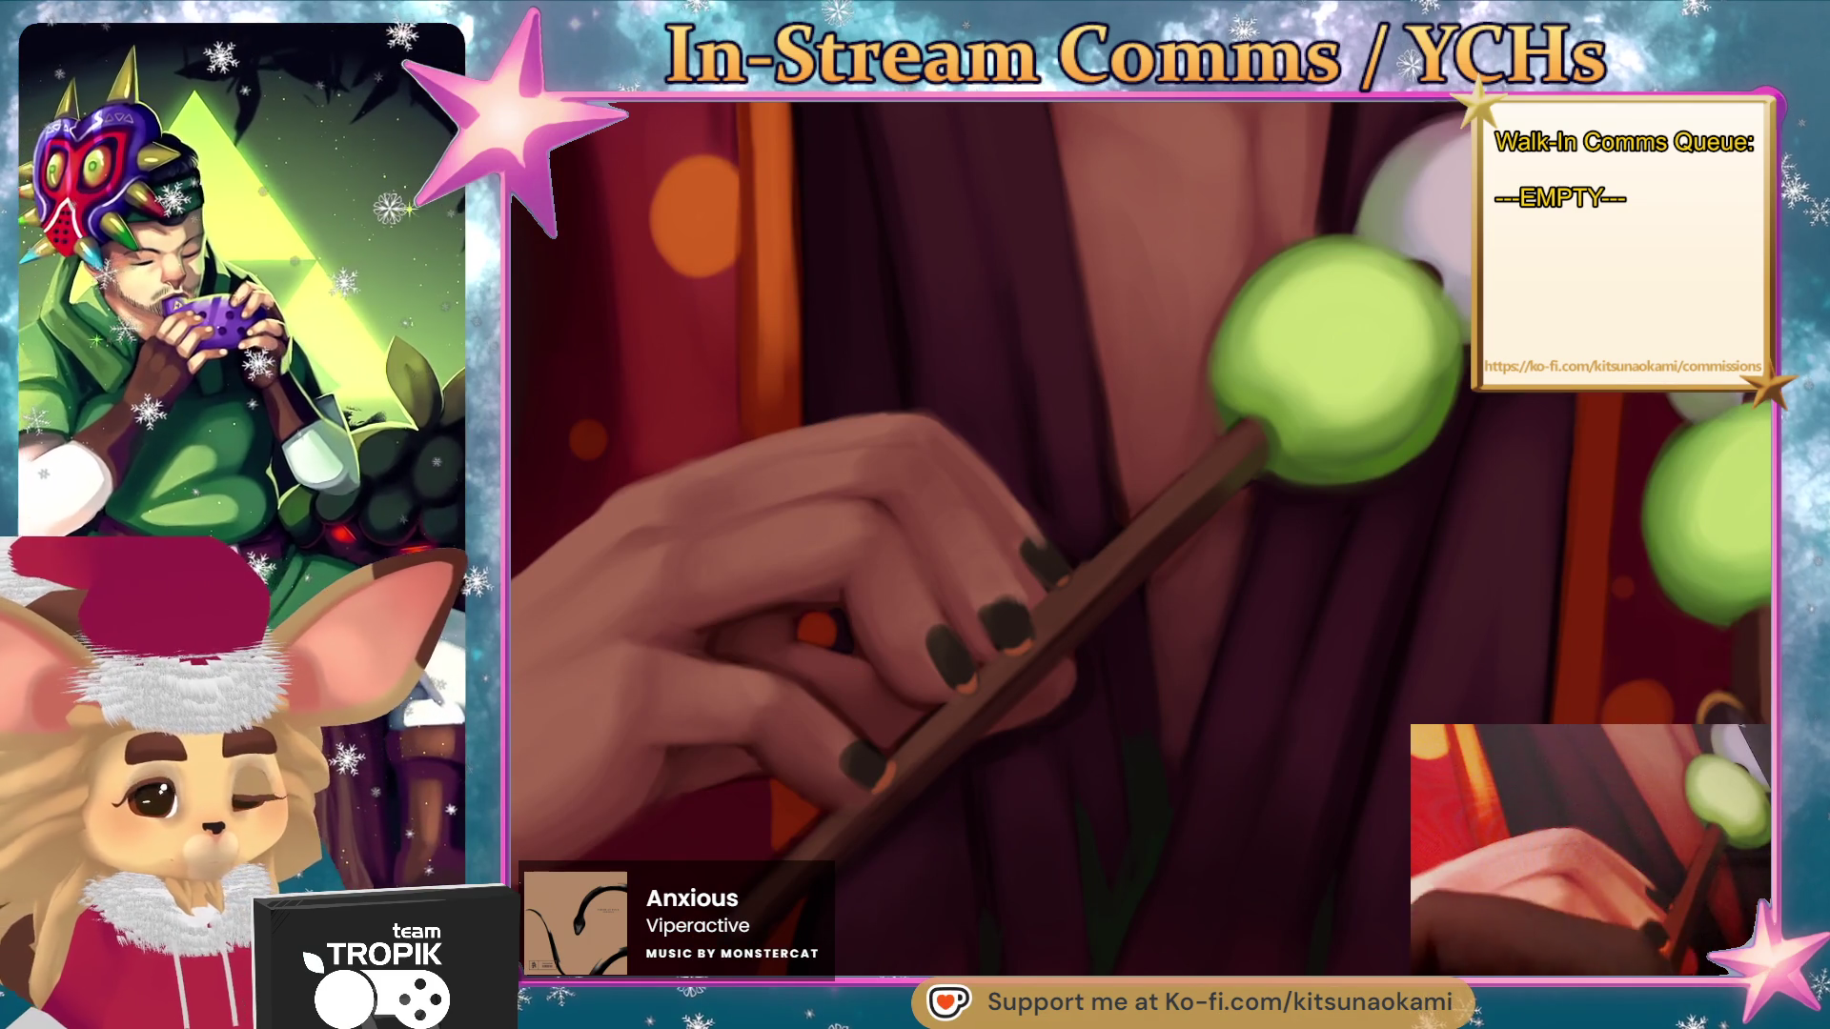
key(bracketleft)
key(bracketleft)
key(bracketleft)
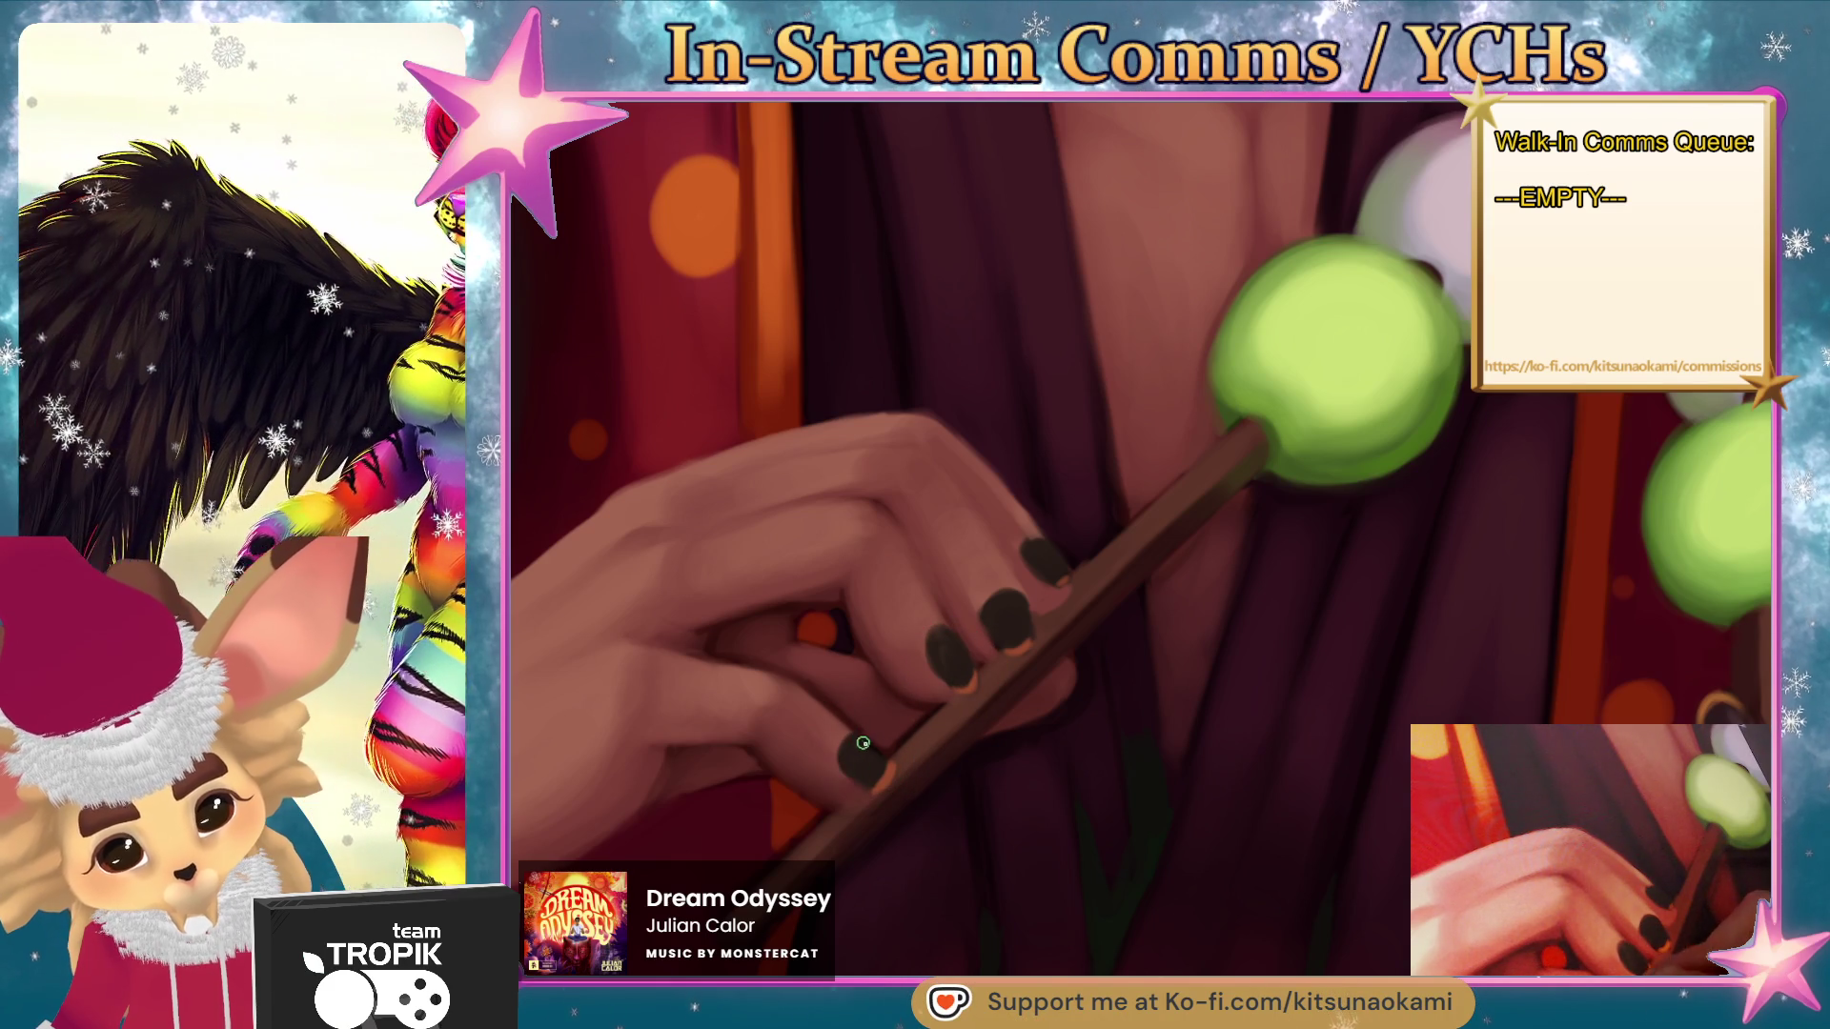
mouse_move(1239, 514)
mouse_down()
mouse_move(1205, 582)
mouse_move(1299, 576)
mouse_move(1391, 615)
mouse_up()
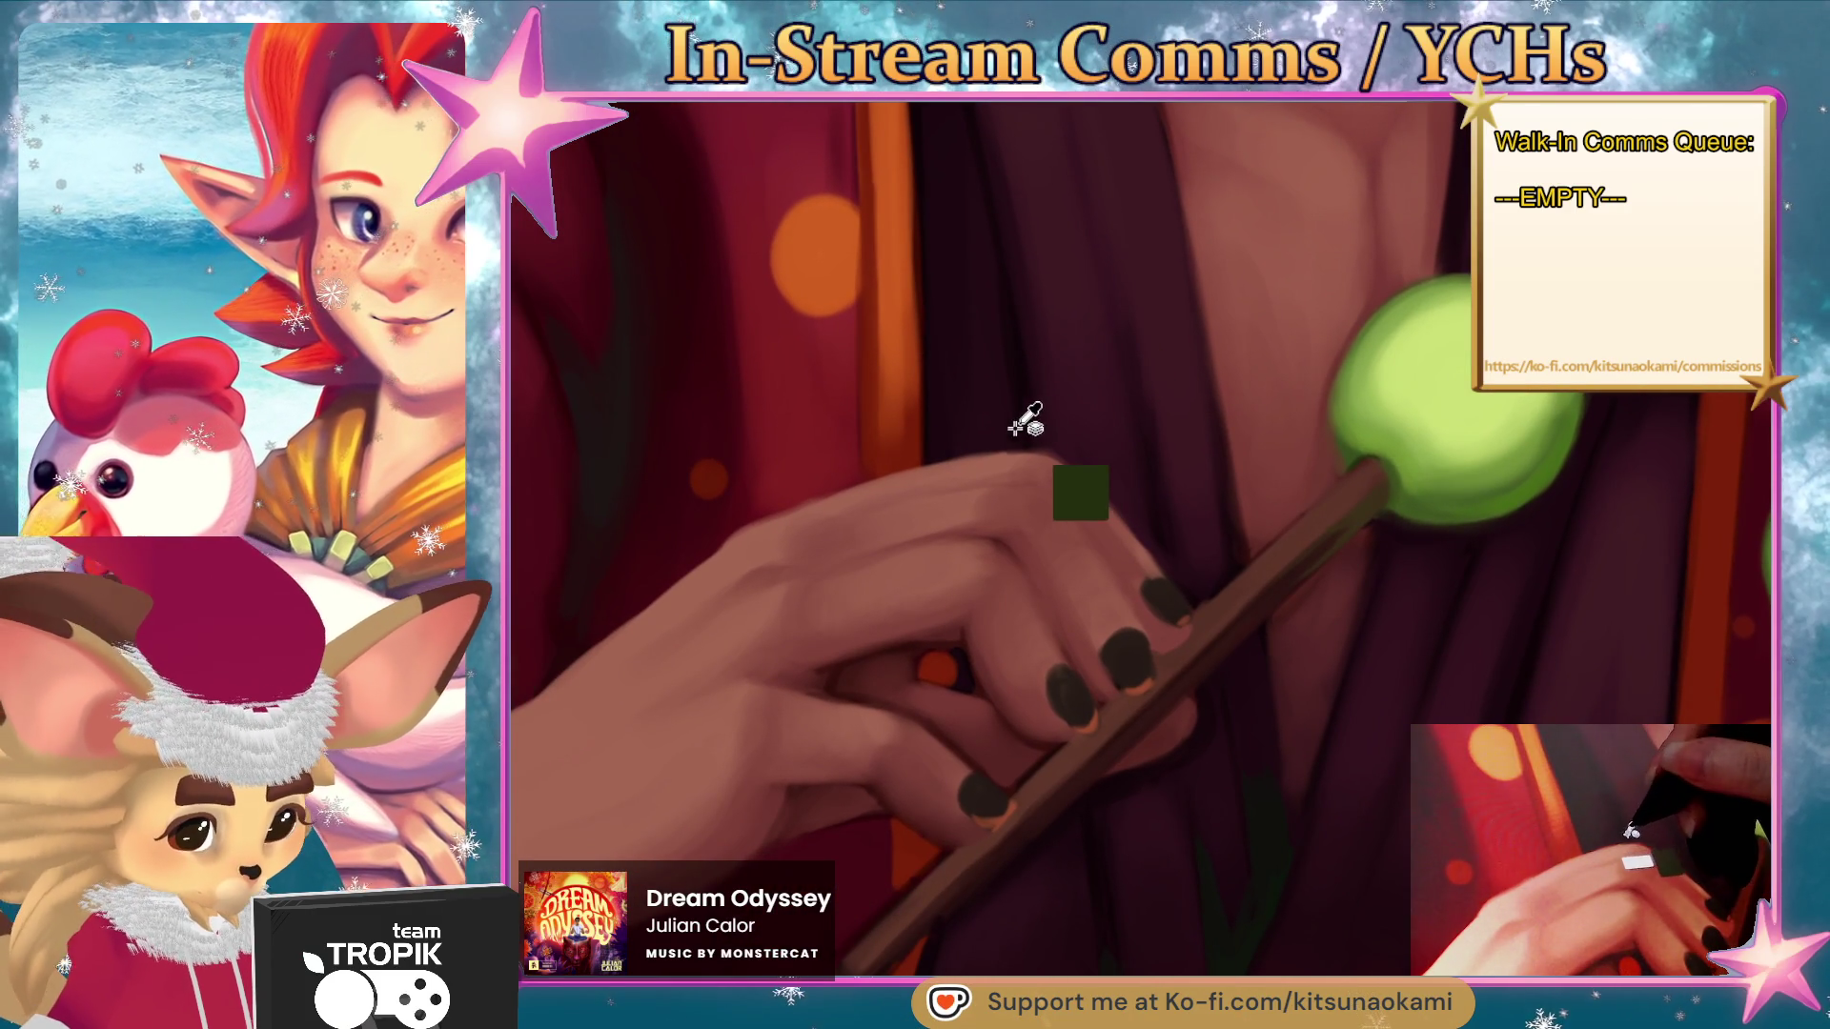
drag(1001, 457, 997, 498)
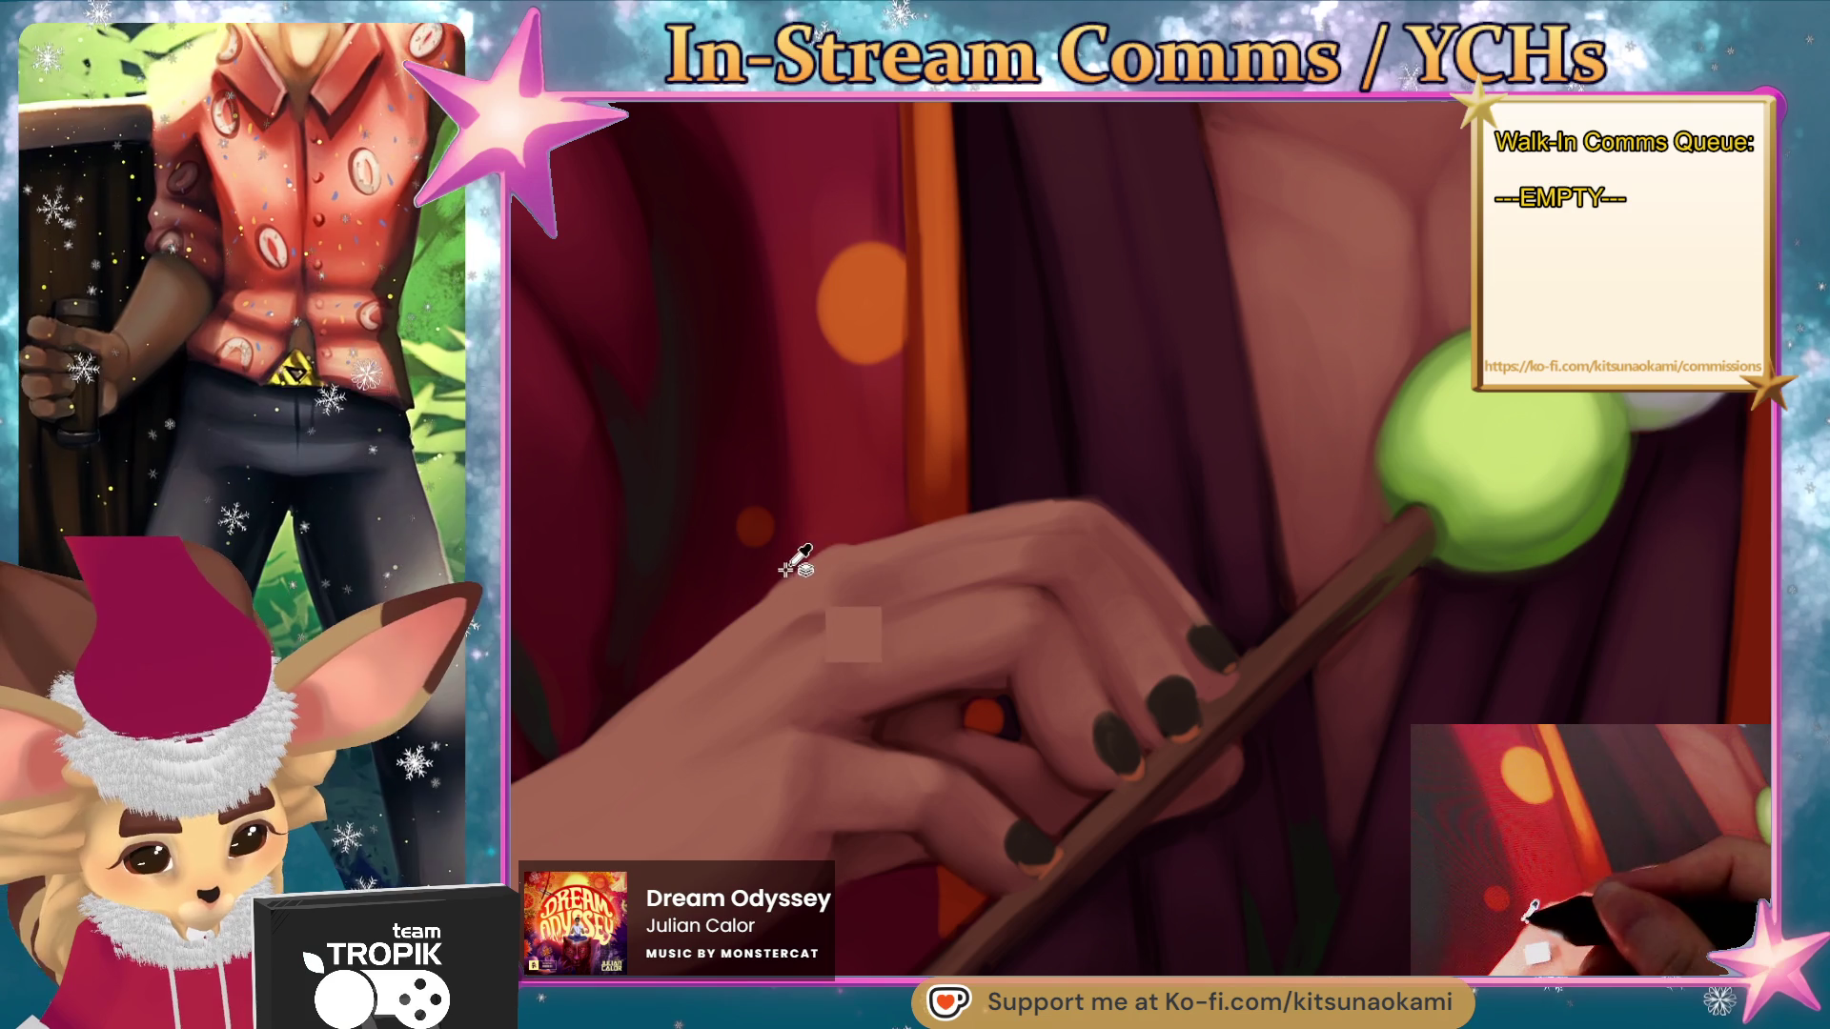
drag(804, 645, 983, 586)
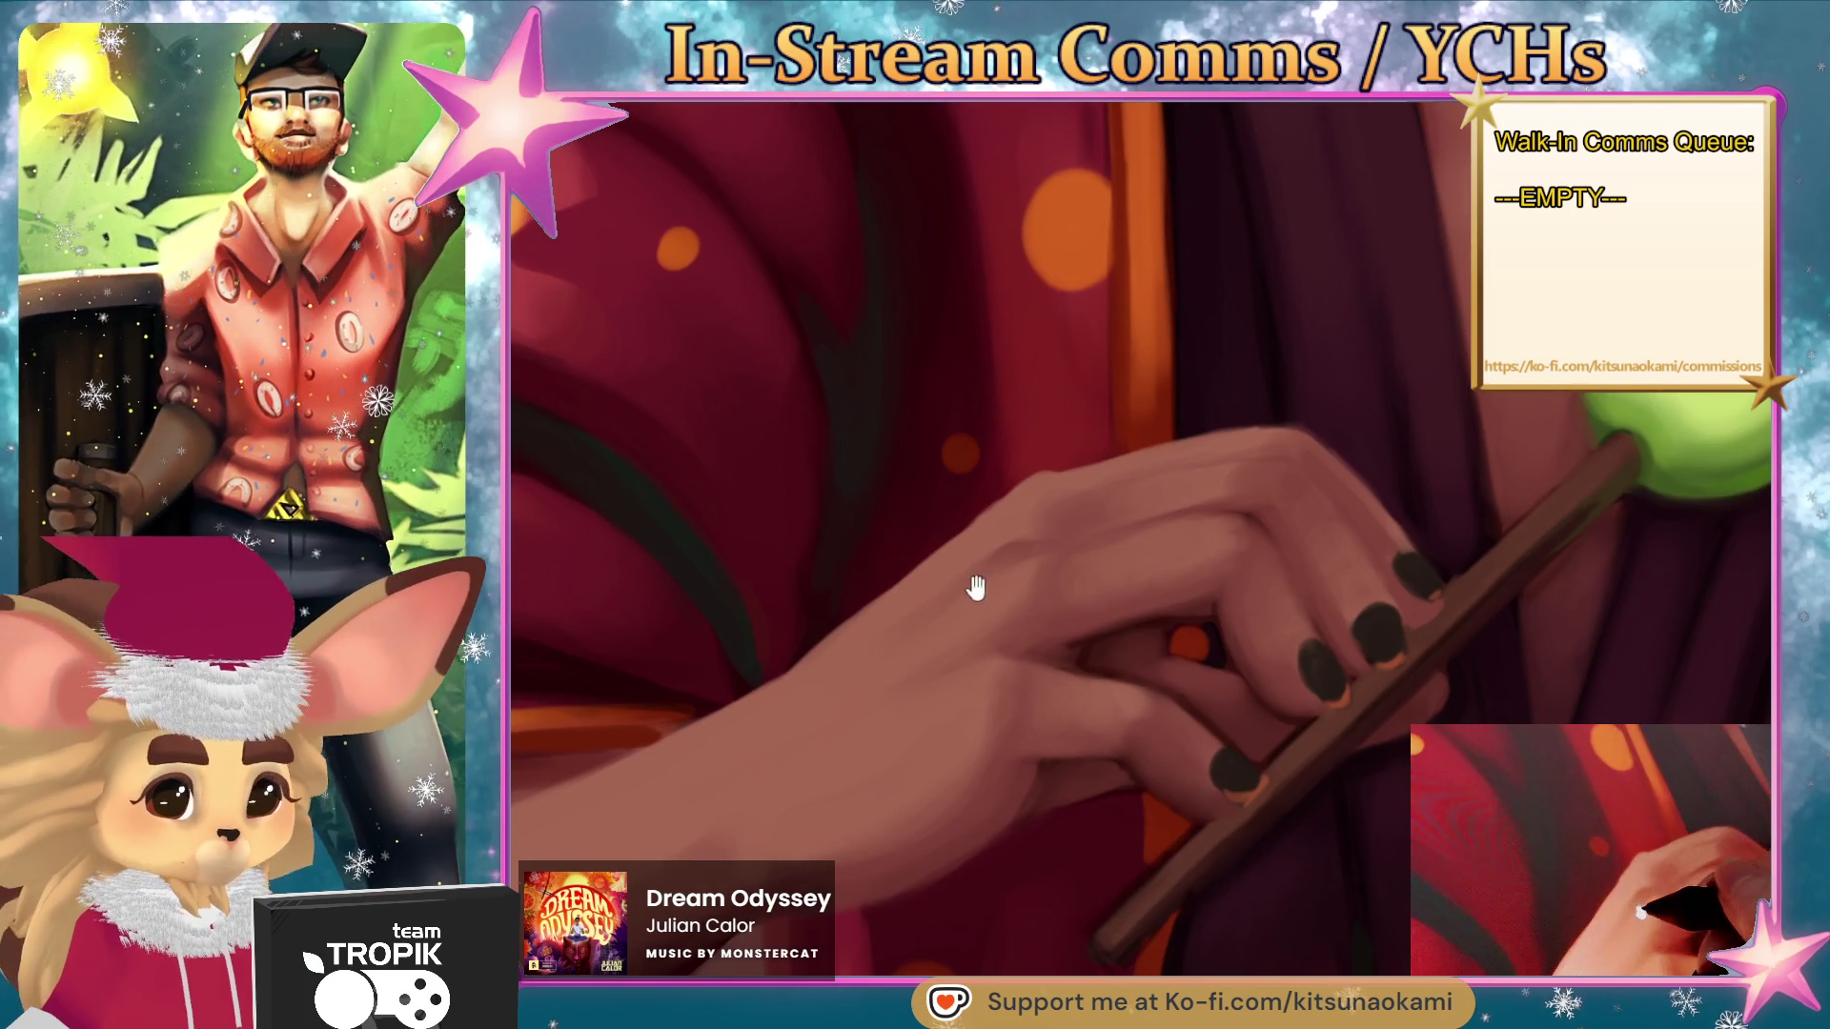
scroll(845, 667, down, 5)
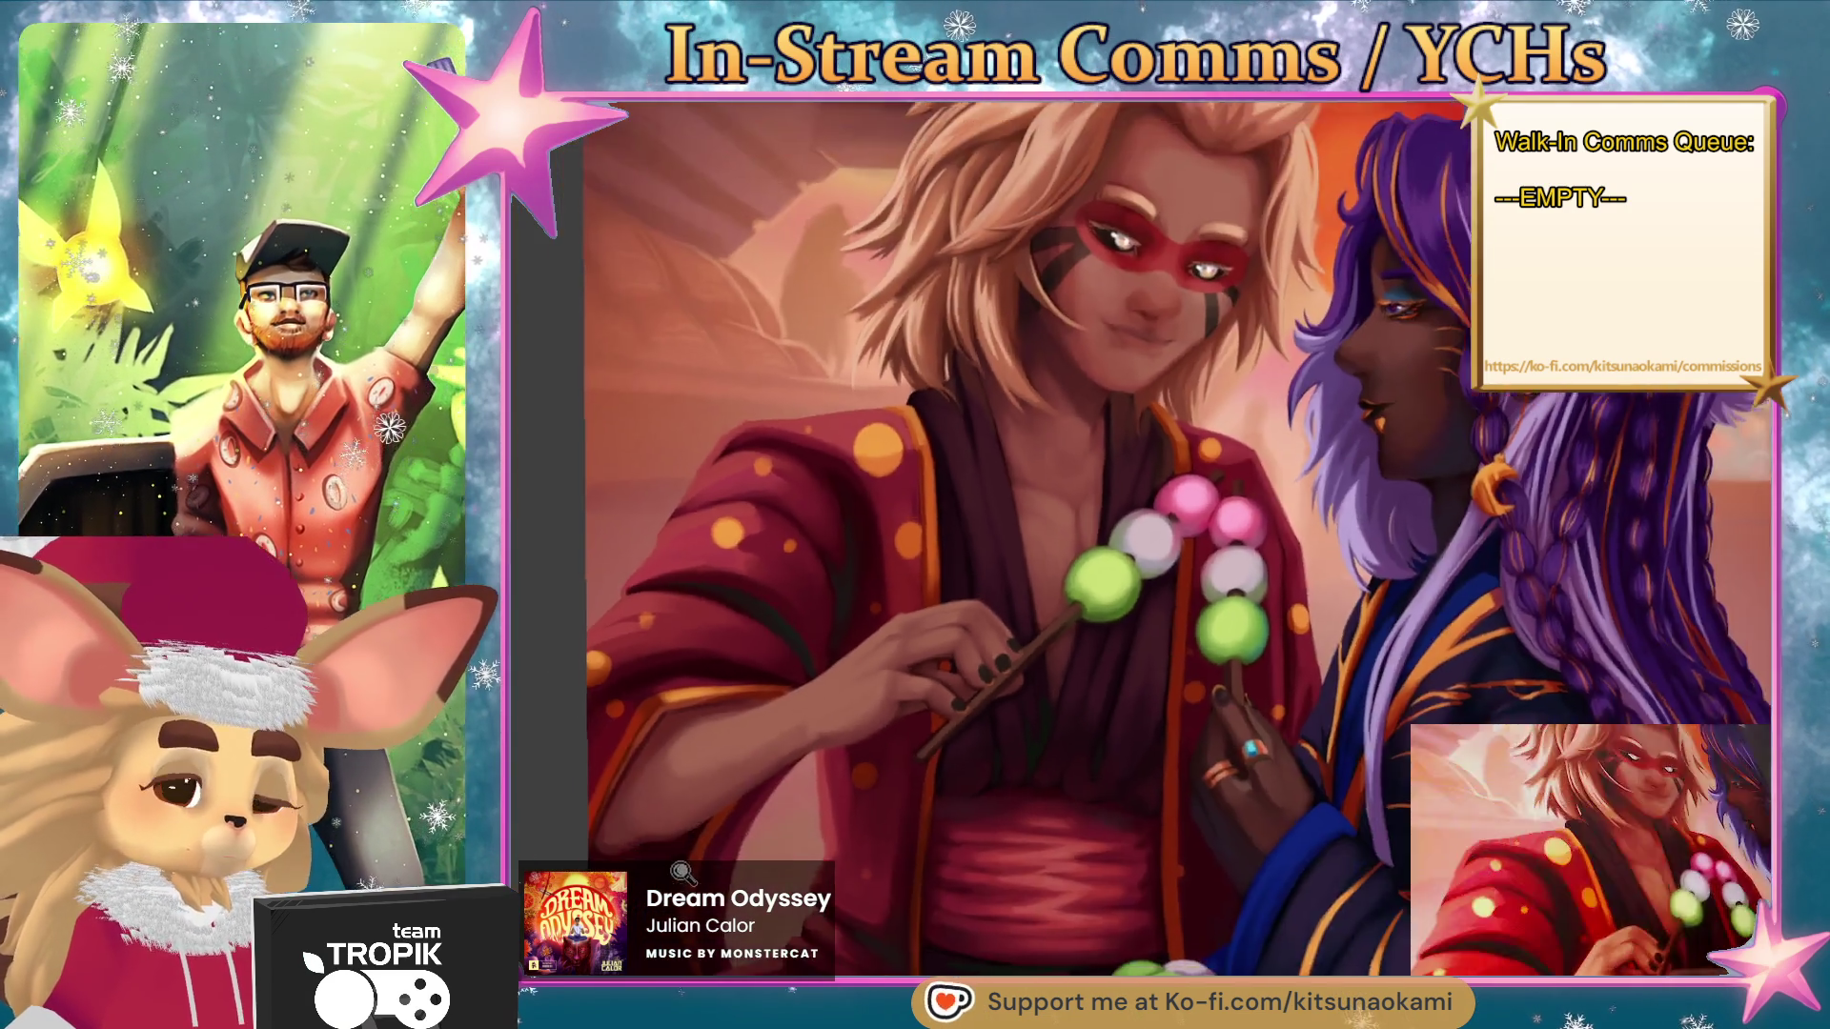
- Deepen the robe's shadow folds beneath the purple-haired character's ringed, dango-holding hand
scroll(870, 682, up, 4)
mouse_move(870, 683)
mouse_down()
mouse_move(837, 724)
mouse_move(788, 673)
mouse_up()
scroll(1160, 626, down, 5)
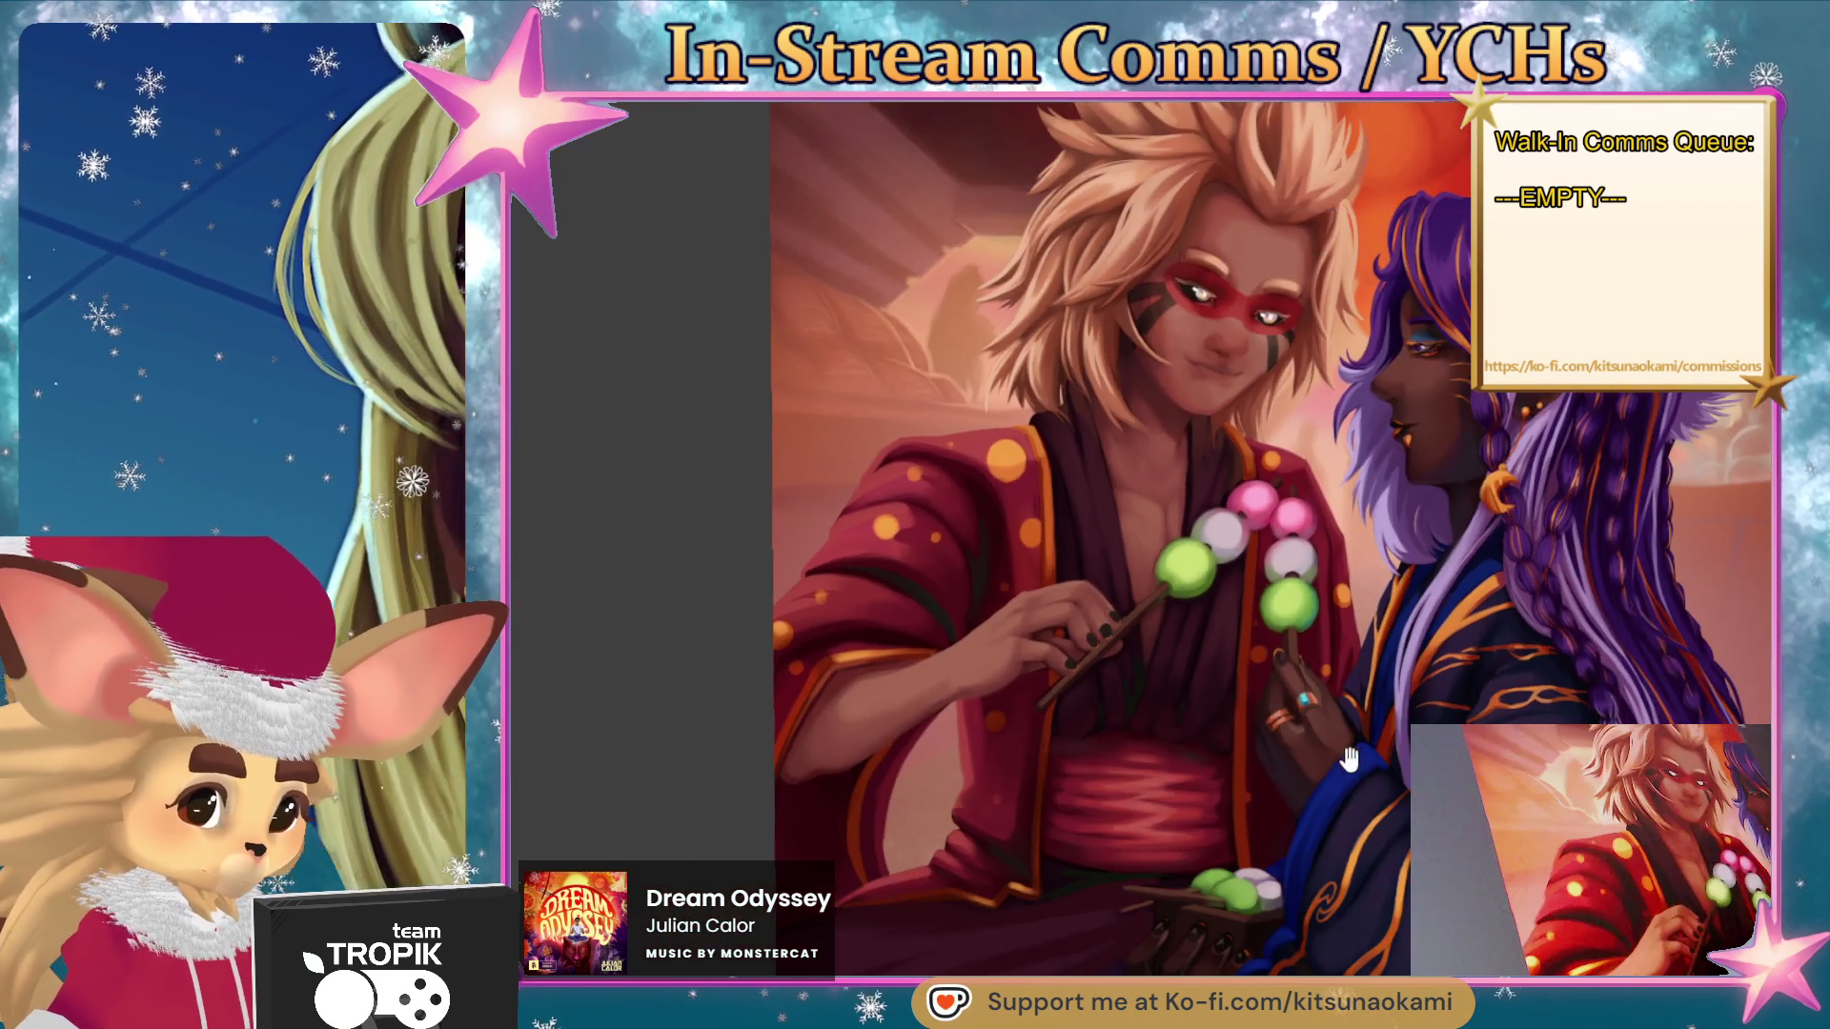
scroll(1310, 551, up, 5)
drag(1311, 551, 1172, 653)
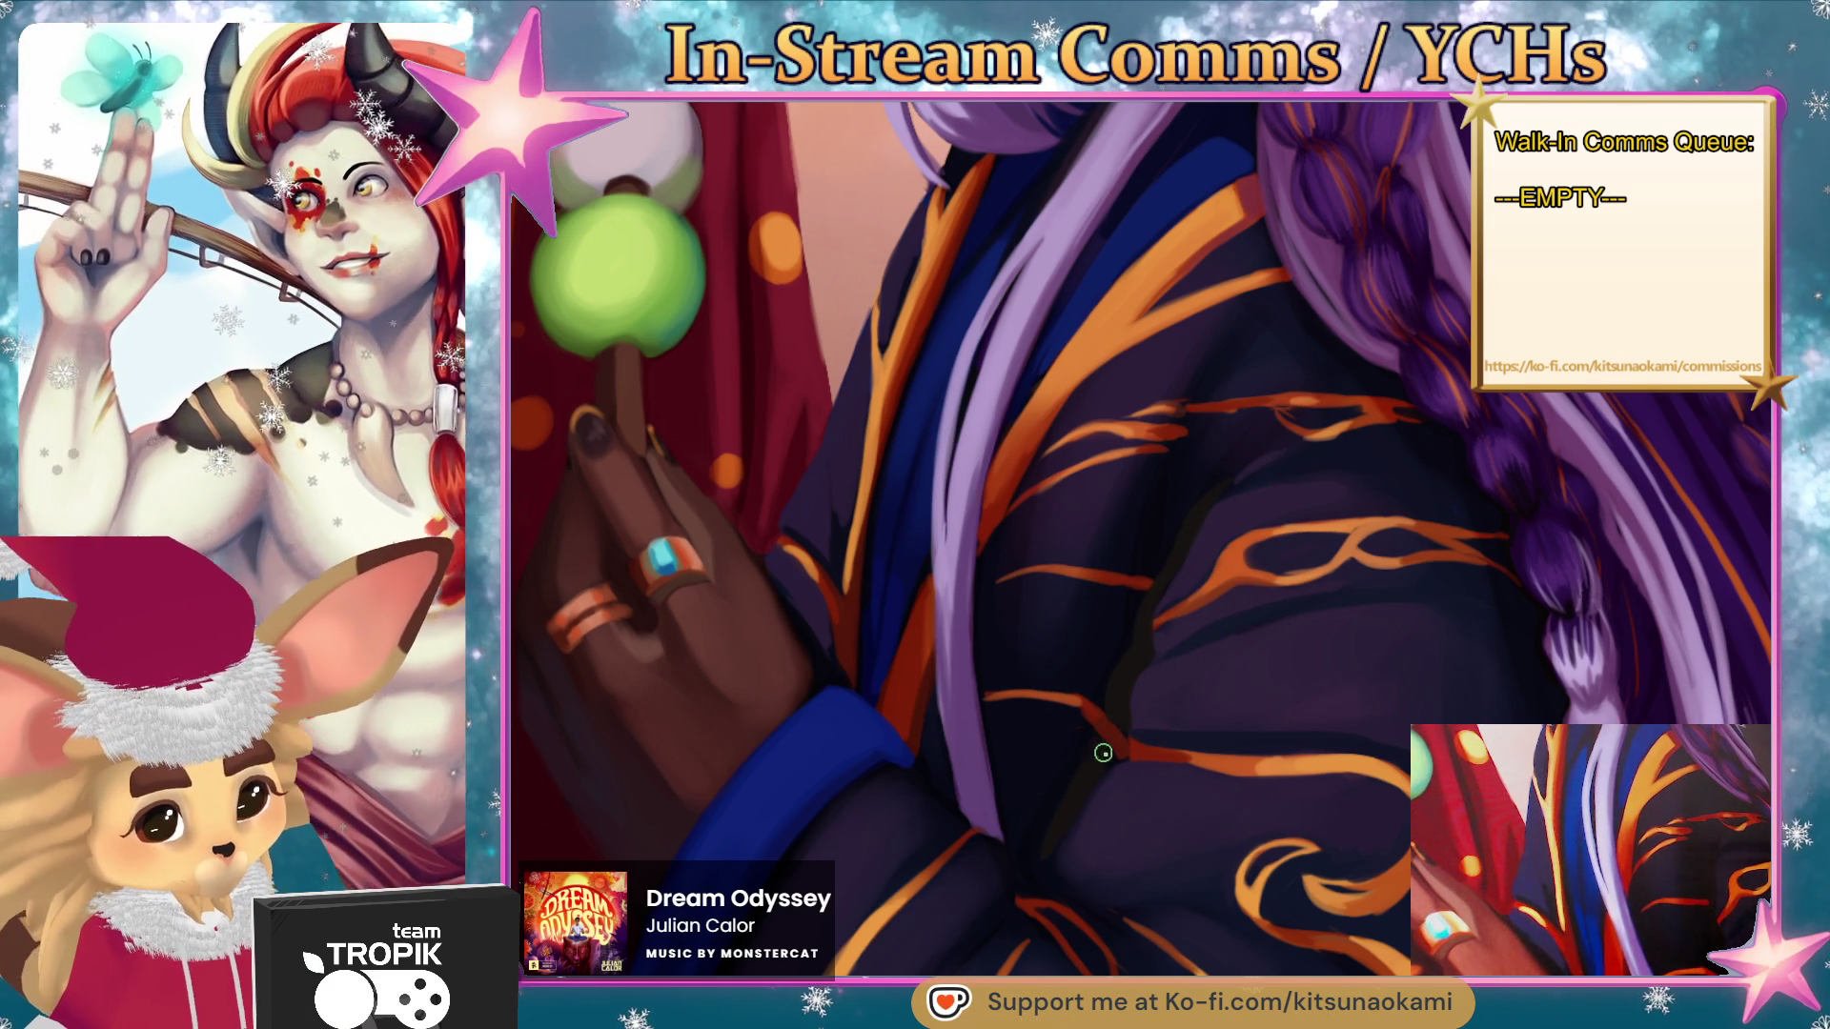
scroll(1188, 719, down, 5)
- Sample the robe's purple and deepen the folds along the orange-swirled dark sleeve
scroll(1141, 819, up, 4)
scroll(1140, 819, down, 5)
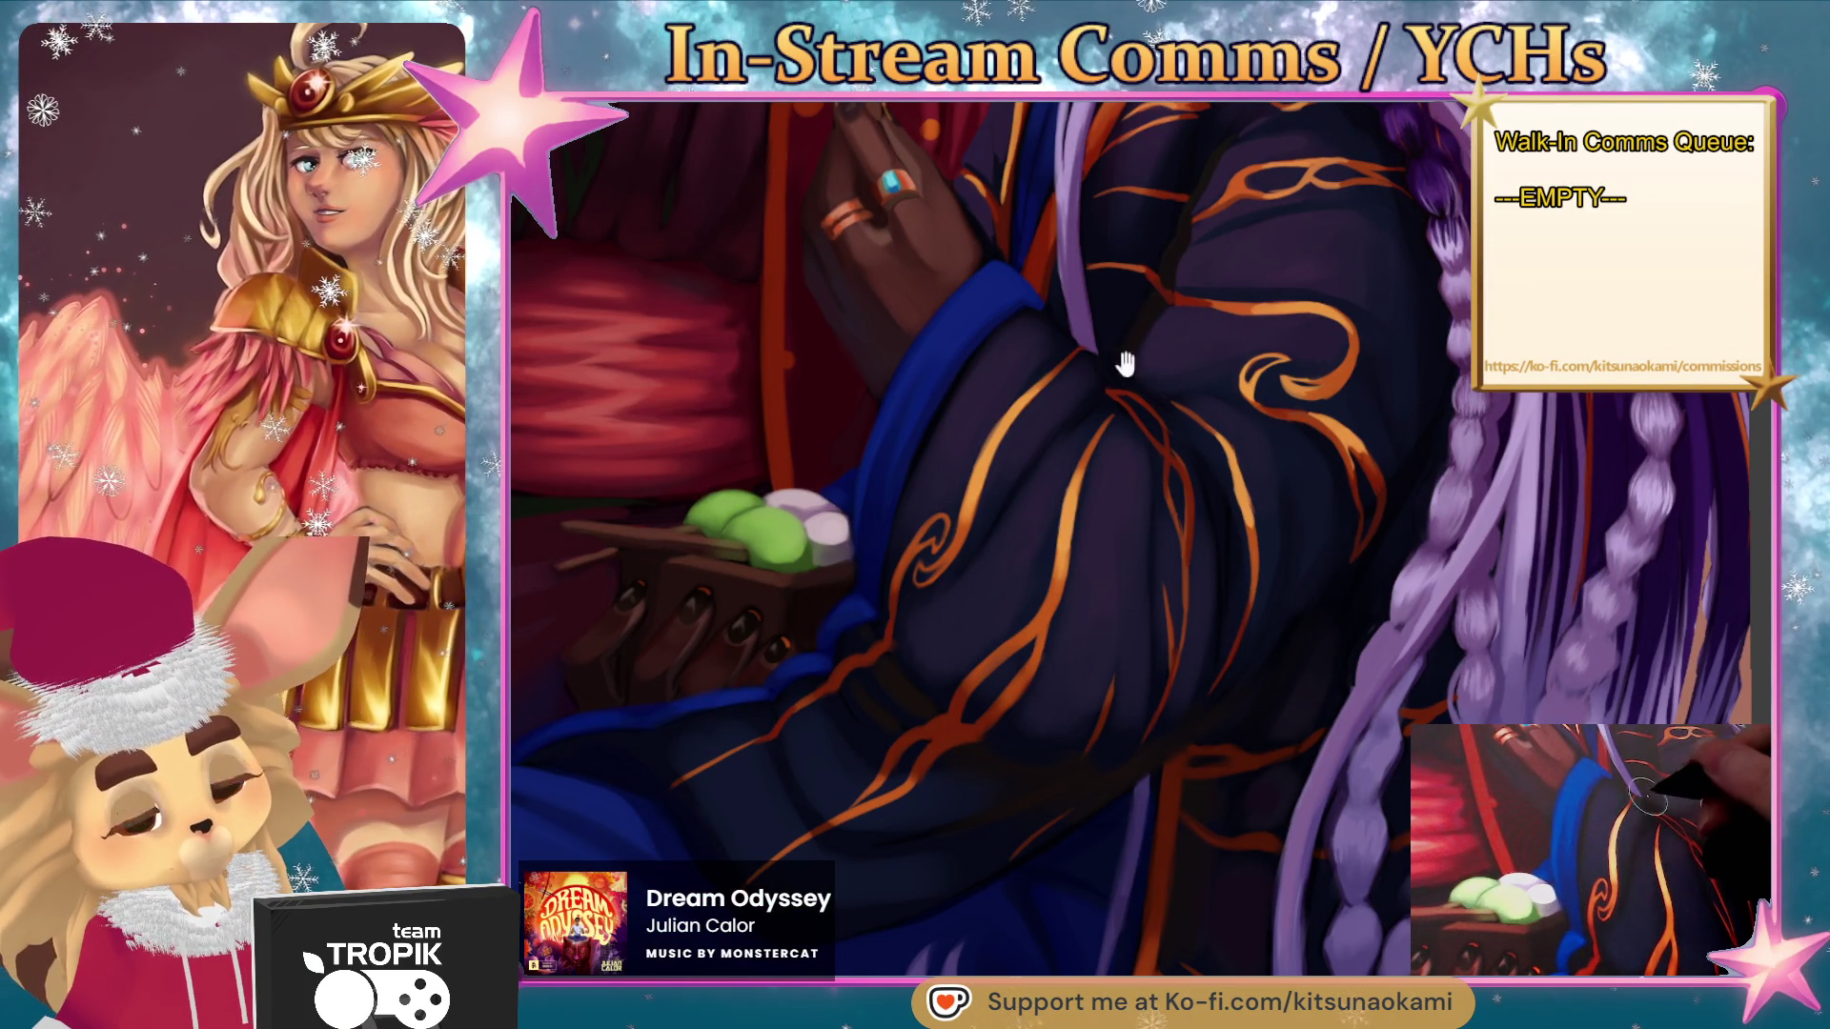
scroll(1138, 342, up, 4)
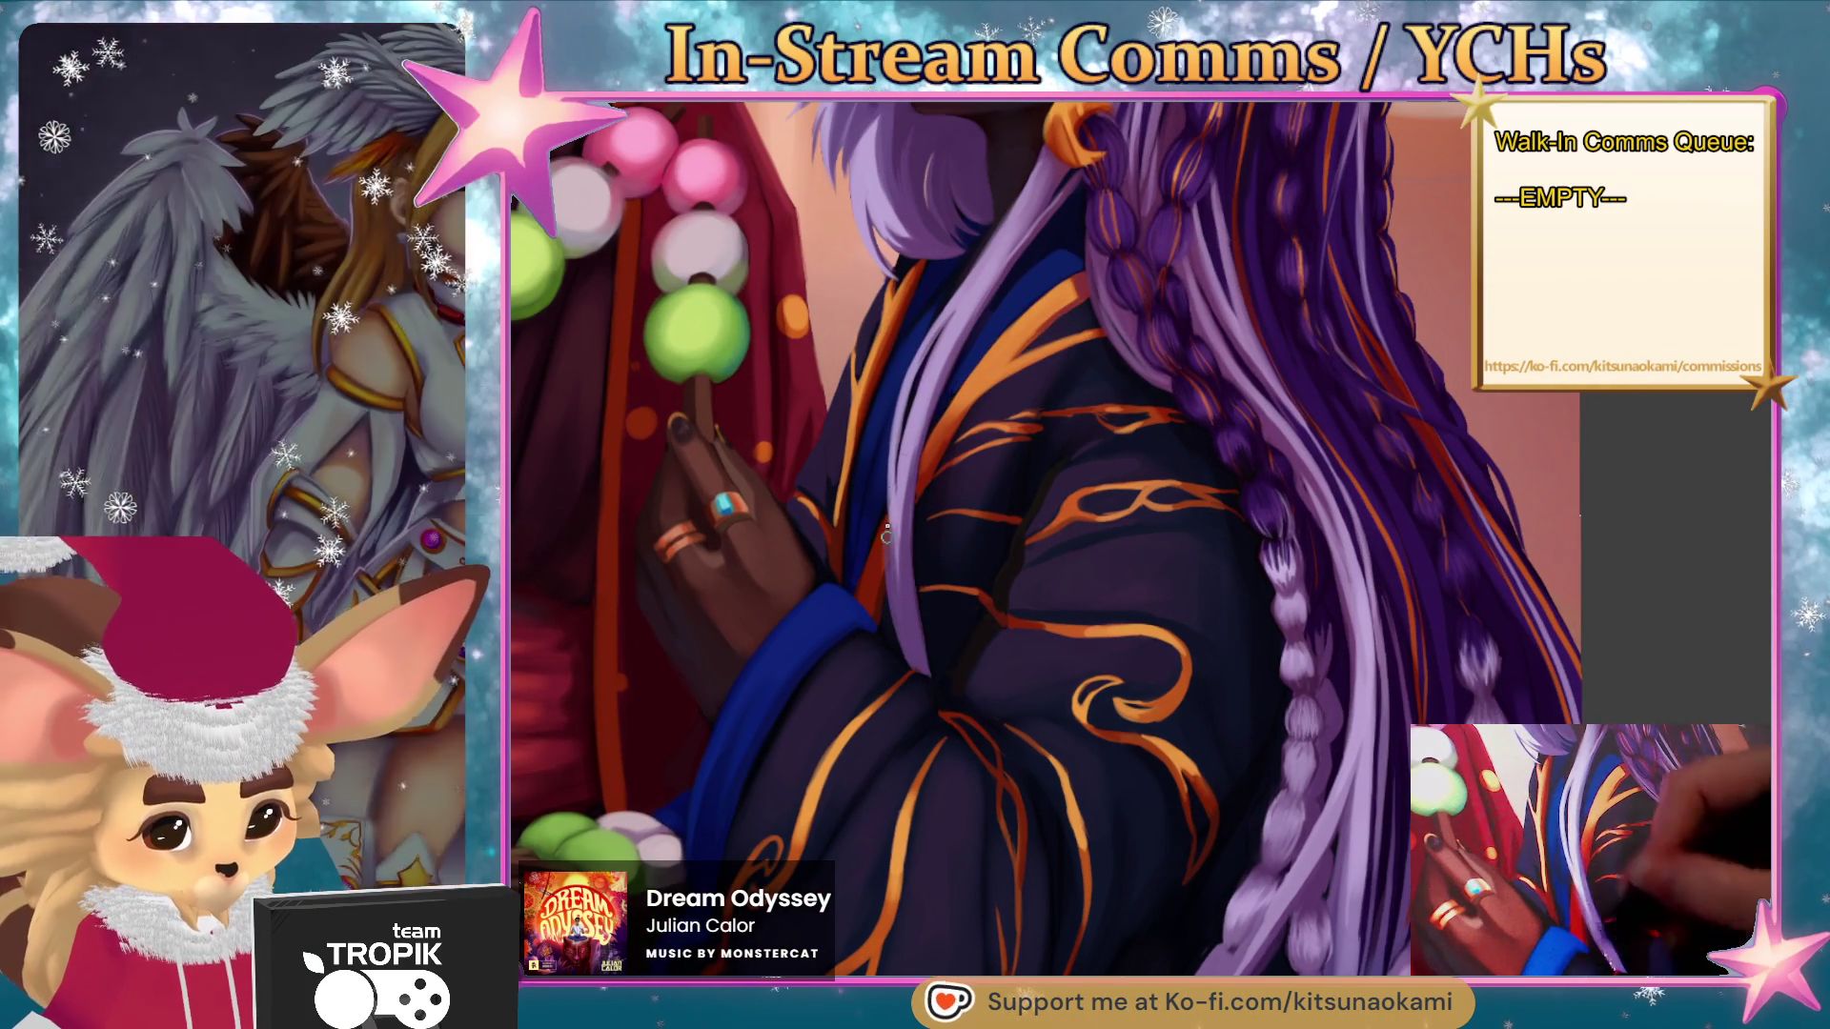
ctrl+click(907, 507)
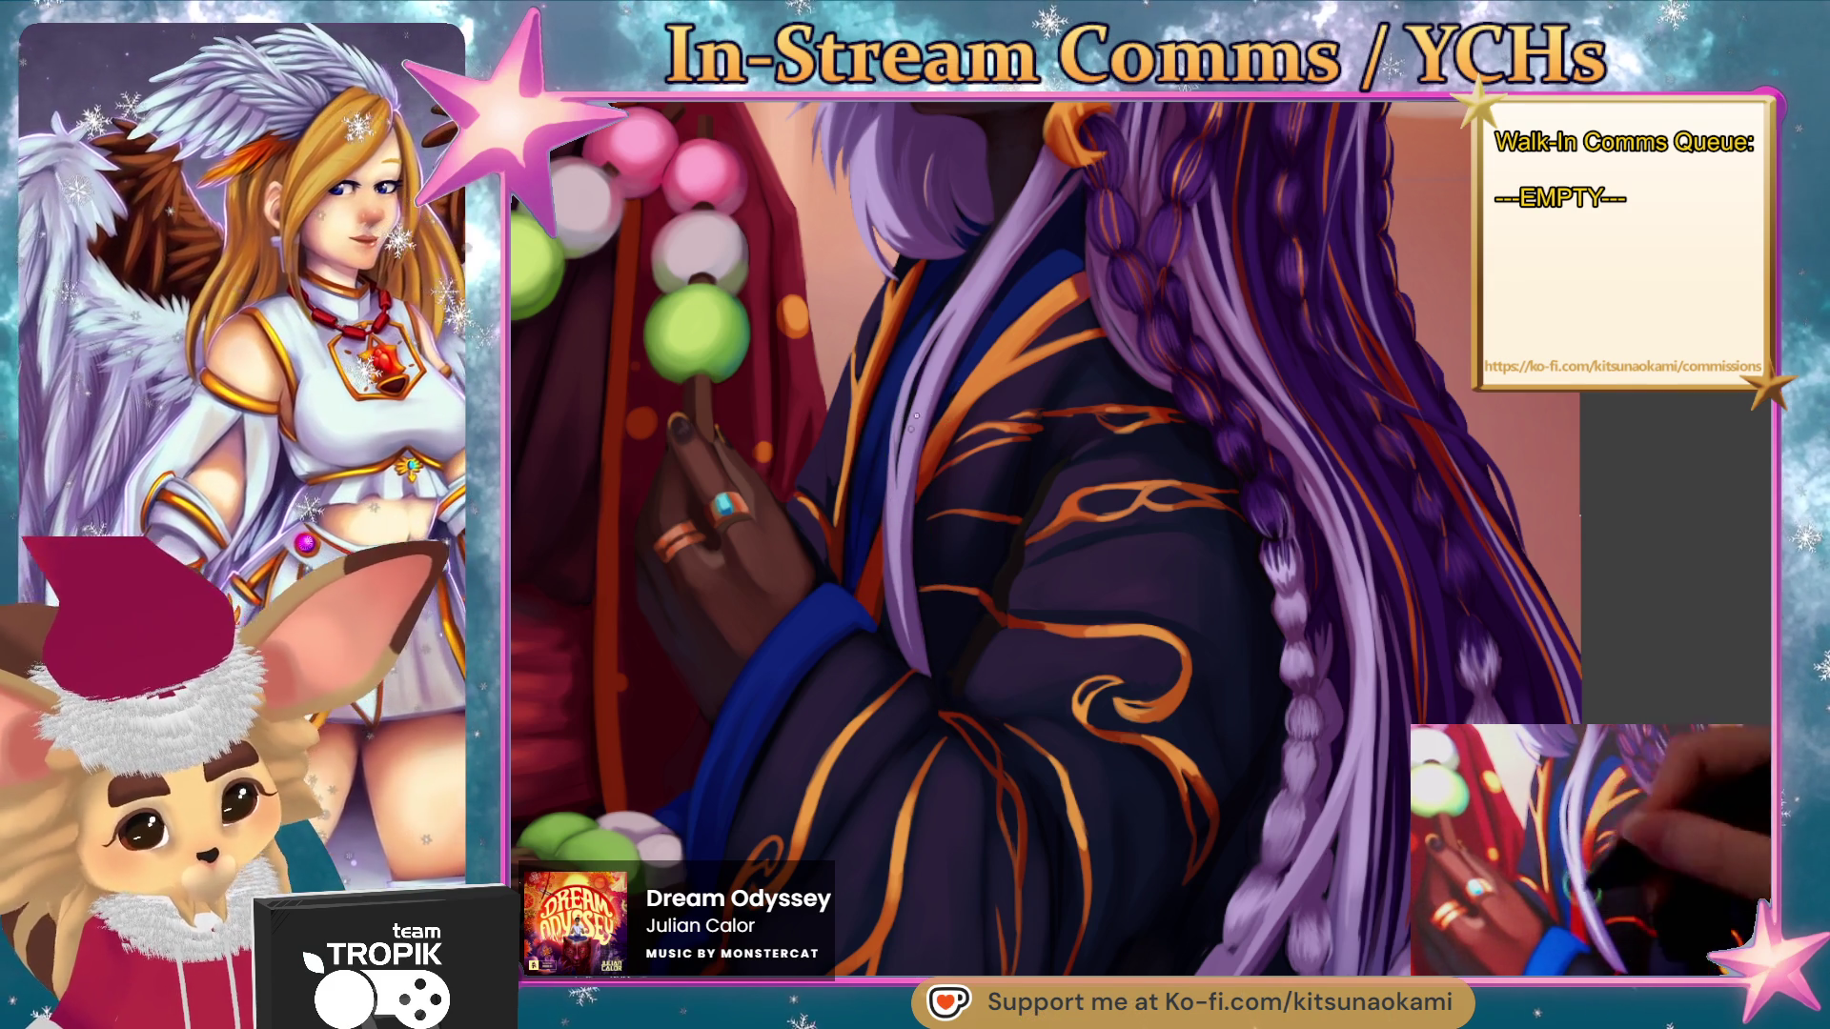
mouse_move(1096, 305)
mouse_down()
mouse_move(1091, 409)
mouse_move(1082, 284)
mouse_up()
mouse_move(972, 801)
mouse_down()
mouse_move(1054, 509)
mouse_move(1019, 422)
mouse_move(981, 506)
mouse_up()
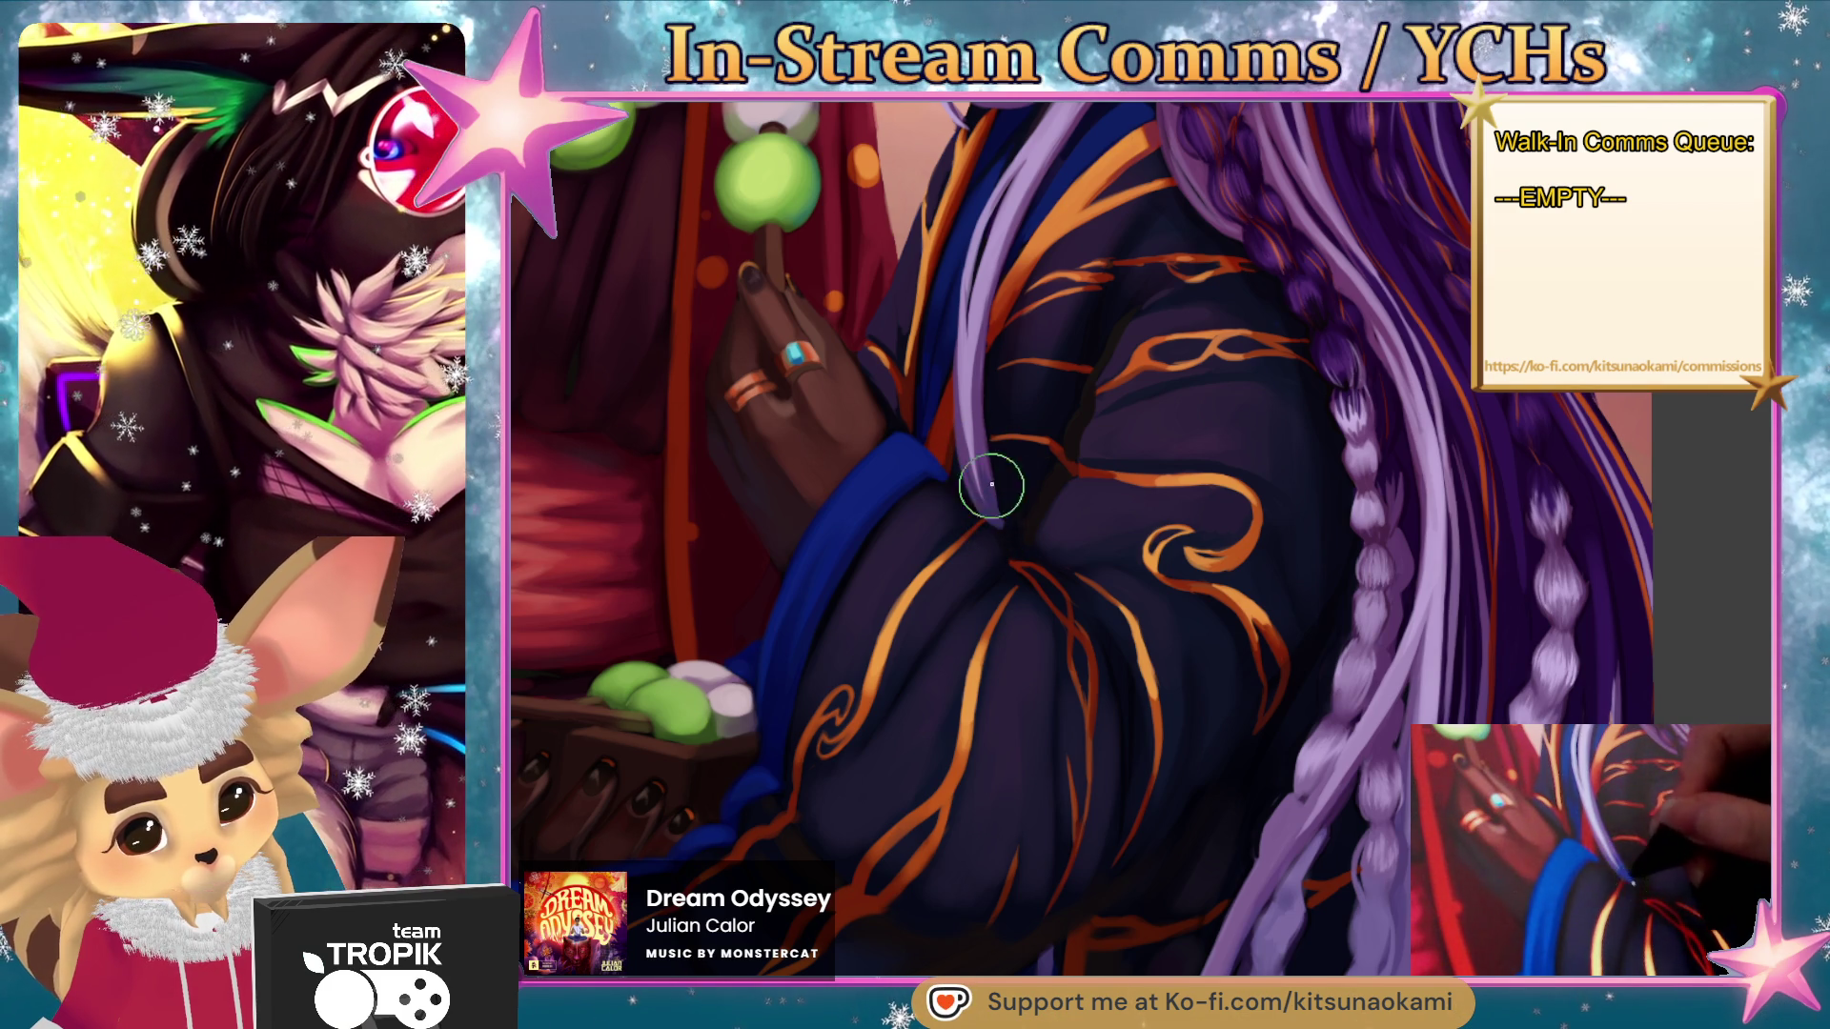
scroll(1001, 522, down, 4)
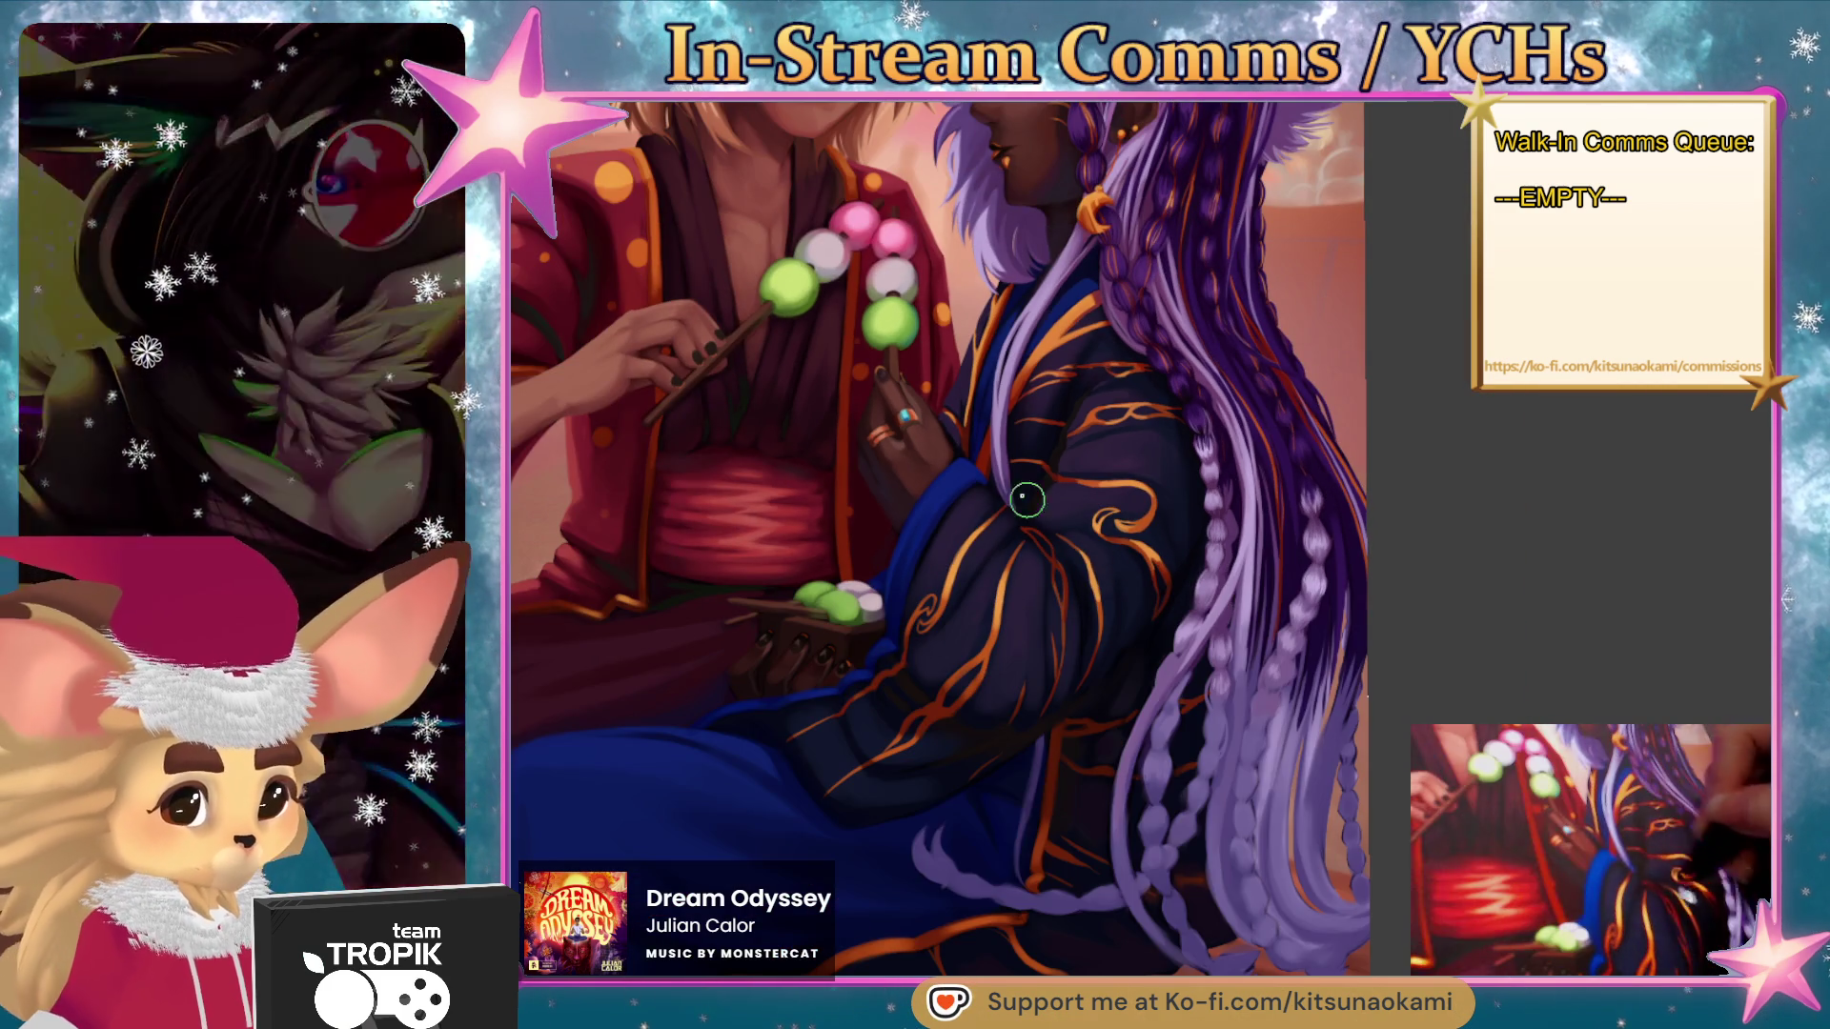
scroll(1004, 493, up, 5)
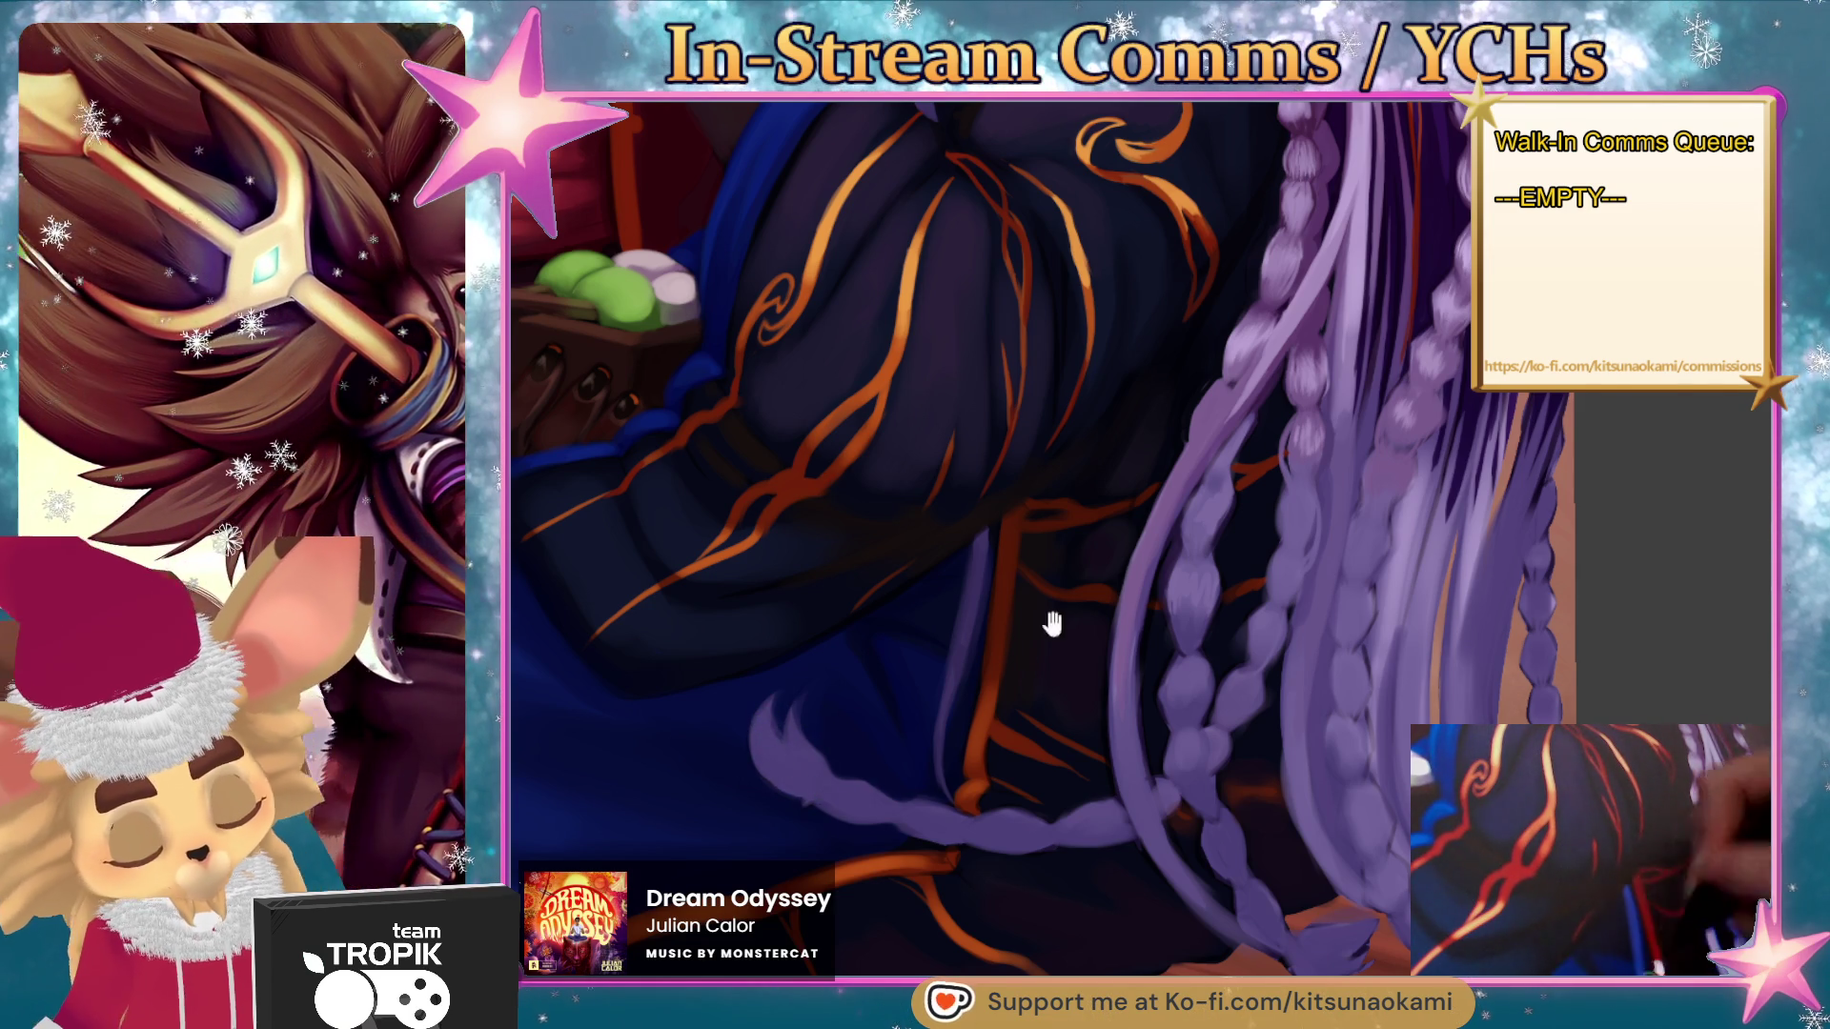
scroll(862, 725, up, 1)
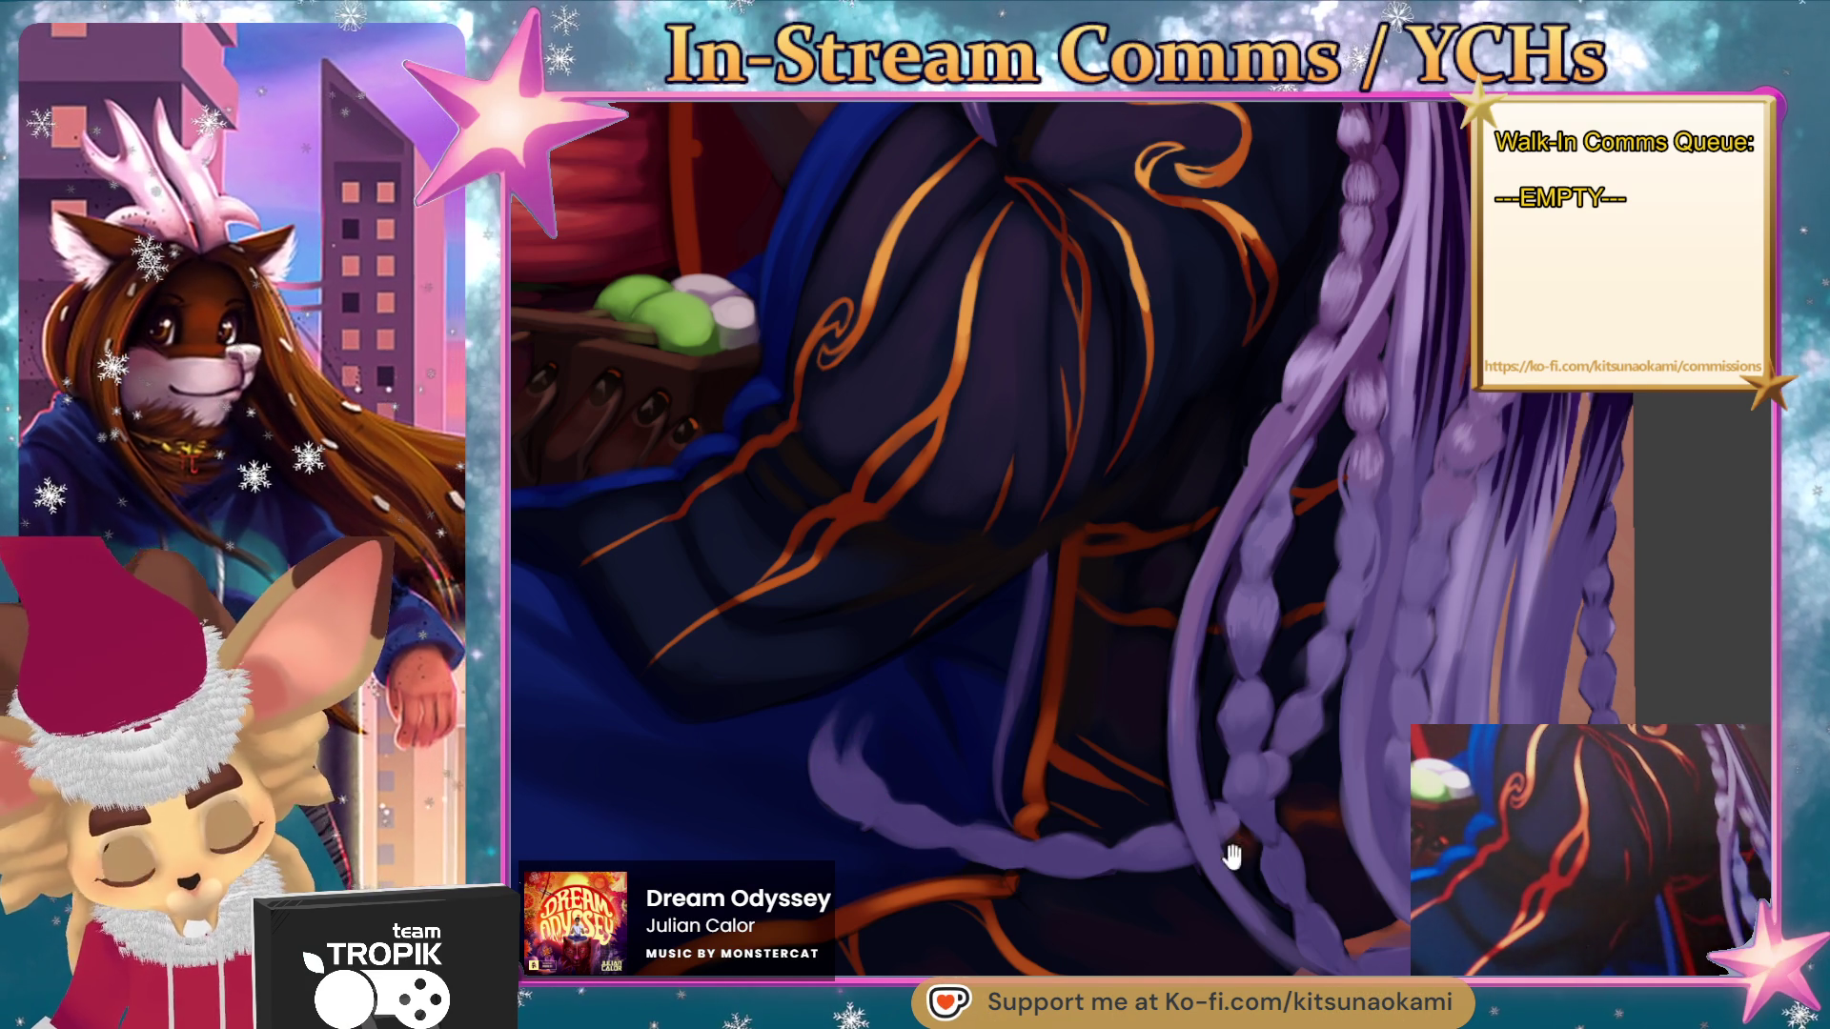
drag(1220, 841, 1156, 747)
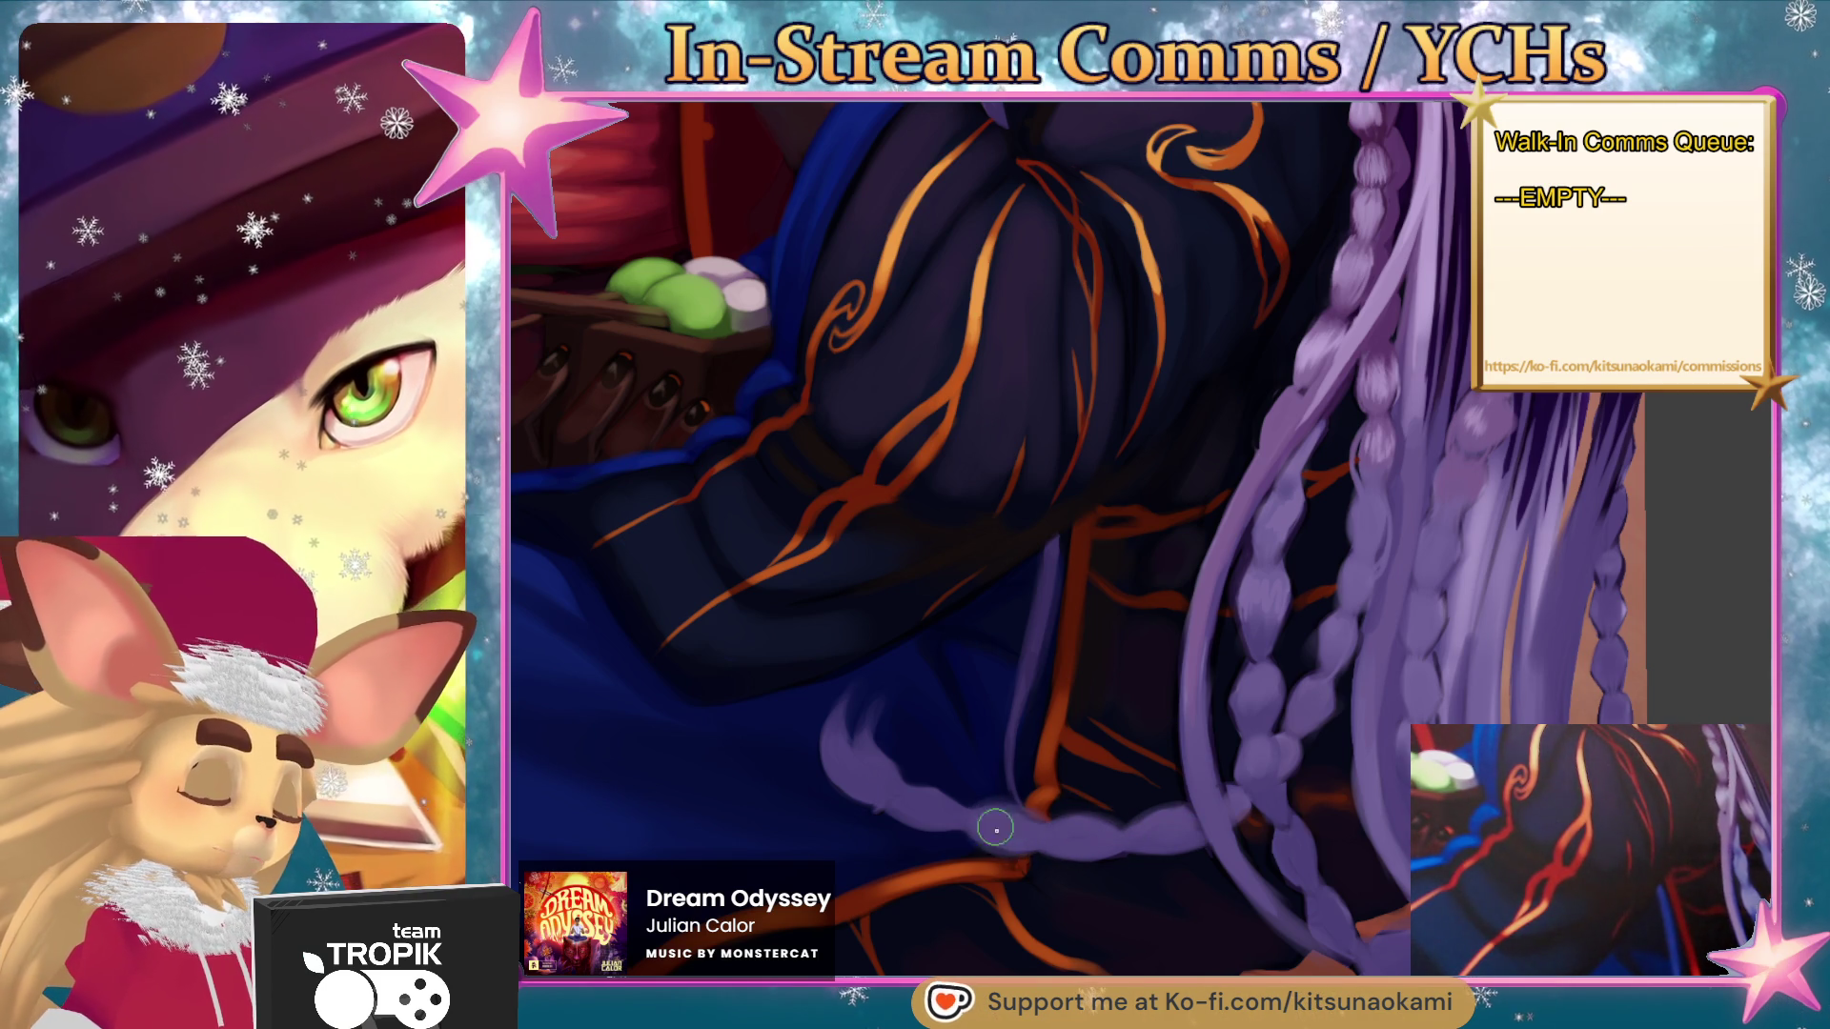
drag(1268, 837, 1018, 903)
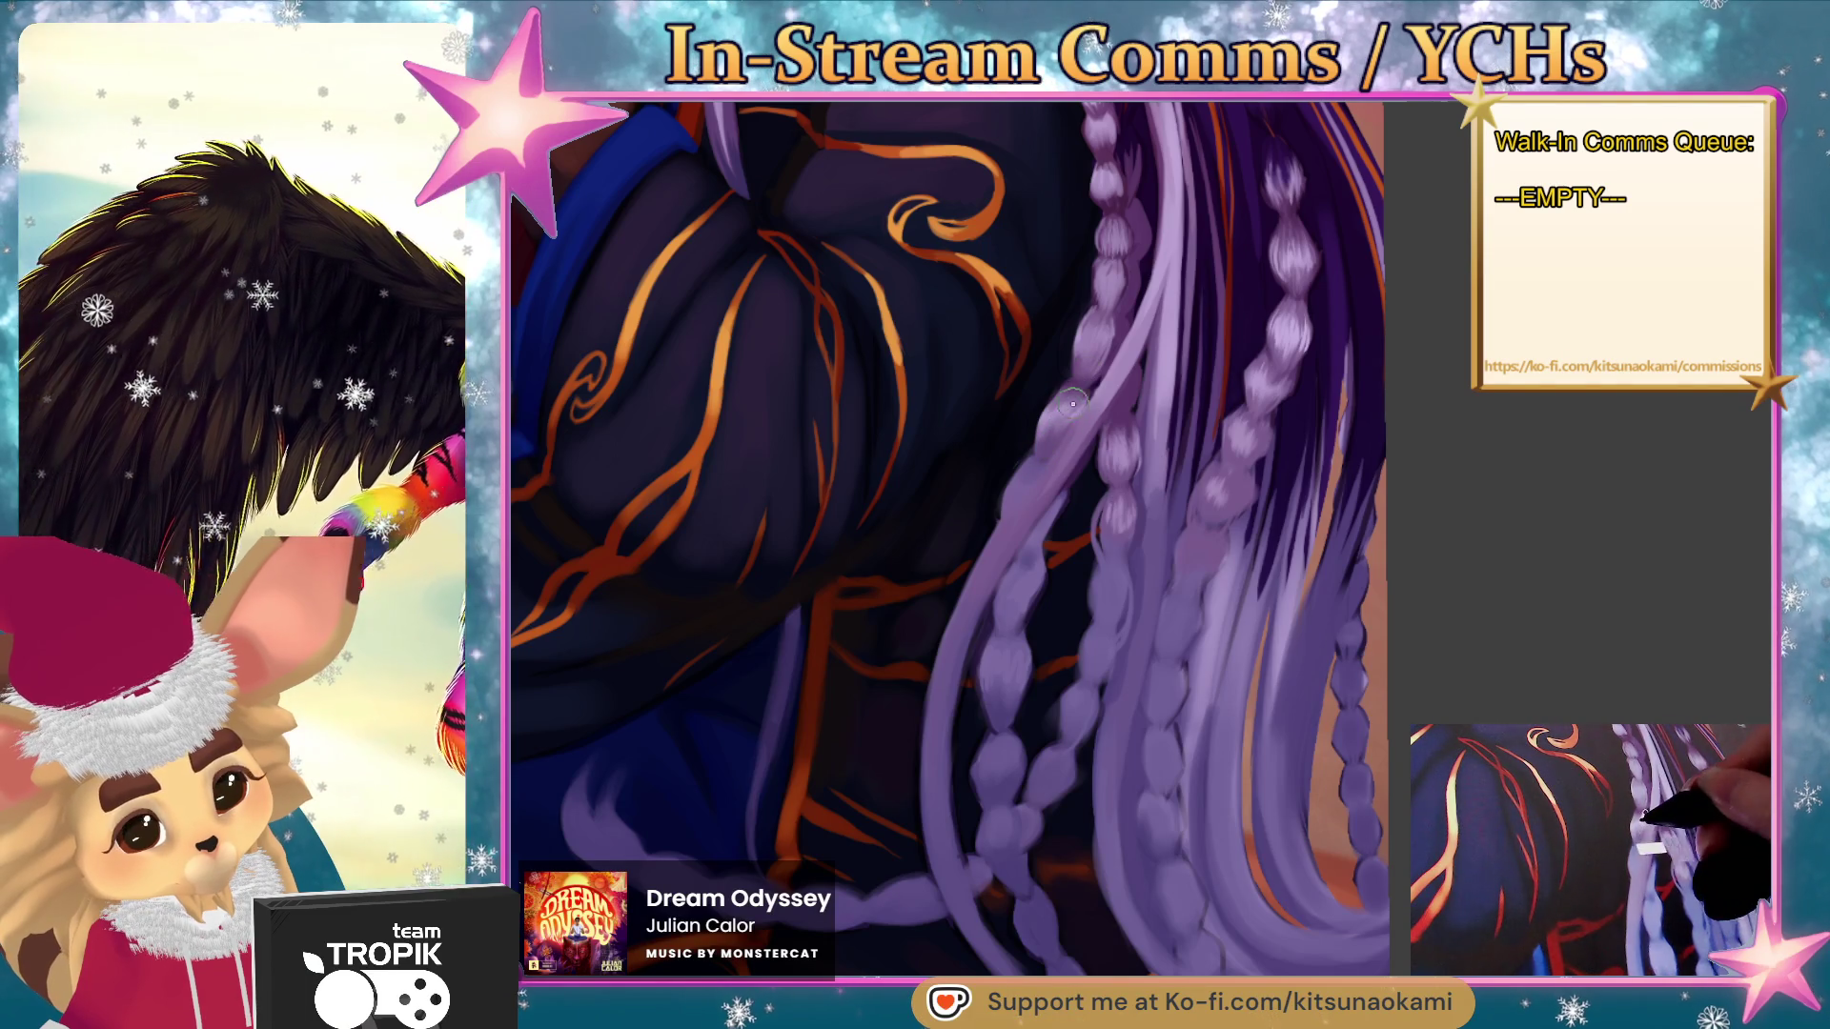
- Pick lavender braid colours and paint highlights on the braids hanging over the sleeve
ctrl+click(1038, 507)
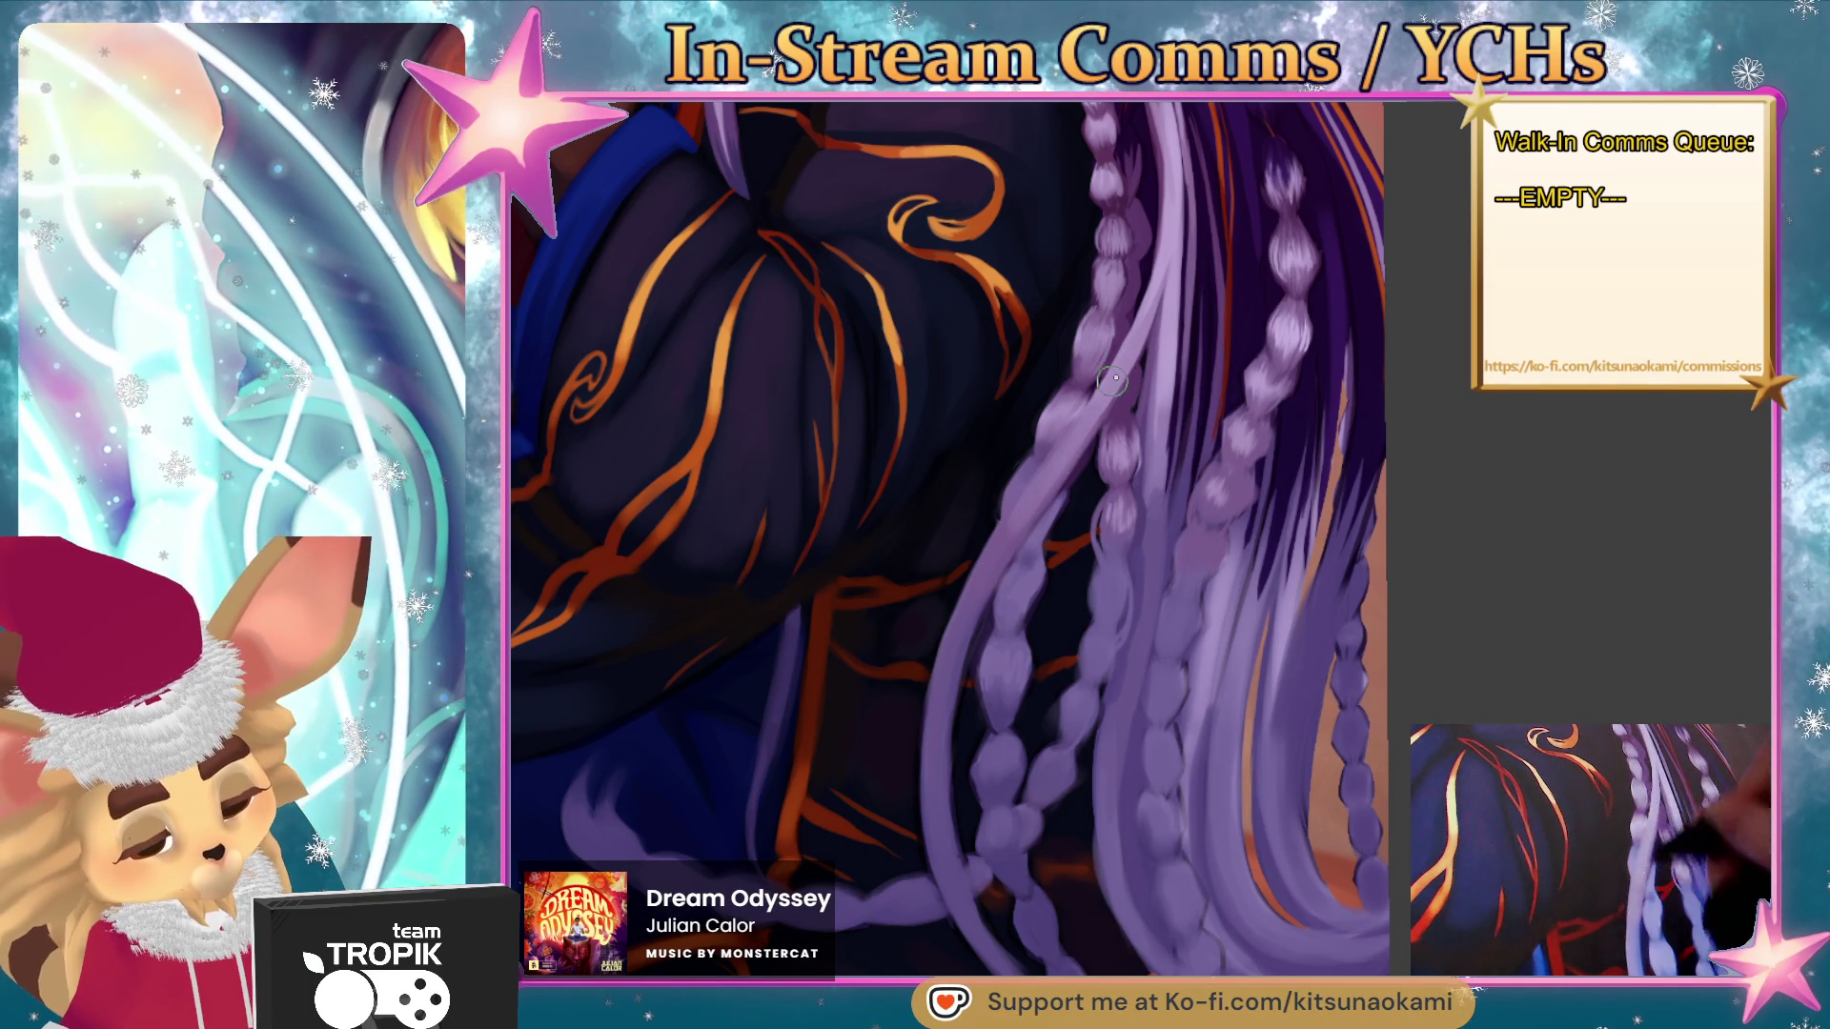
scroll(1030, 491, down, 2)
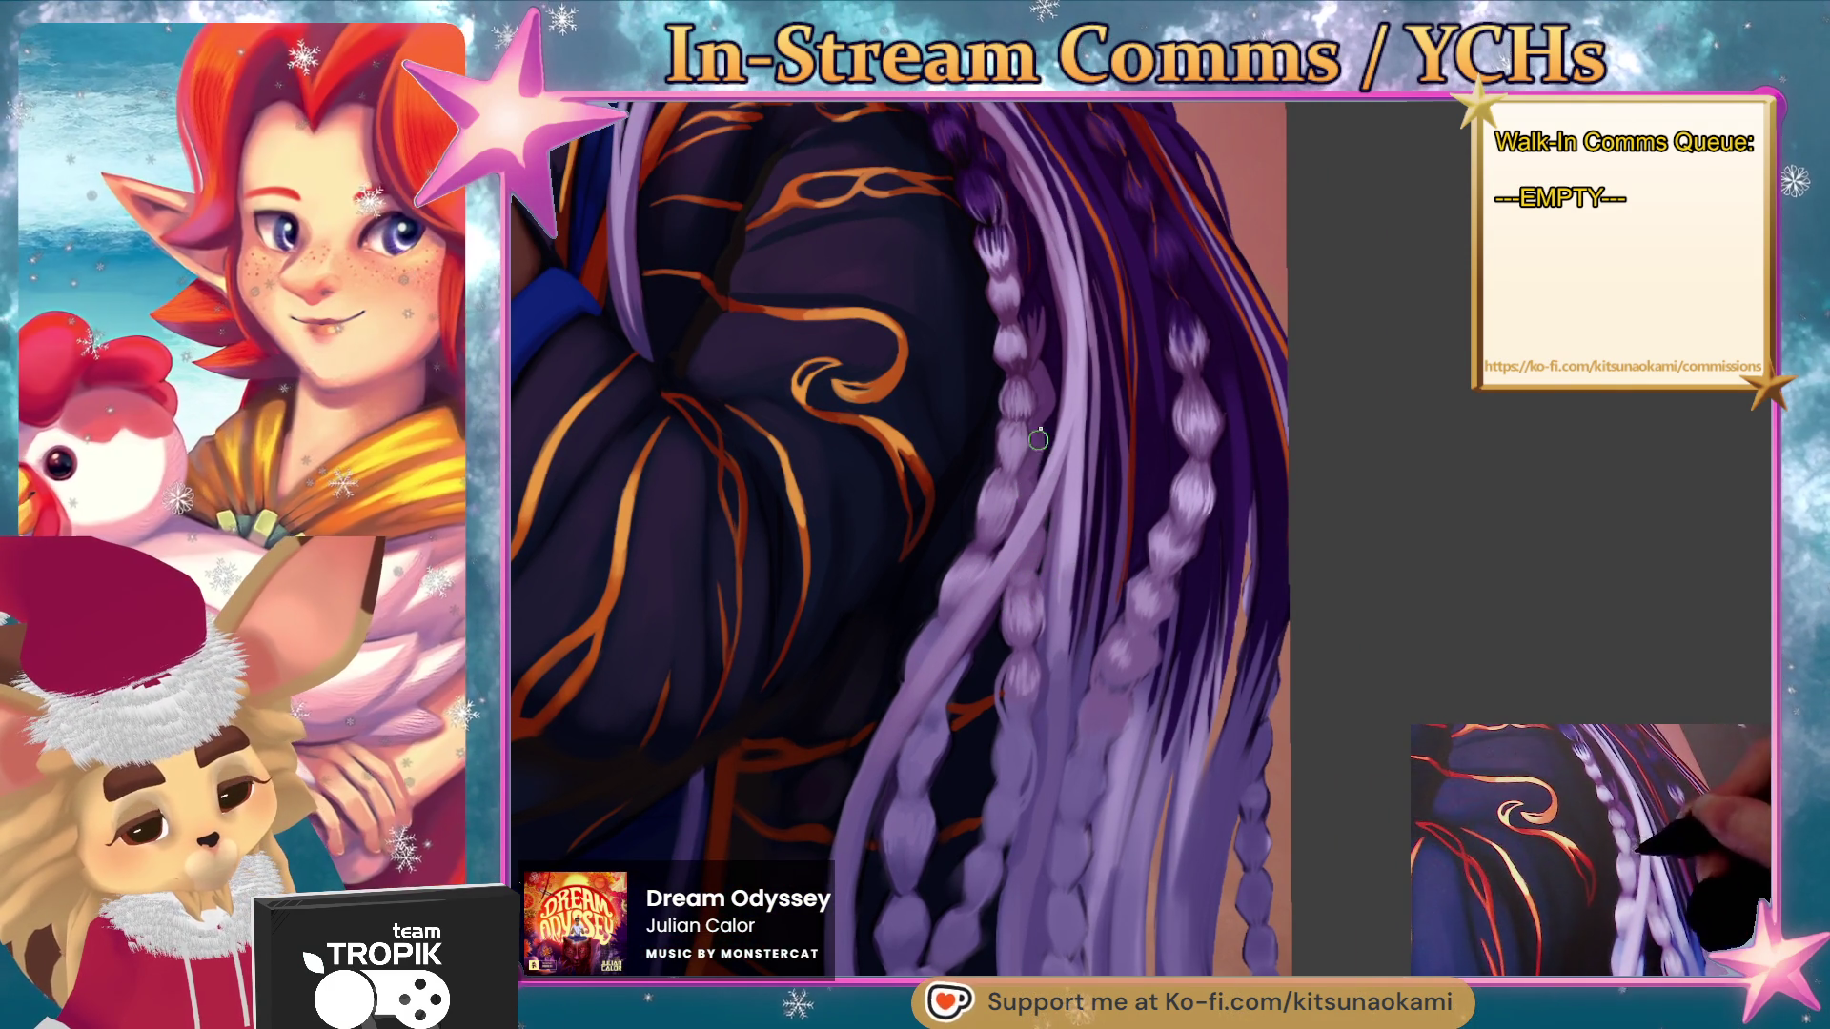
scroll(1028, 481, up, 1)
alt+click(1063, 380)
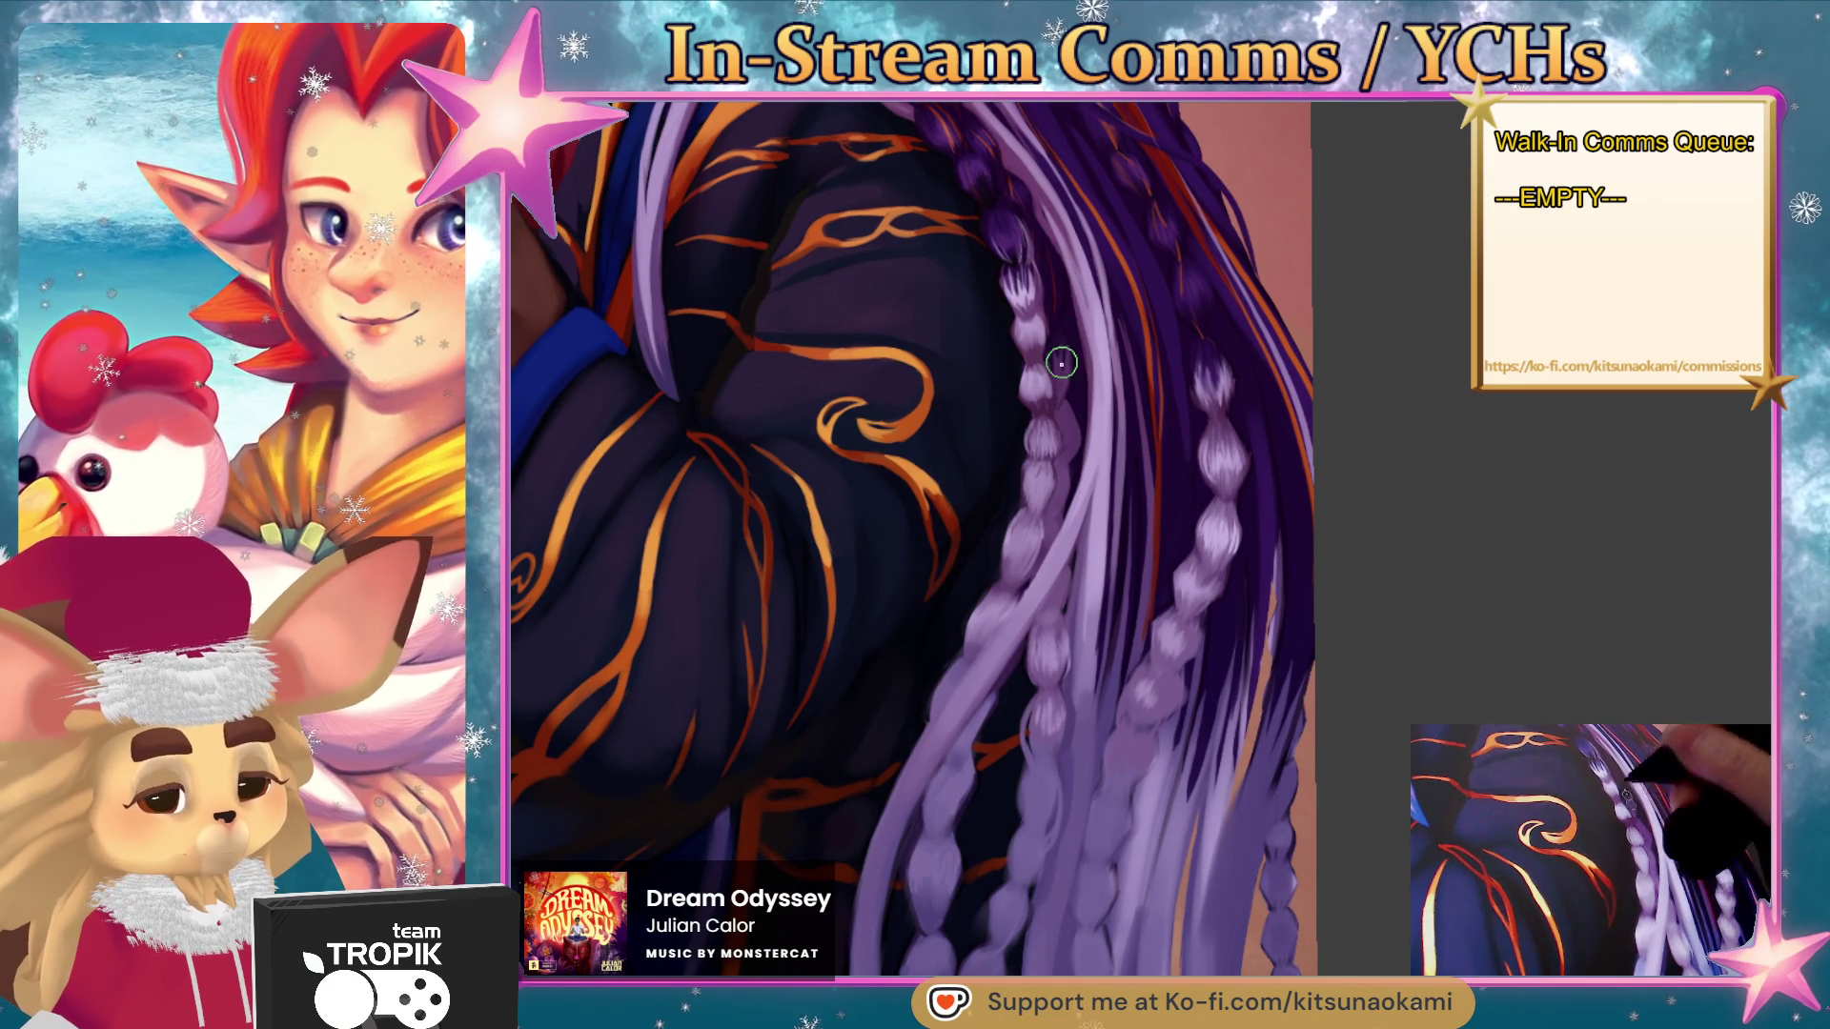
scroll(1132, 333, down, 5)
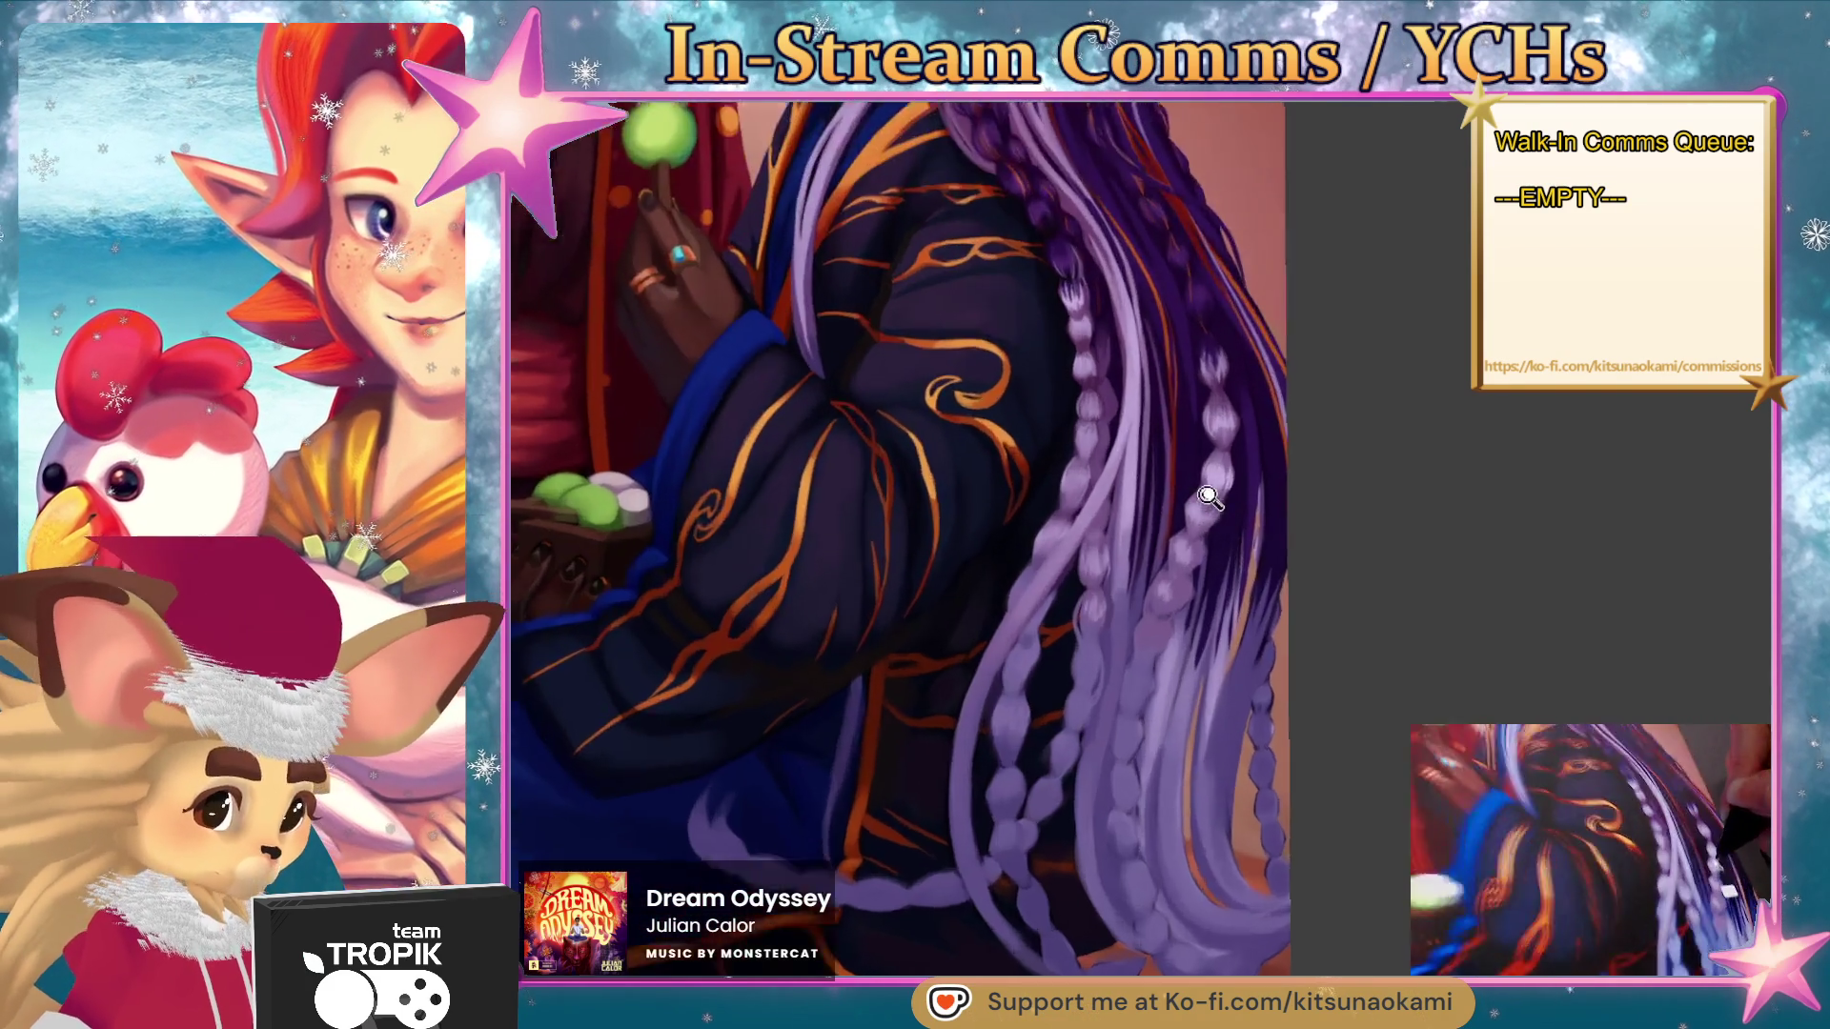
scroll(1123, 473, up, 7)
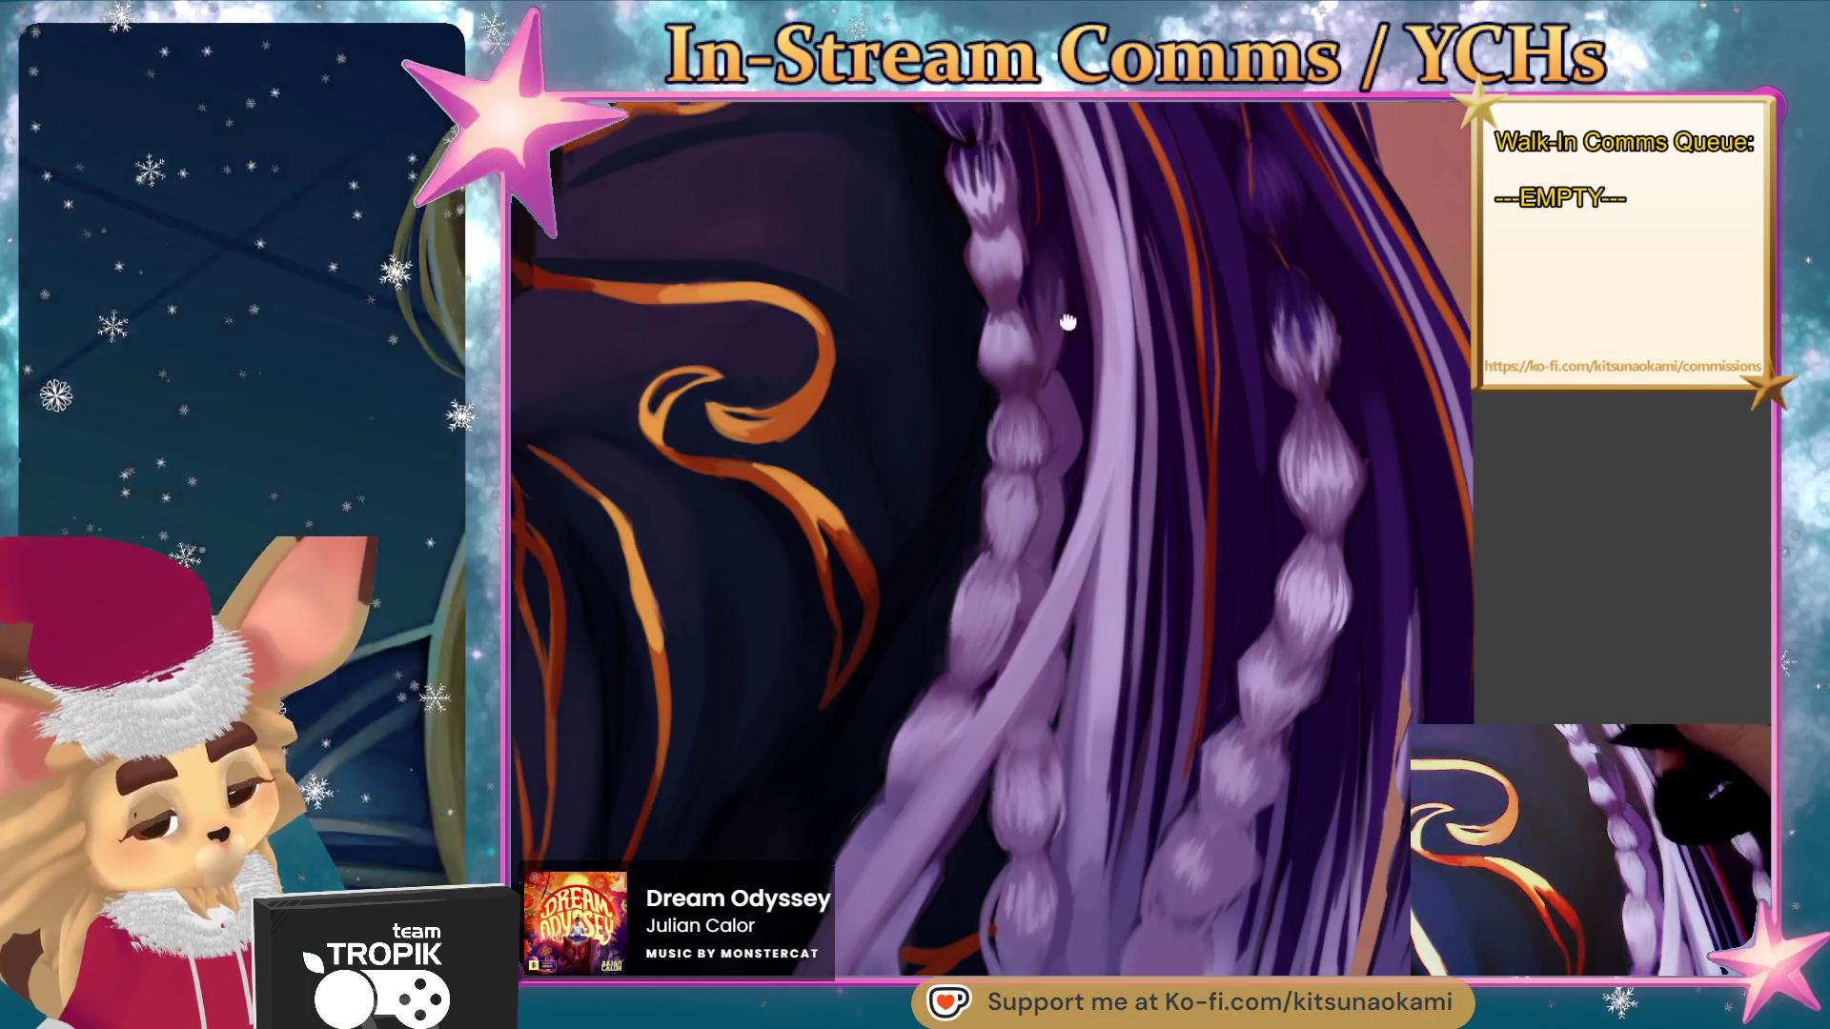
- Pick the light strand colour and paint fine lighter strands on each beaded braid segment
drag(1063, 278, 986, 427)
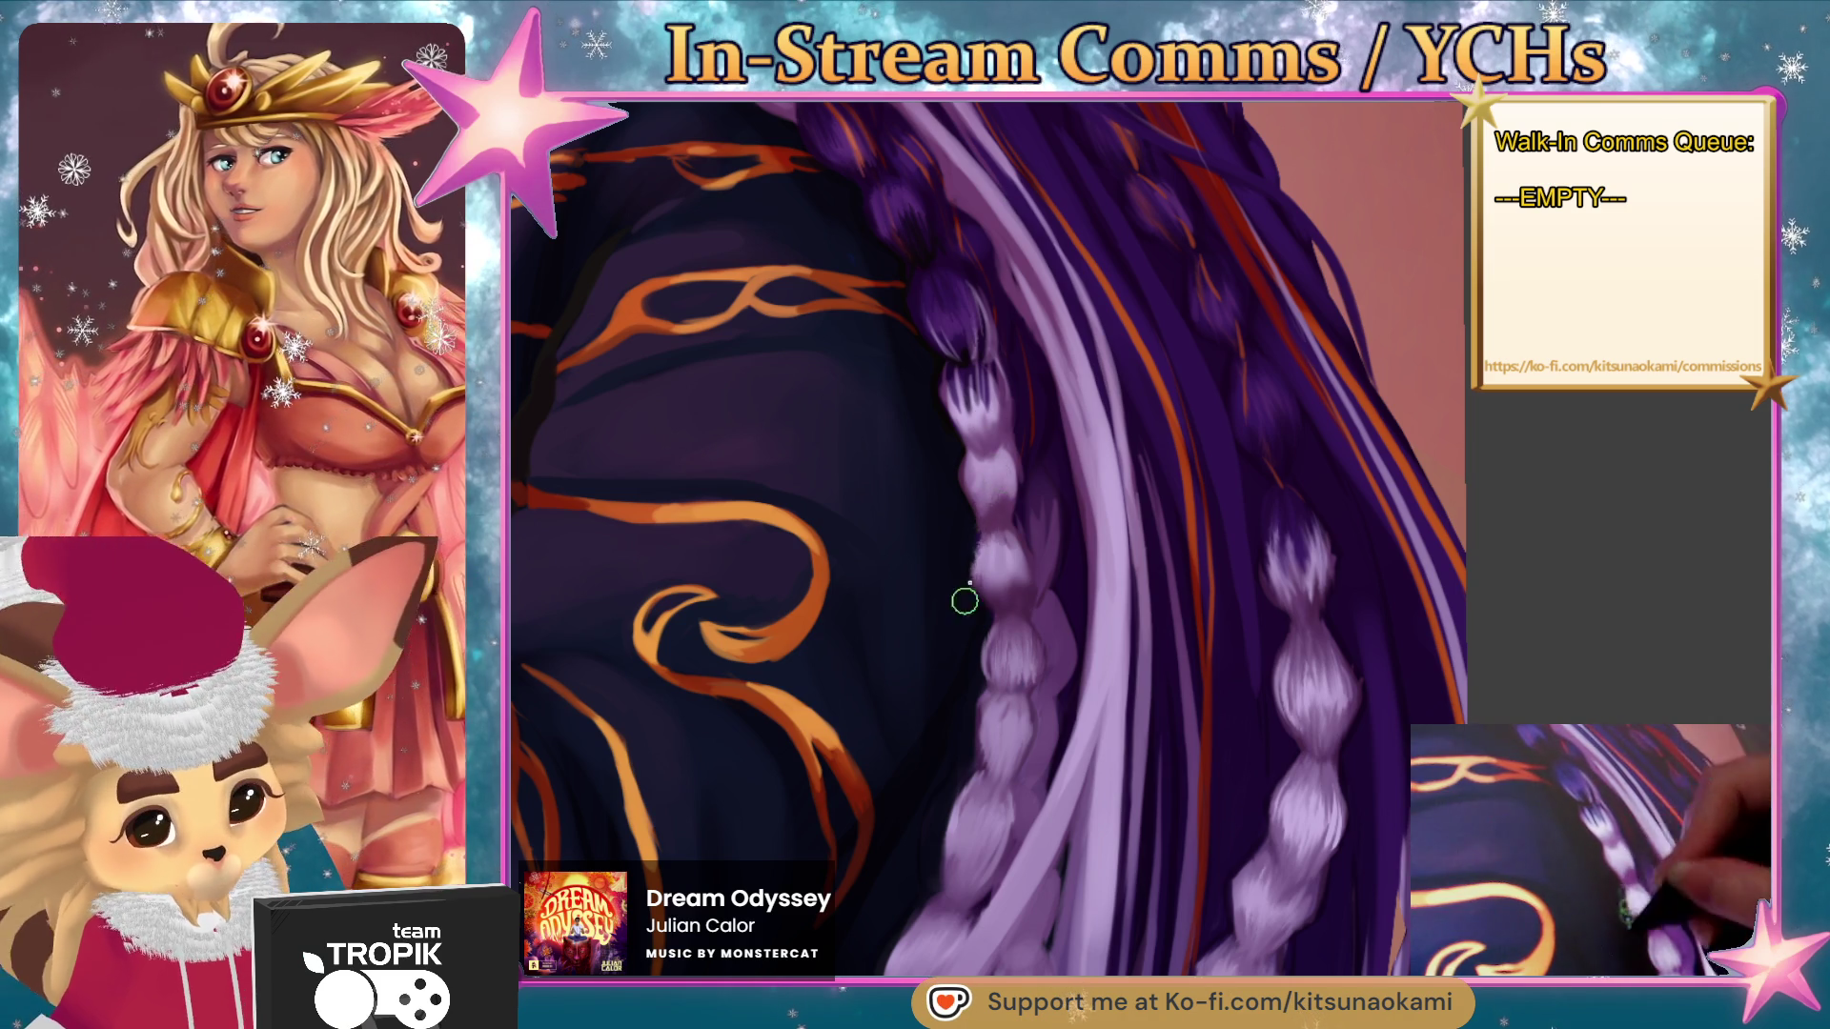
alt+click(1088, 459)
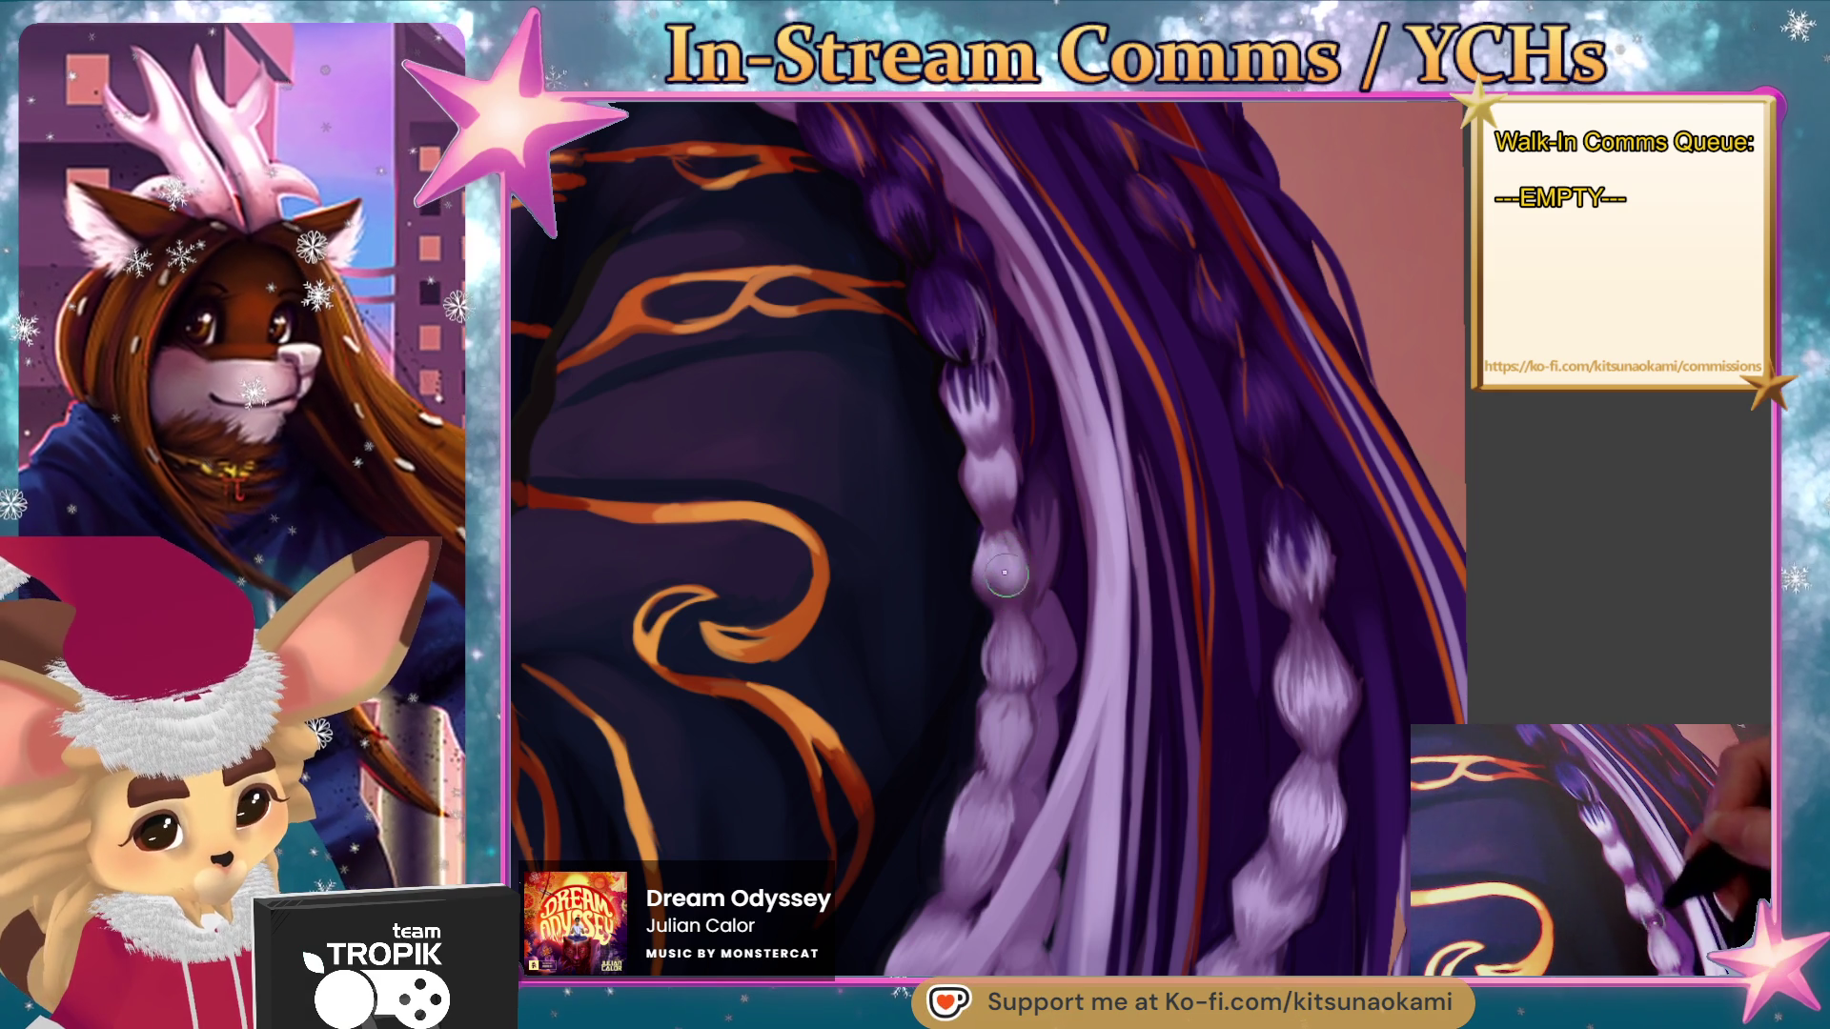
key(F5)
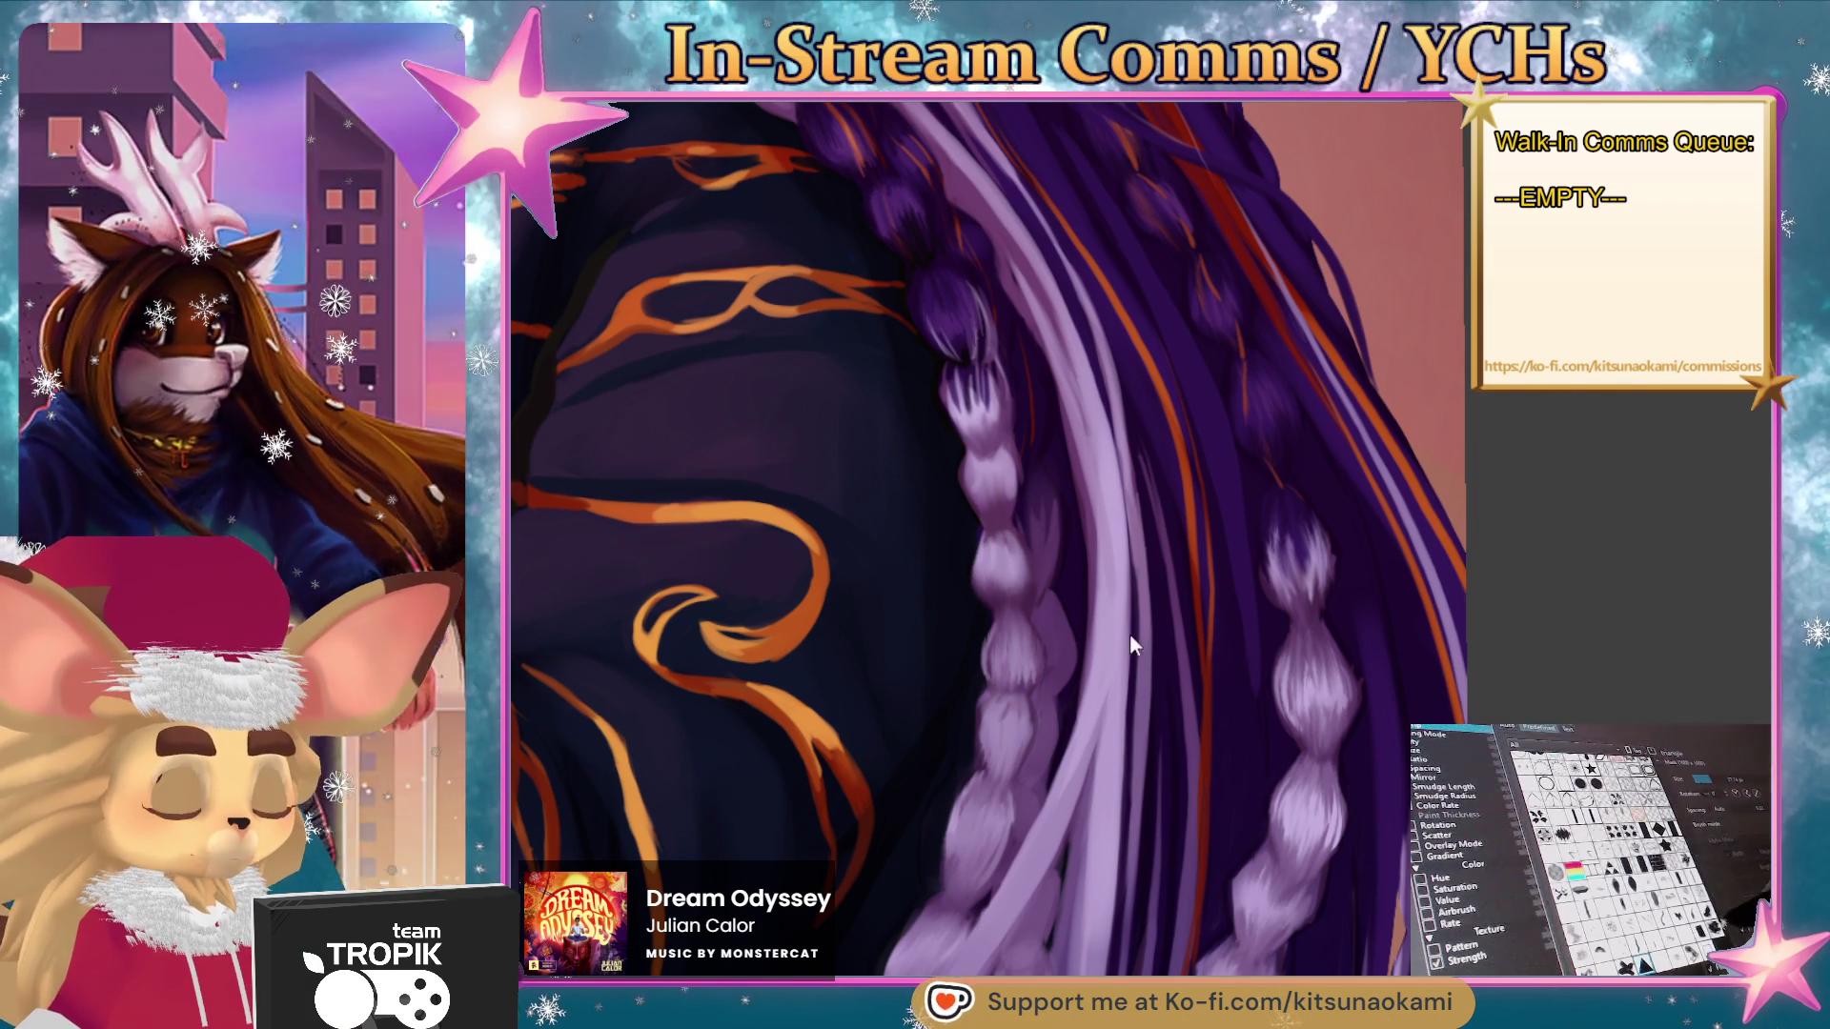
key(F5)
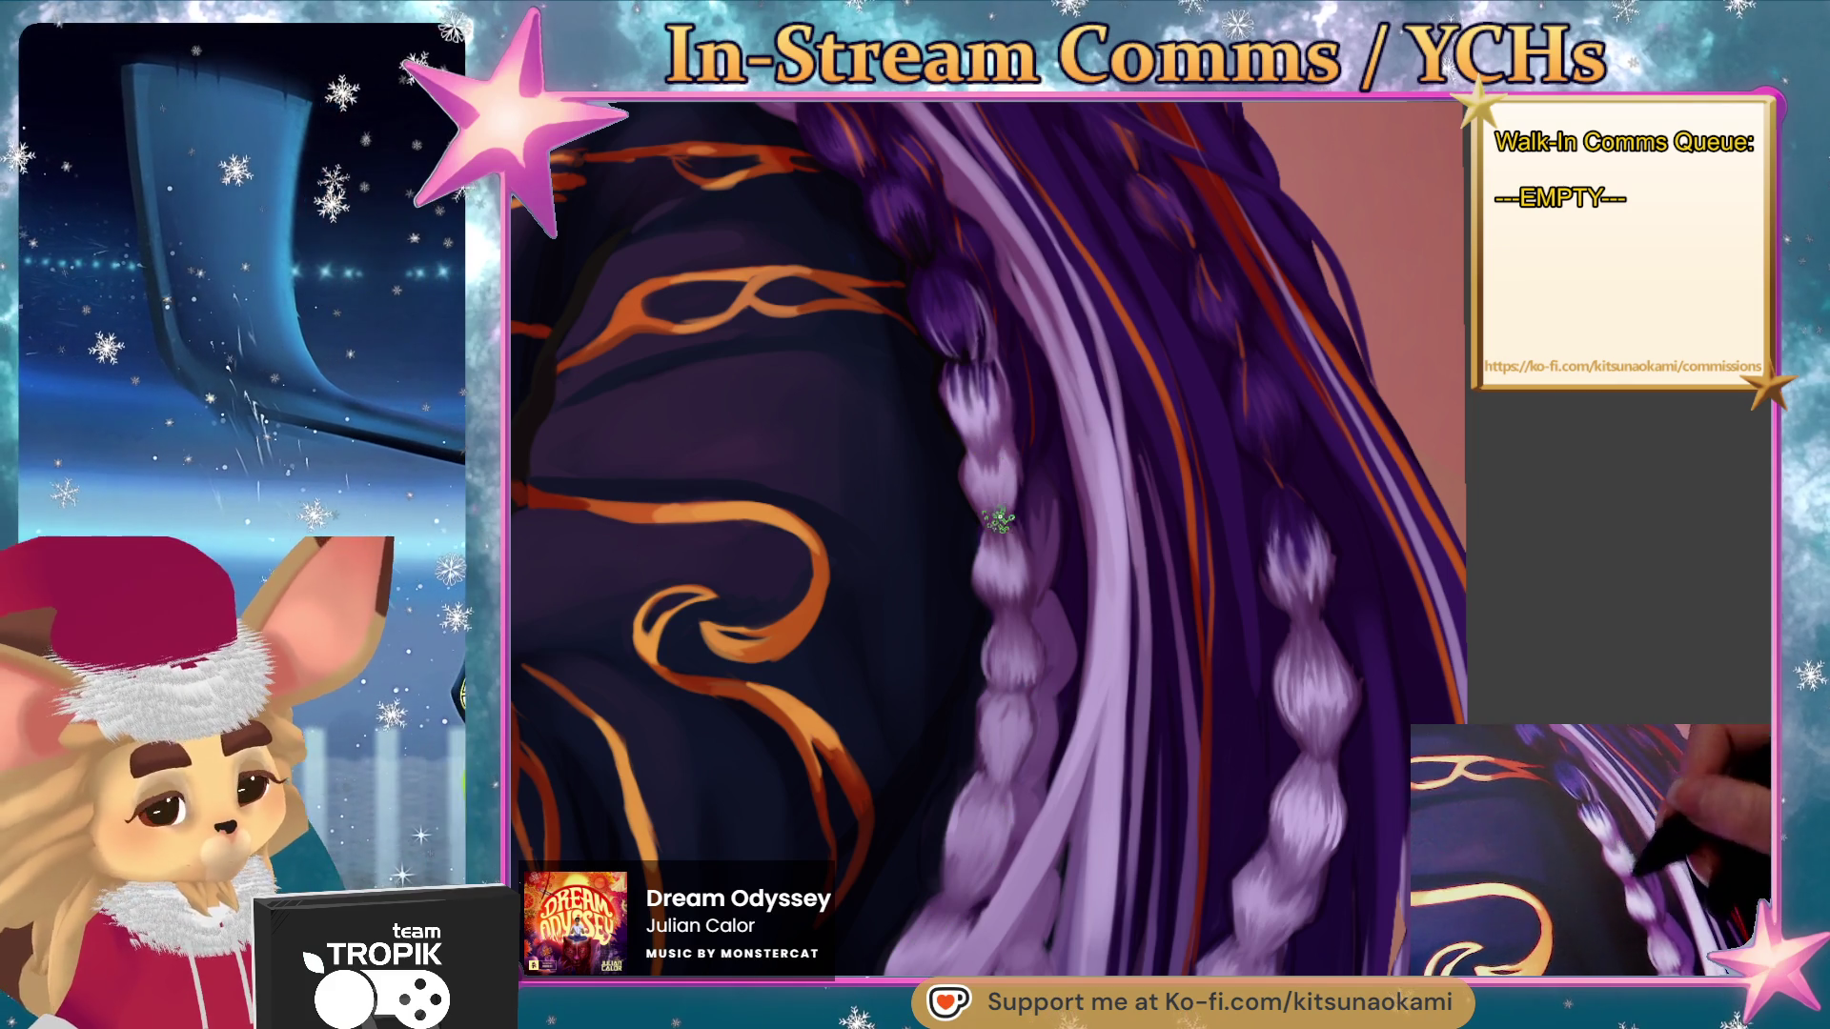
scroll(1105, 378, down, 5)
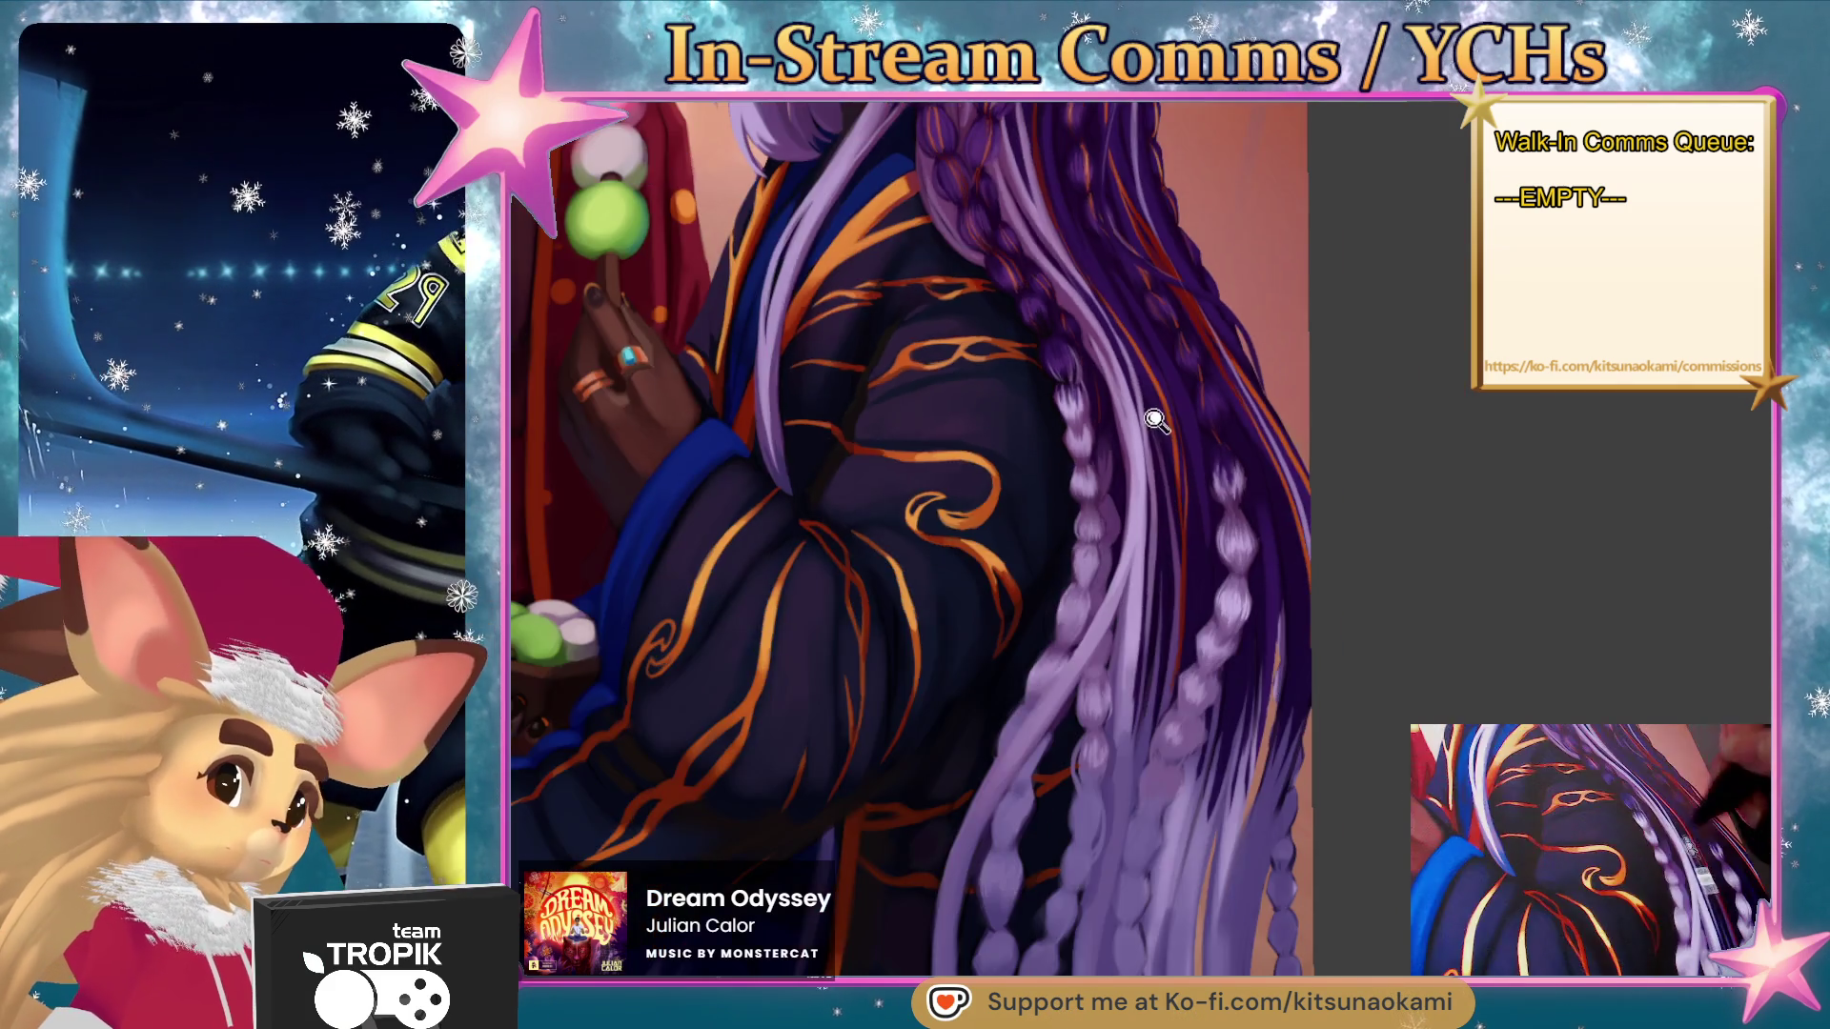
- Pan and zoom along the braids to the face and moon ornament, then down to the ringed hand
scroll(1134, 488, up, 5)
drag(1134, 489, 1127, 584)
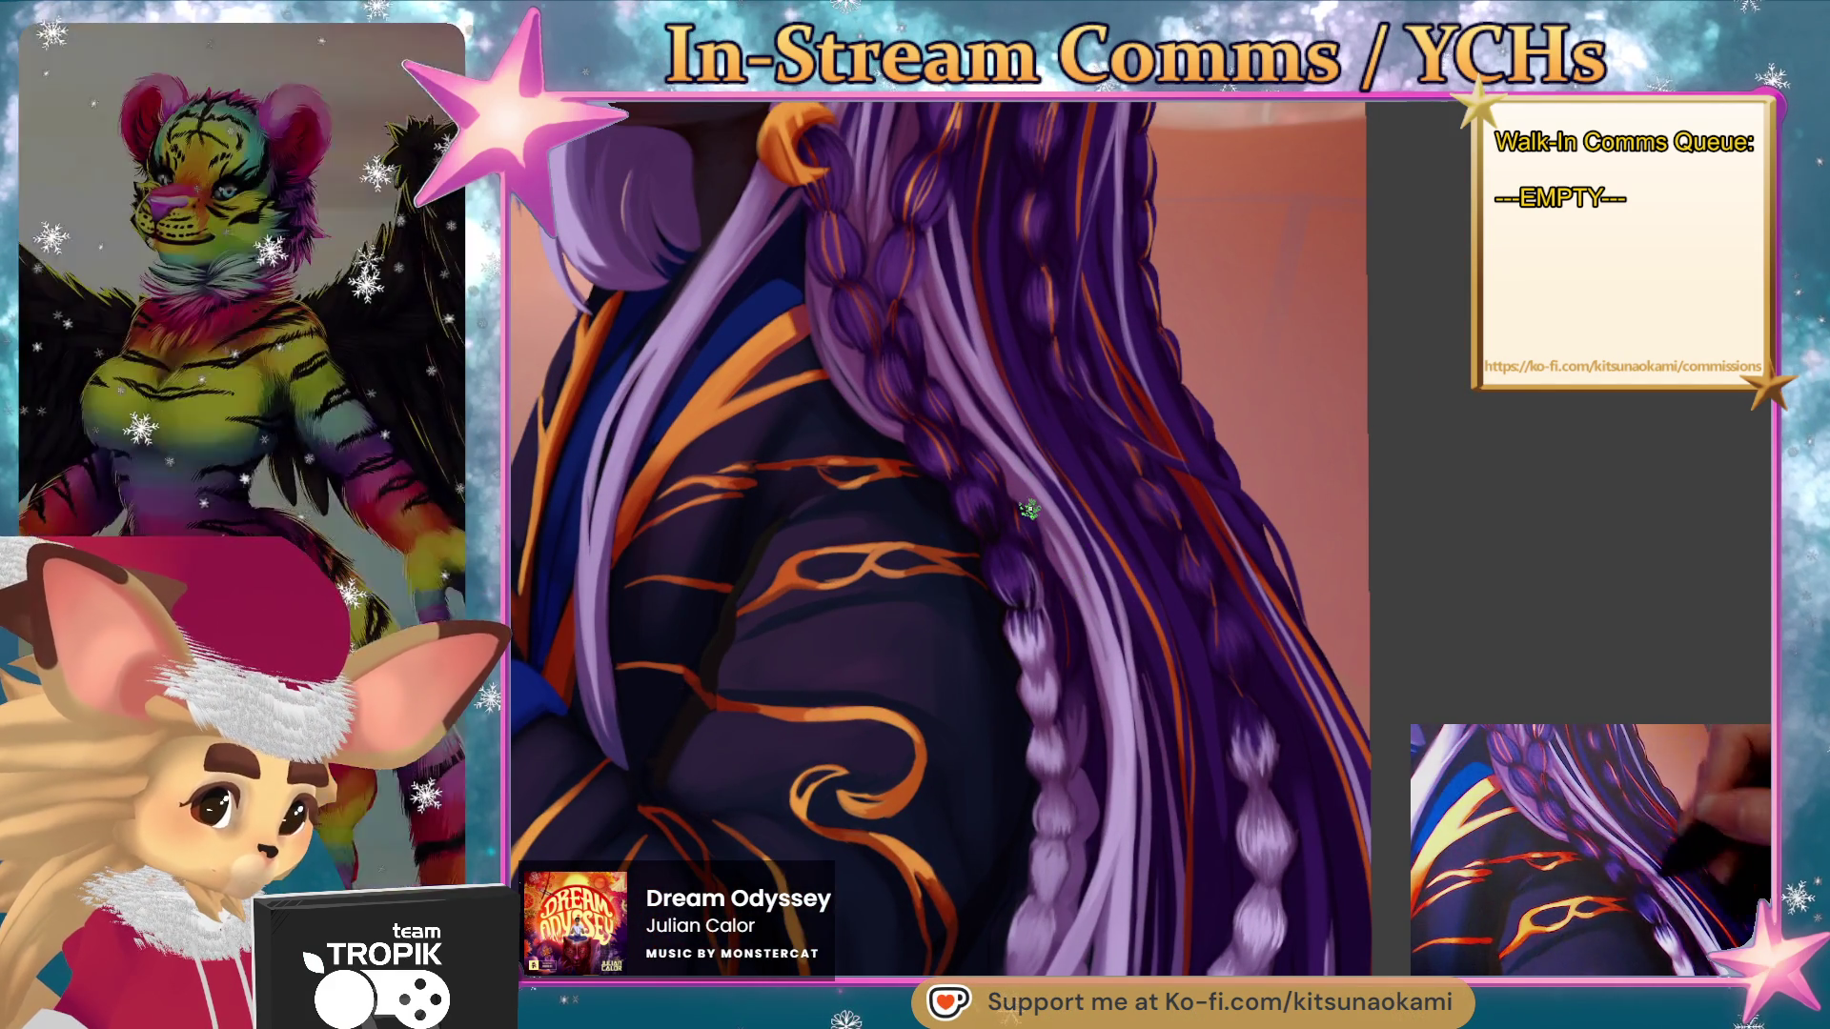
scroll(1032, 515, up, 4)
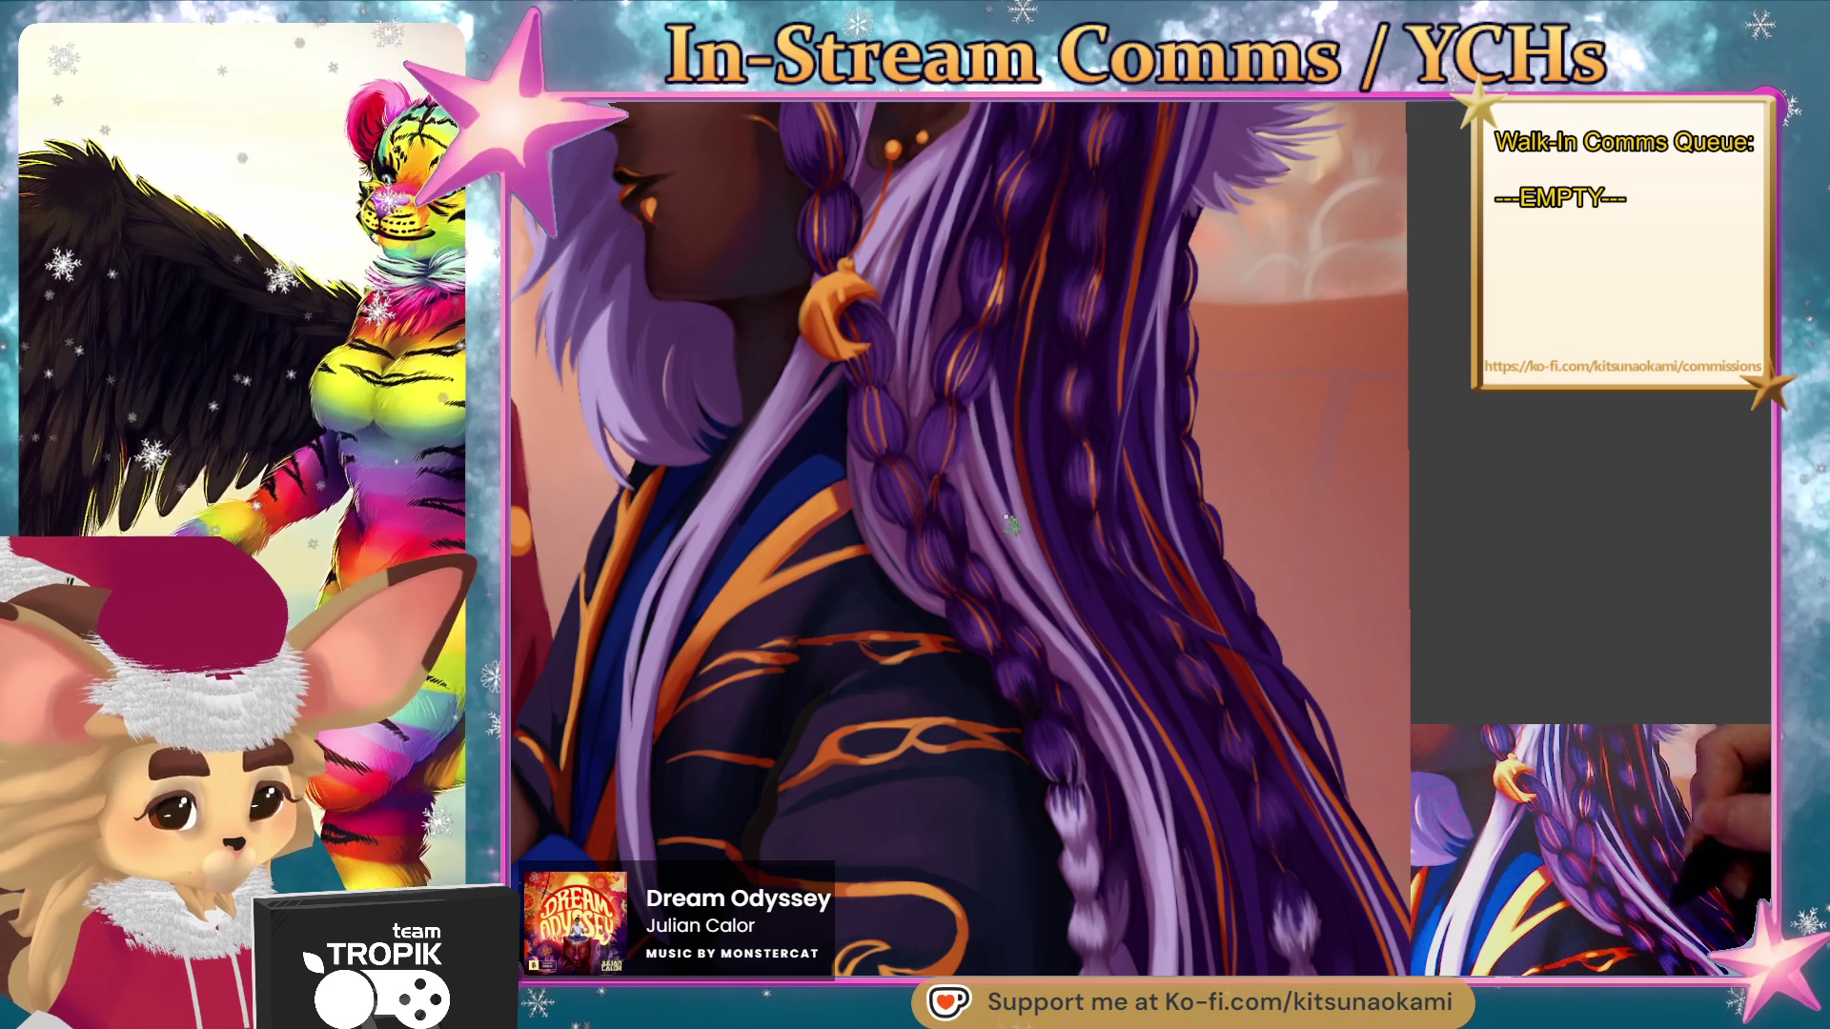
scroll(1115, 565, up, 5)
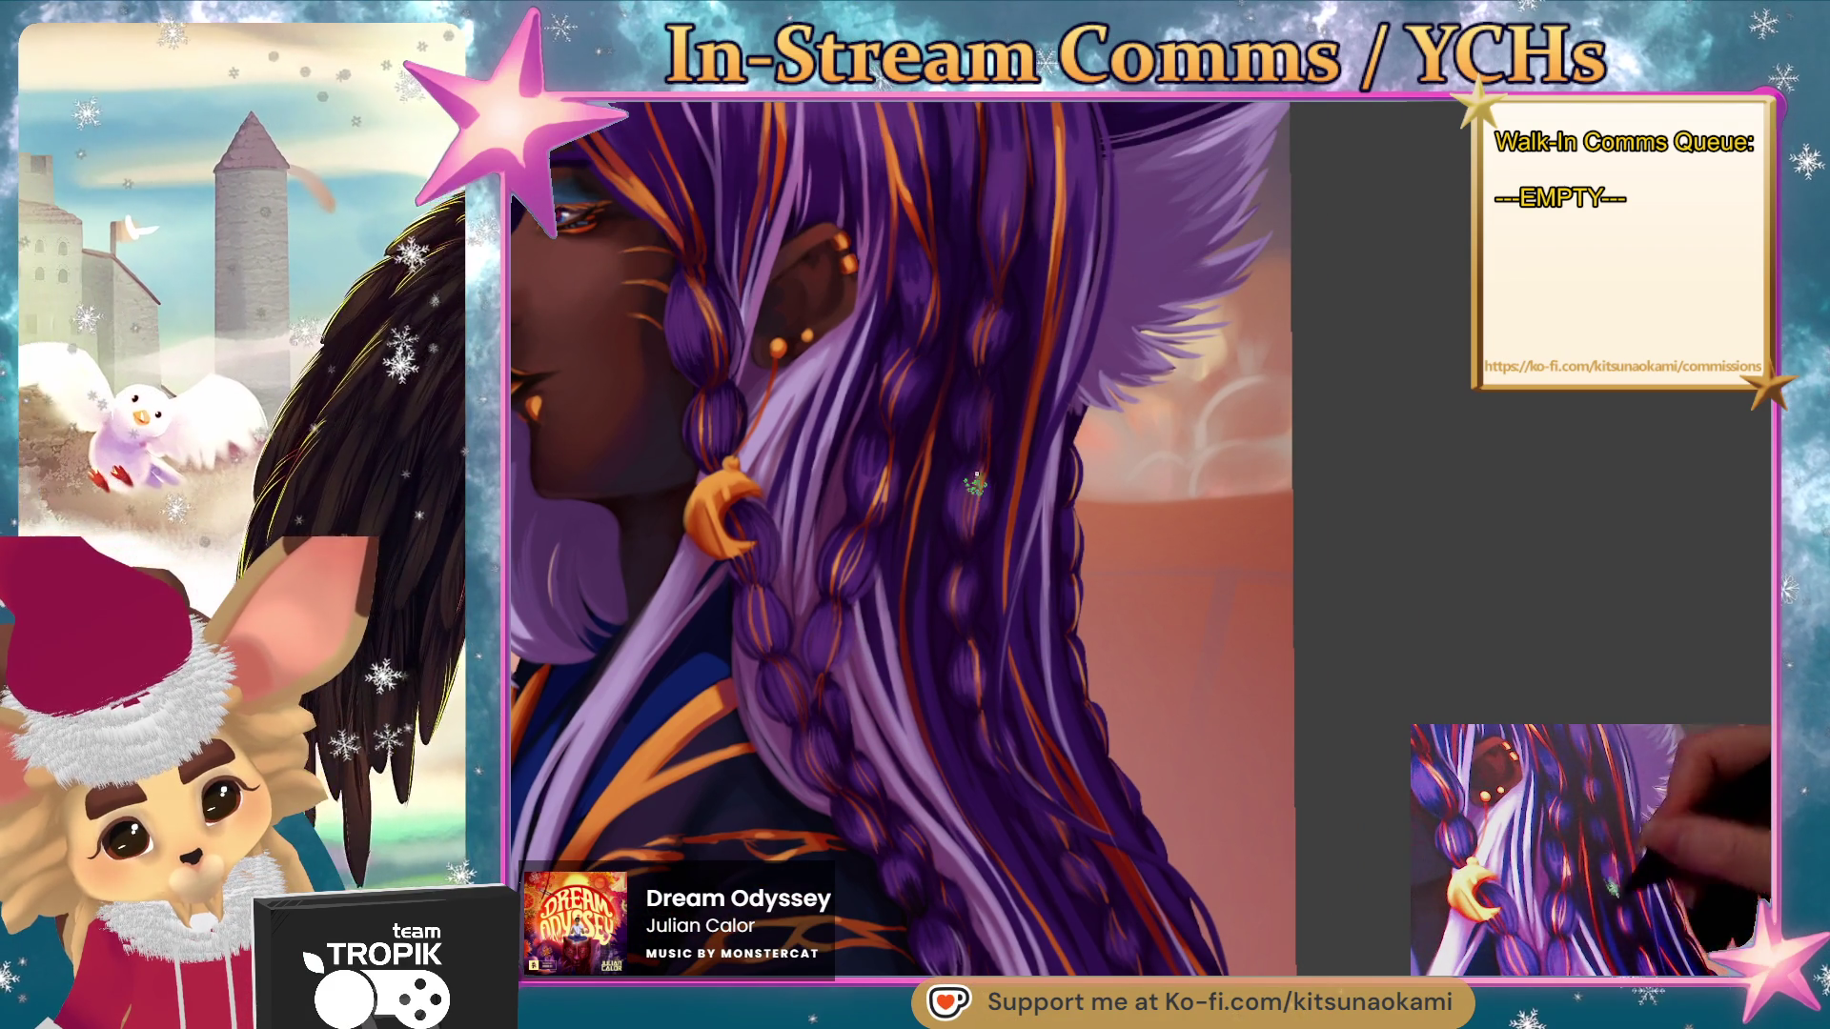
scroll(991, 351, down, 3)
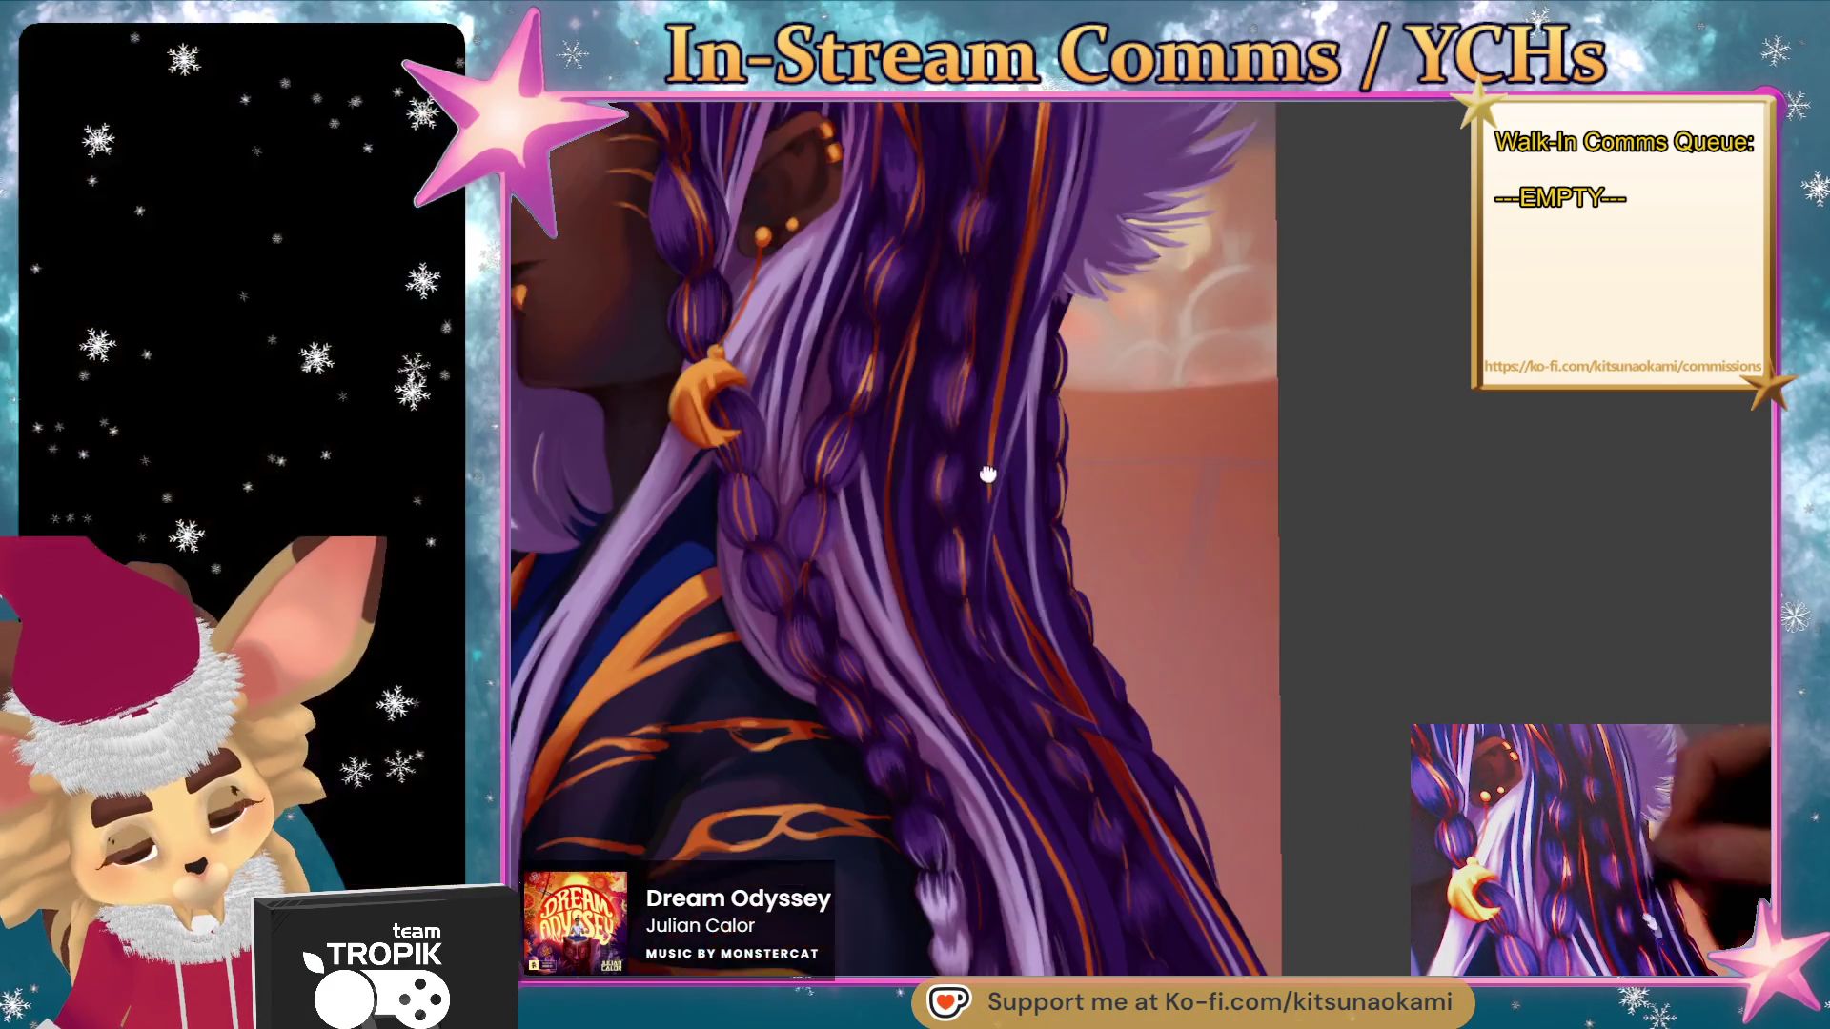
scroll(982, 613, down, 5)
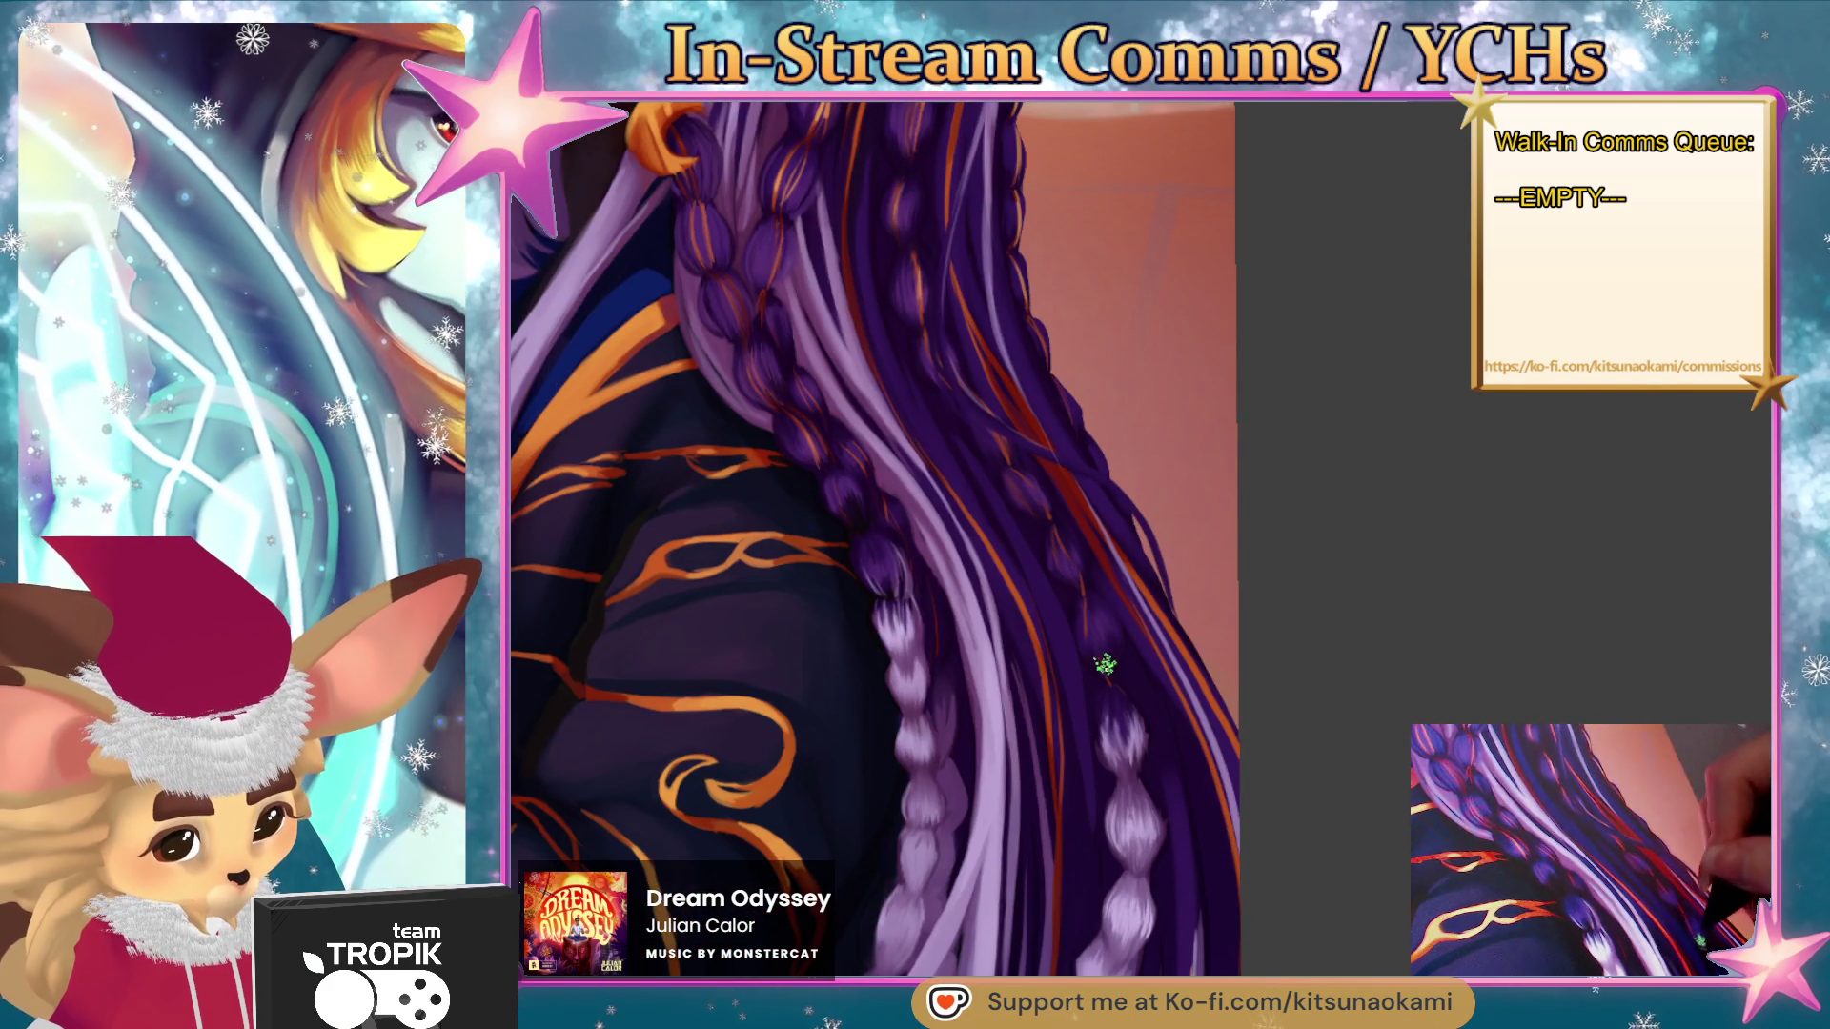
scroll(1065, 551, down, 5)
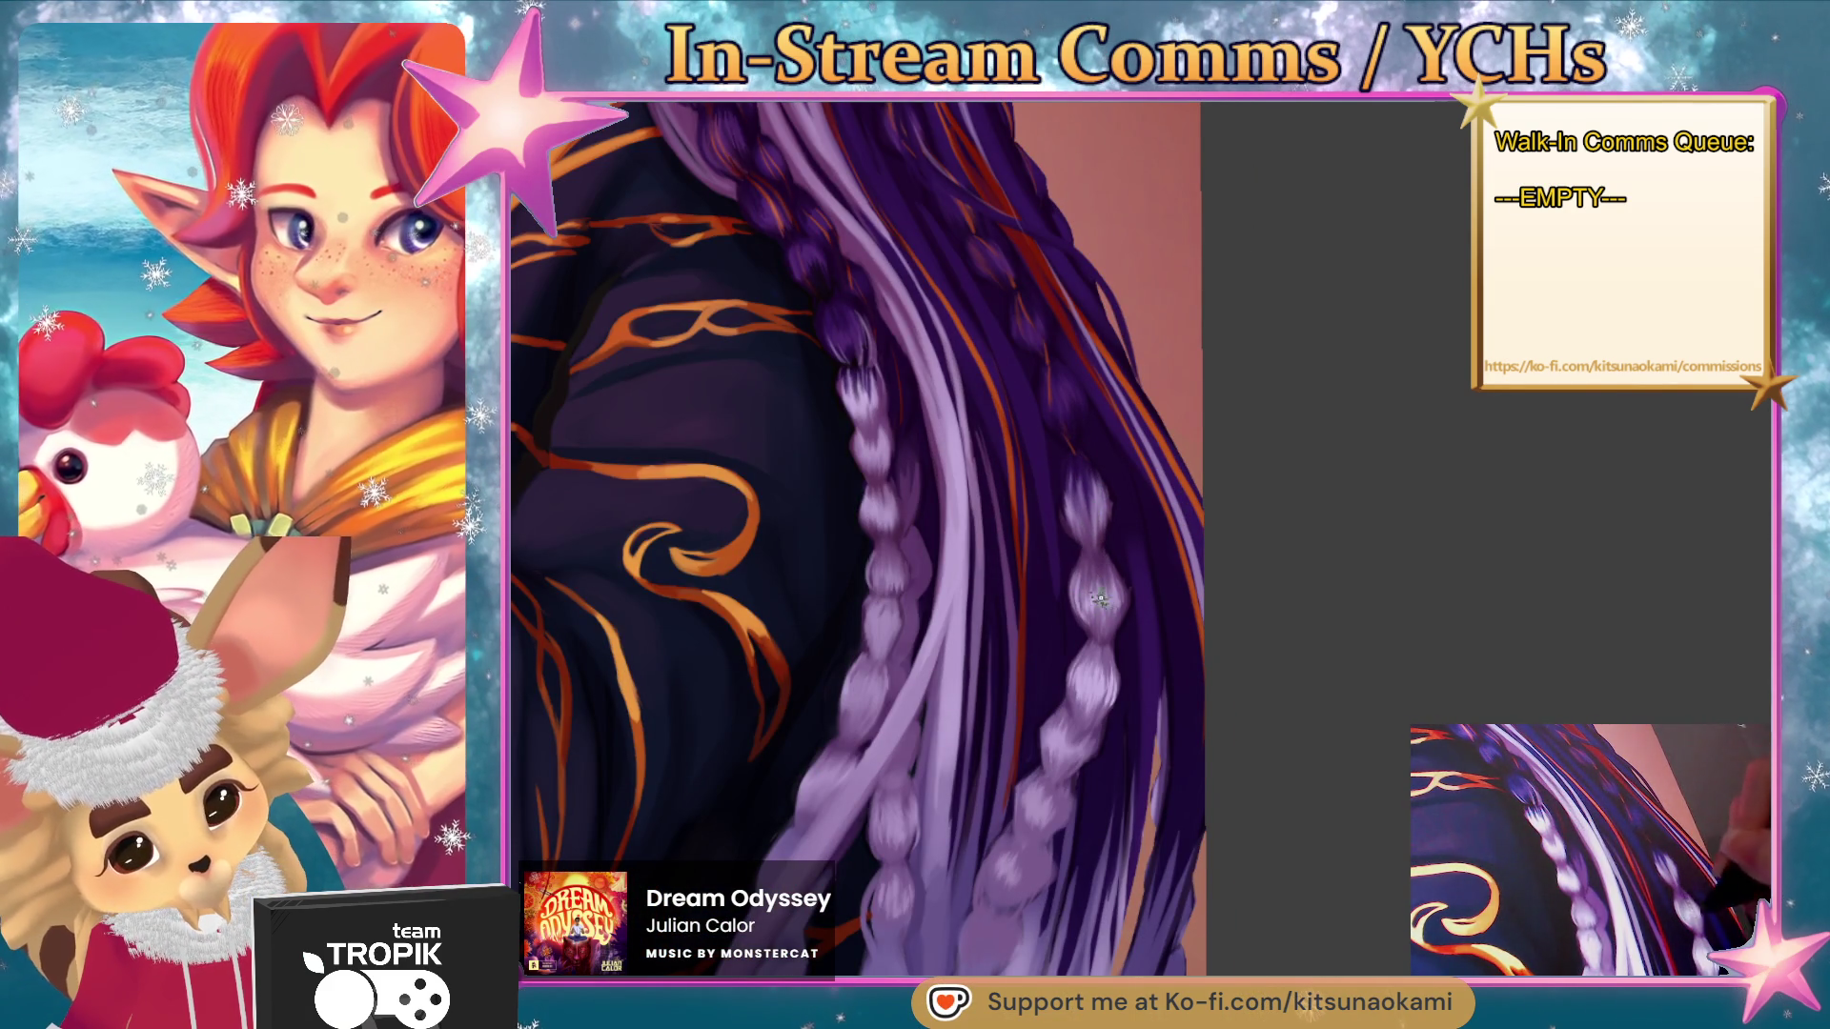
scroll(1107, 635, down, 4)
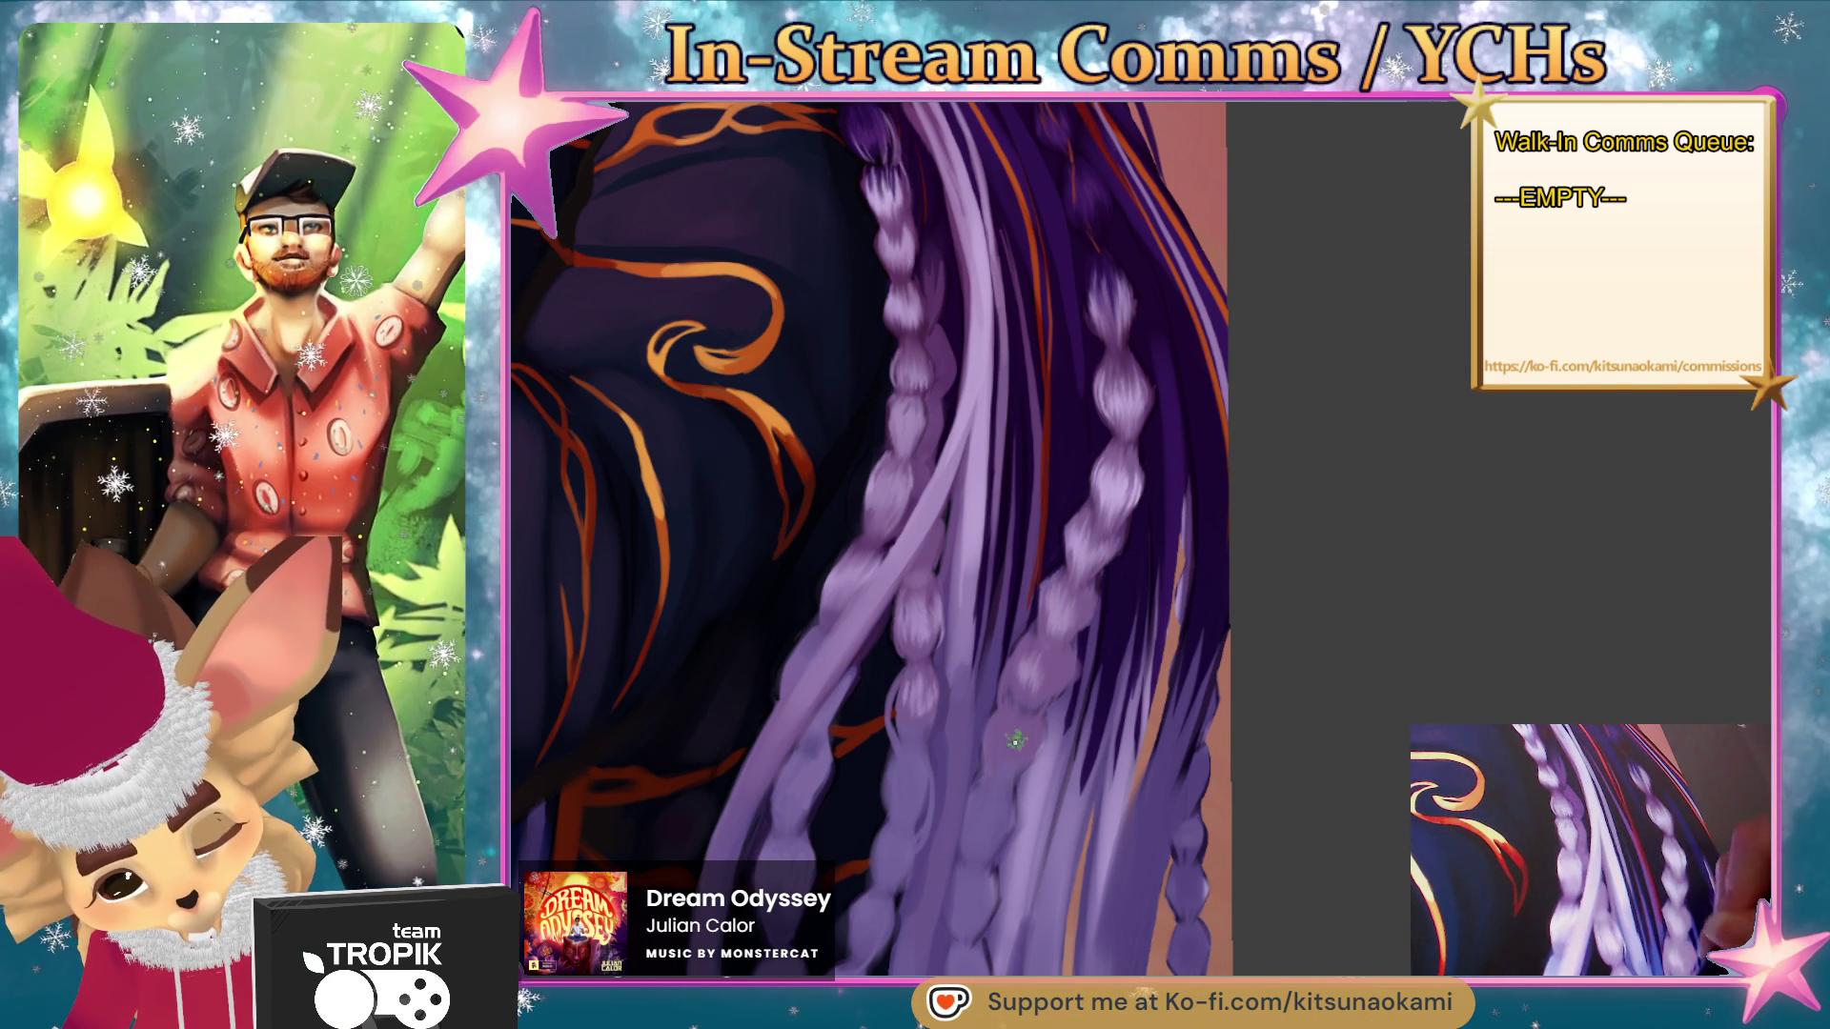
scroll(970, 835, down, 4)
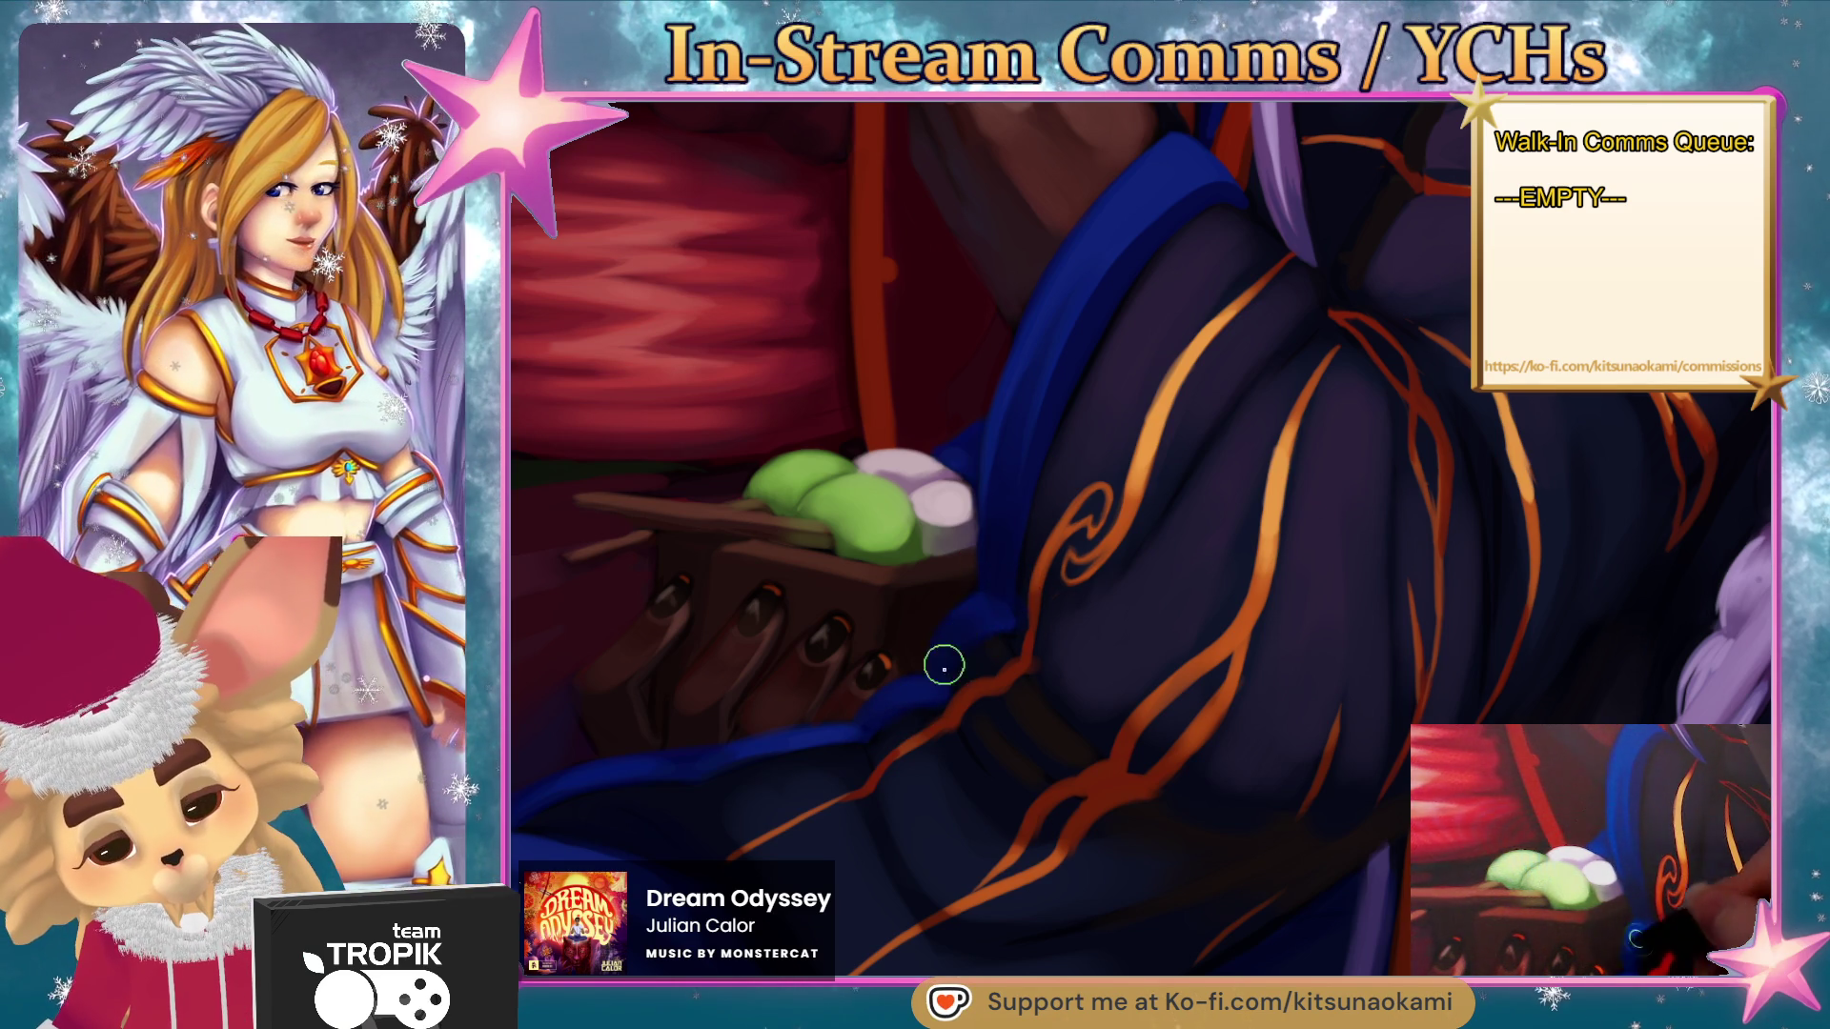
- Sample the dango colour and lighten the white dango's lower-right edge
drag(897, 739, 1217, 686)
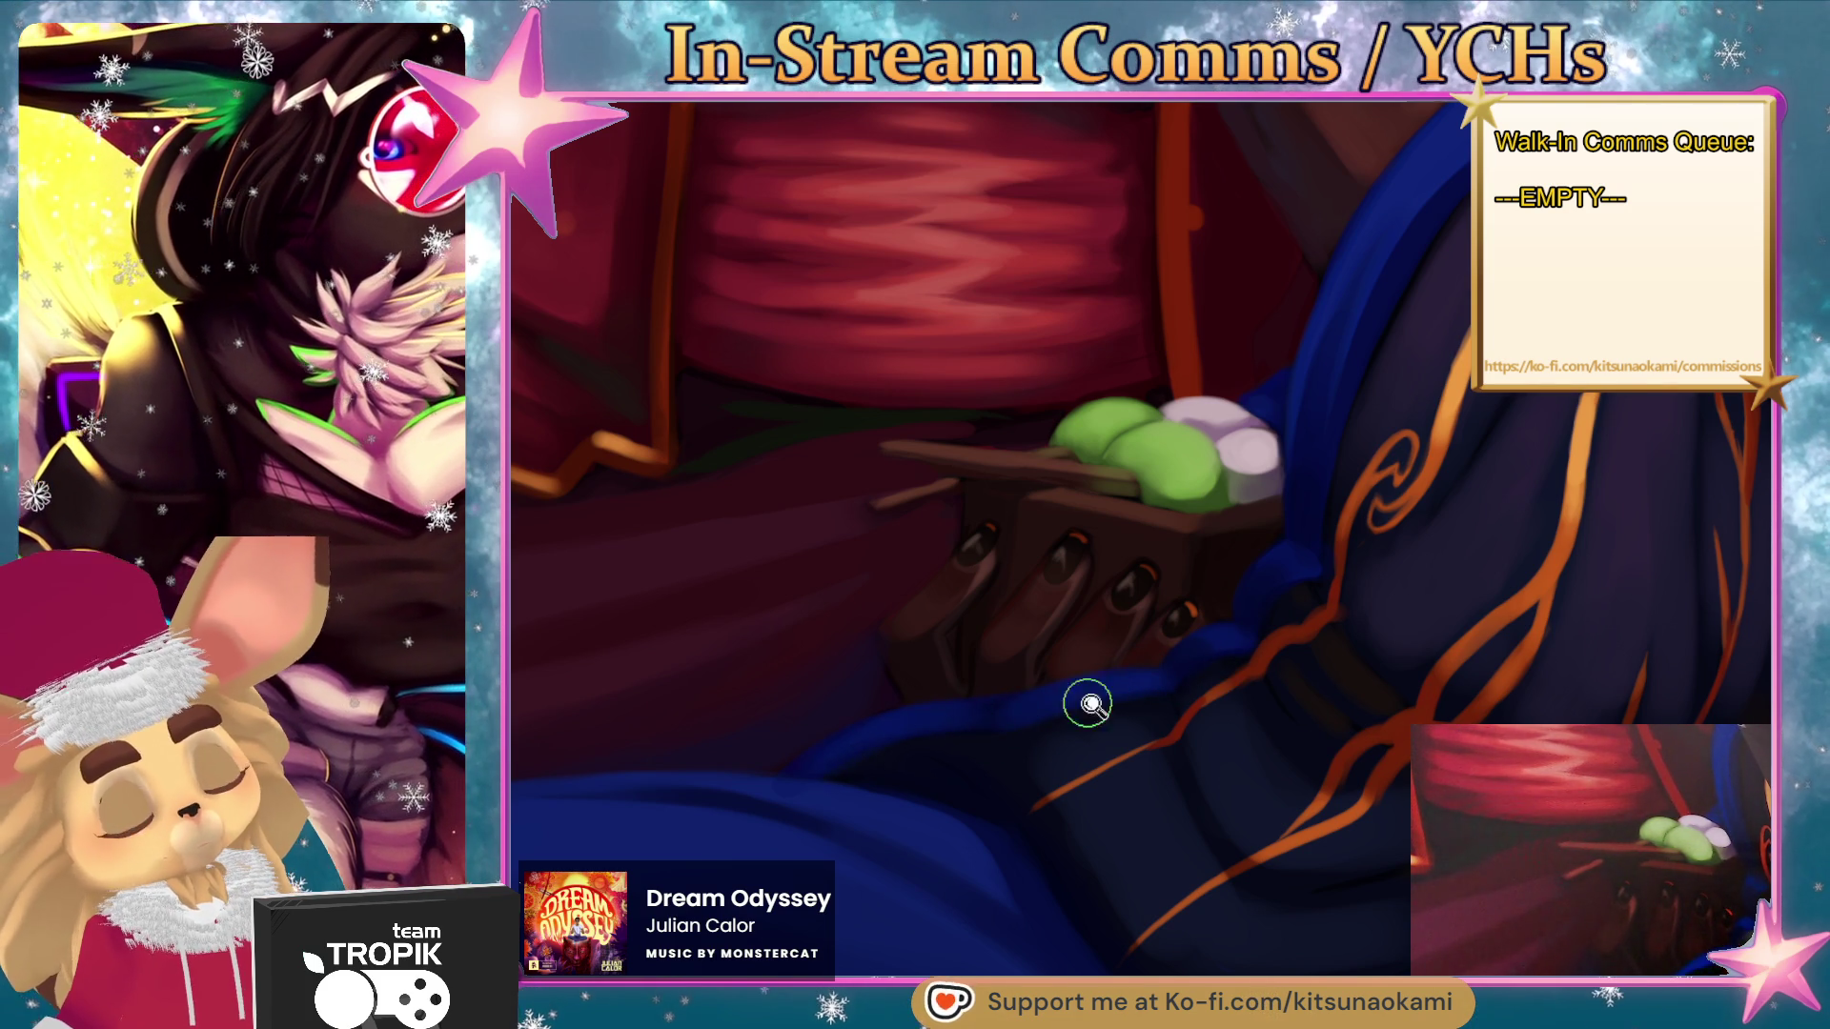
key(ctrl+0)
scroll(1057, 805, up, 5)
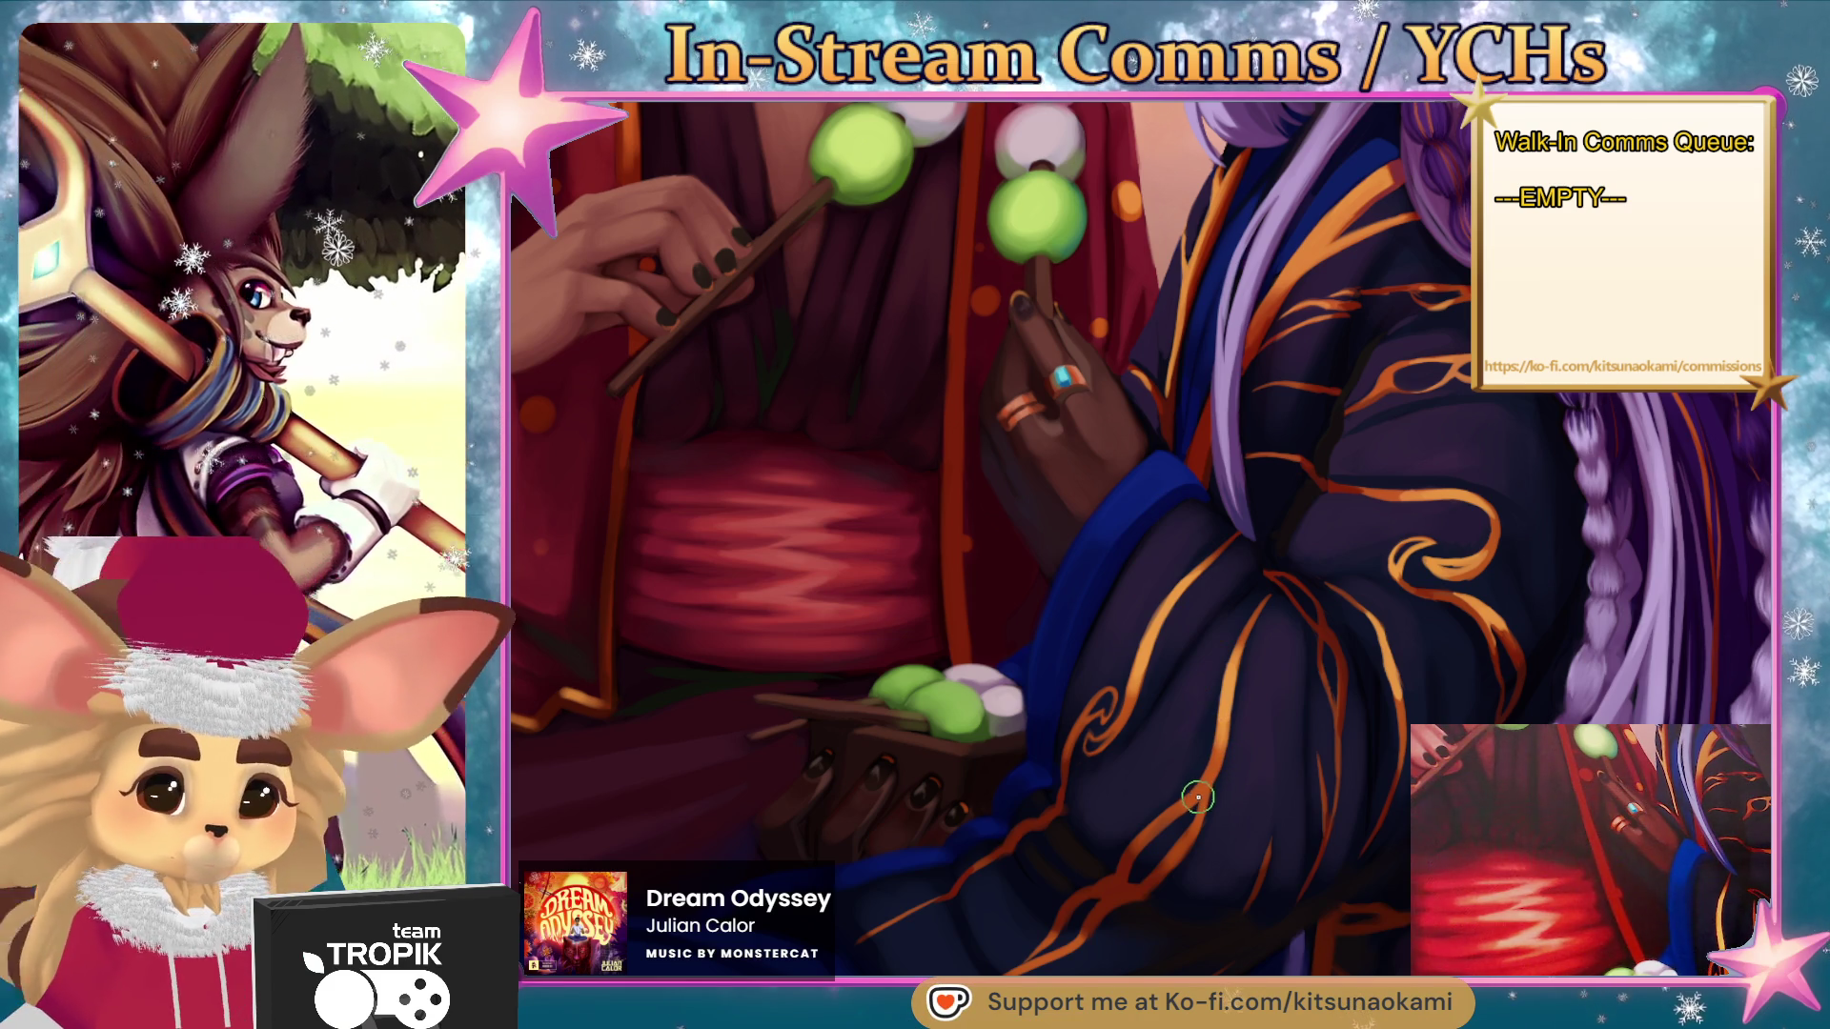
scroll(1192, 800, up, 3)
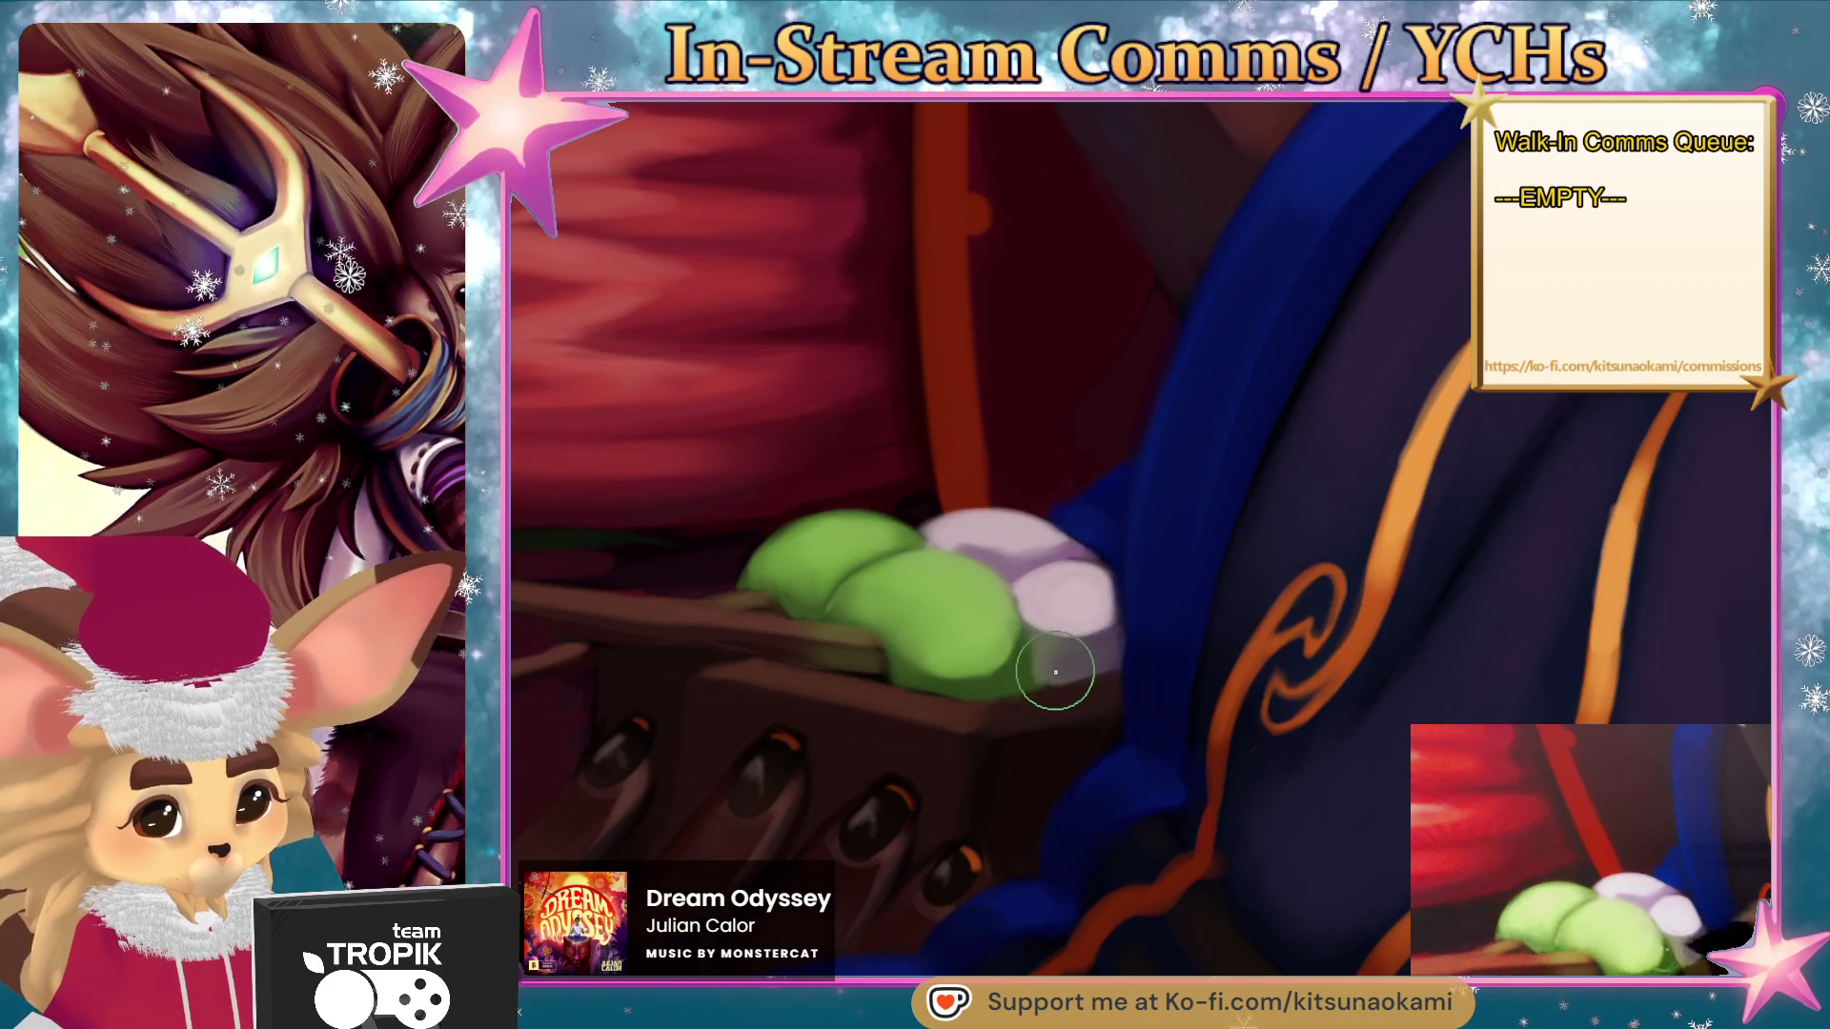
alt+click(1067, 646)
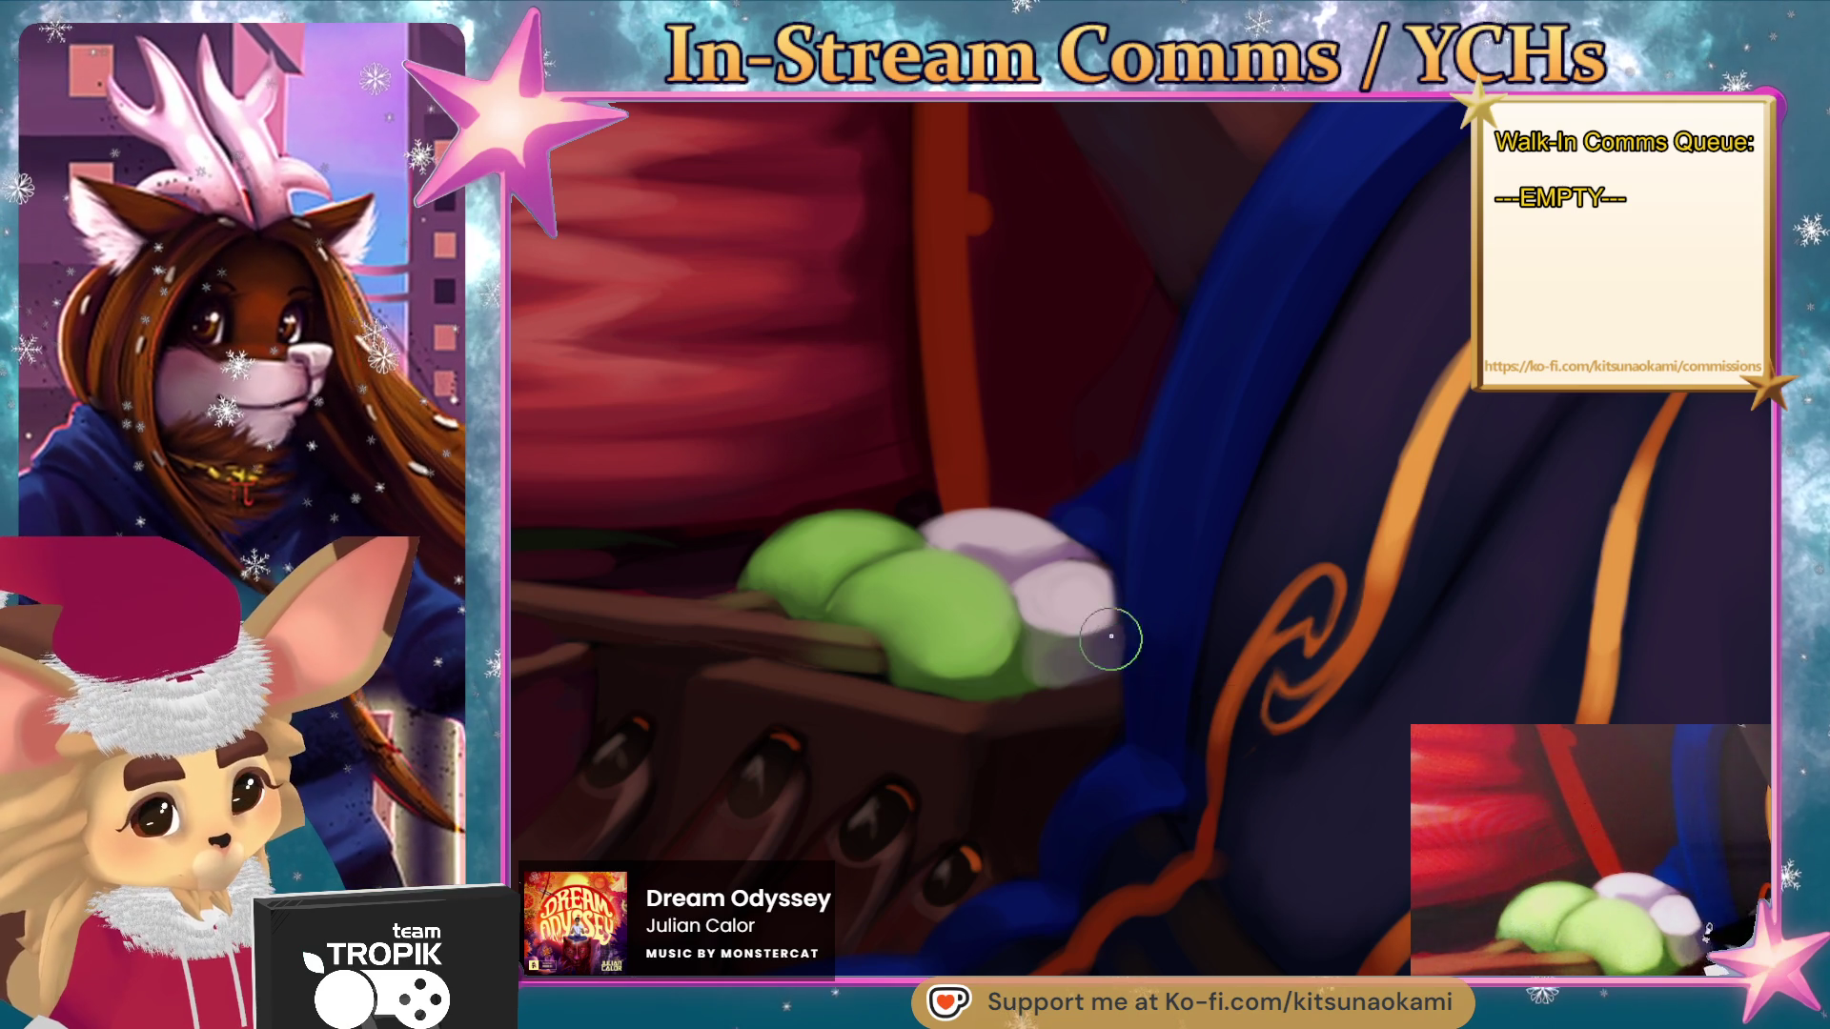
mouse_move(1094, 667)
mouse_down()
mouse_move(1096, 631)
mouse_move(1072, 644)
mouse_up()
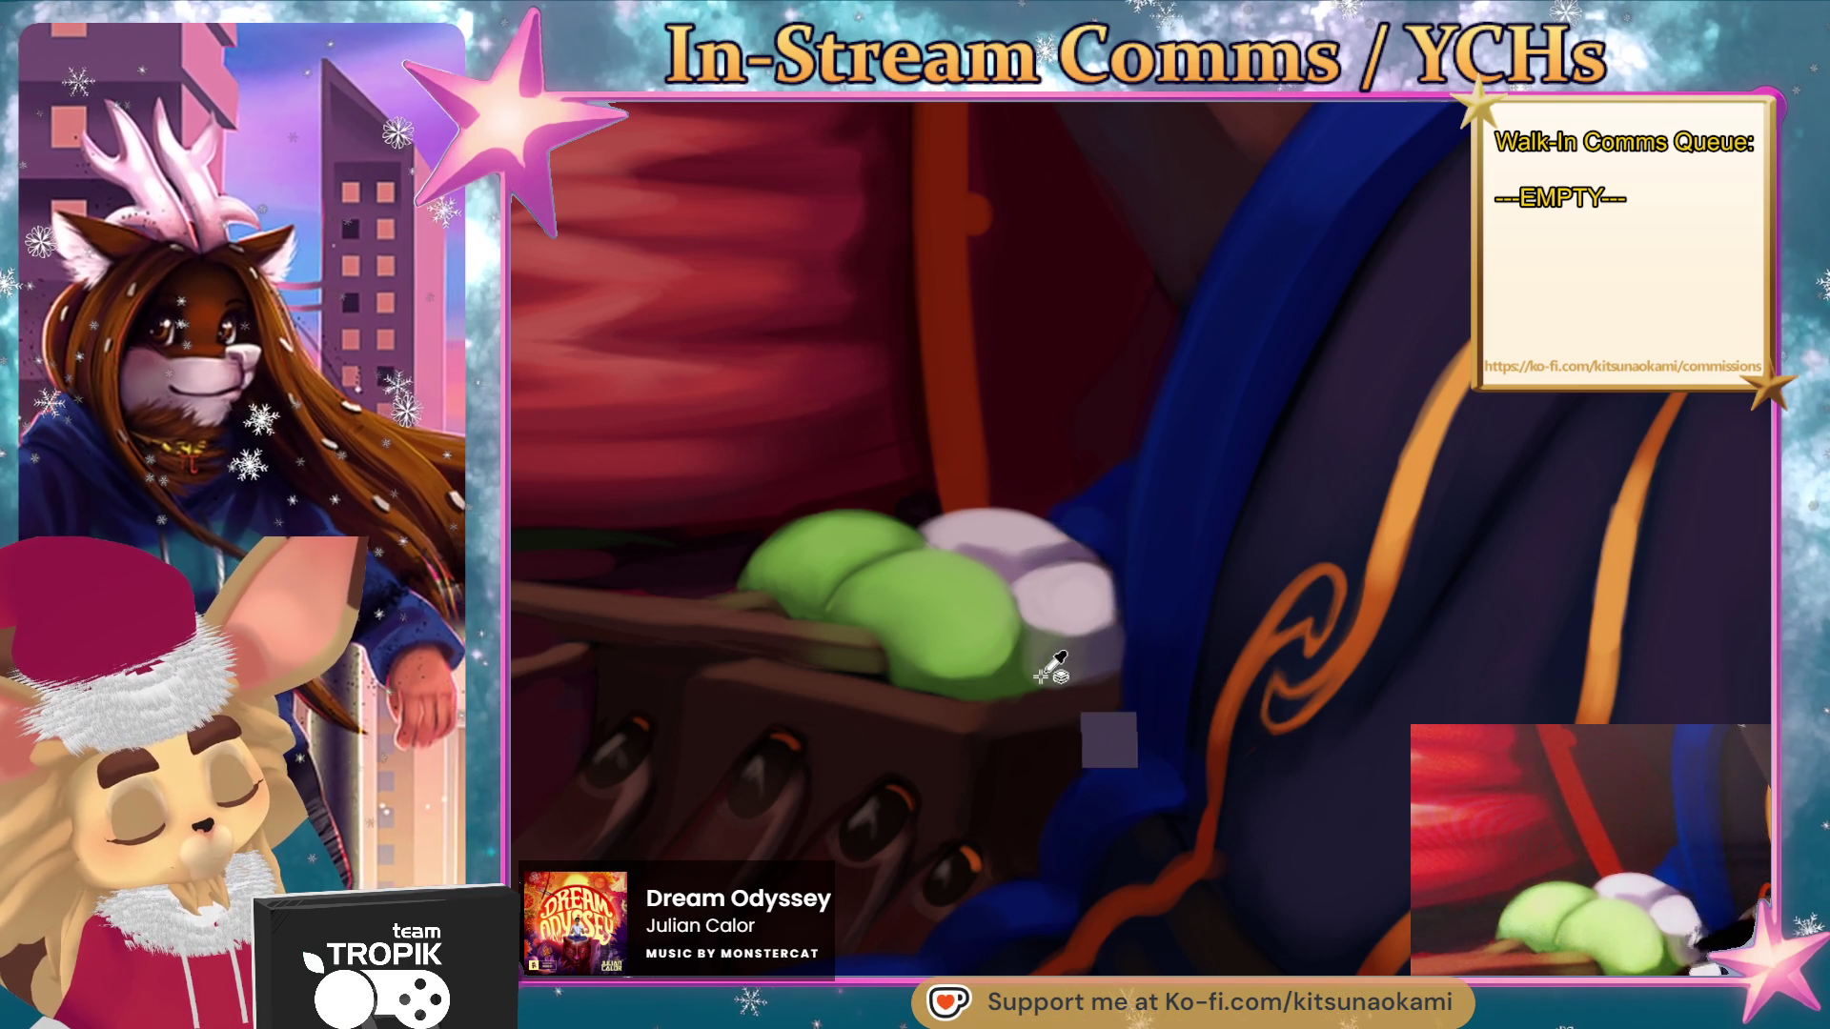
- Sample the tray's dark brown and rotate the view so the tray sits diagonally
scroll(1106, 764, up, 2)
drag(1106, 763, 1249, 748)
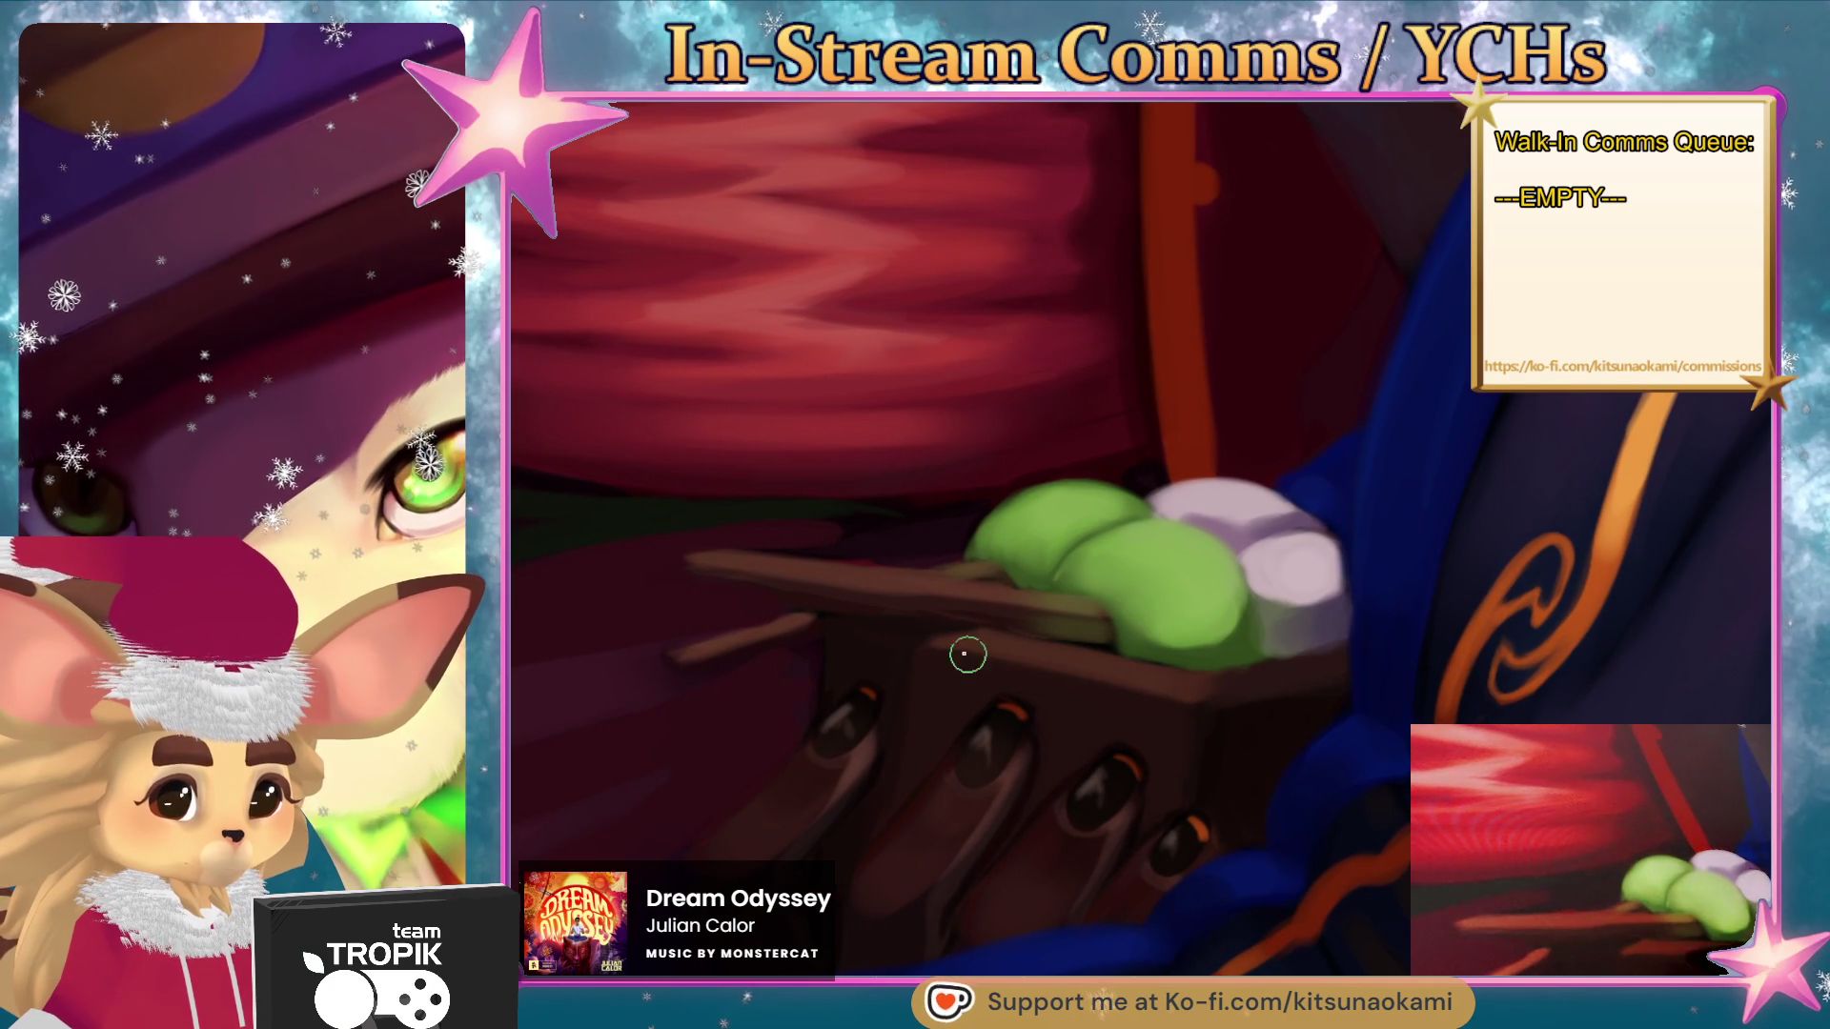
alt+click(950, 625)
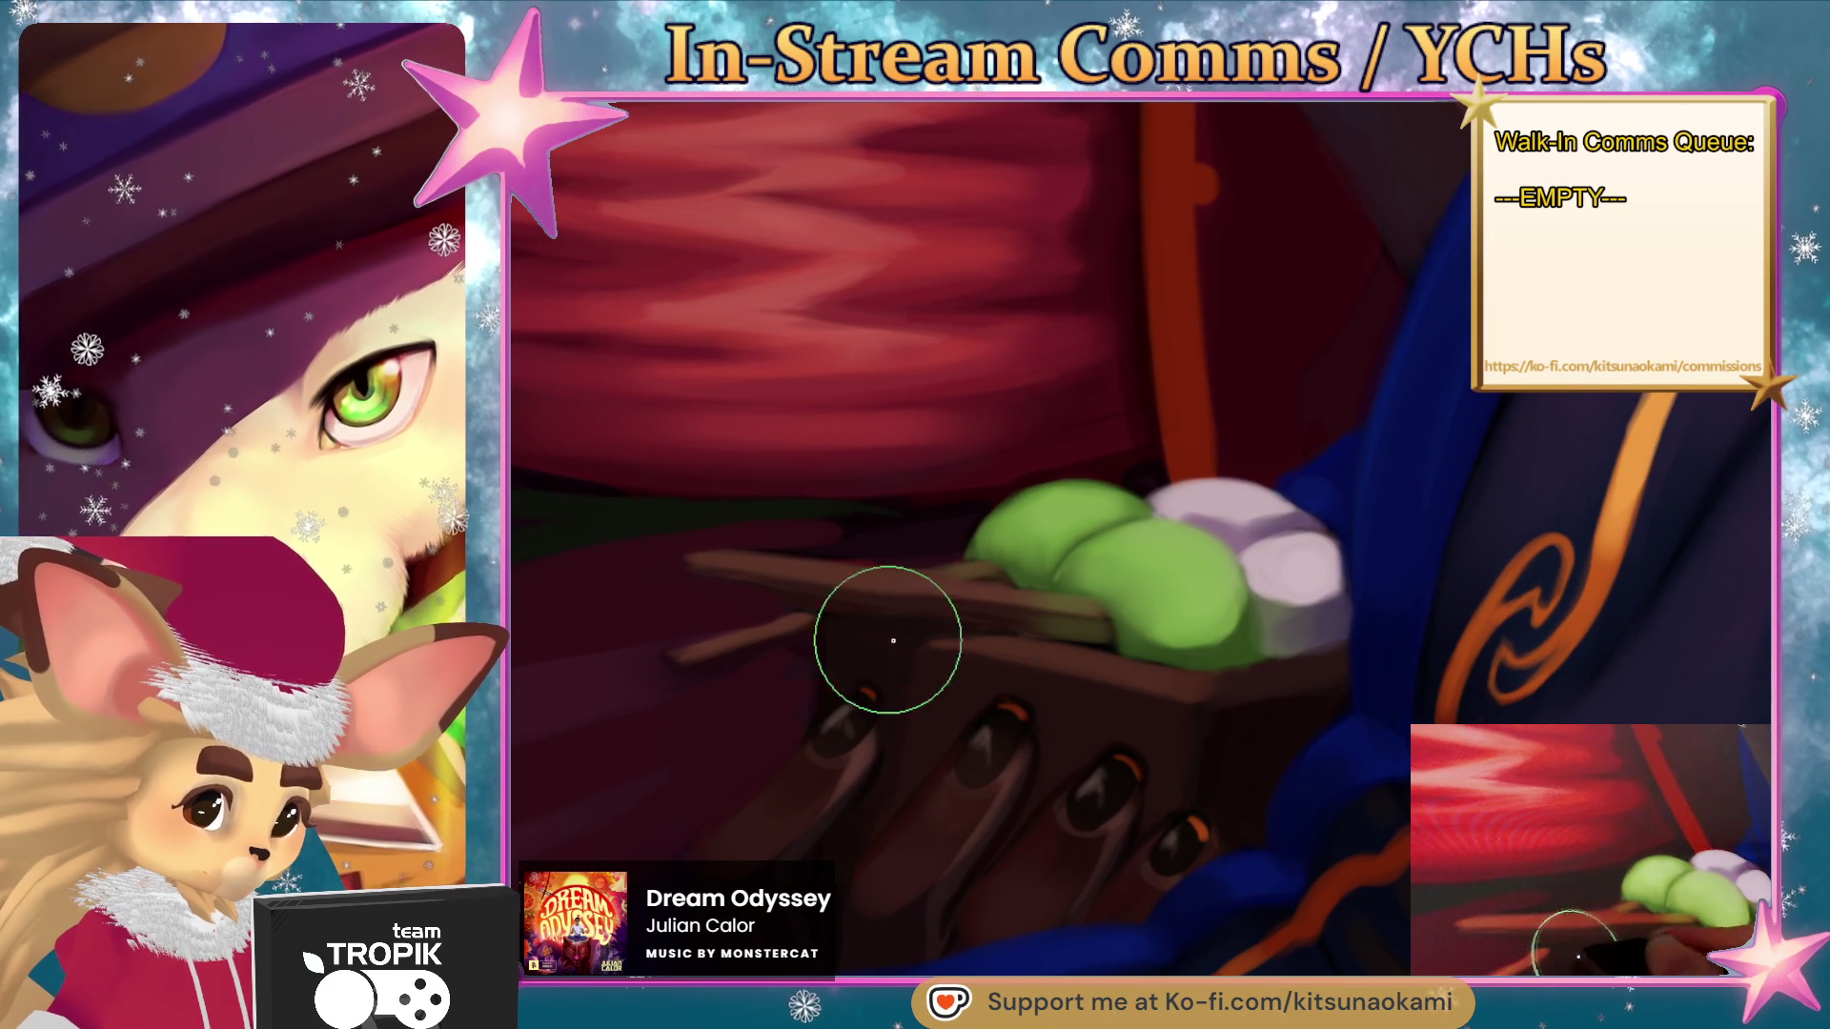
mouse_move(1115, 759)
mouse_down()
mouse_move(1139, 878)
mouse_move(1256, 590)
mouse_up()
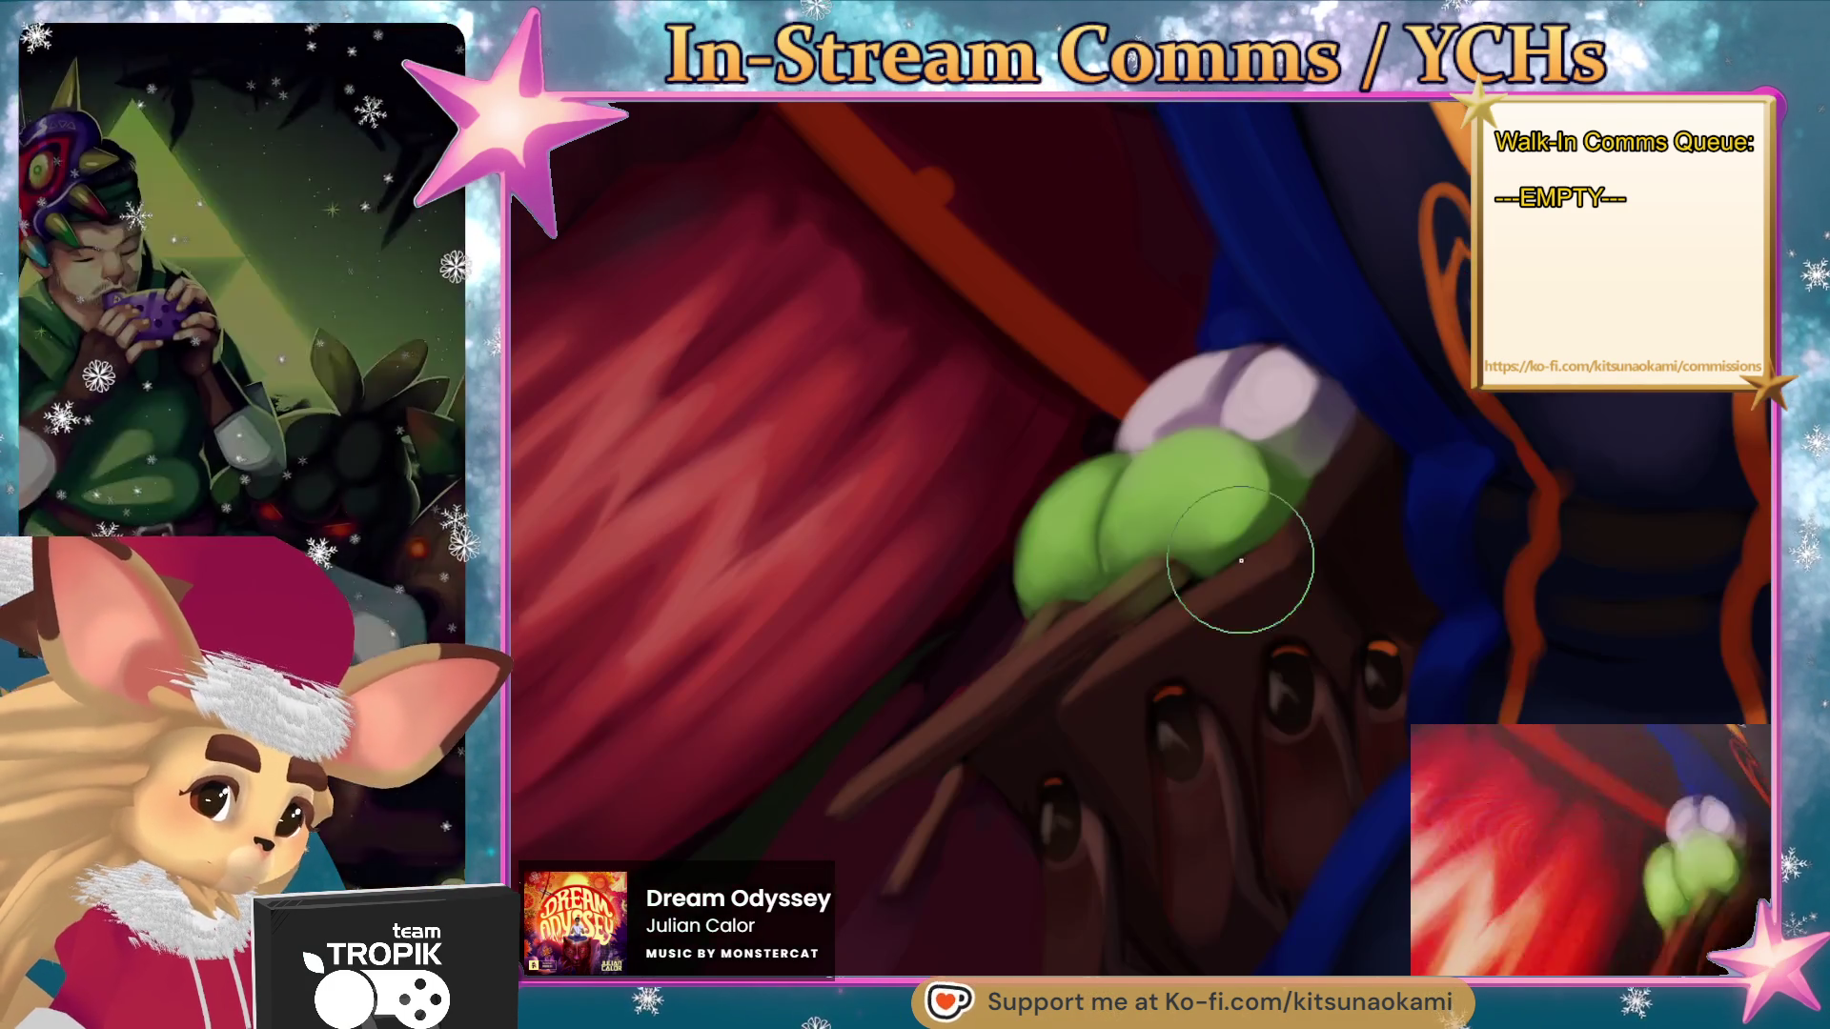
- Make the brush much smaller and reset the view rotation to show the whole artwork
key(bracketleft)
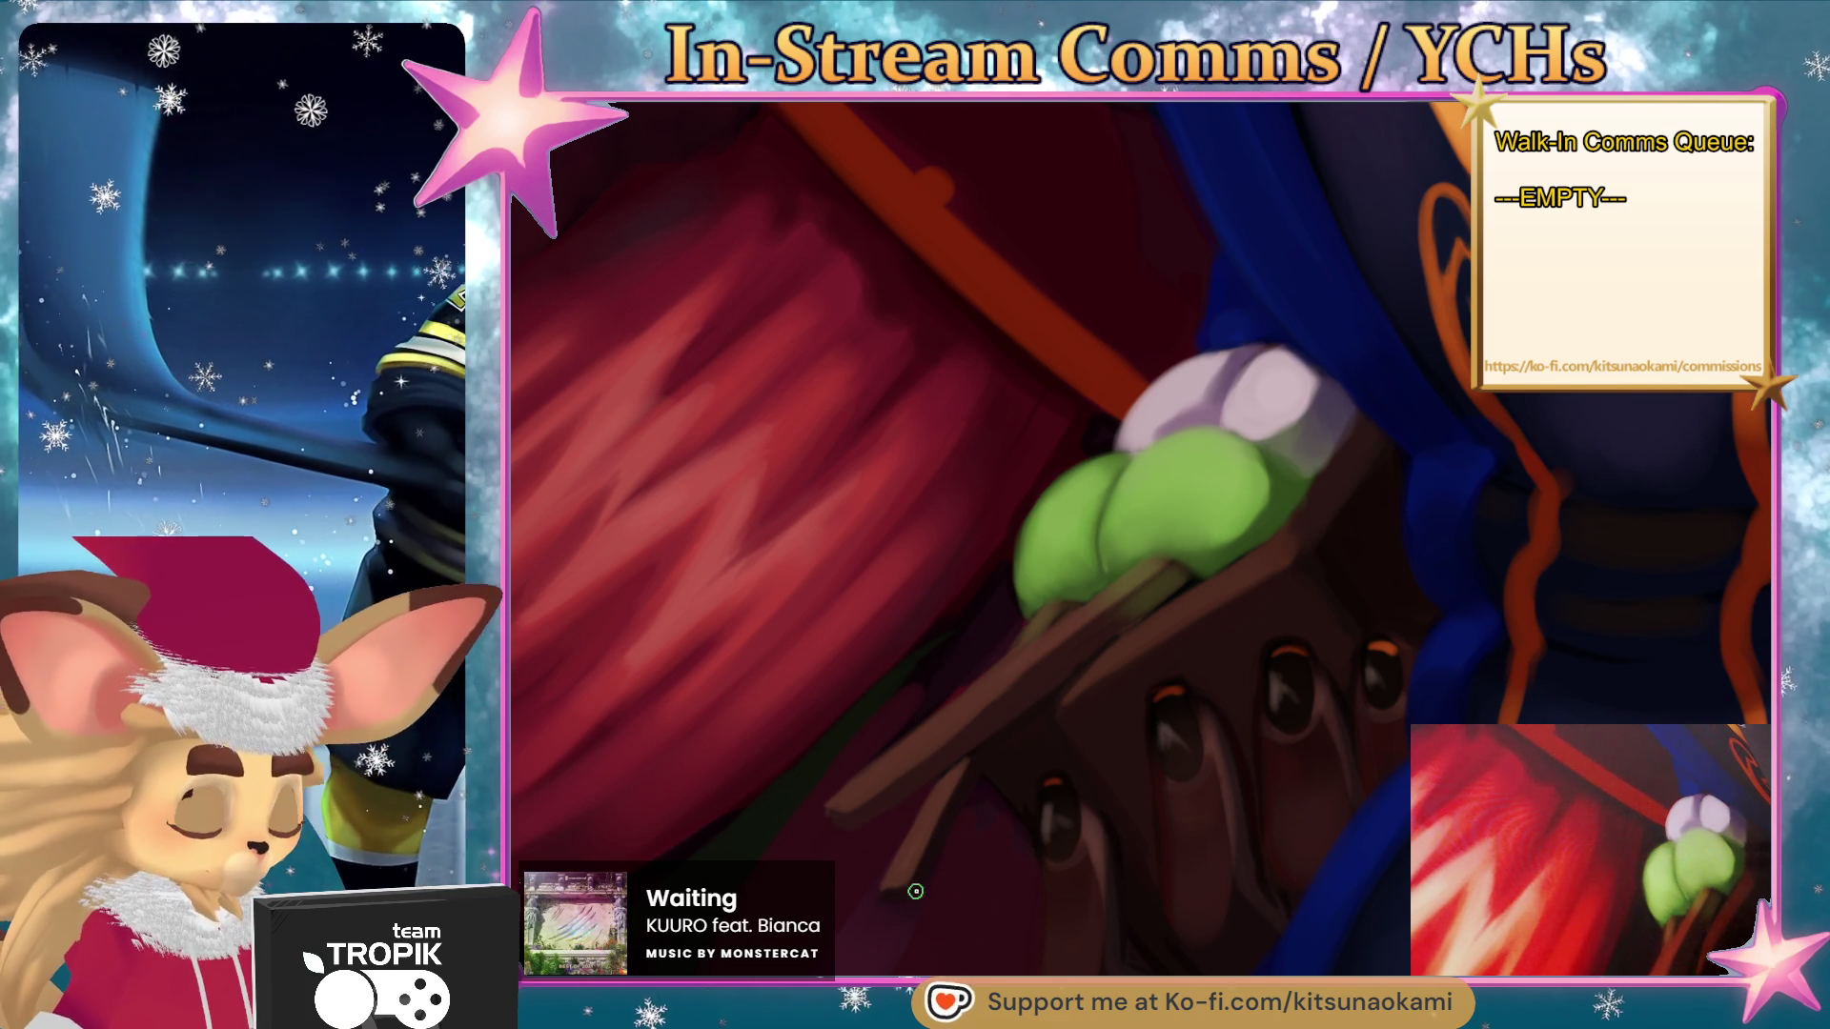
scroll(982, 910, down, 2)
scroll(981, 910, up, 3)
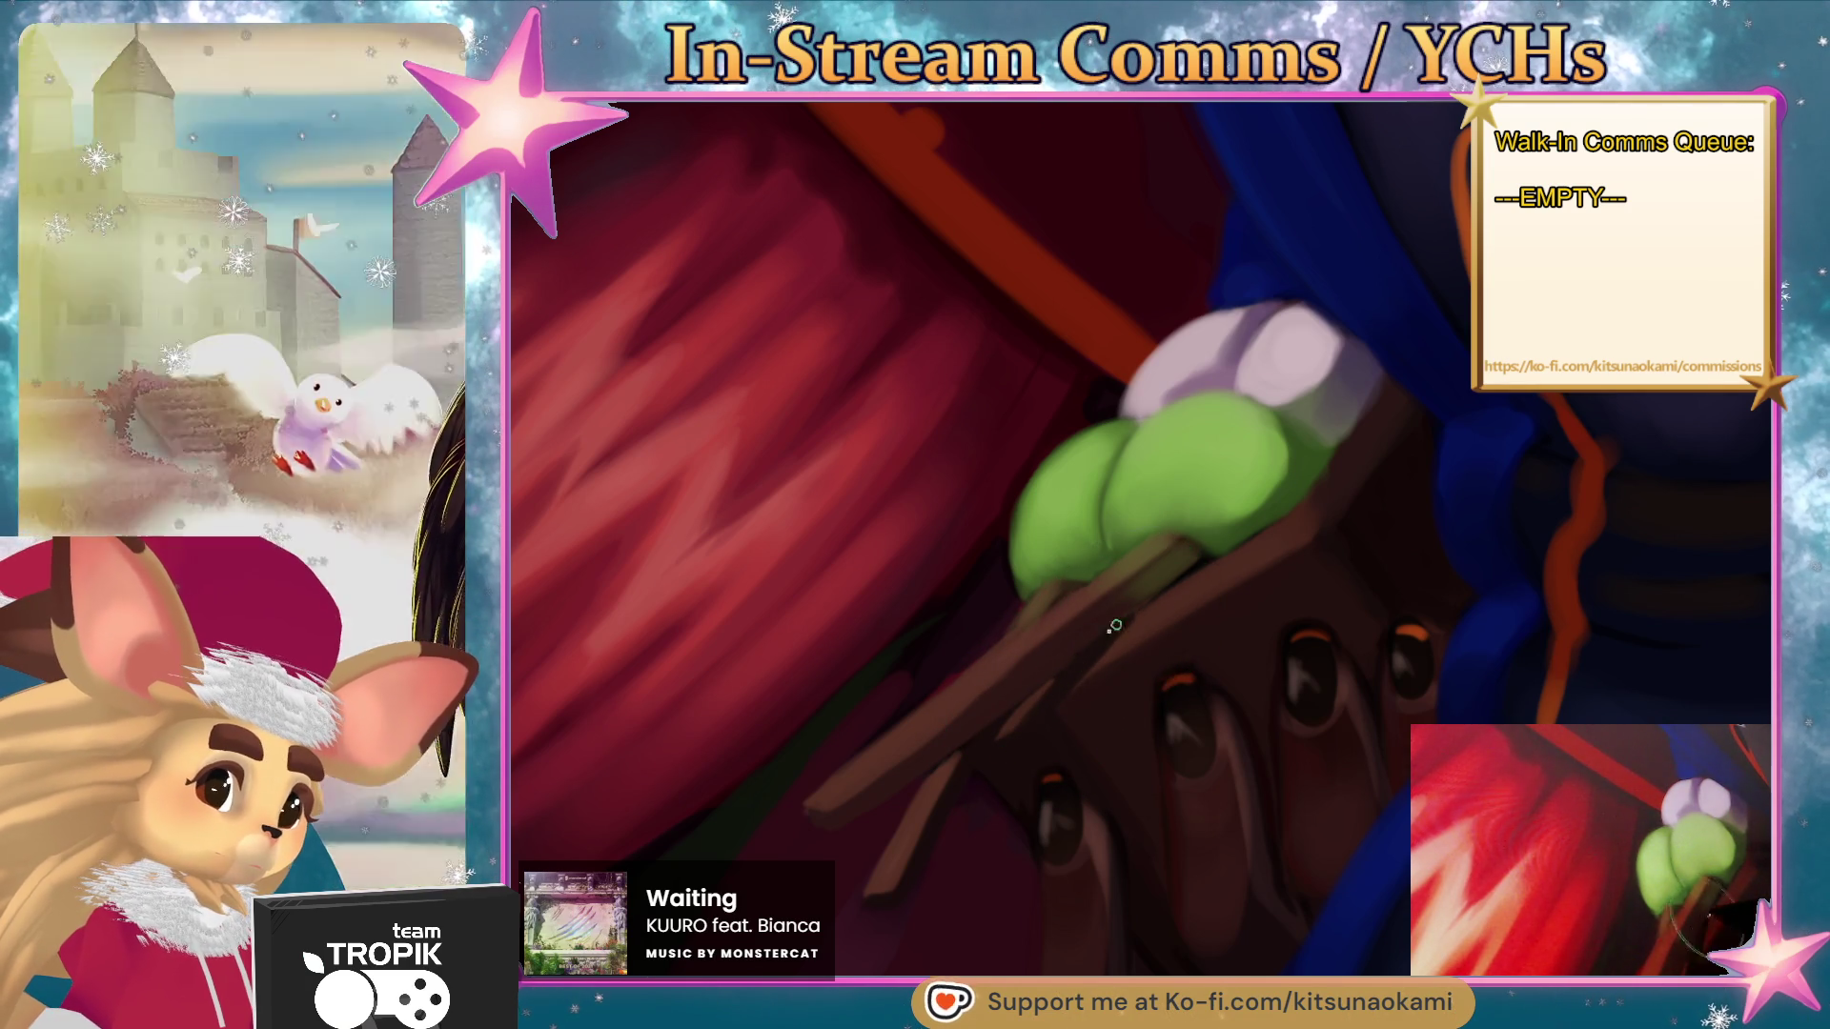
key(ctrl+0)
scroll(1188, 882, up, 6)
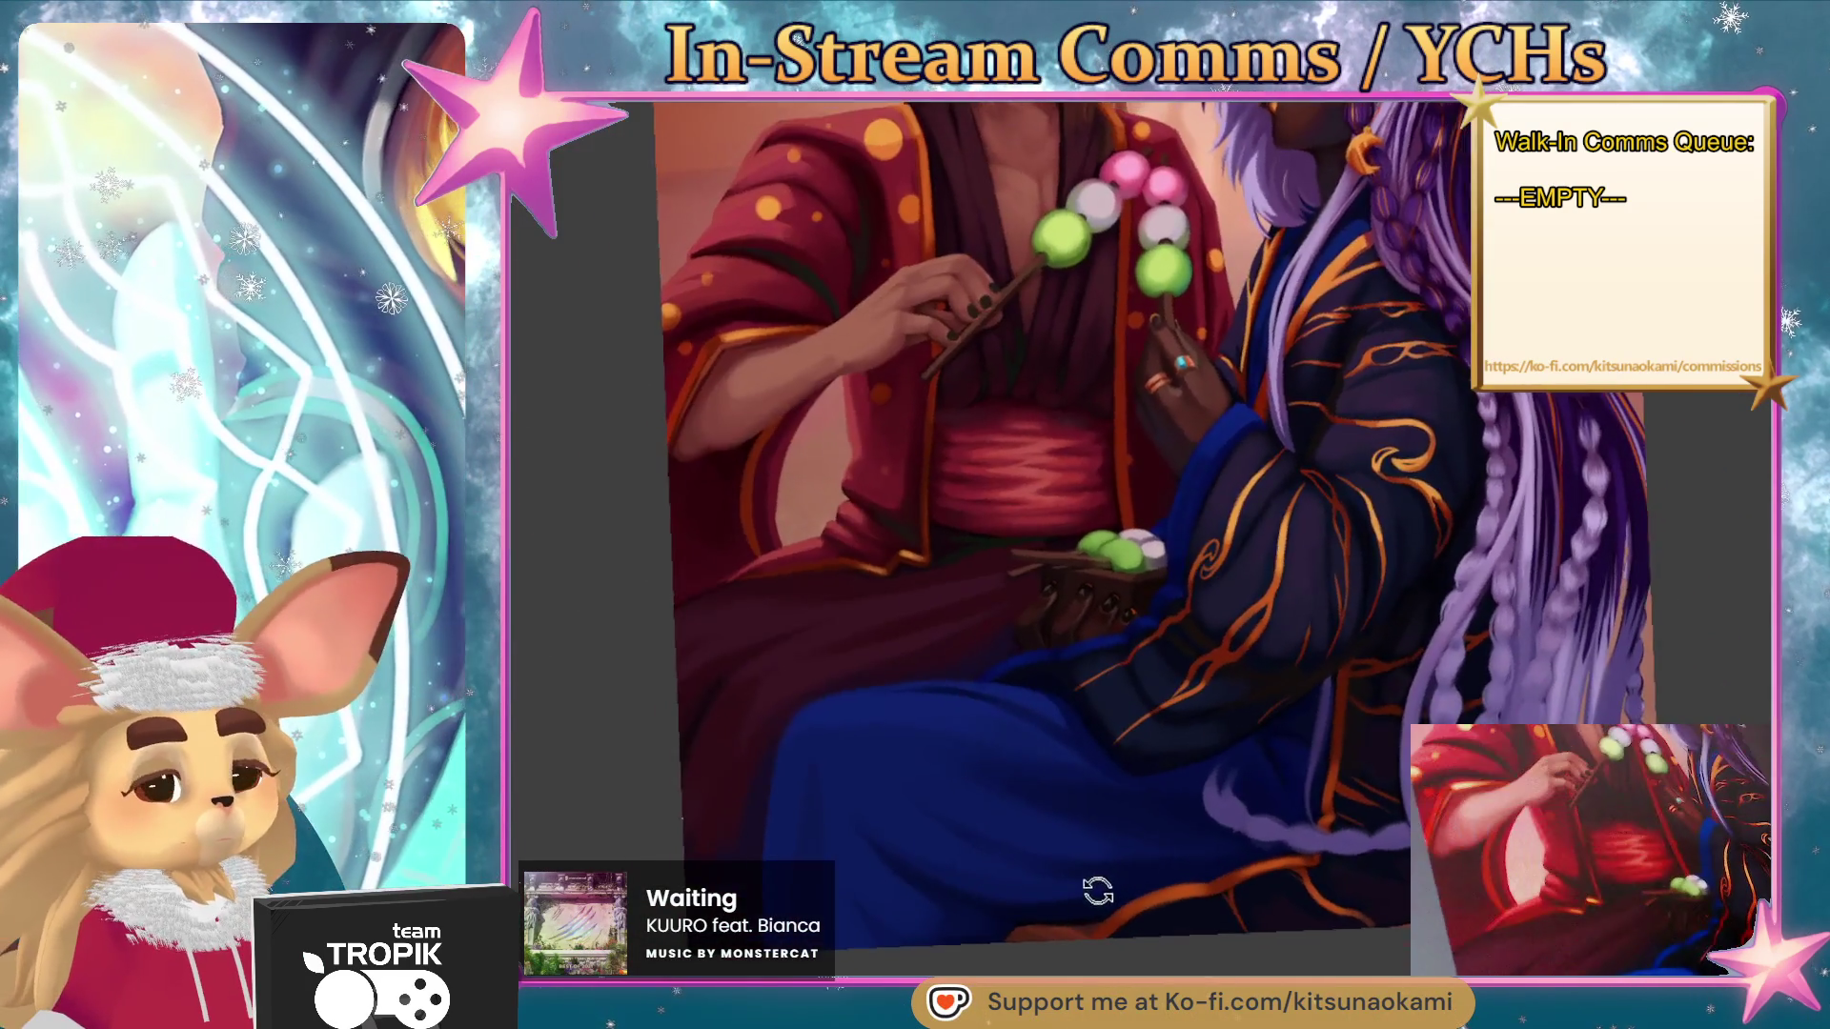
scroll(1121, 370, up, 1)
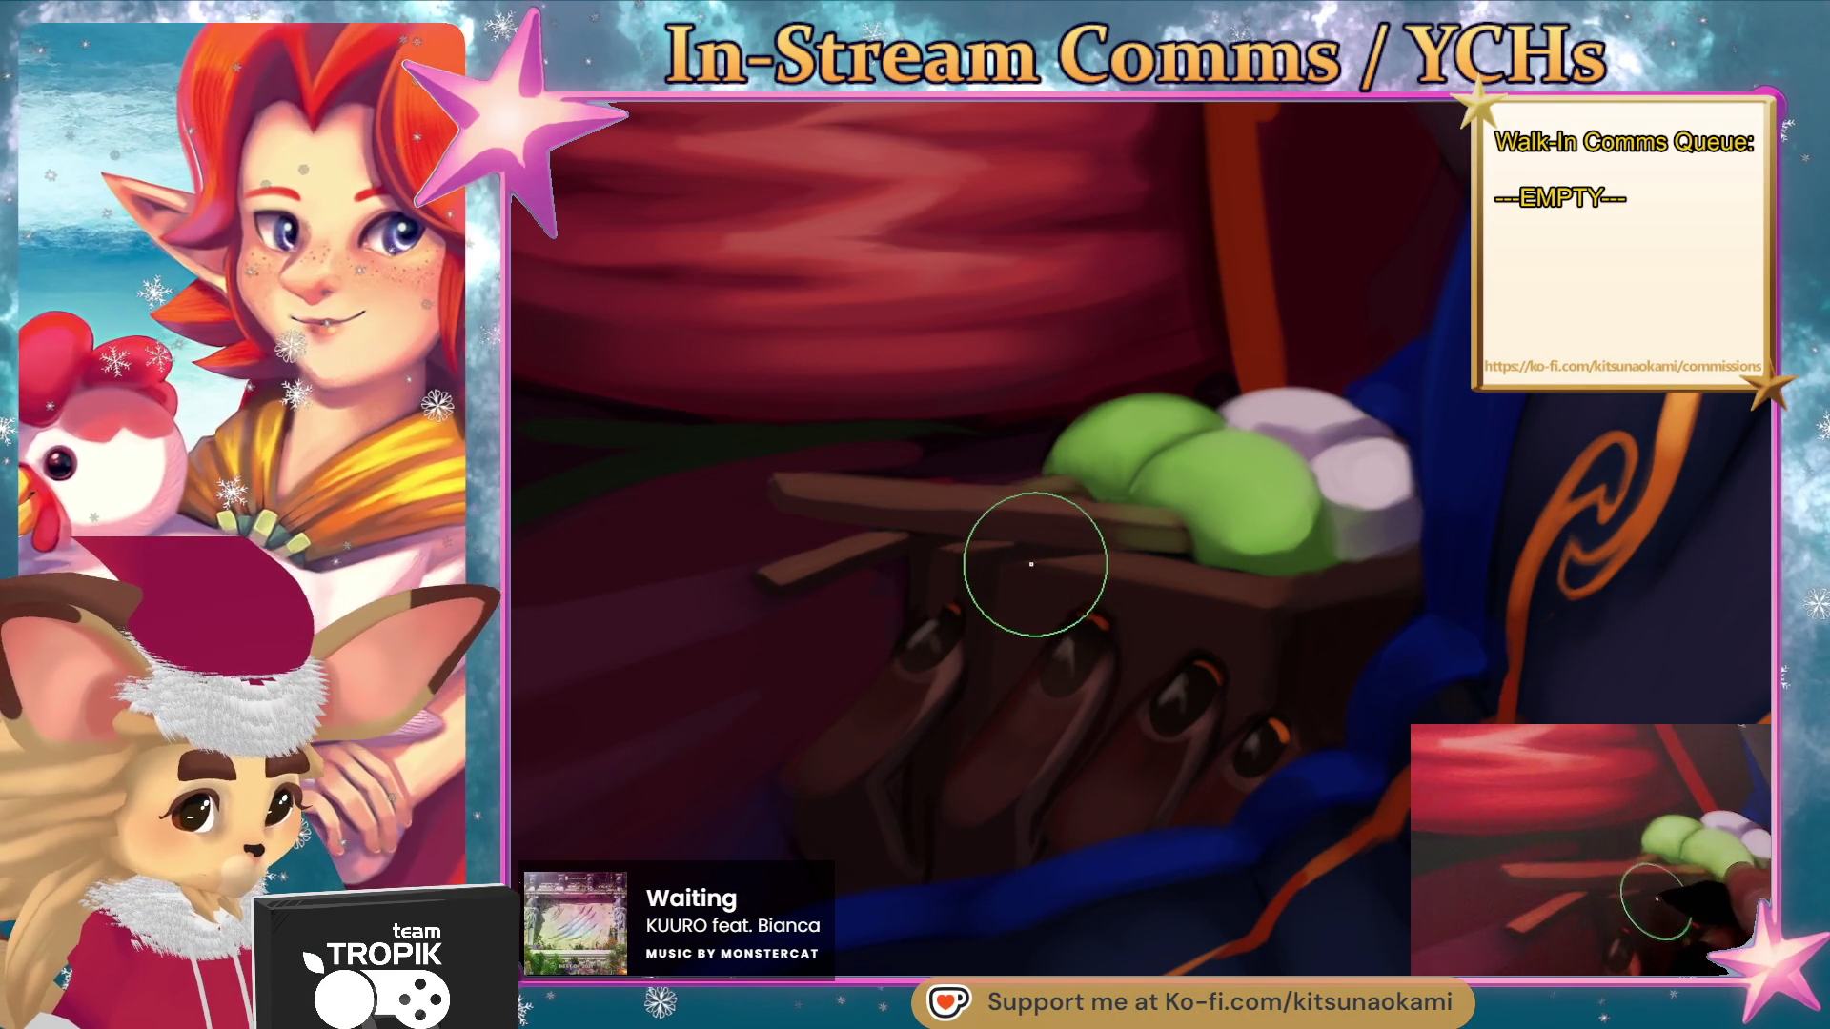
- Sample the brown of the tray's edge and check the hand and tray in wider view
key(ctrl)
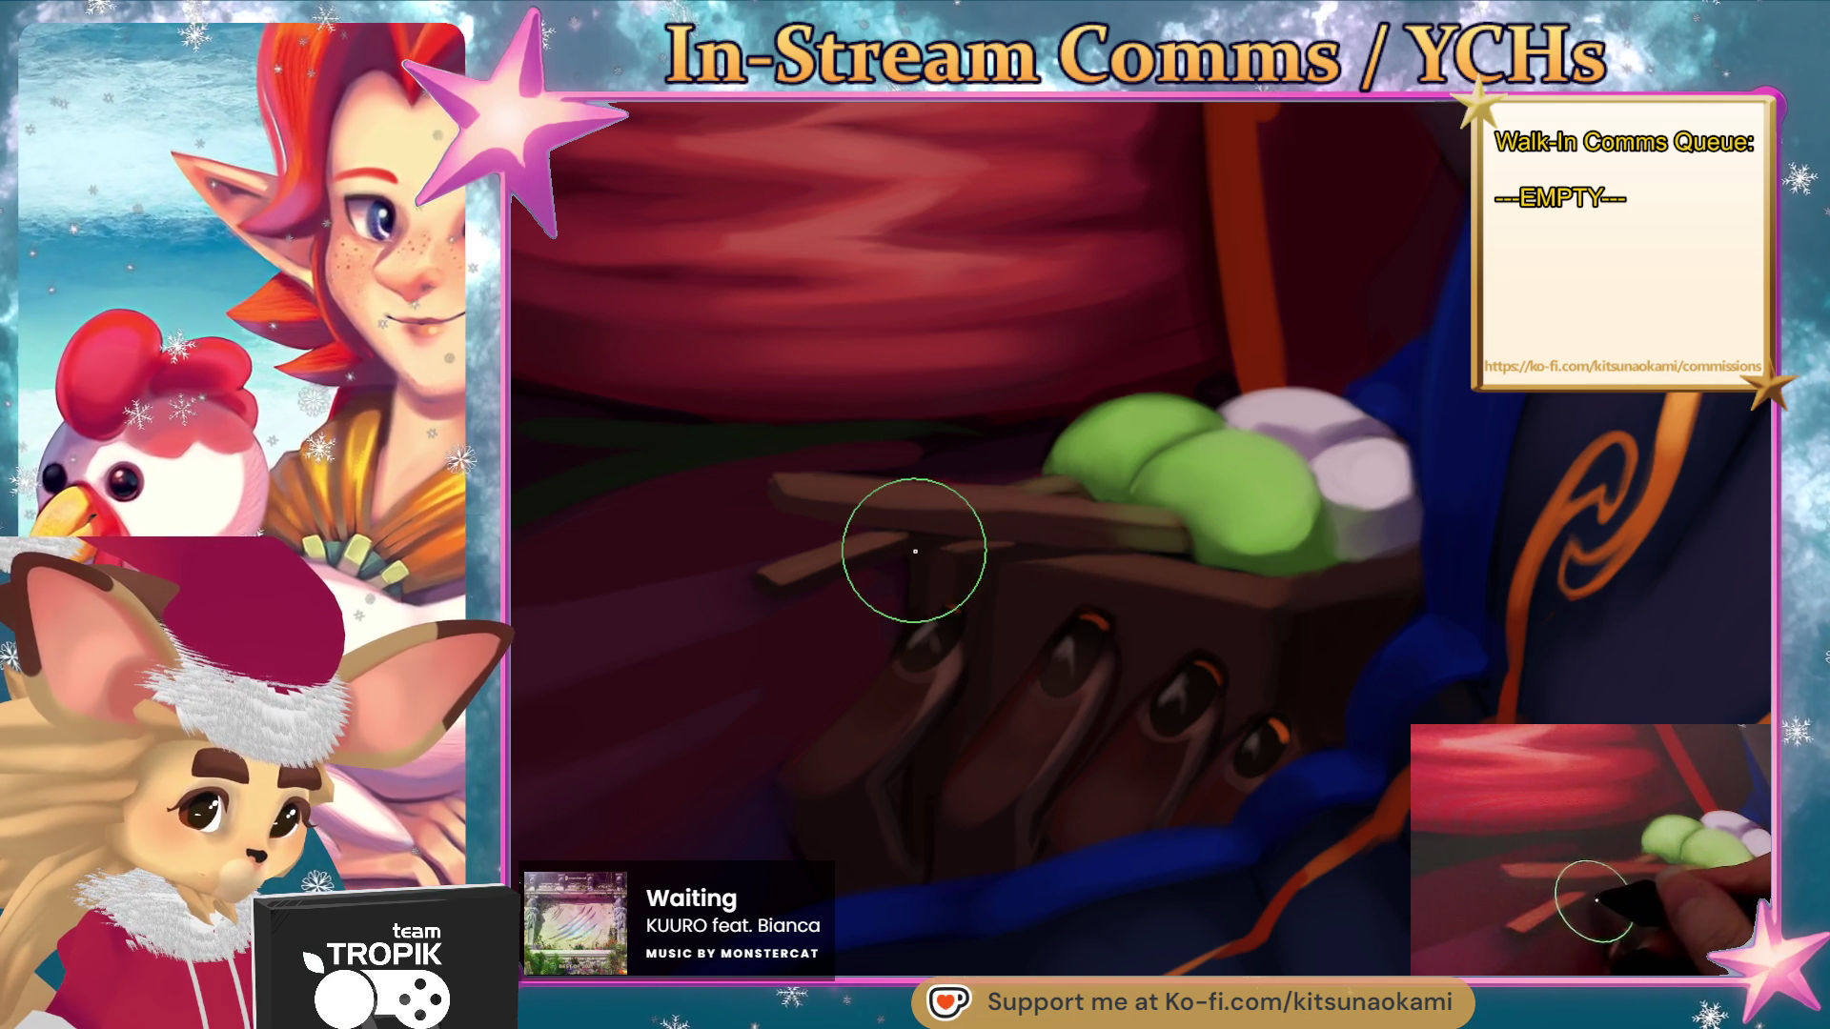
ctrl+click(944, 574)
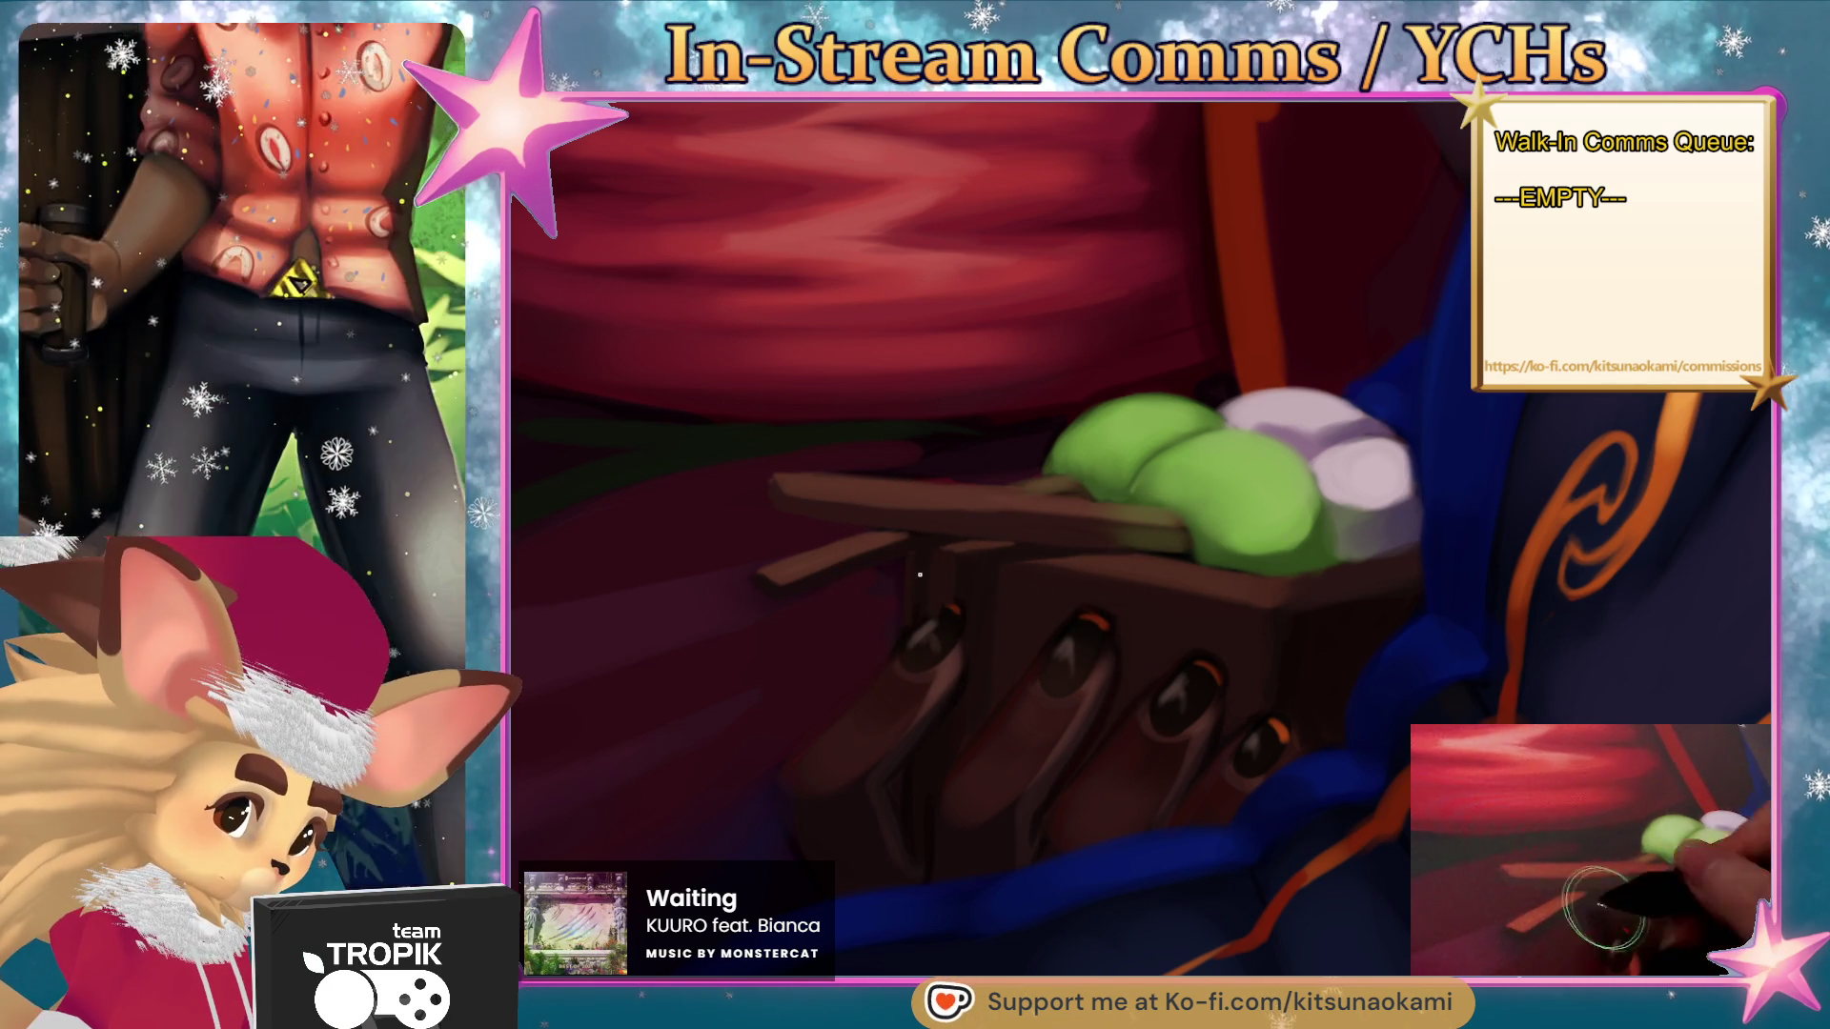
scroll(1098, 631, down, 5)
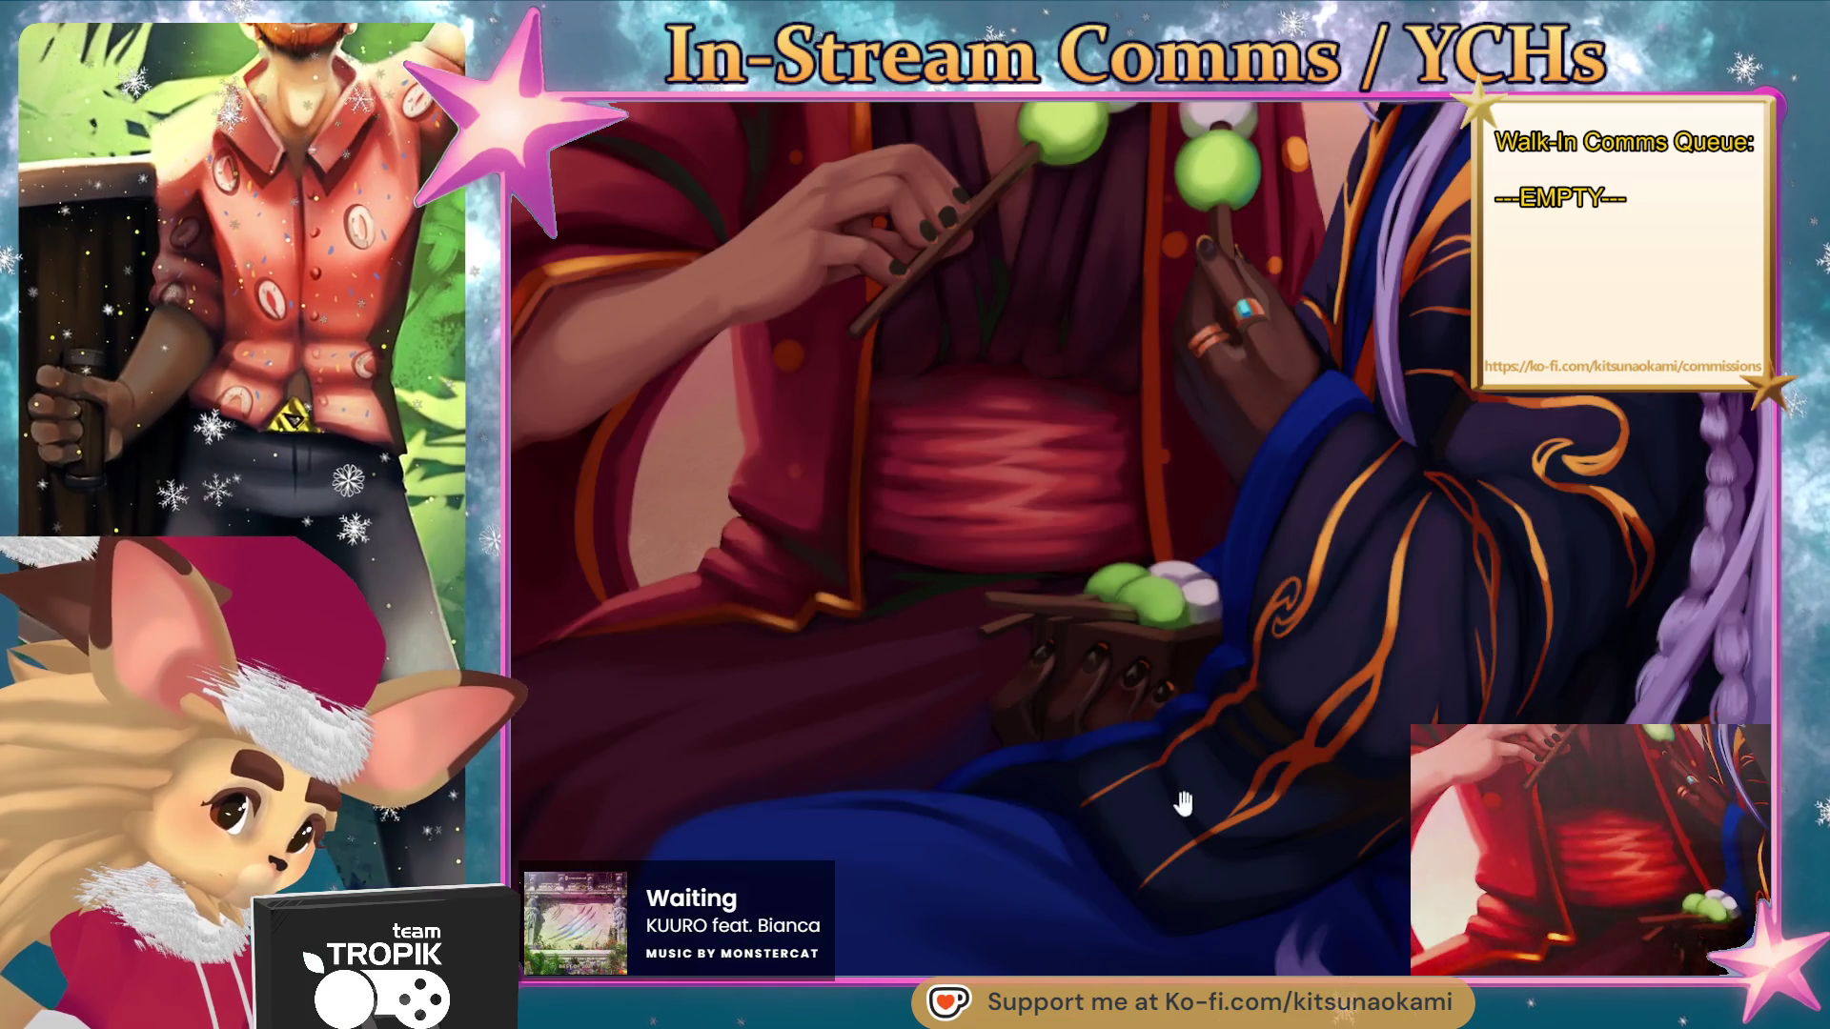
drag(1176, 797, 1139, 819)
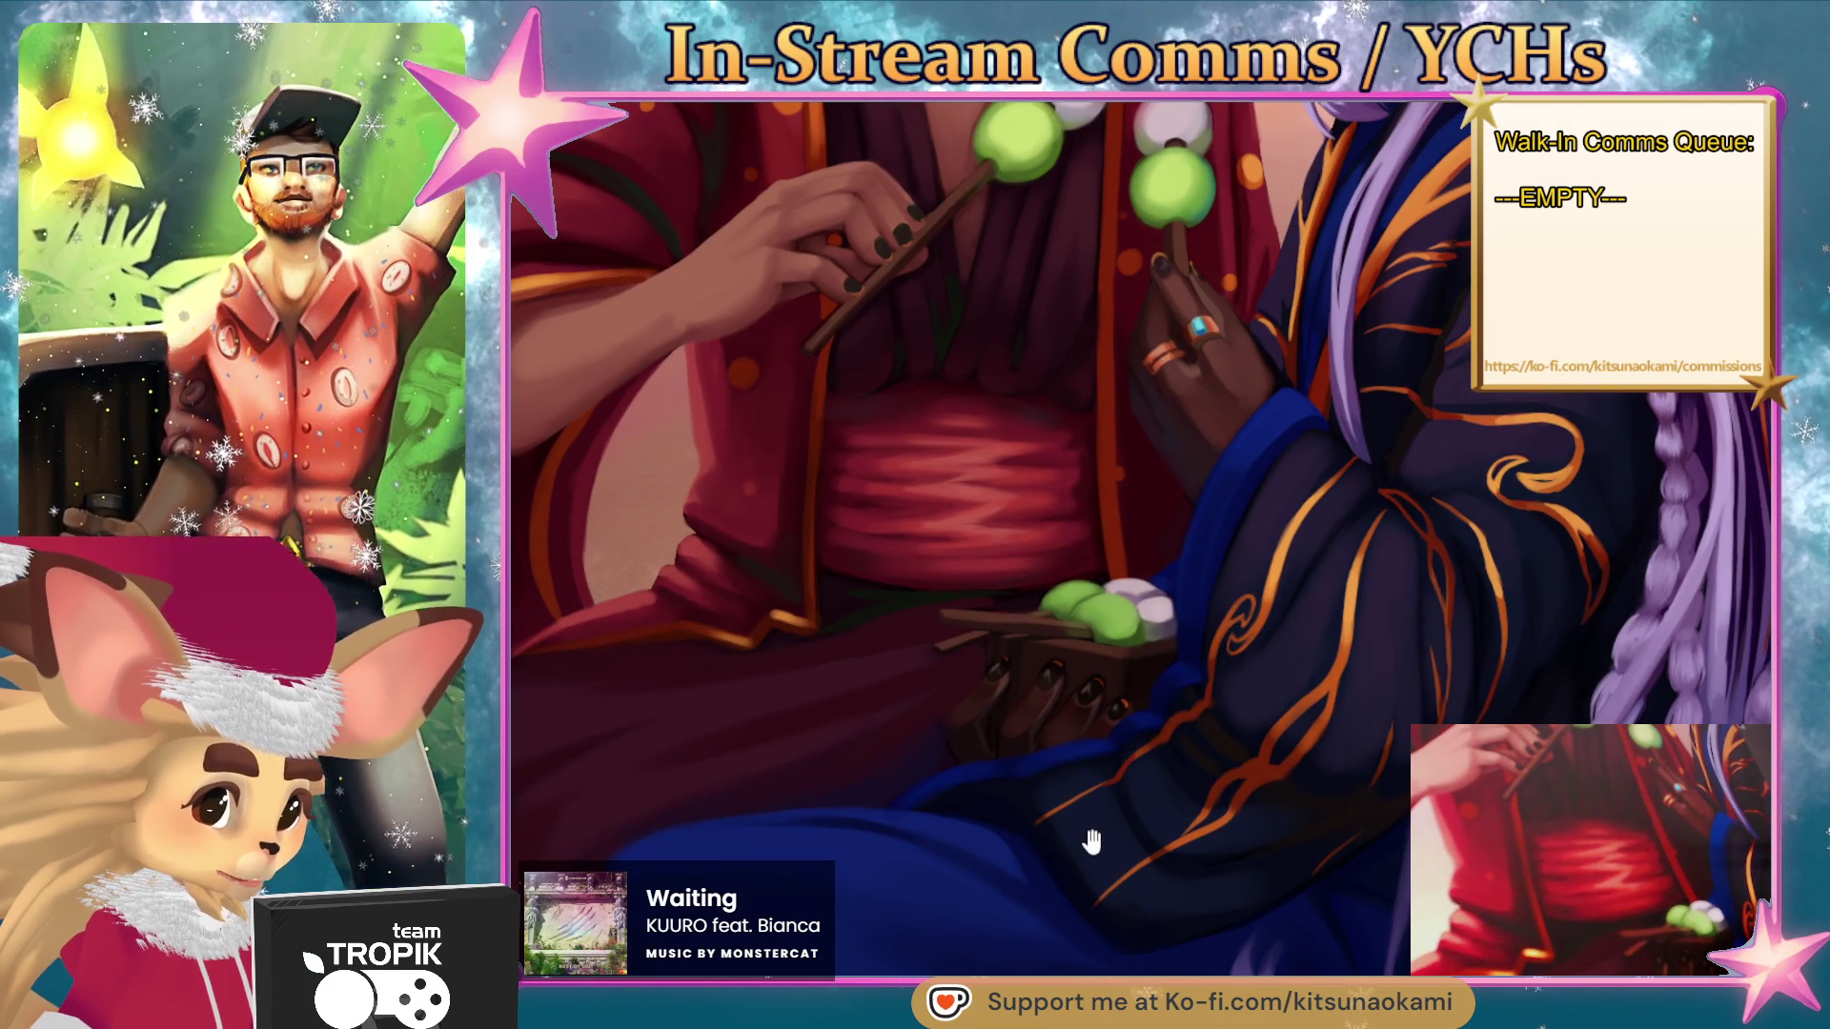
scroll(1095, 609, up, 5)
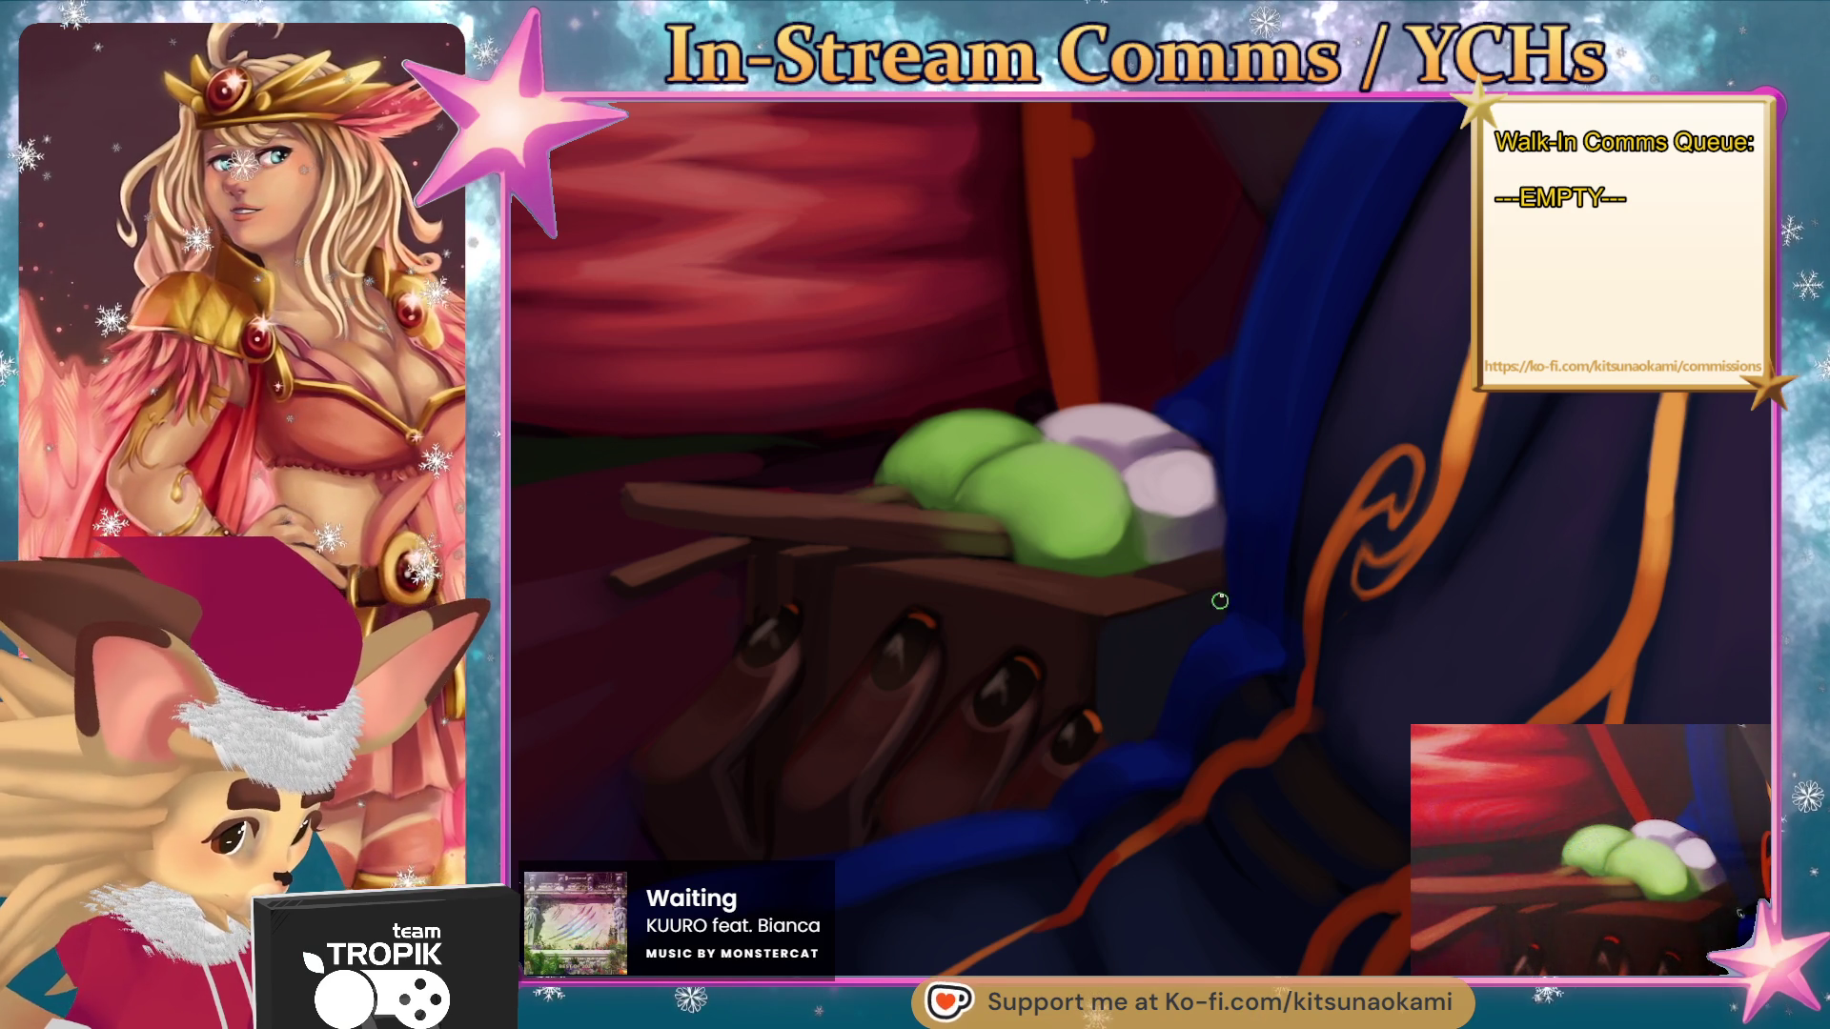
scroll(1083, 931, down, 5)
scroll(1143, 648, up, 5)
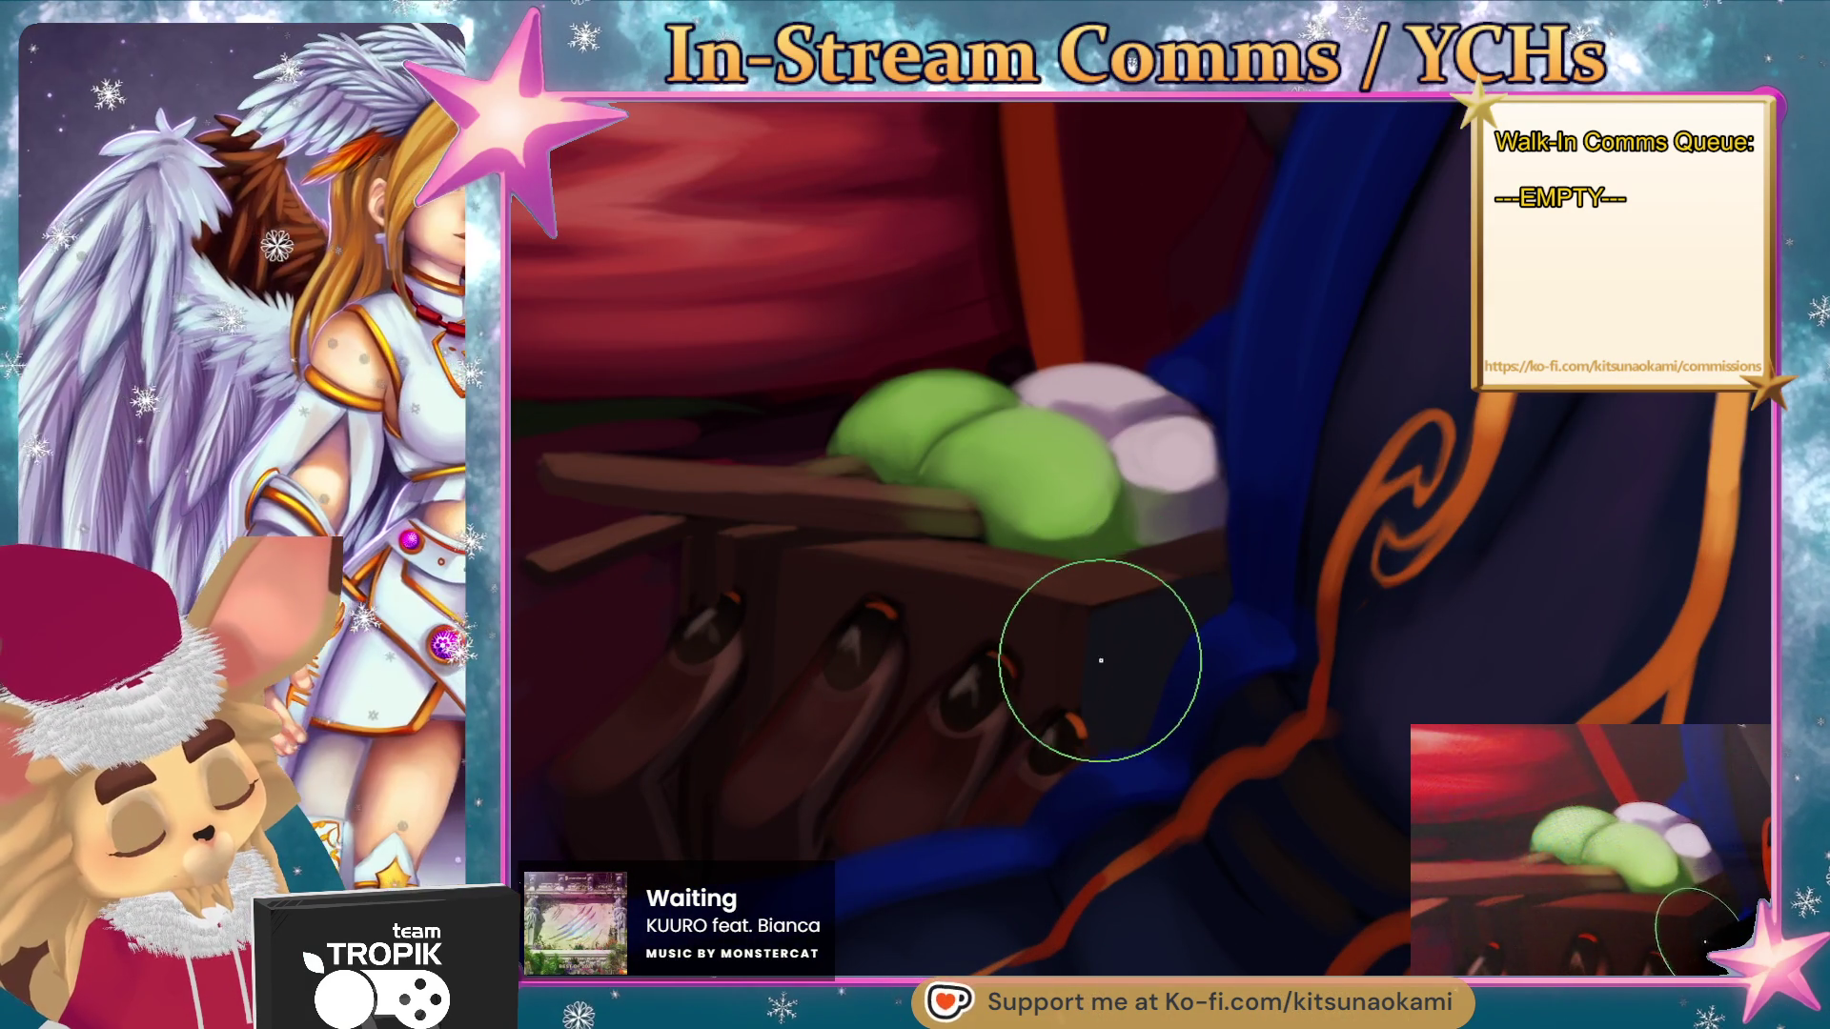
key(alt)
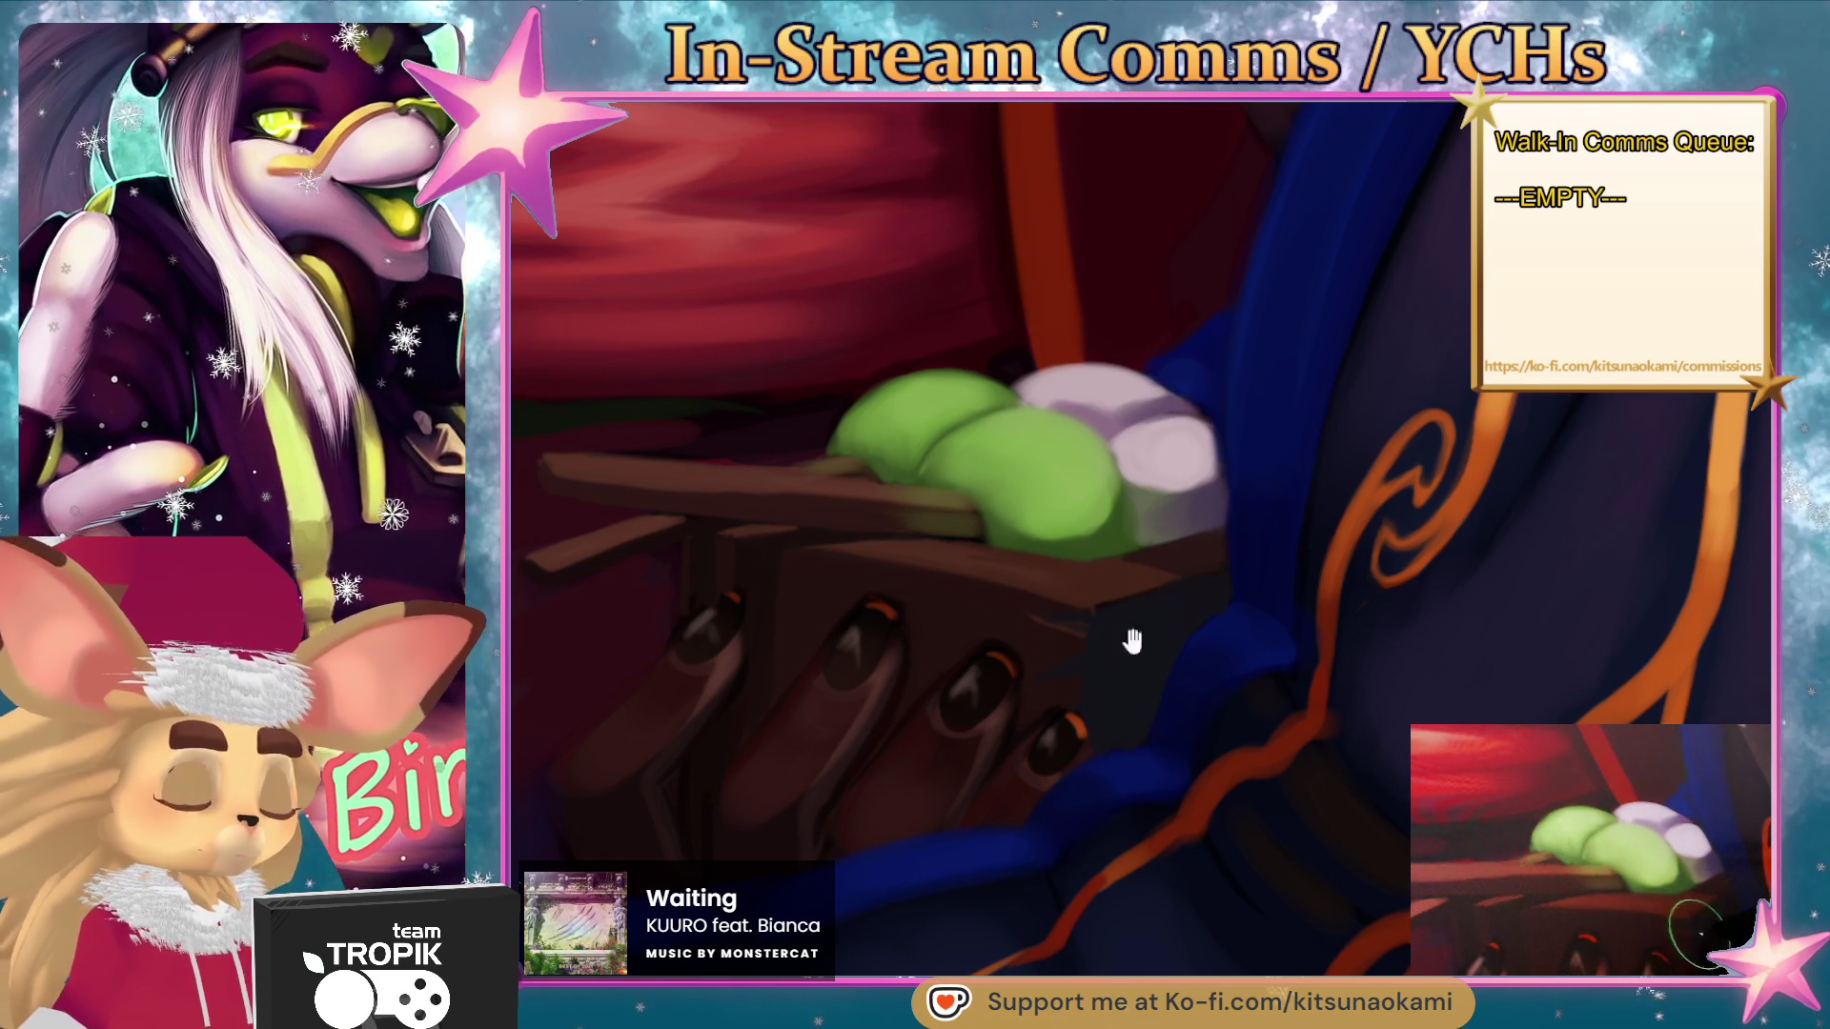
scroll(1122, 640, down, 3)
scroll(1129, 582, up, 4)
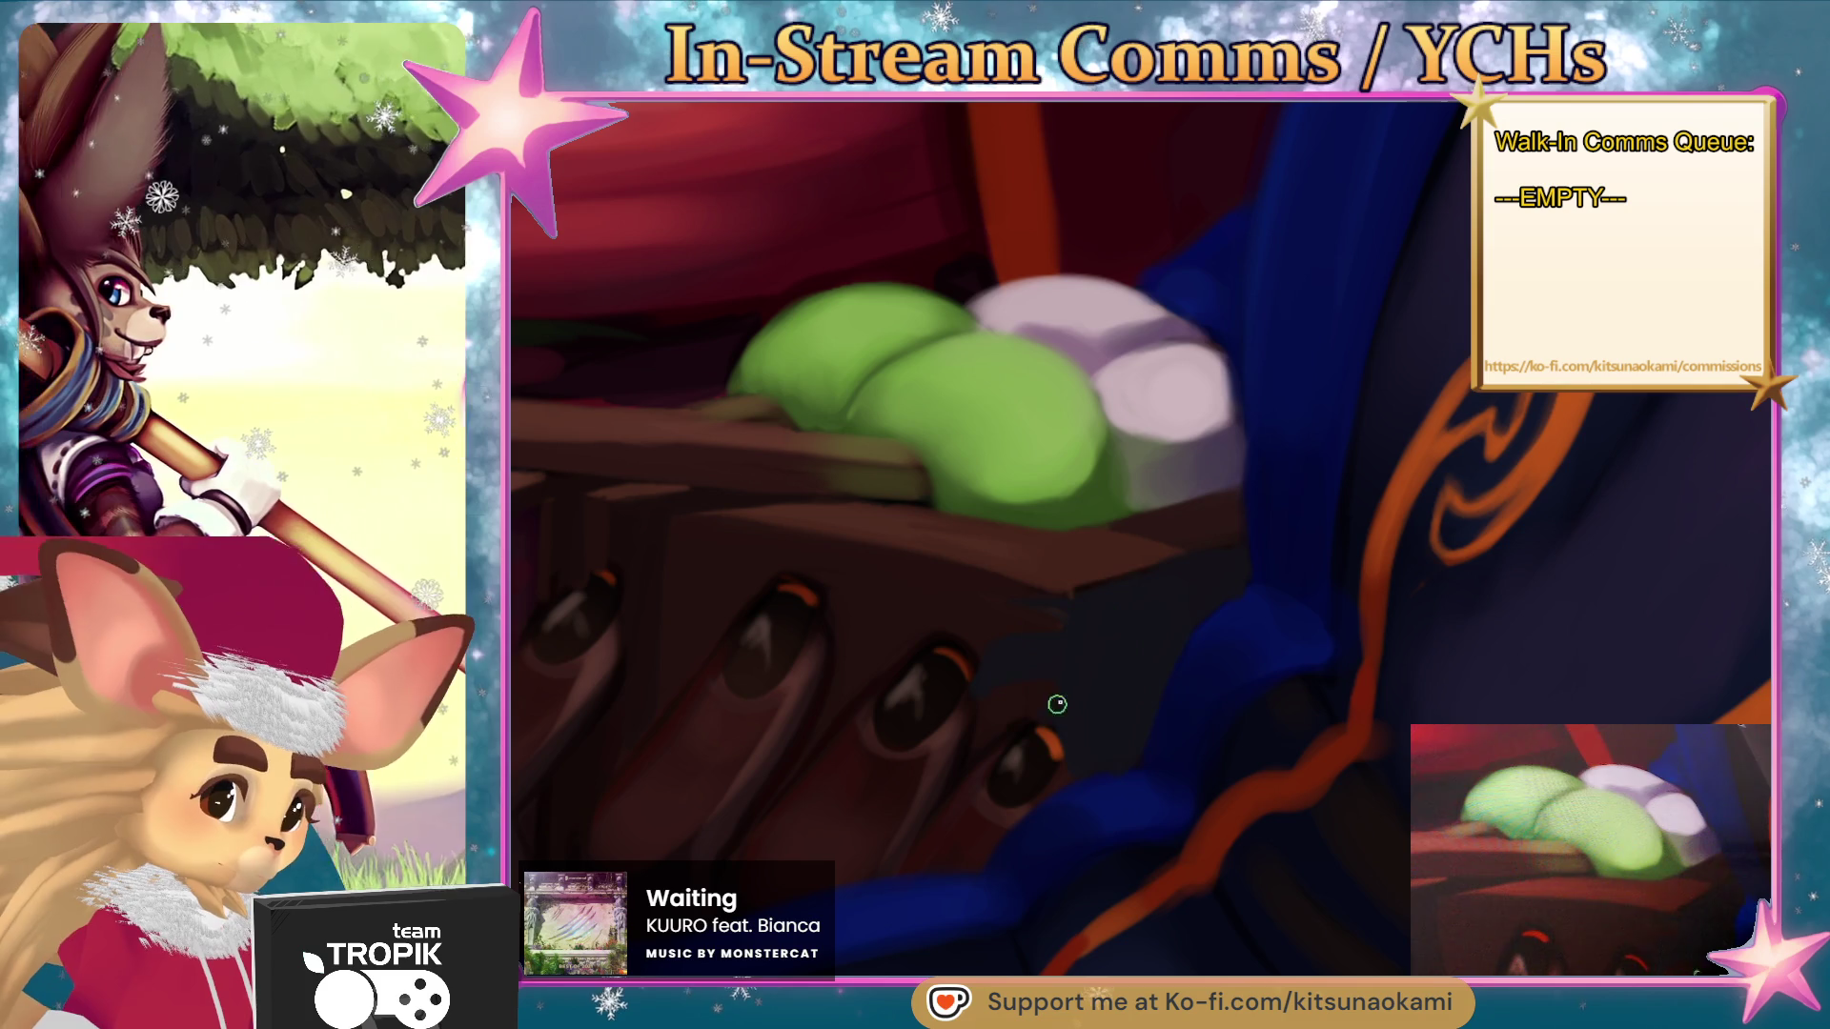
drag(1045, 711, 1103, 719)
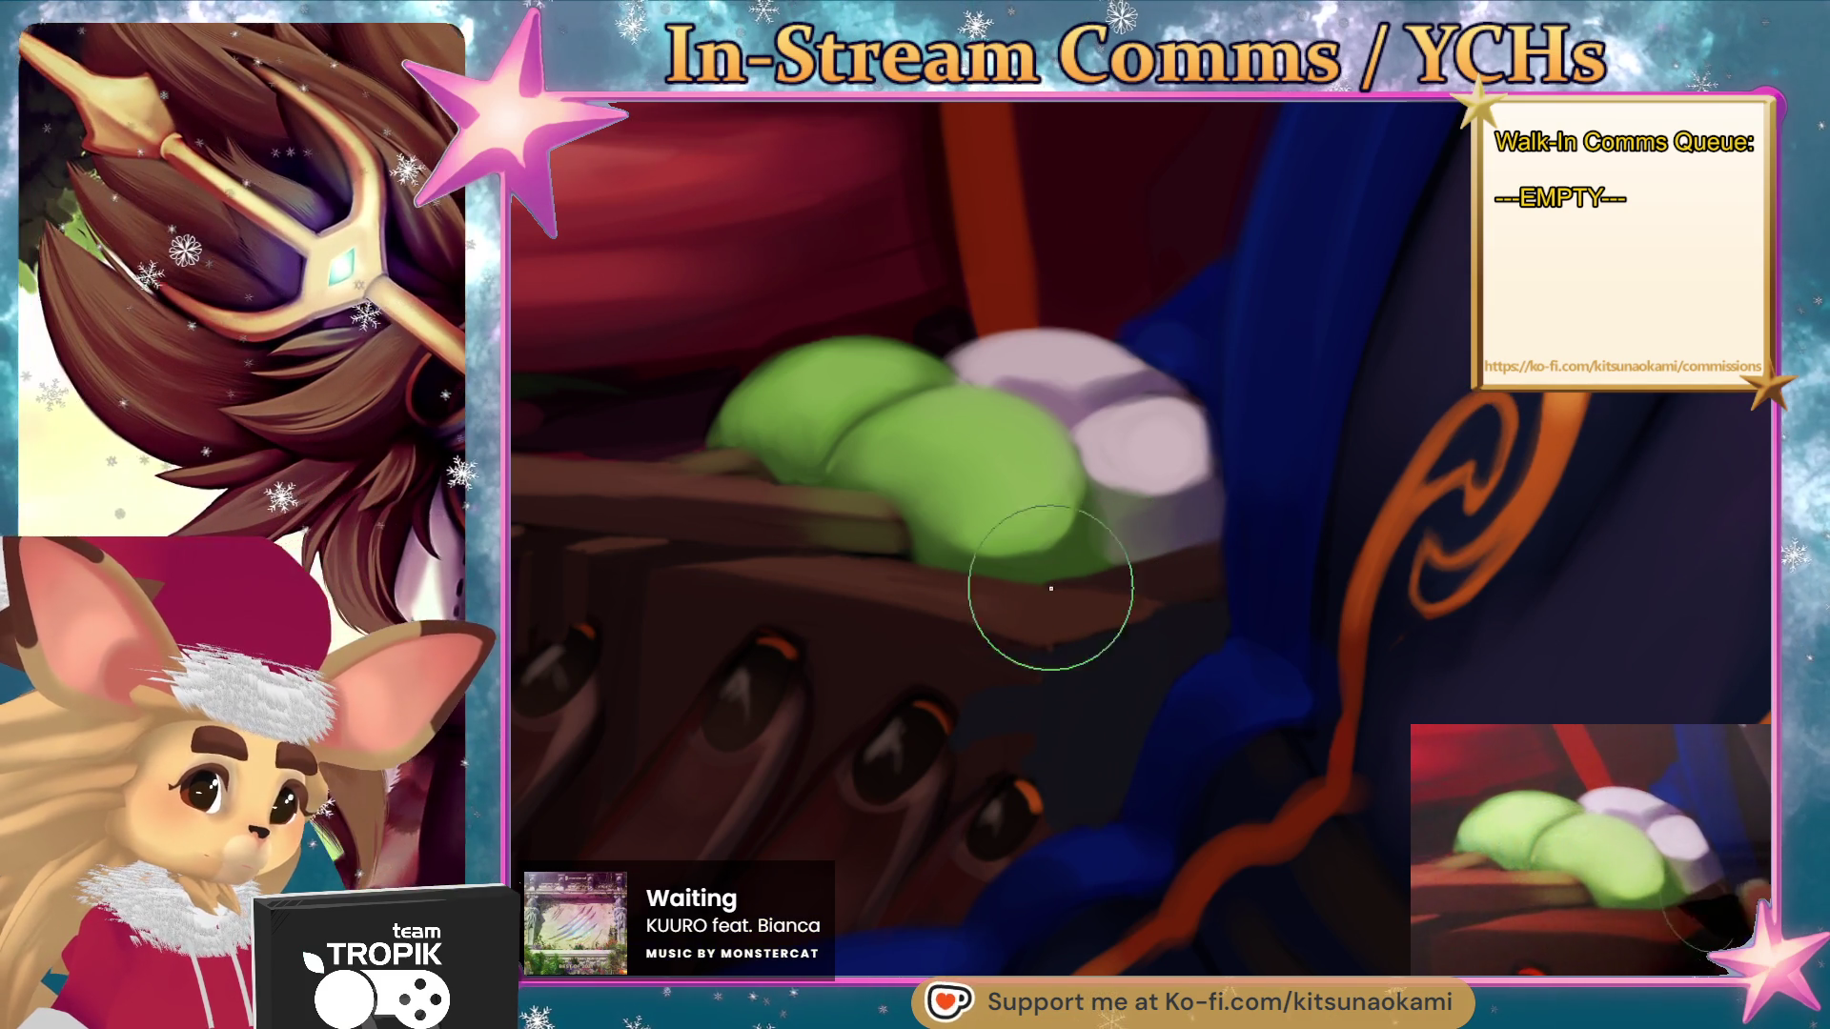
scroll(1177, 559, down, 5)
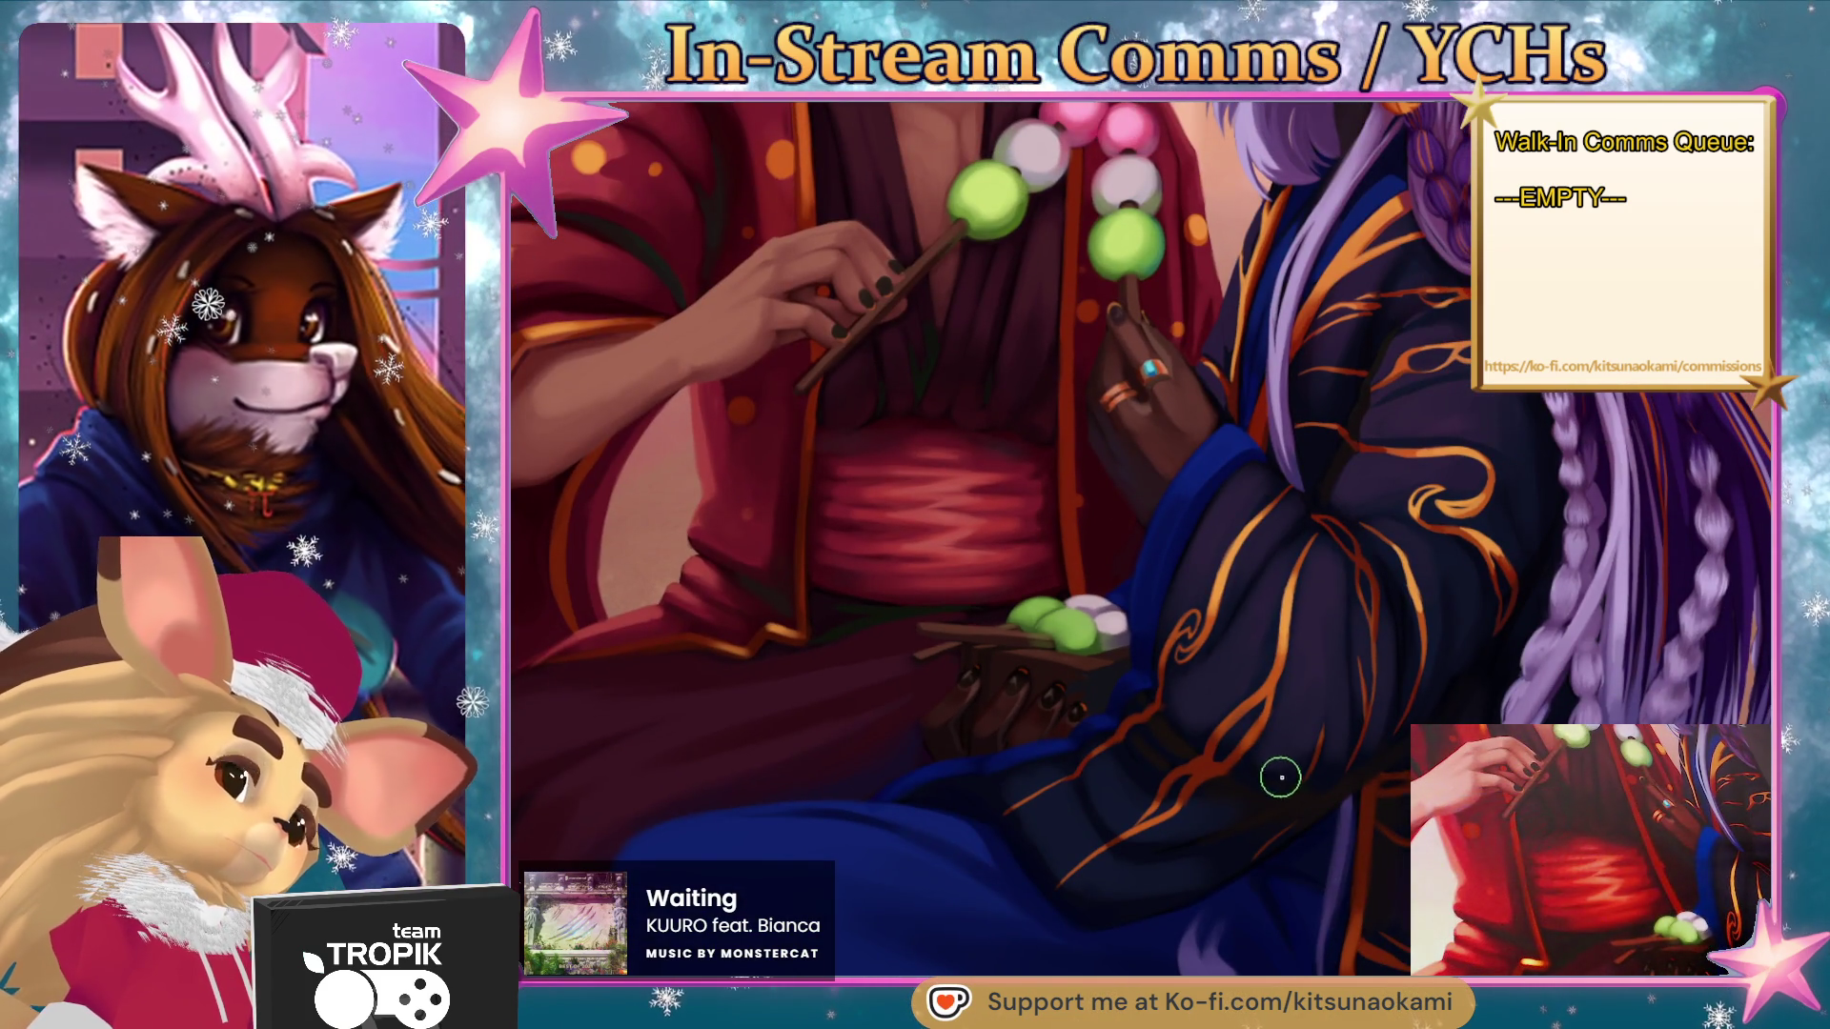
scroll(1184, 838, up, 5)
mouse_move(1141, 677)
mouse_down()
mouse_move(1082, 735)
mouse_move(1273, 719)
mouse_move(1368, 604)
mouse_up()
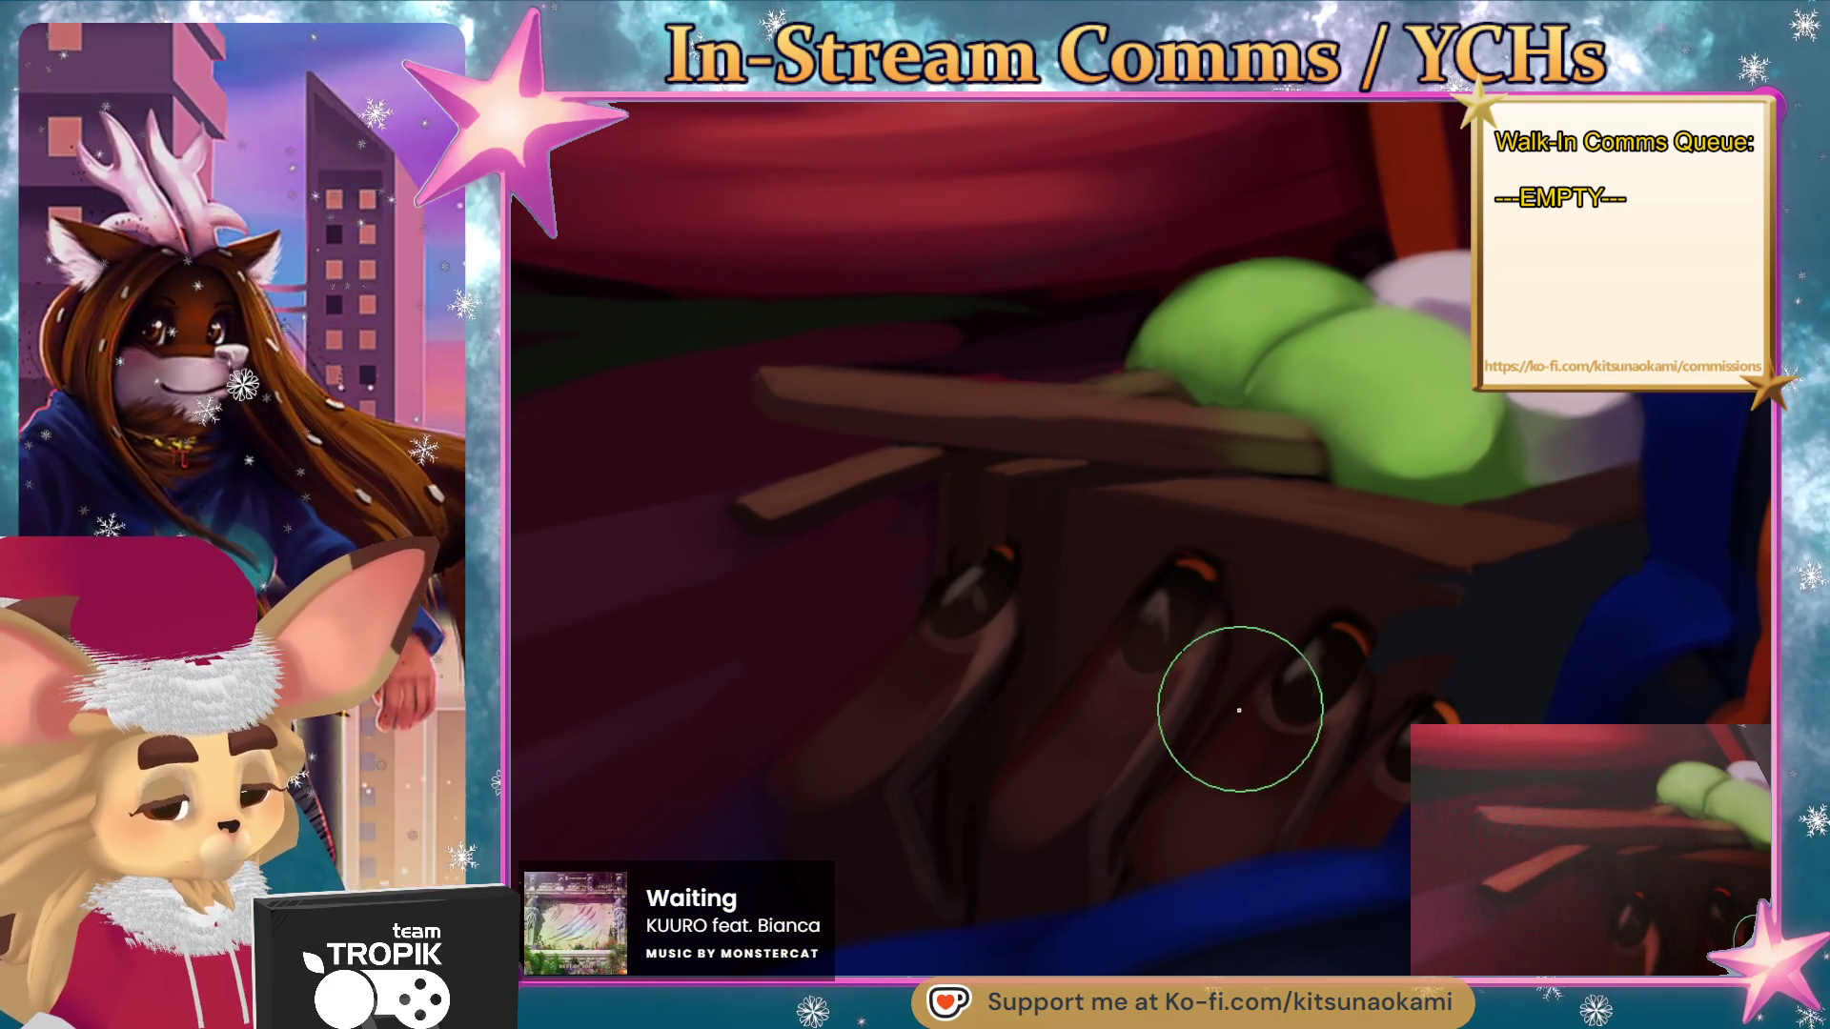
- Size the brush down for the leftmost finger's highlight, then pan left of the hand
key(e)
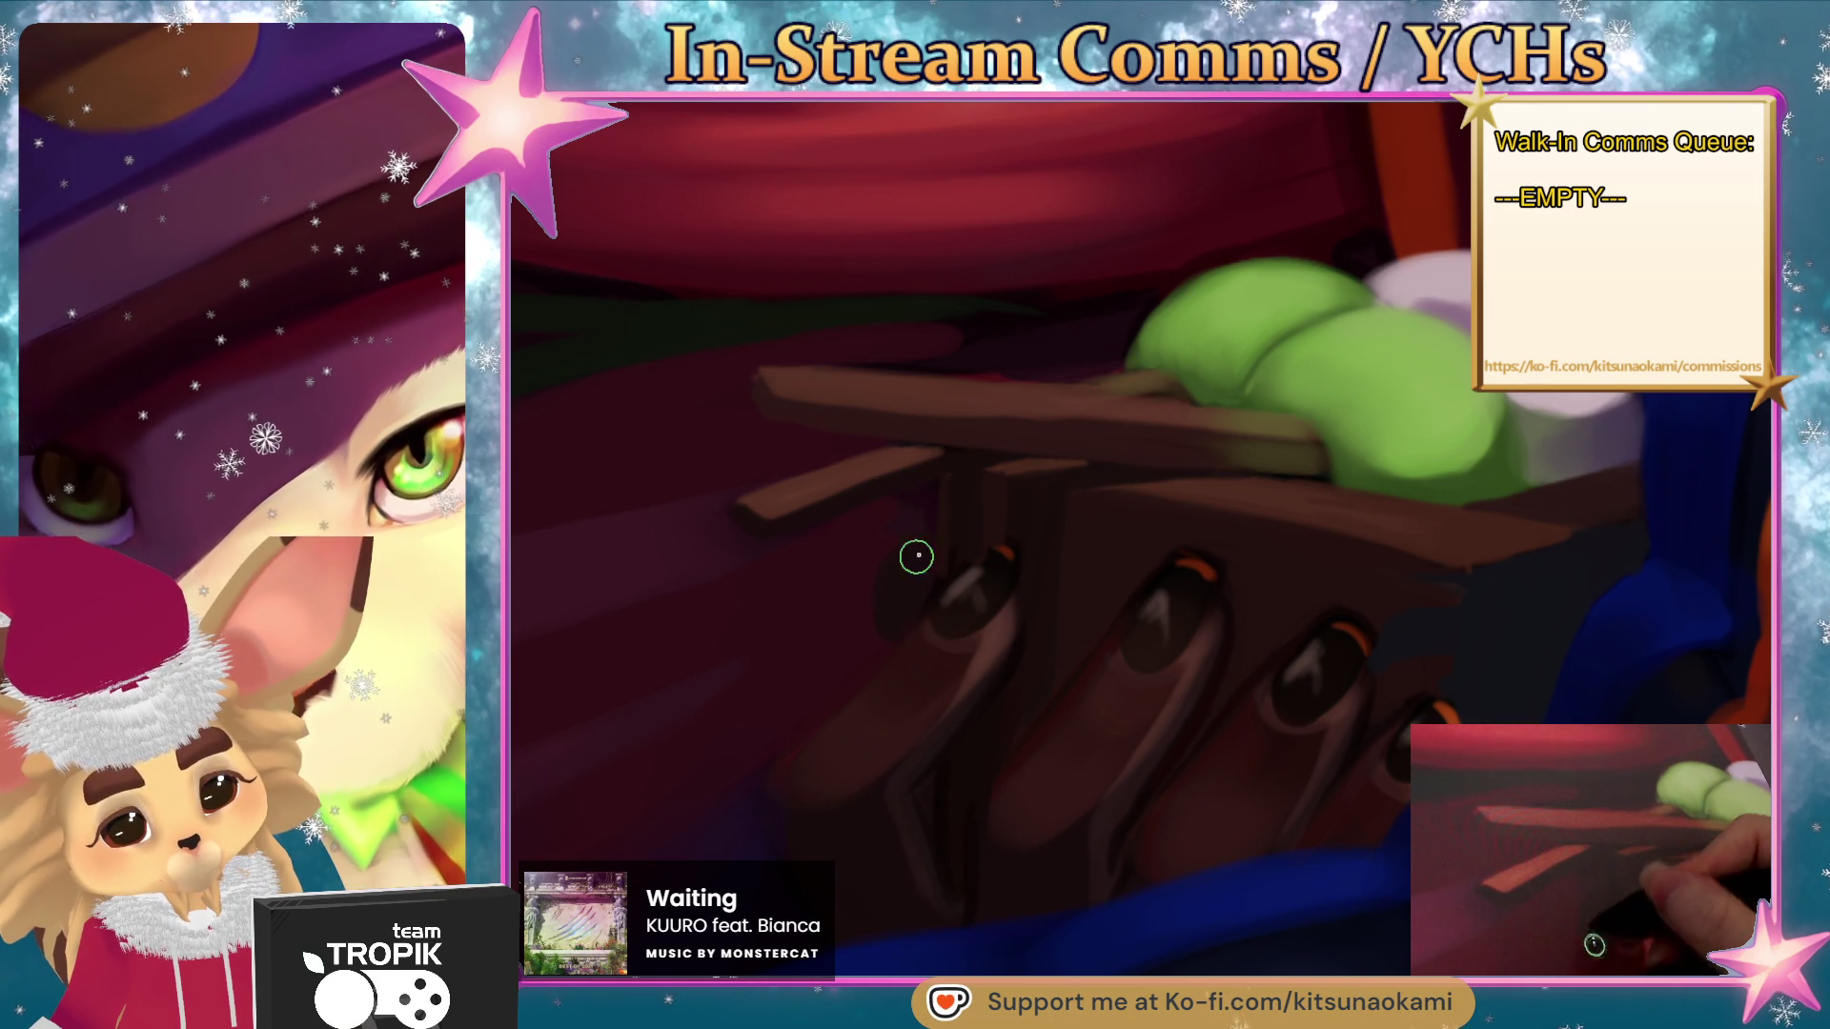
scroll(1025, 691, down, 5)
scroll(1008, 788, up, 5)
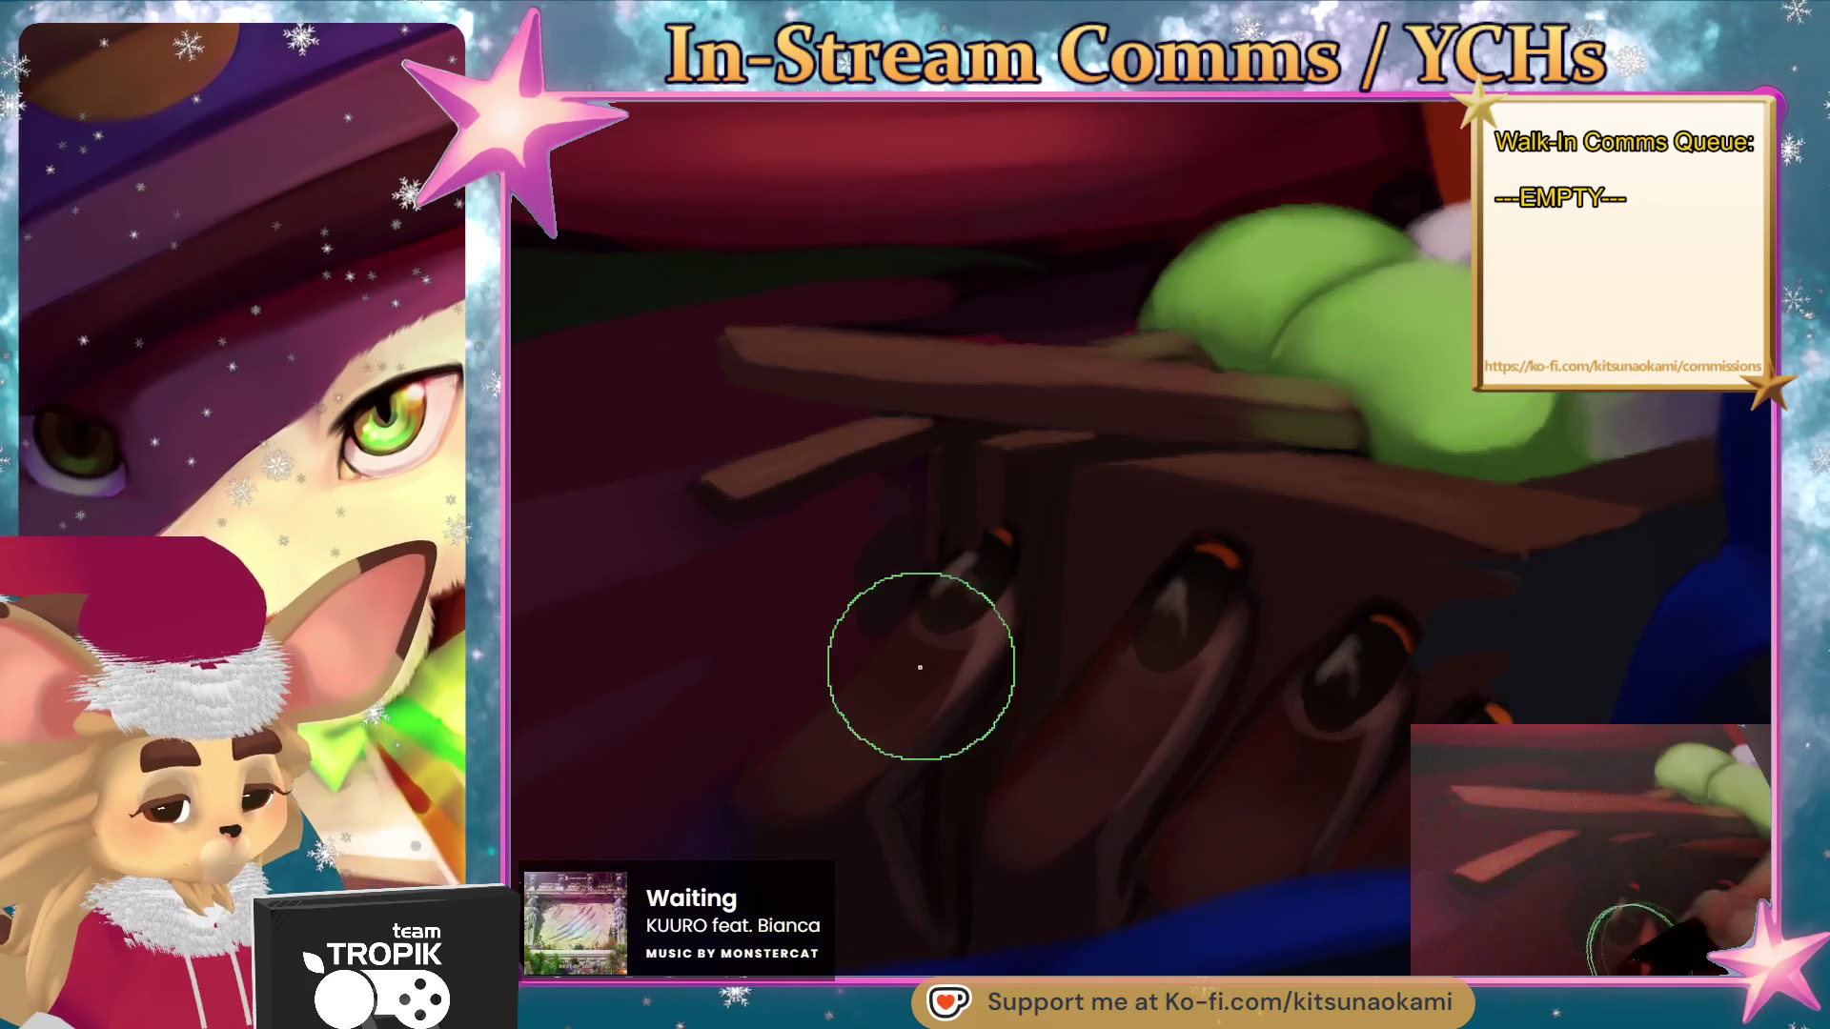
key(e)
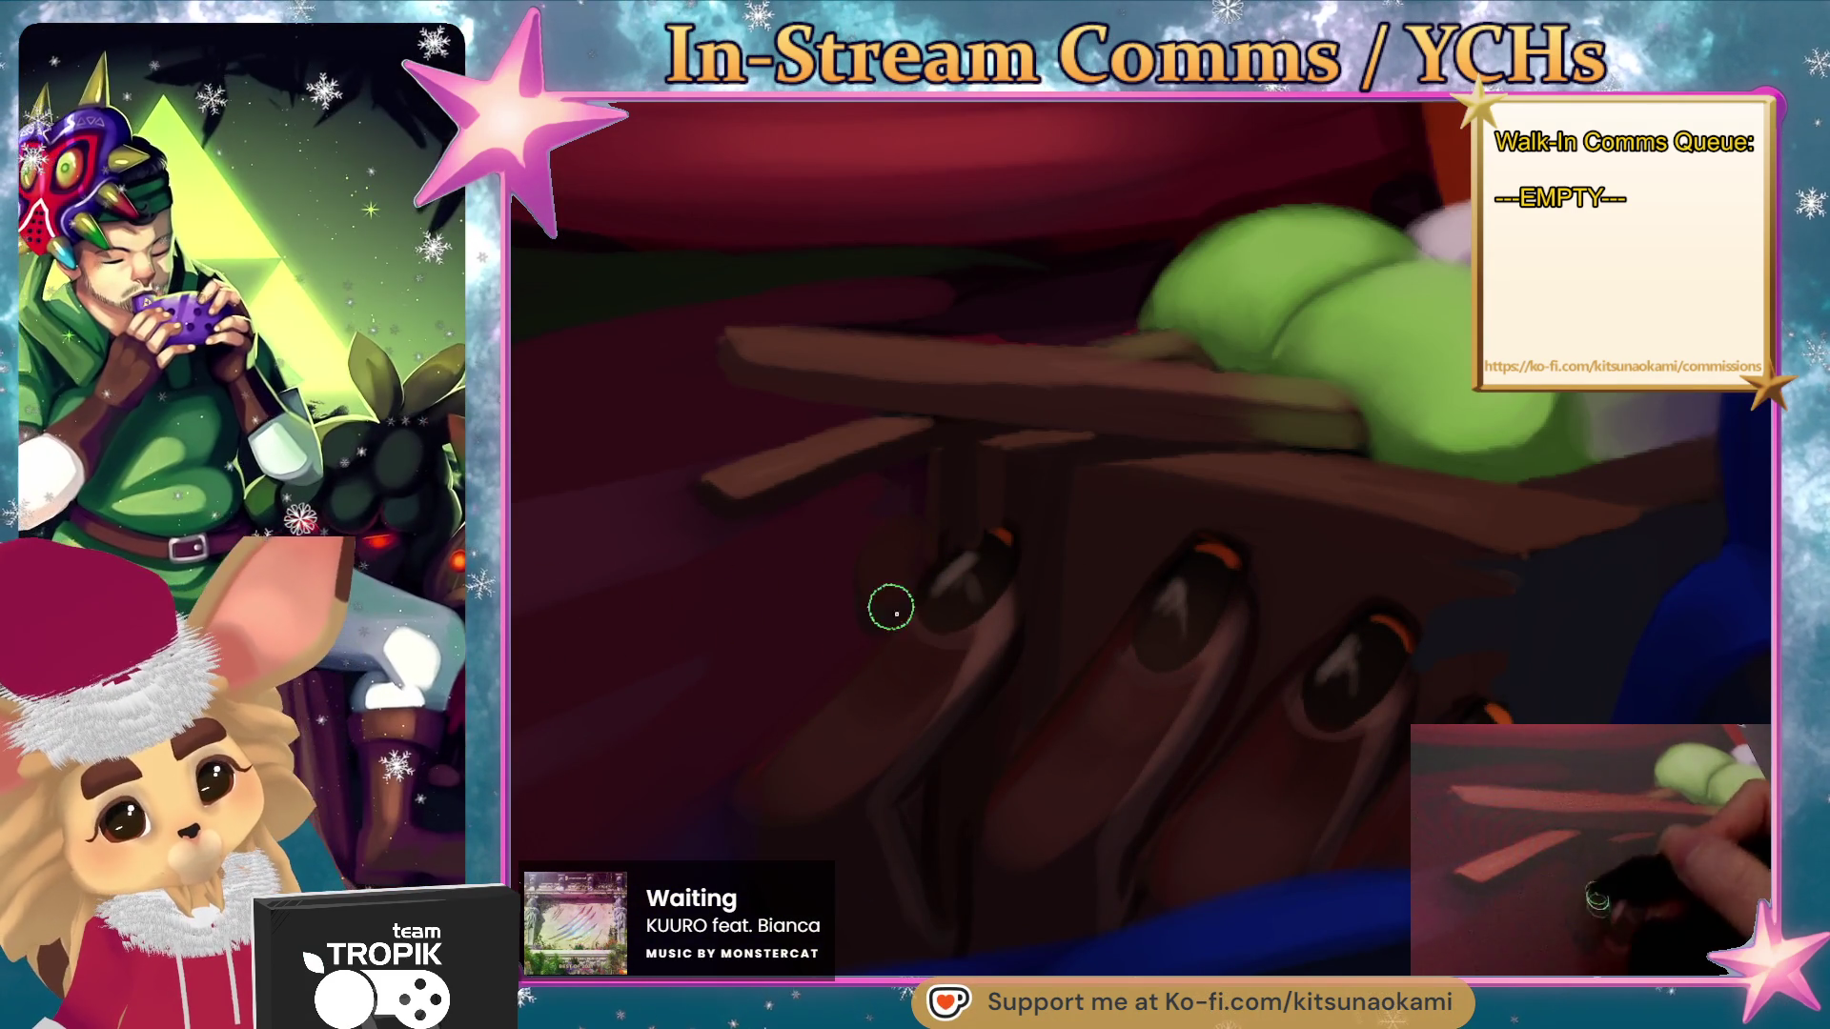
key(e)
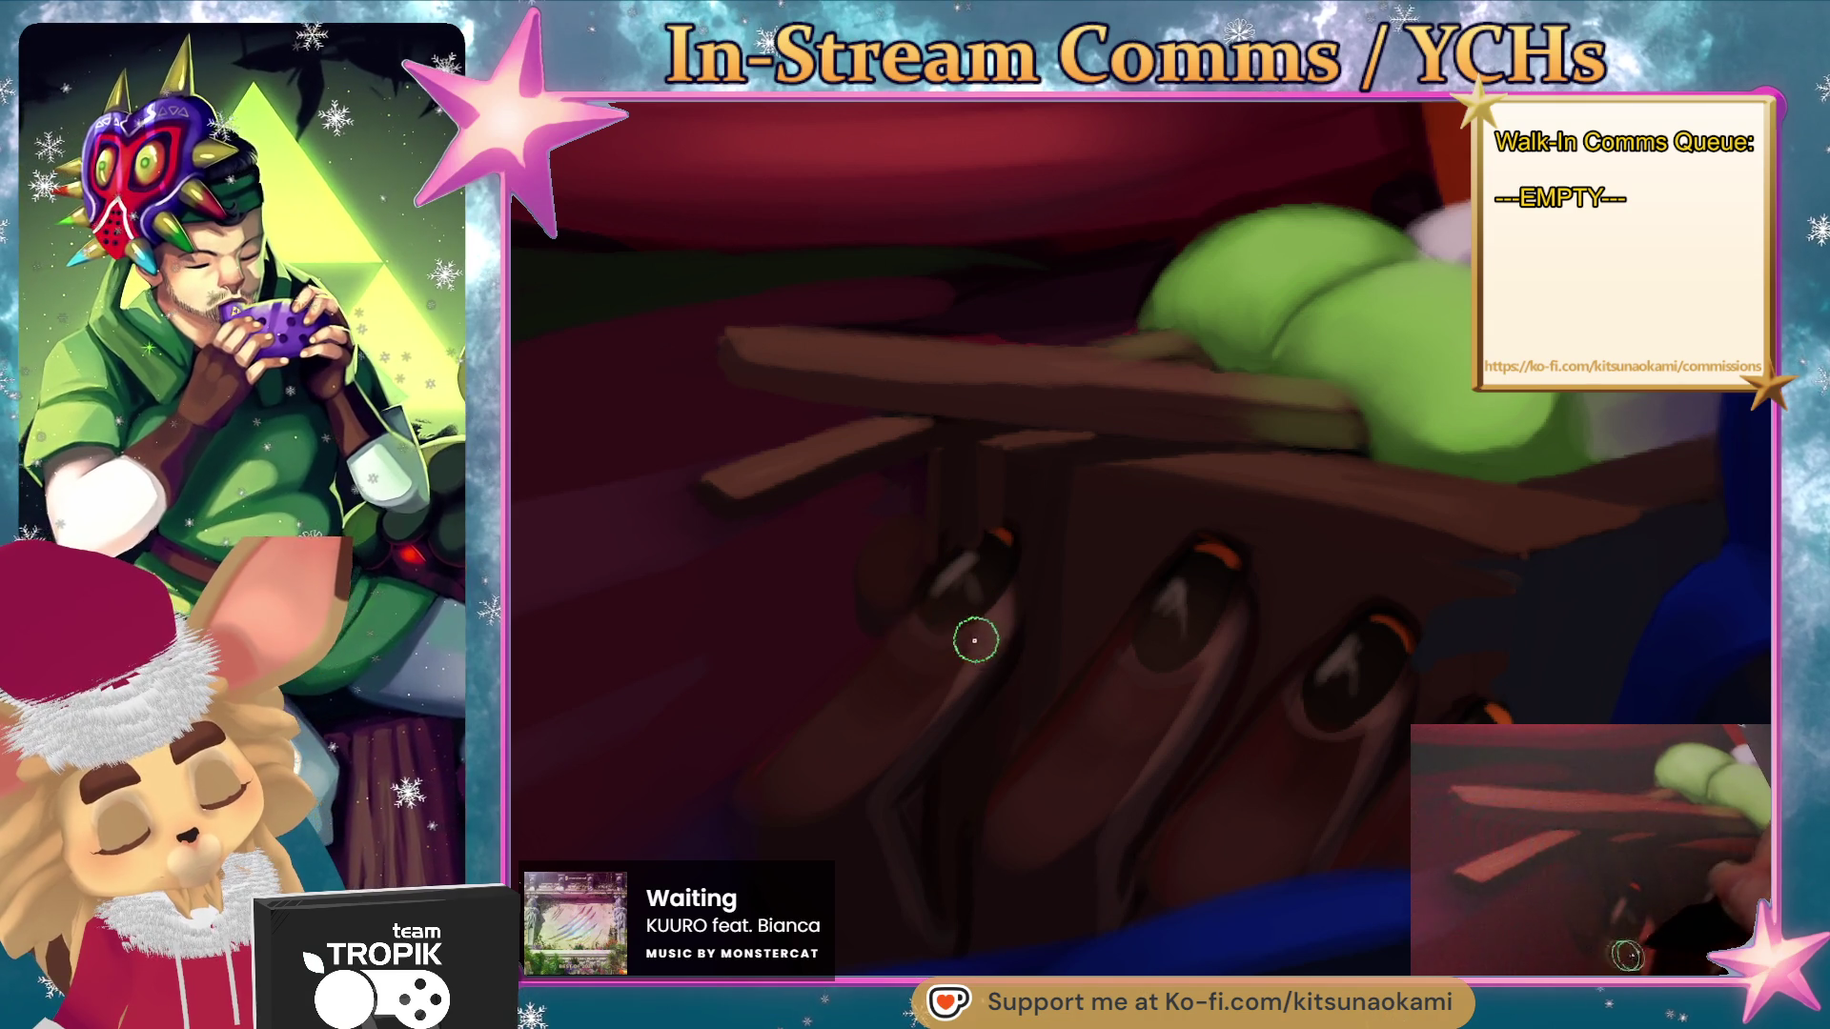
key(bracketleft)
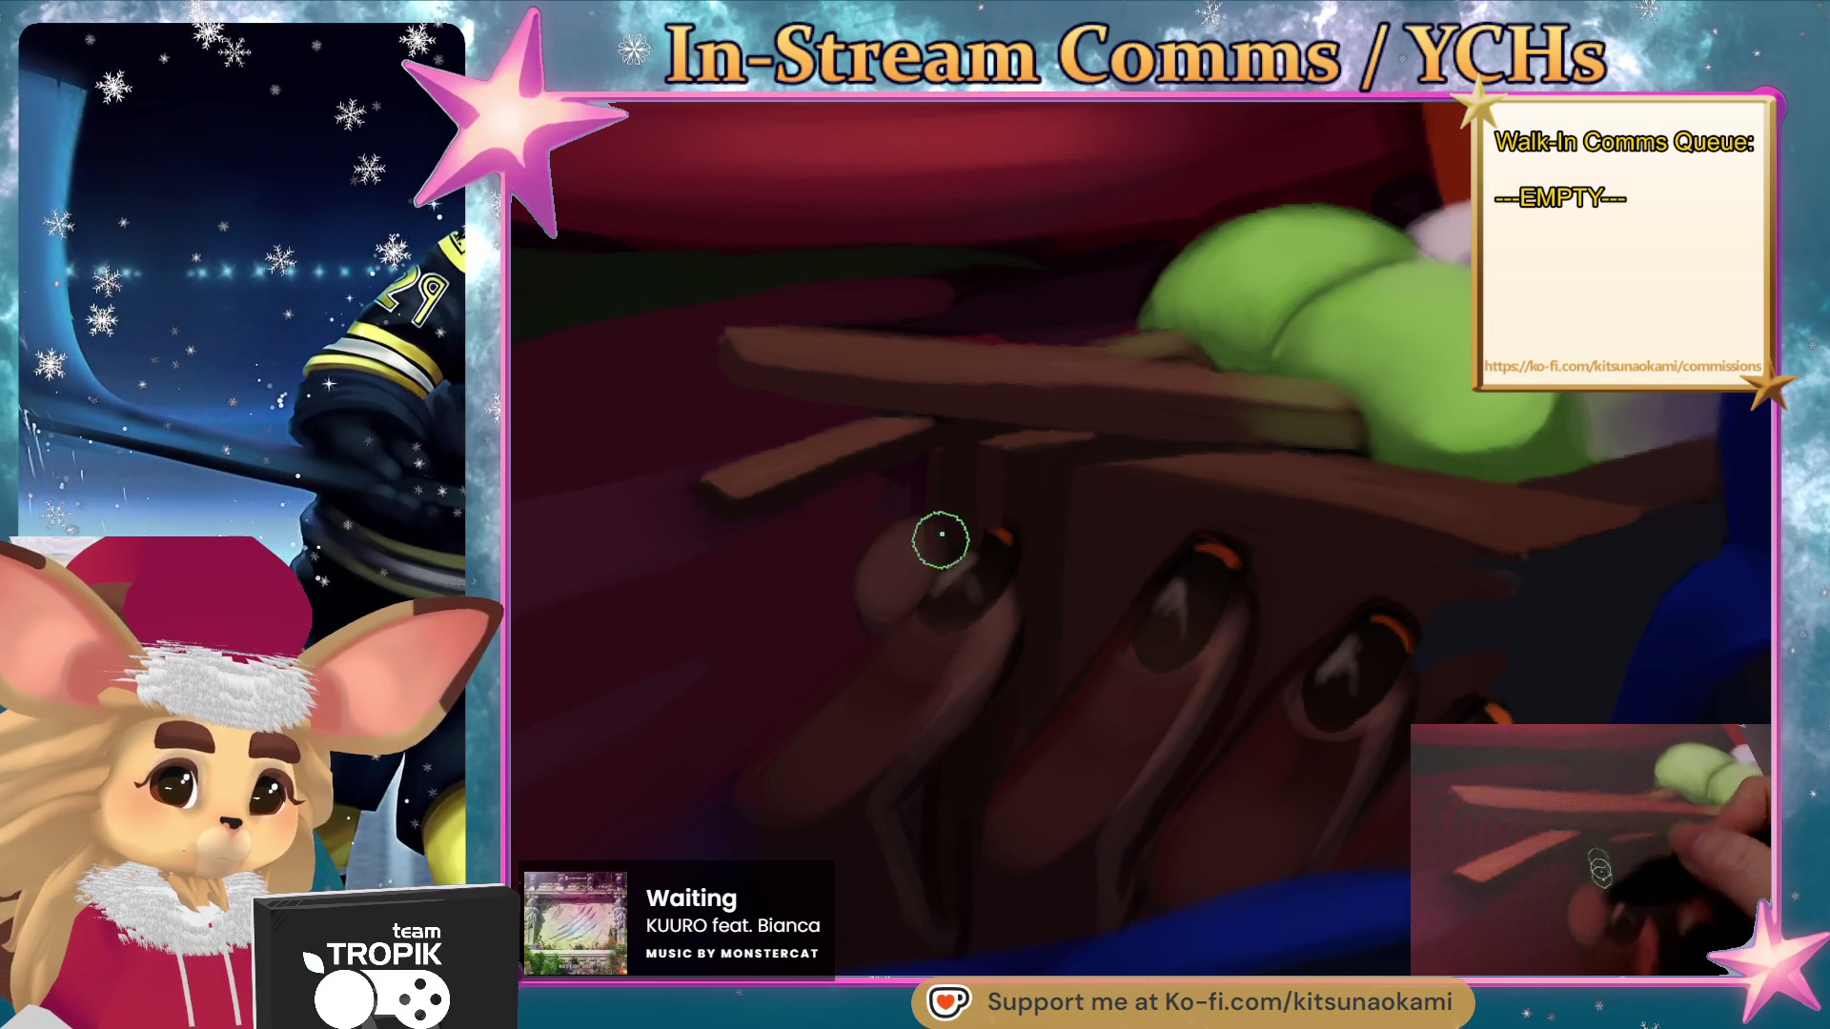
drag(666, 568, 1090, 653)
key(bracketright)
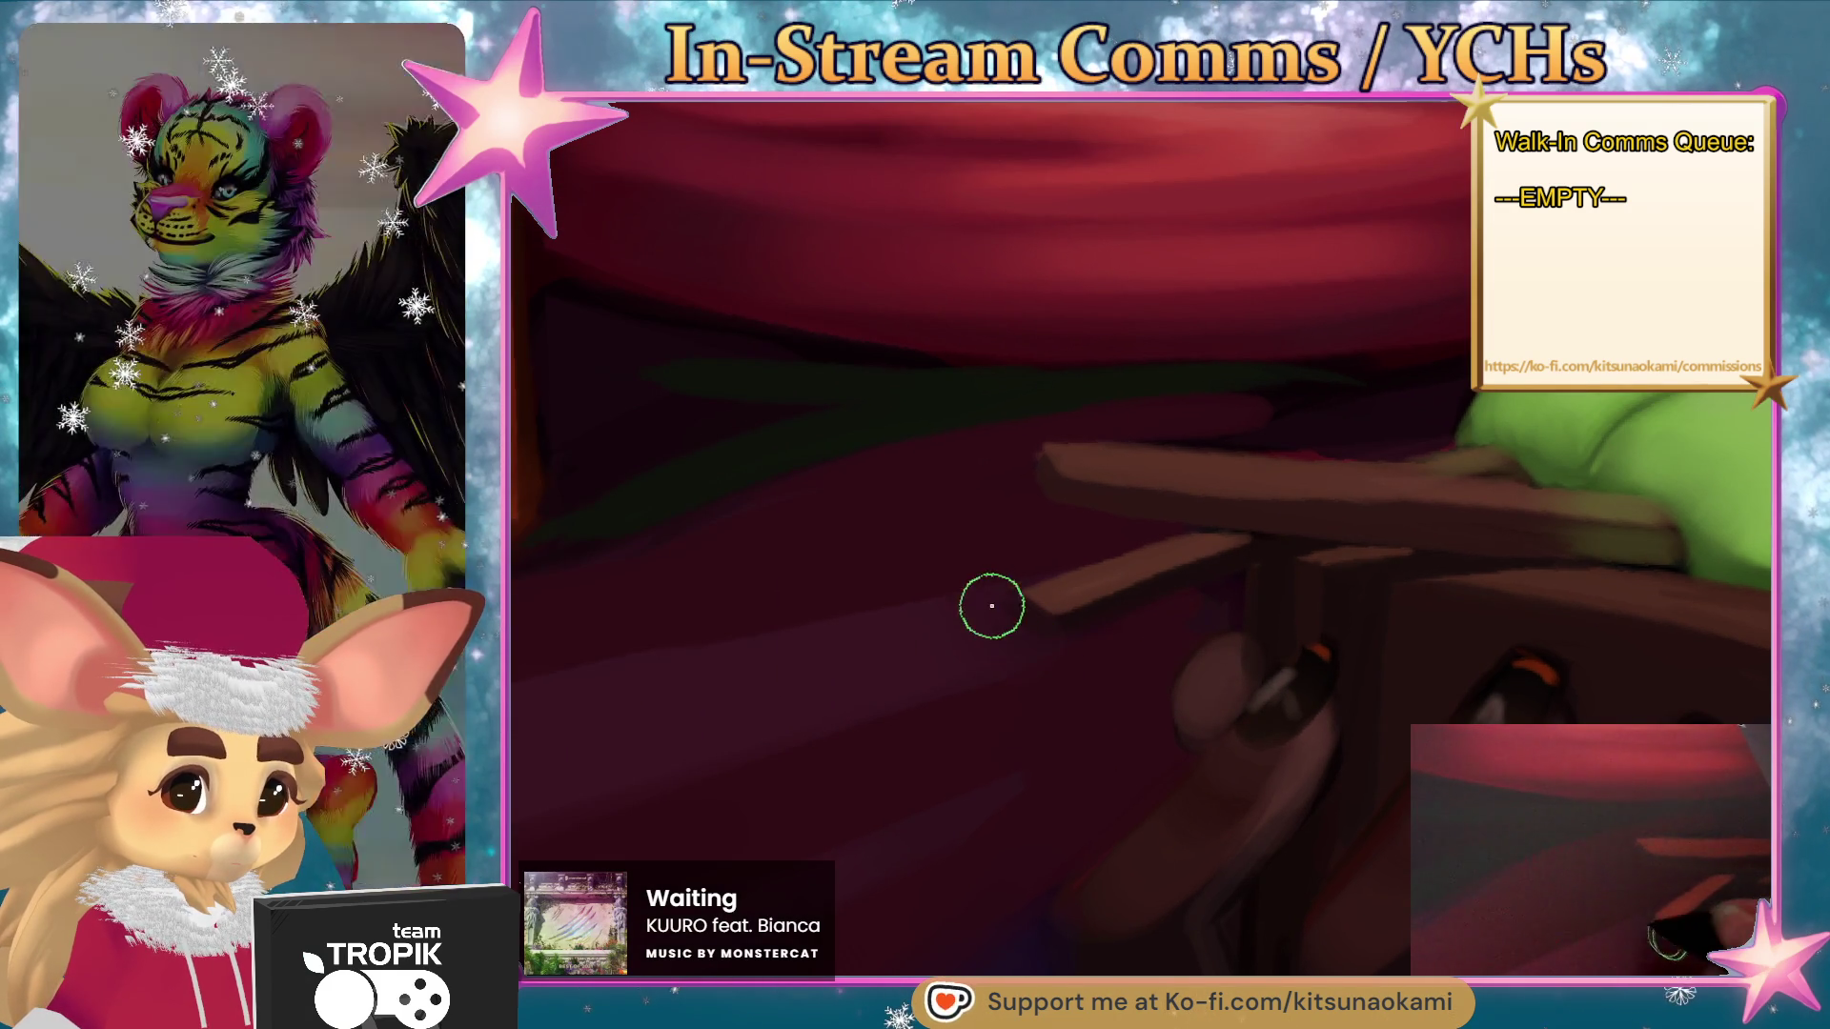
- Adjust the brush size, then pan and zoom over to the red kimono folds and sash
key(bracketright)
key(bracketleft)
key(bracketleft)
key(bracketleft)
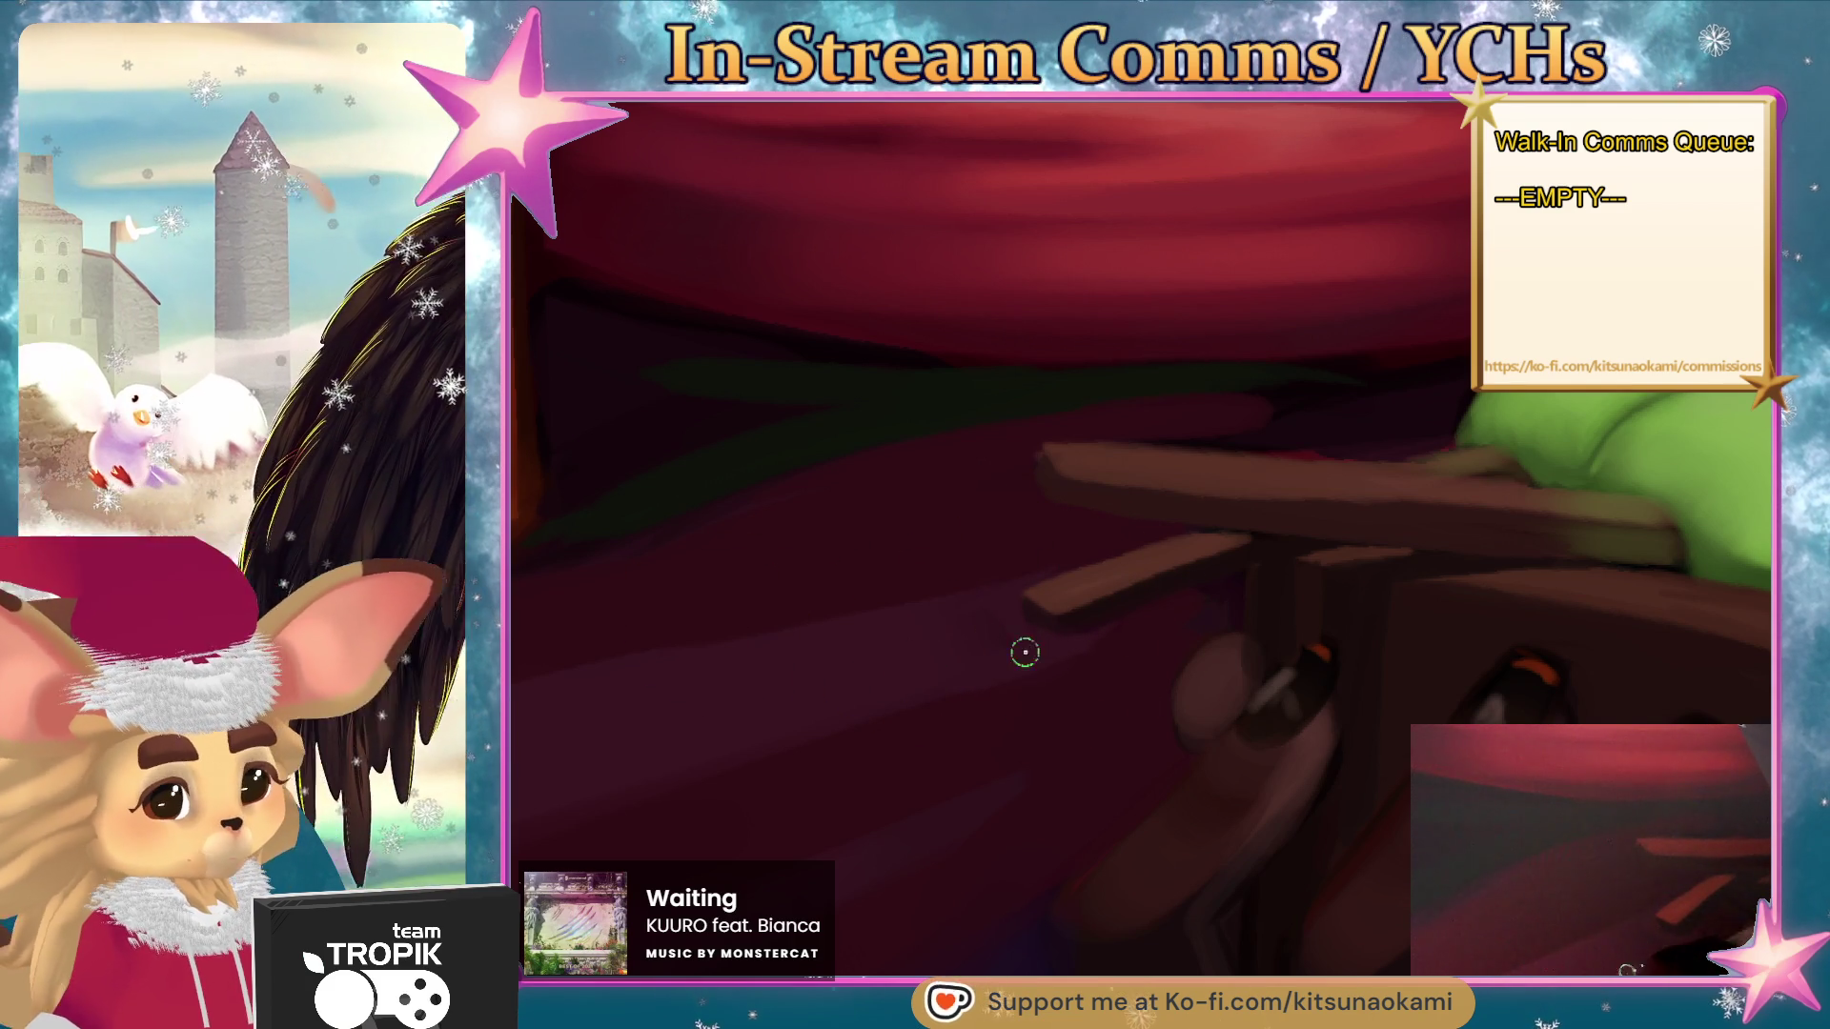
key(bracketright)
key(bracketright)
key(bracketright)
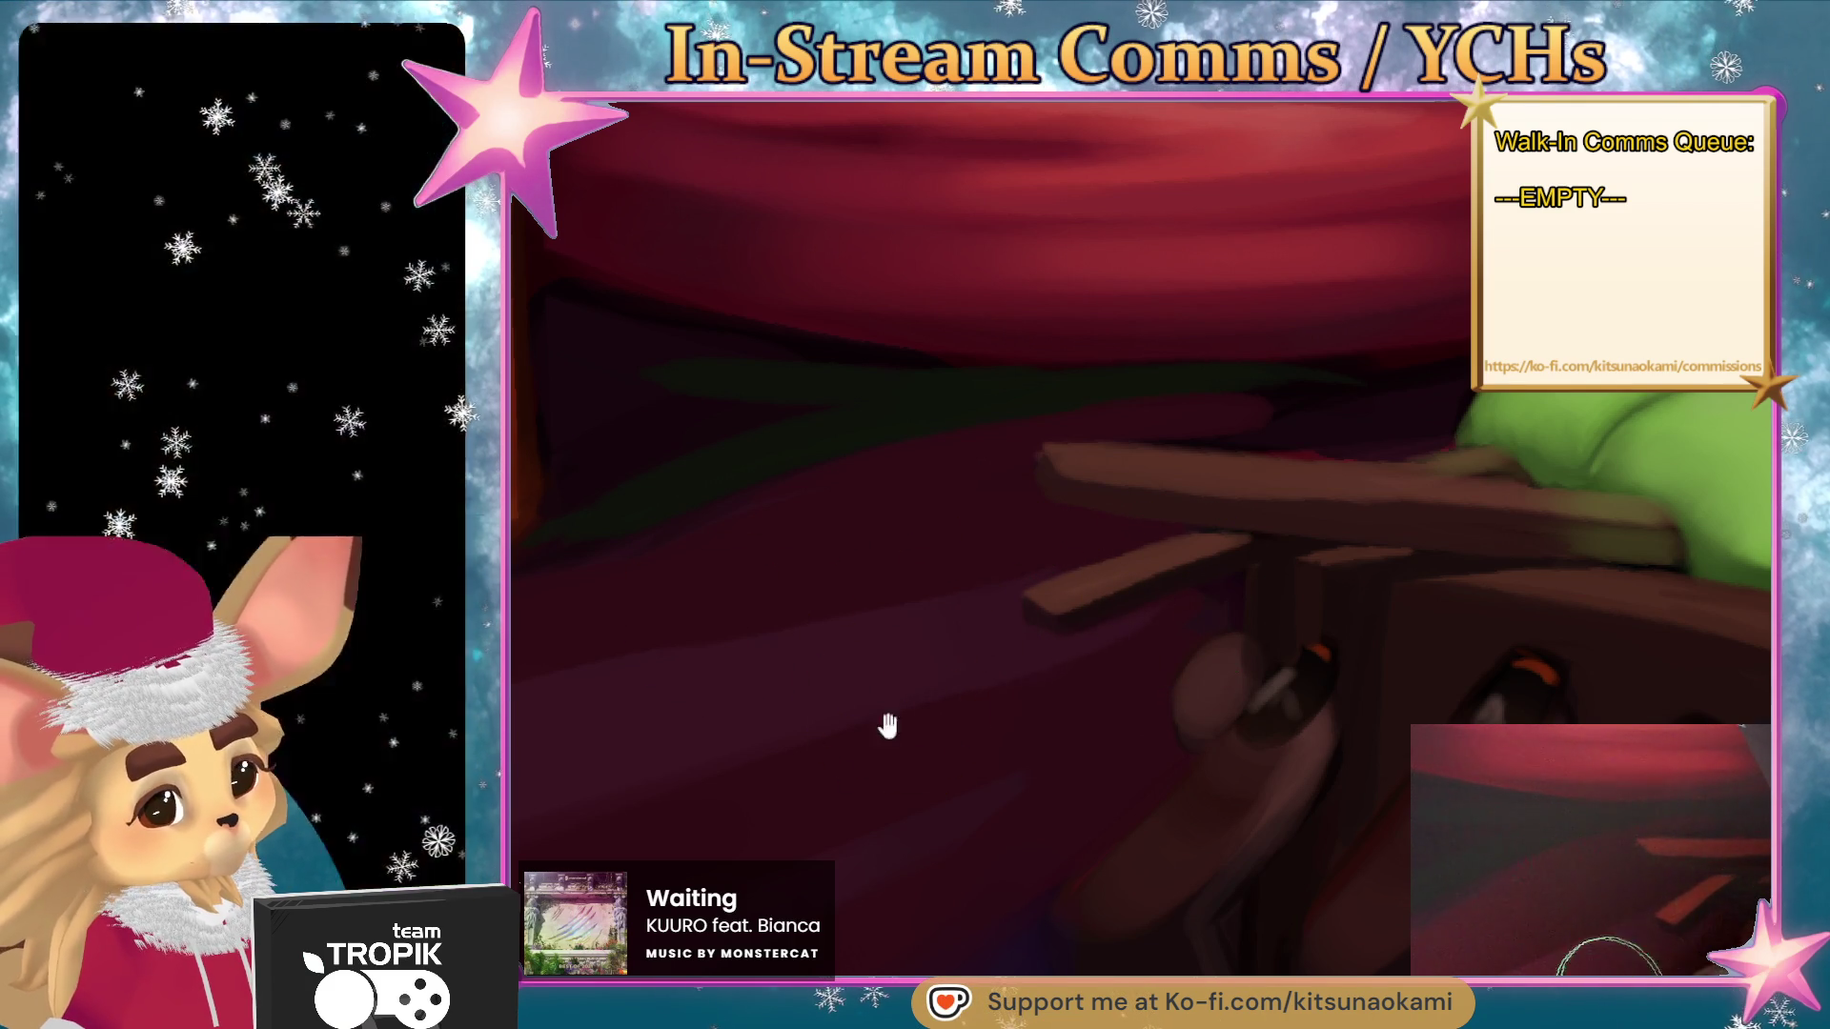
drag(1072, 770, 1281, 579)
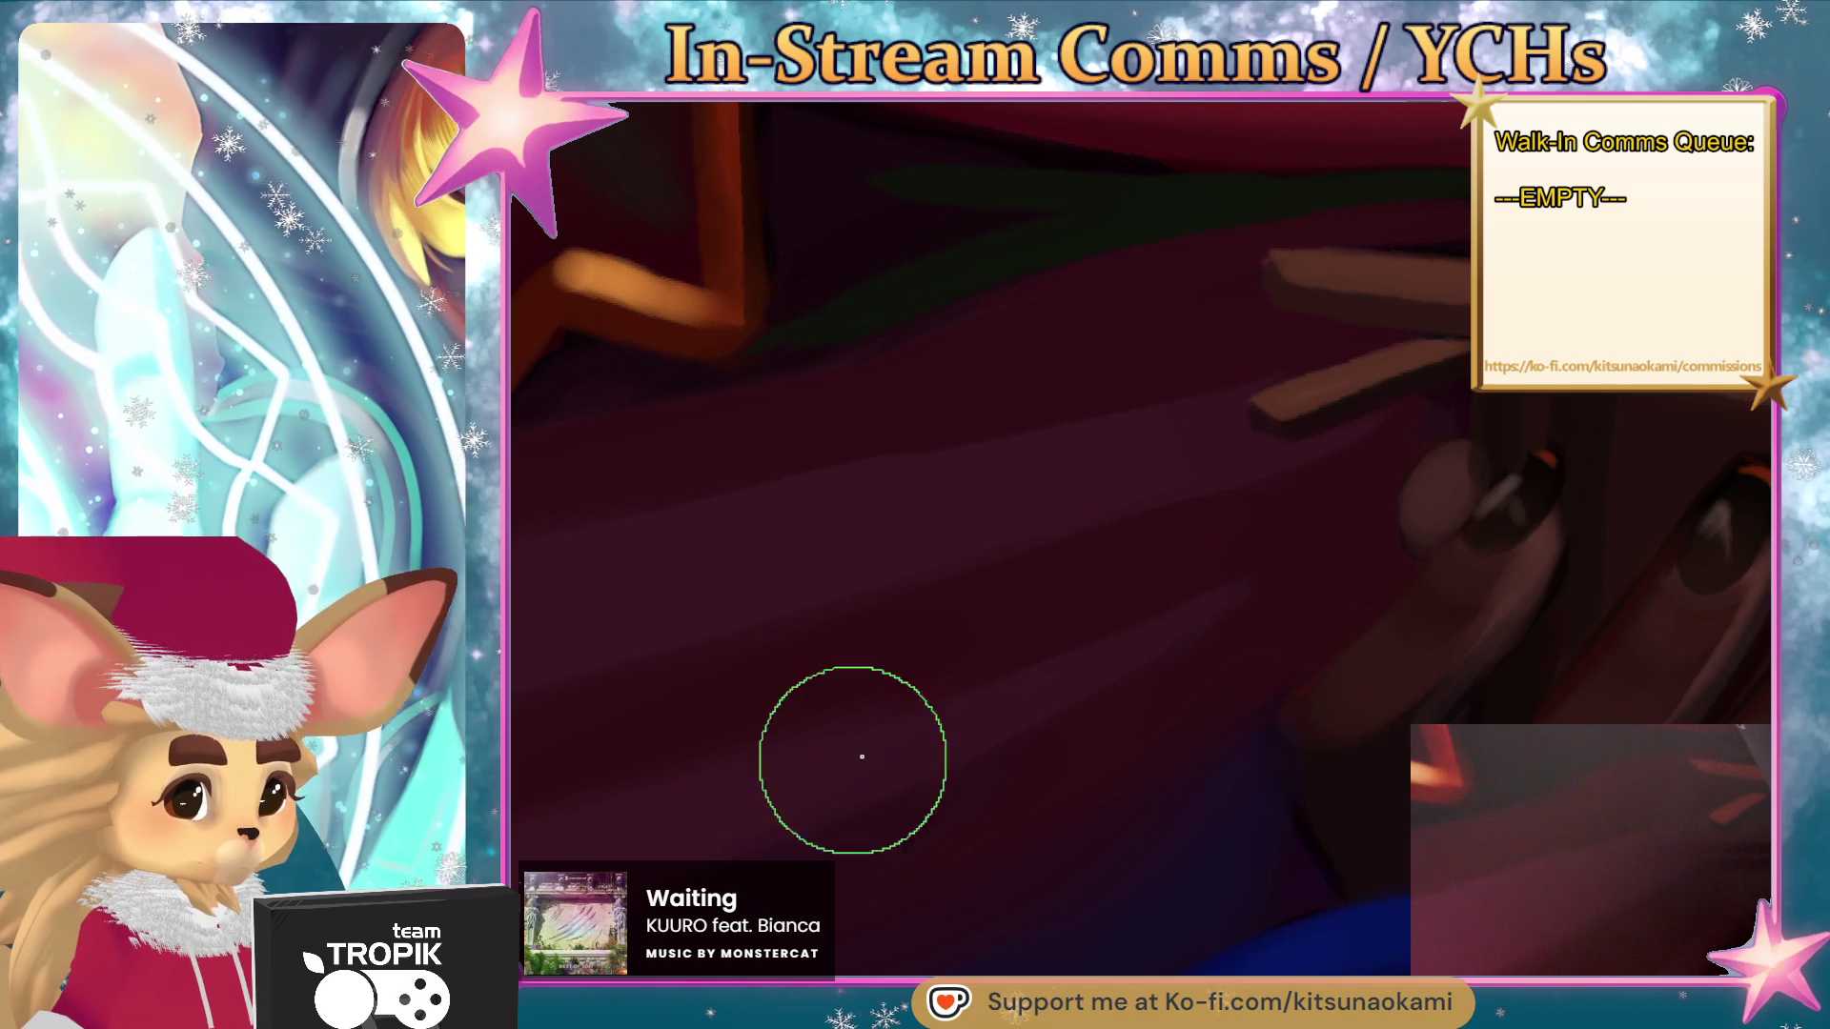
scroll(748, 797, down, 5)
drag(850, 800, 1055, 808)
scroll(1062, 555, up, 5)
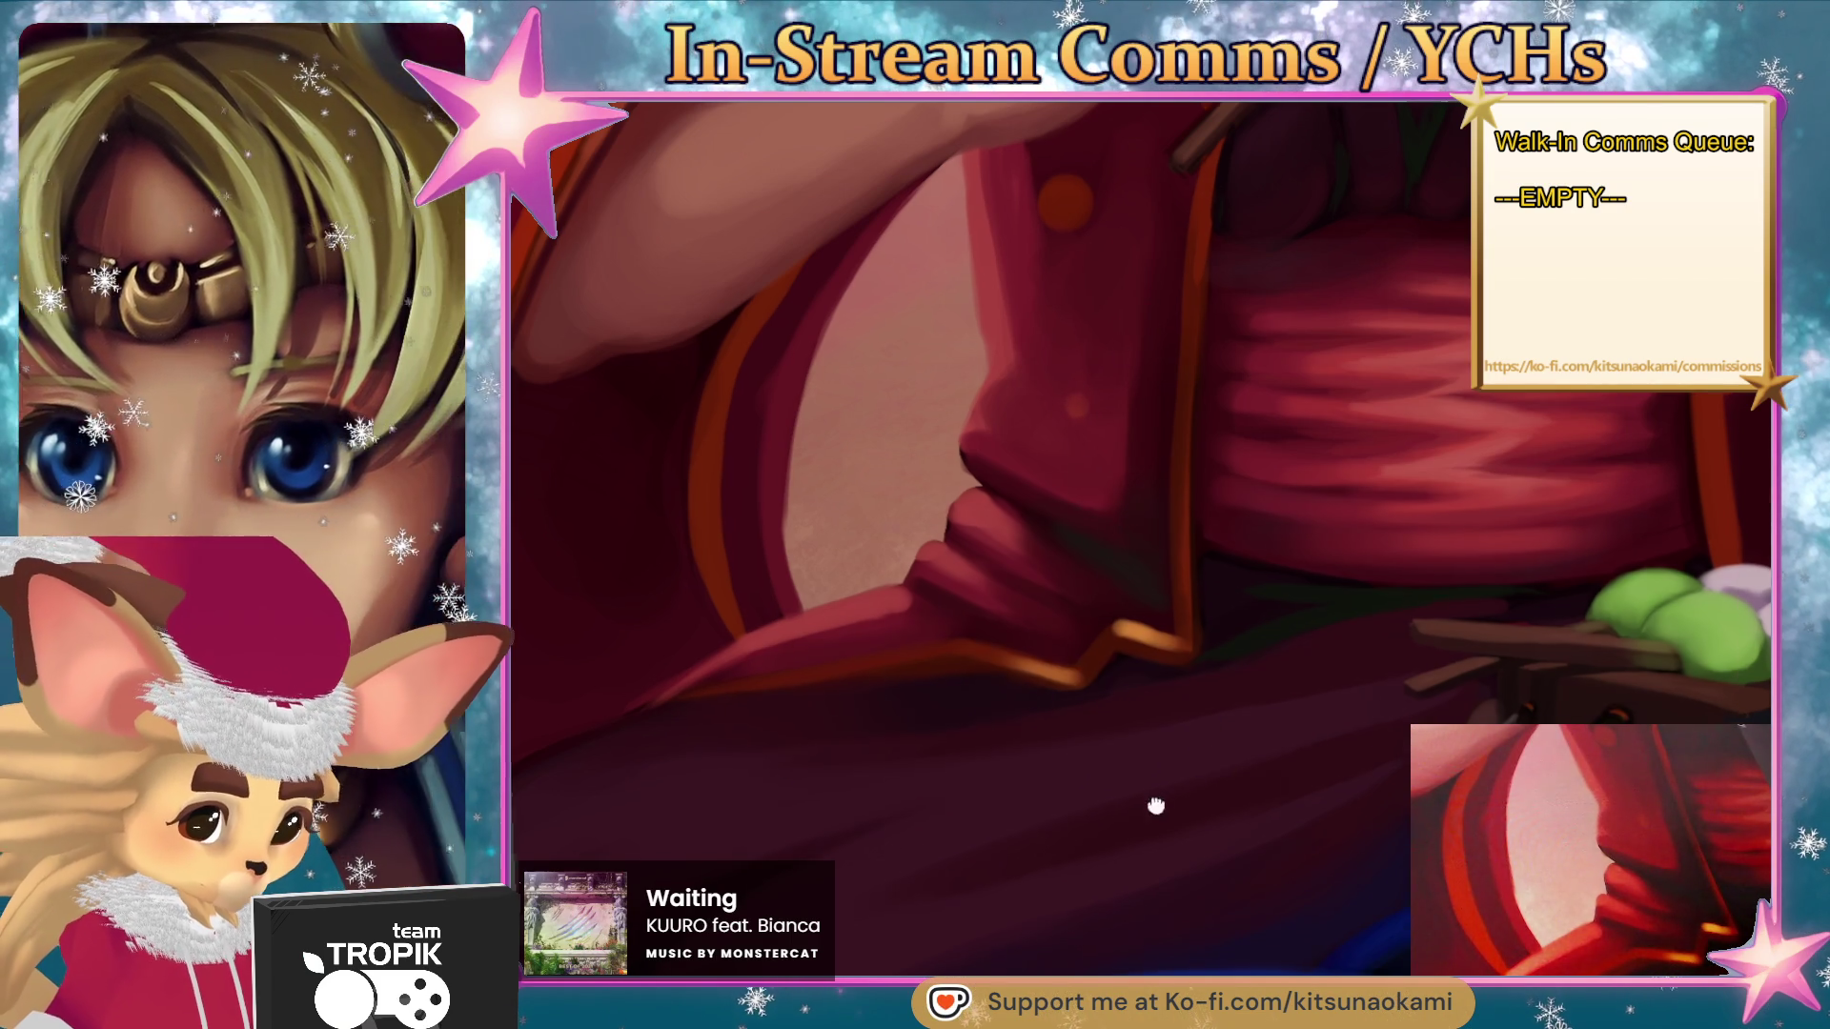
- Frame the lower red kimono and sash, then lasso-select the fold below the sleeve
drag(1144, 809, 1279, 708)
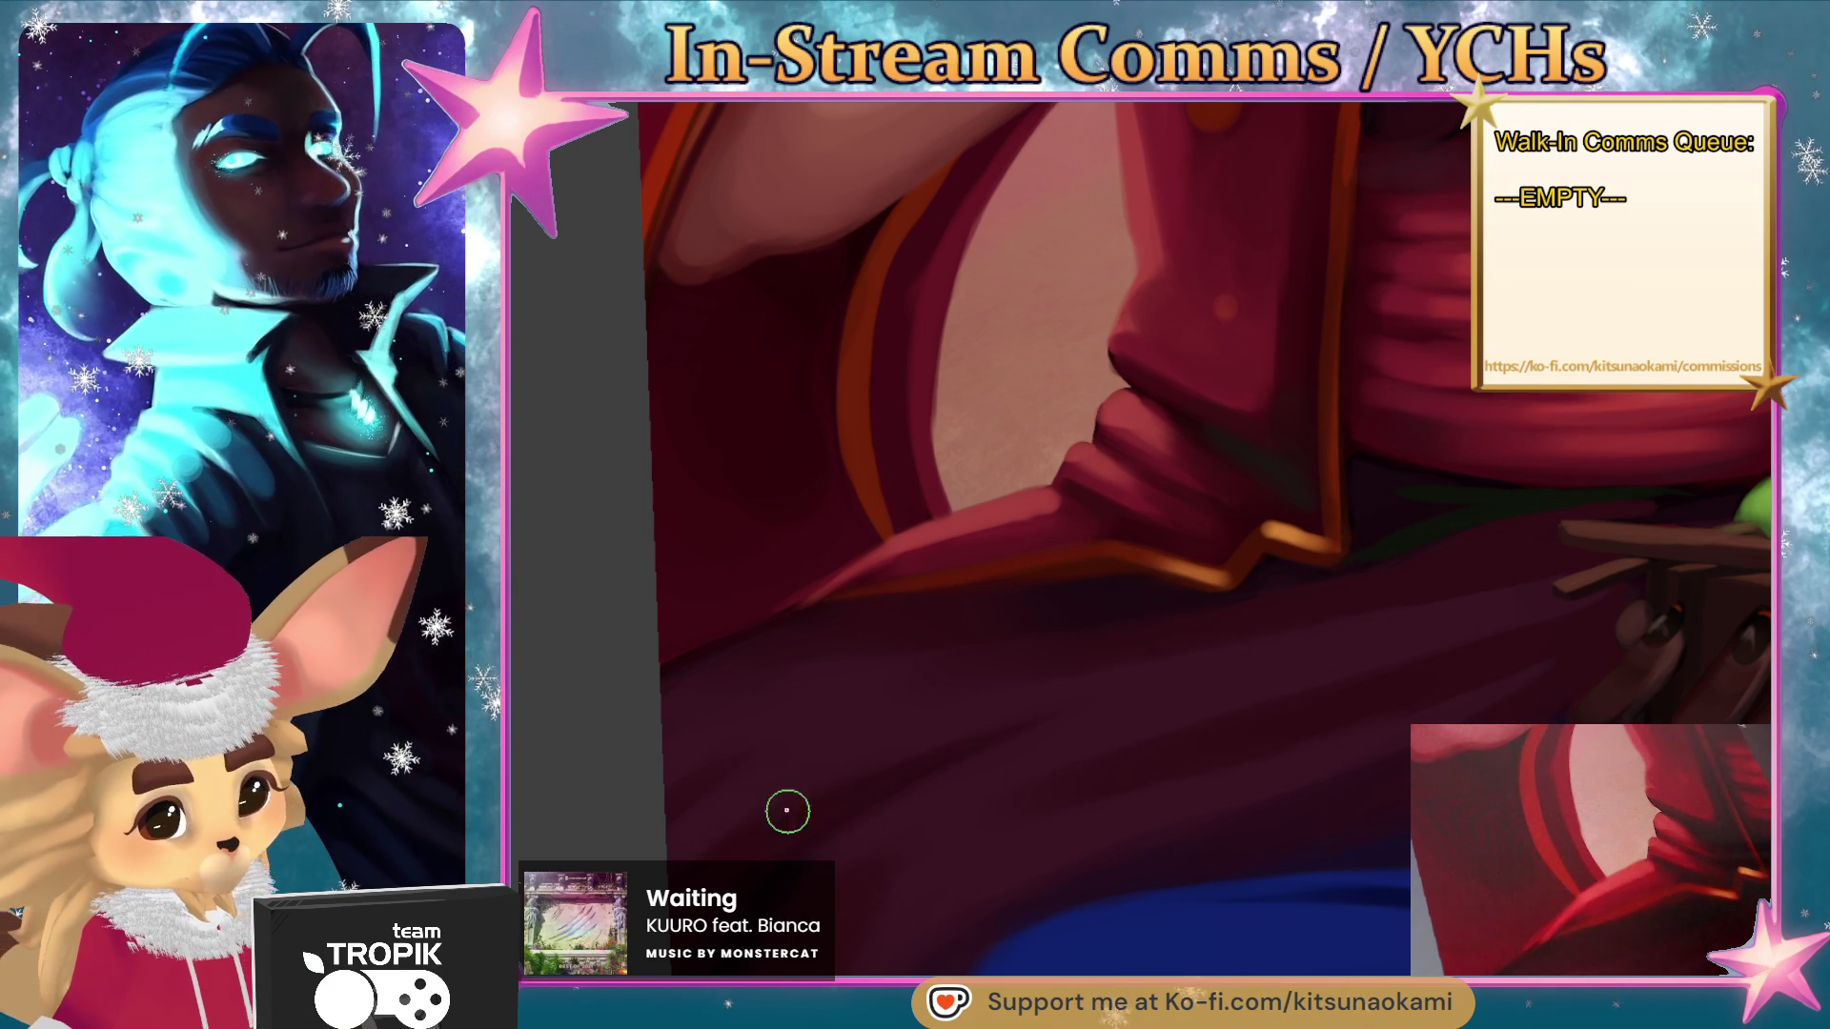
mouse_move(998, 731)
mouse_down()
mouse_move(1127, 797)
mouse_move(1078, 886)
mouse_move(1107, 849)
mouse_up()
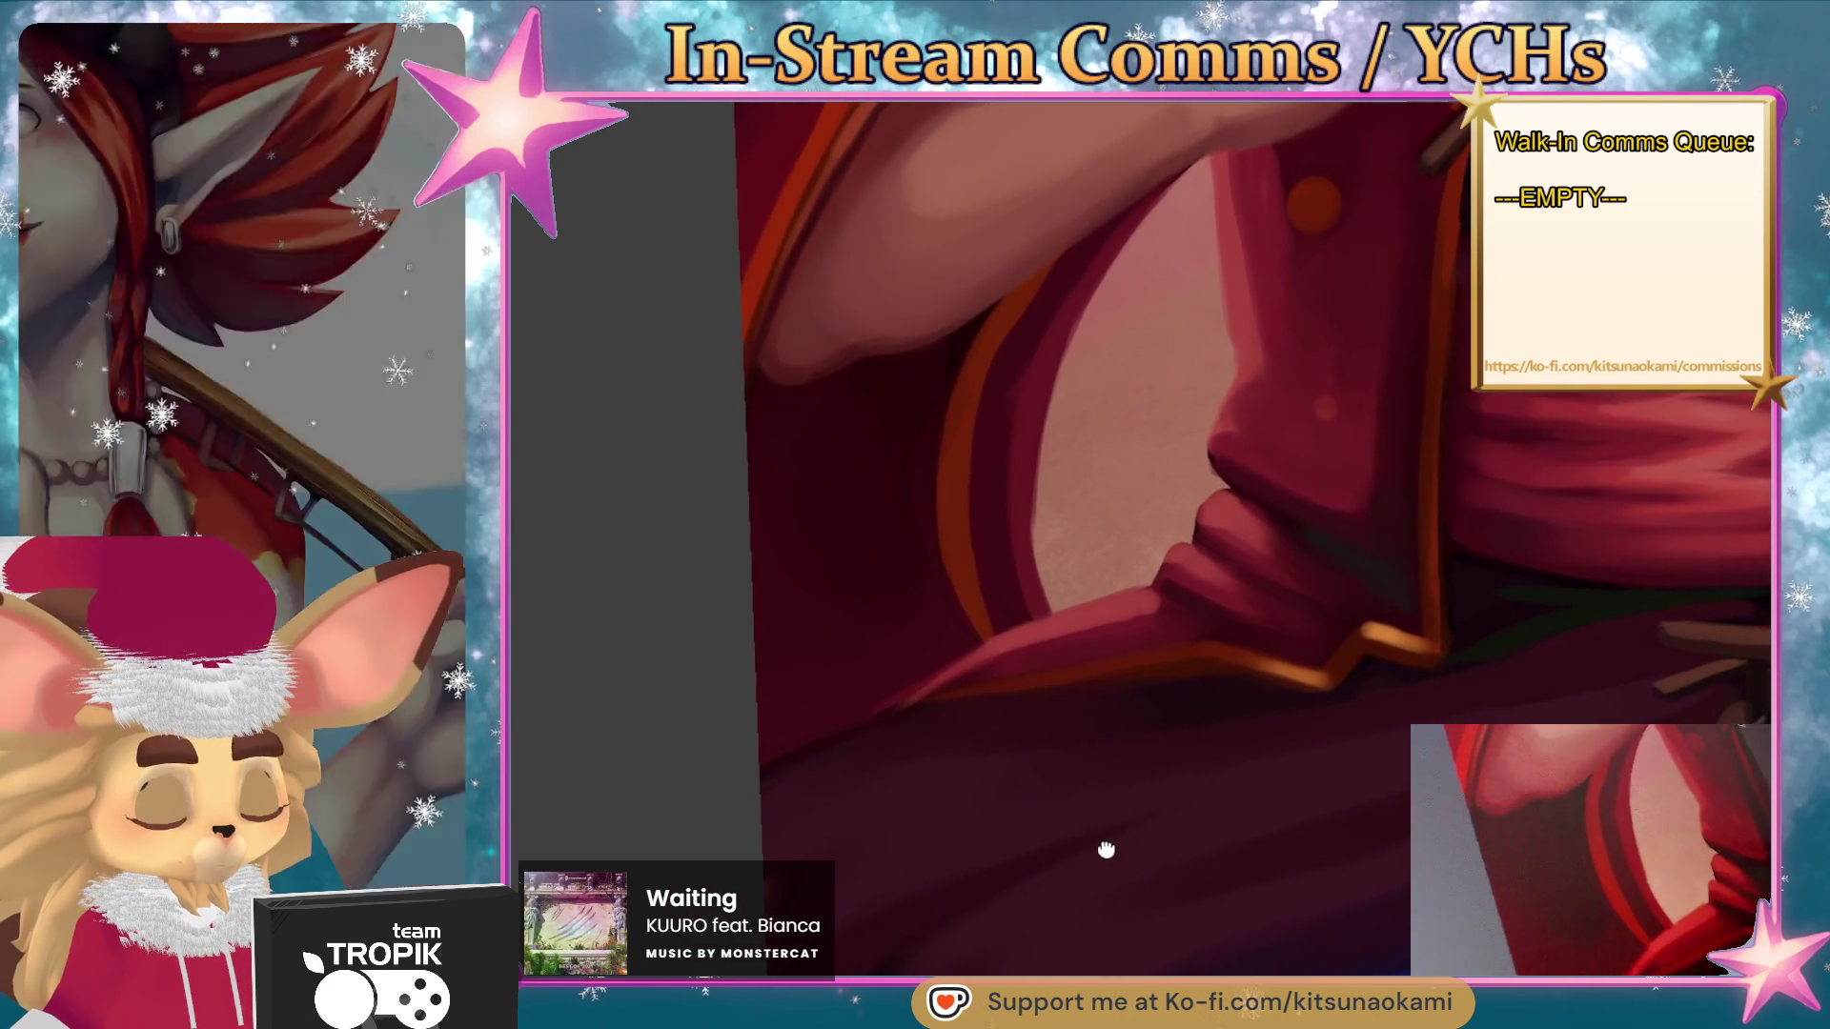
scroll(922, 899, down, 3)
scroll(1054, 817, up, 3)
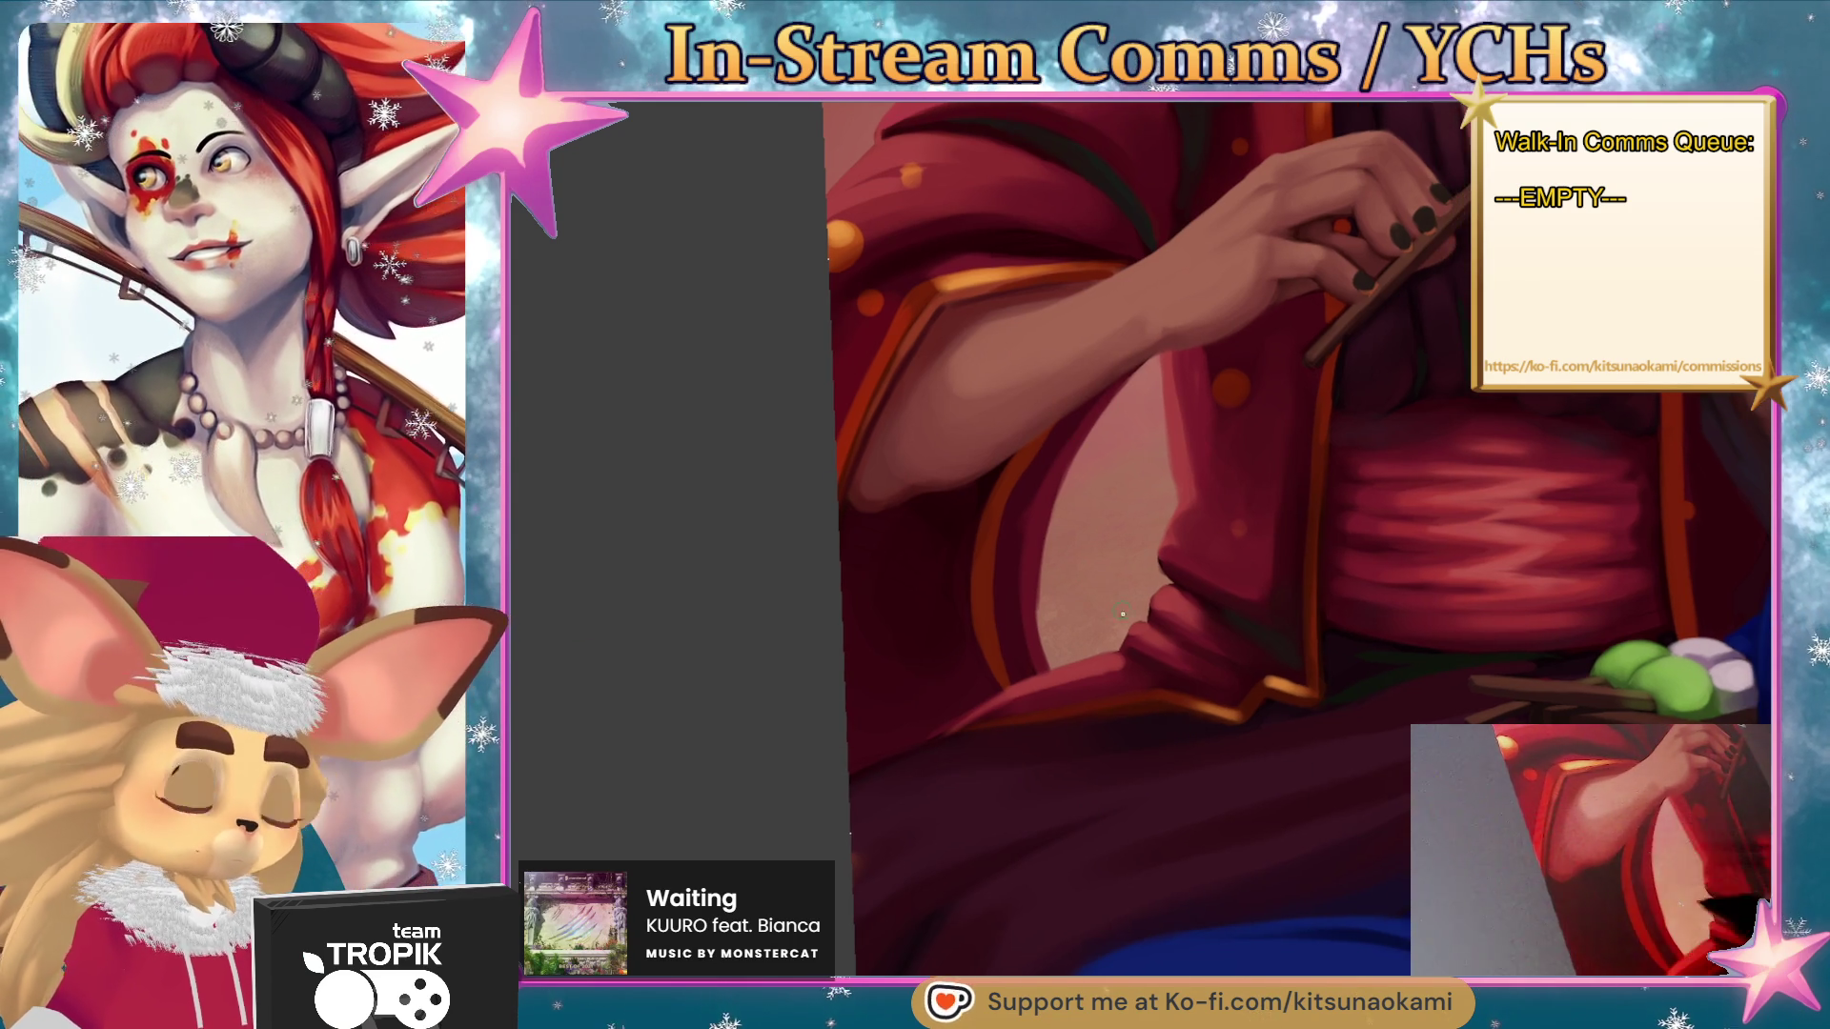
scroll(935, 854, down, 3)
scroll(1127, 706, up, 3)
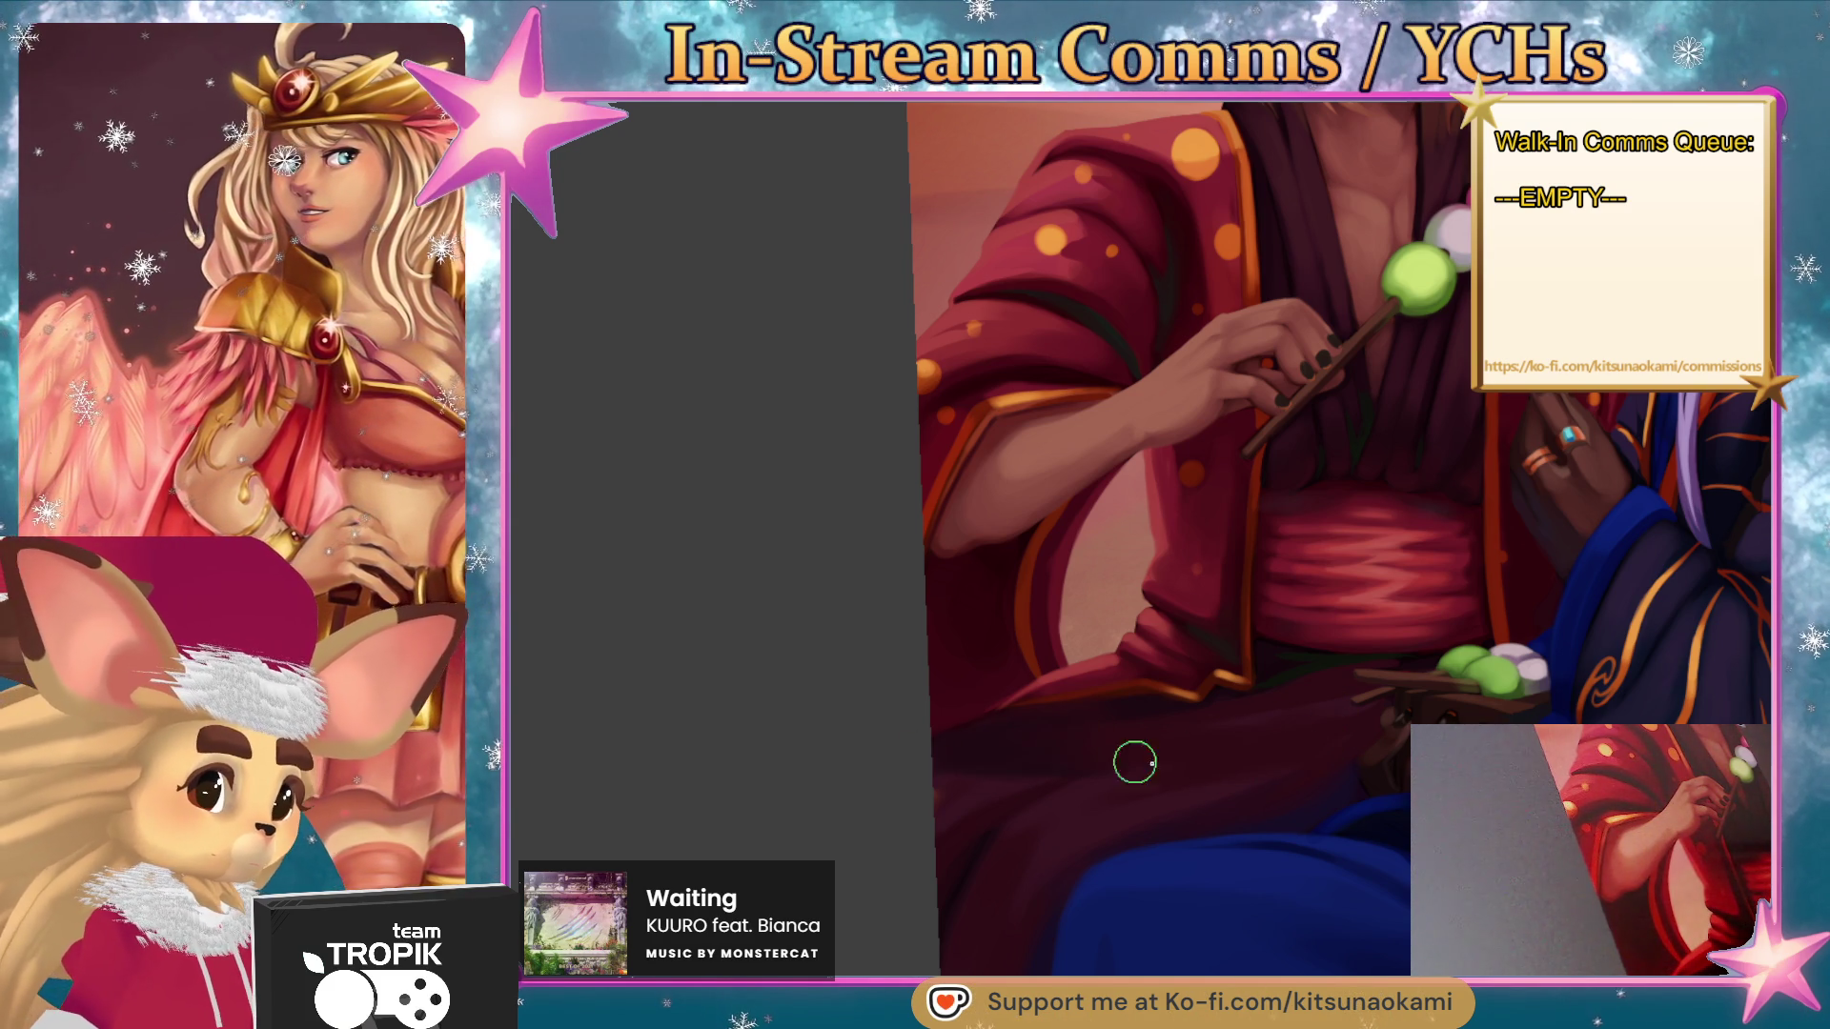
scroll(947, 870, down, 4)
scroll(1127, 785, up, 4)
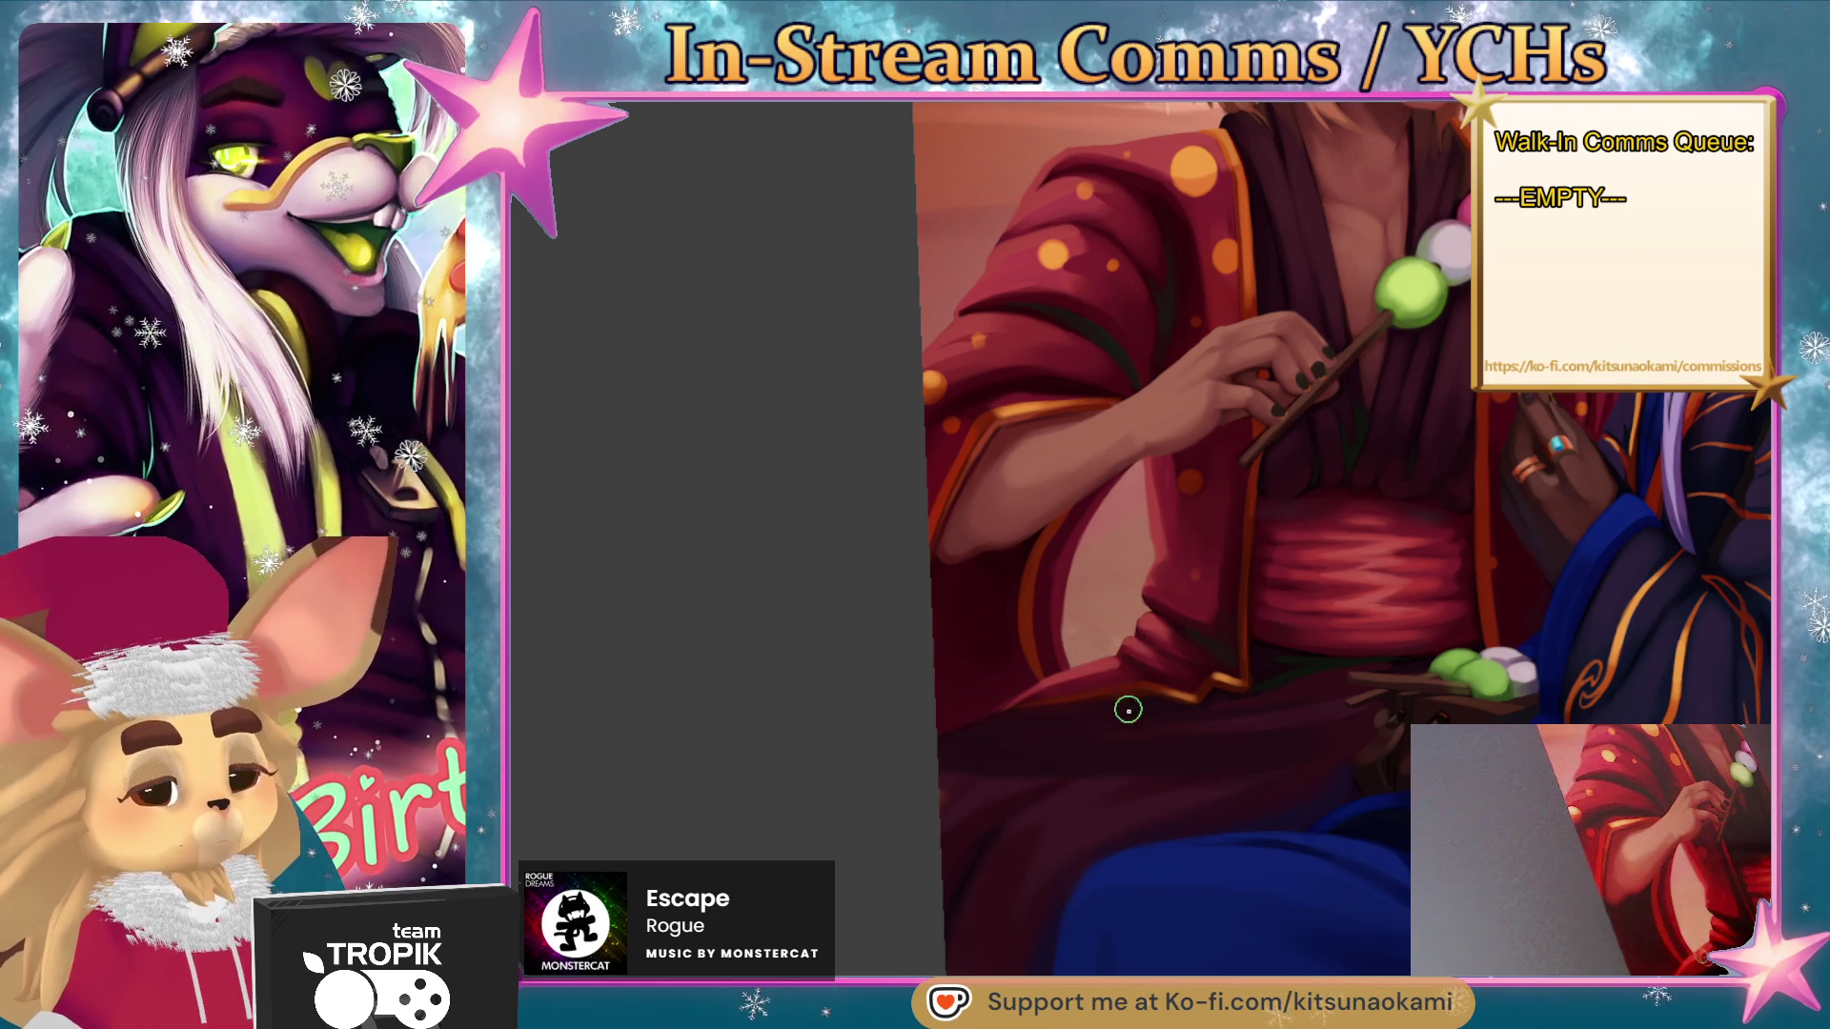
mouse_move(1047, 526)
mouse_down()
mouse_move(1021, 615)
mouse_move(1041, 682)
mouse_move(991, 721)
mouse_move(930, 584)
mouse_up()
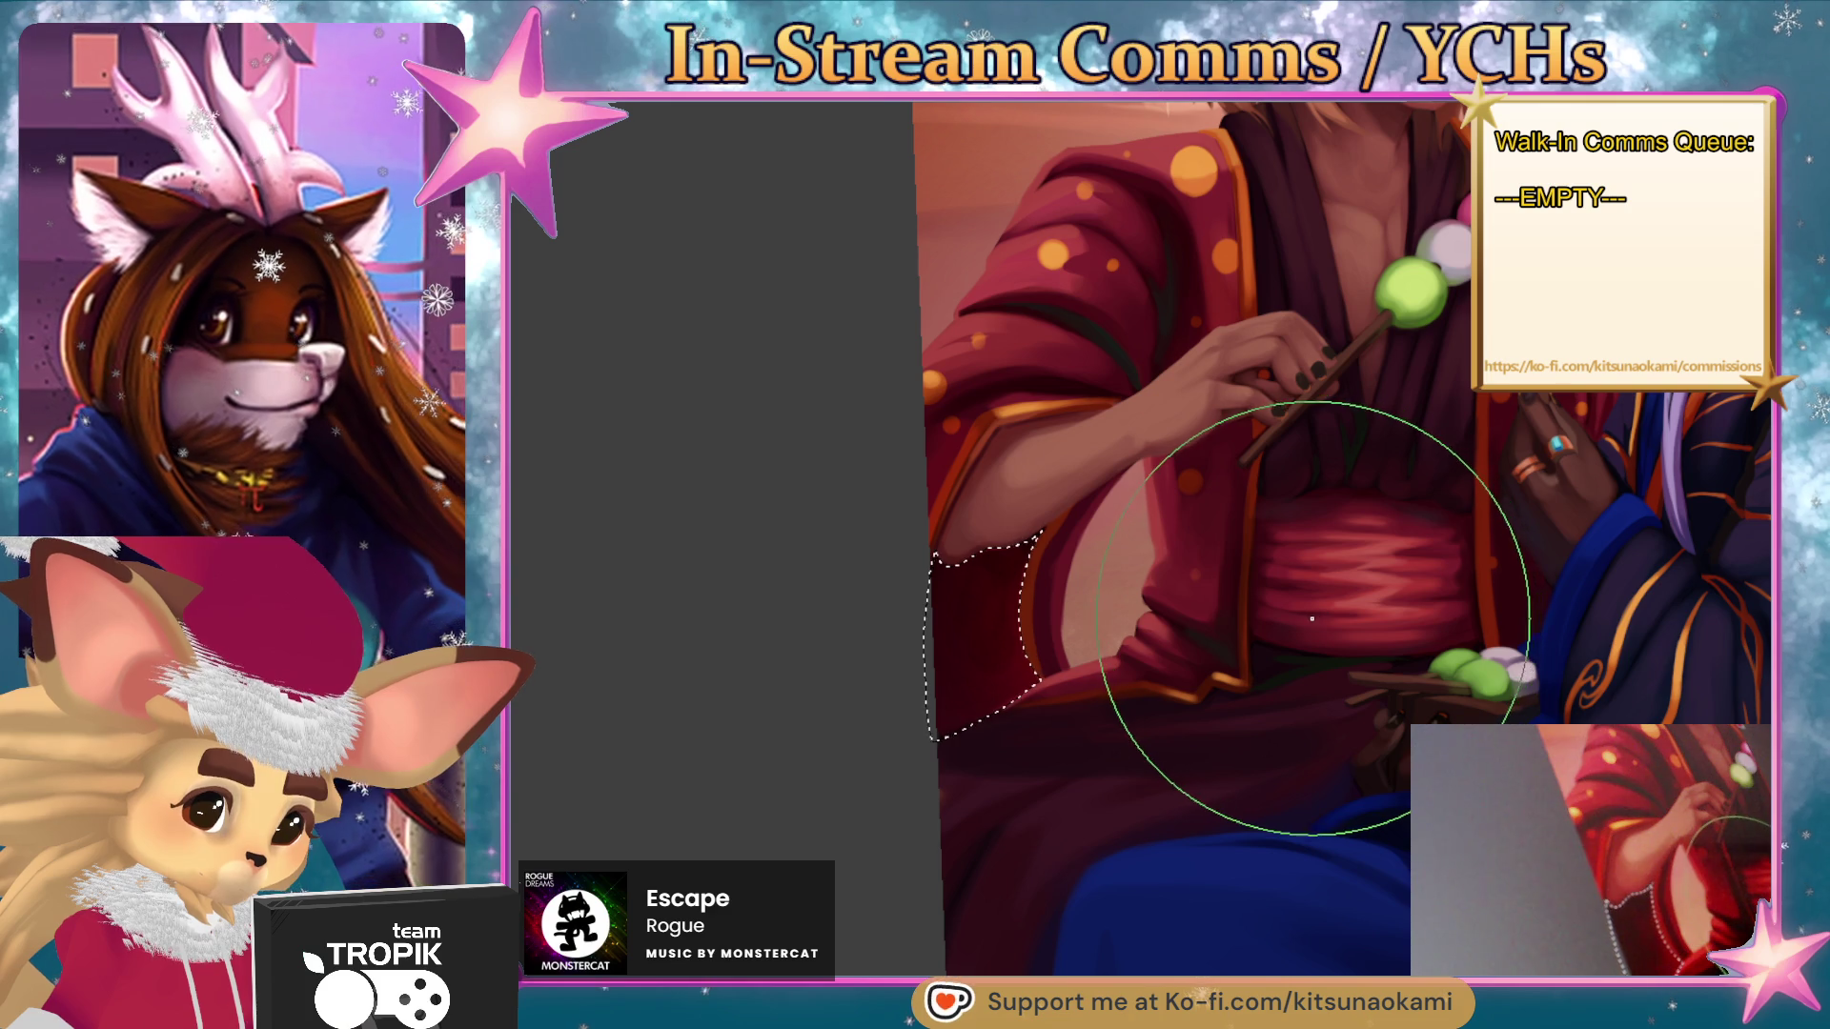
- With a smaller brush, paint lighter red into the selected fold, then zoom out to the full painting
key(bracketleft)
key(bracketleft)
key(bracketleft)
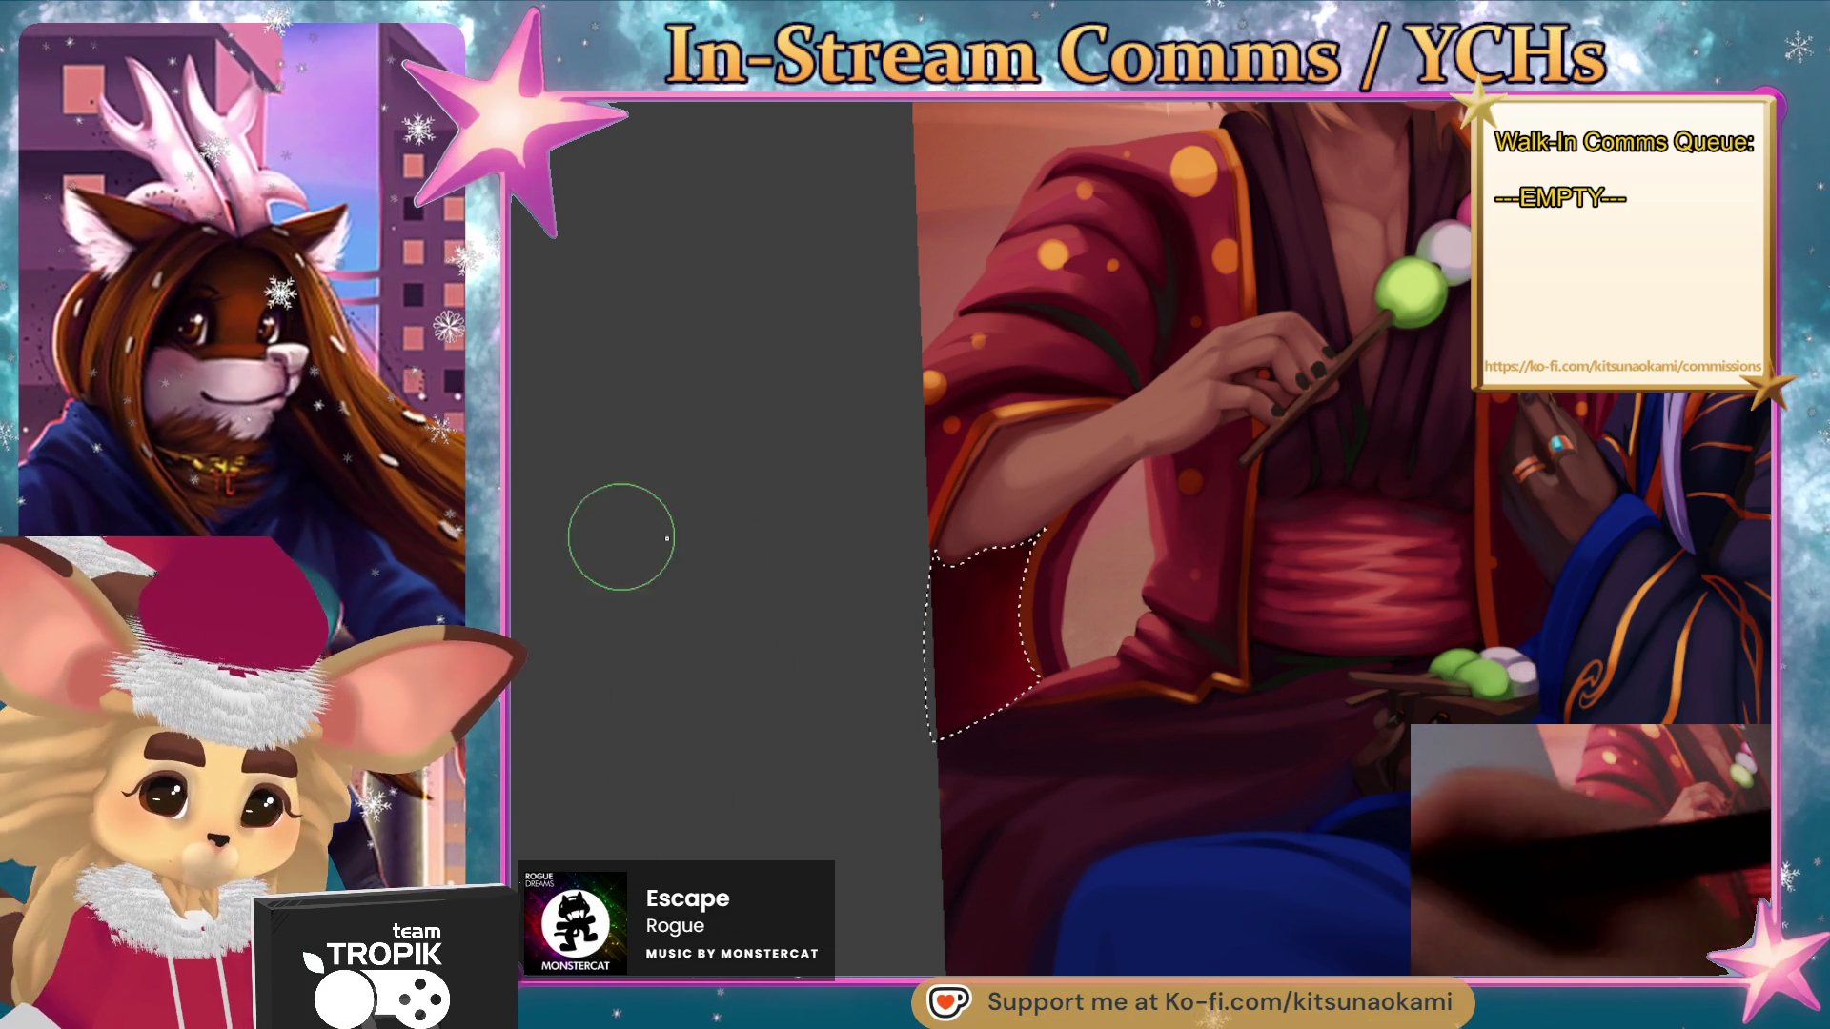
mouse_move(1036, 586)
mouse_down()
mouse_move(992, 715)
mouse_move(1044, 570)
mouse_up()
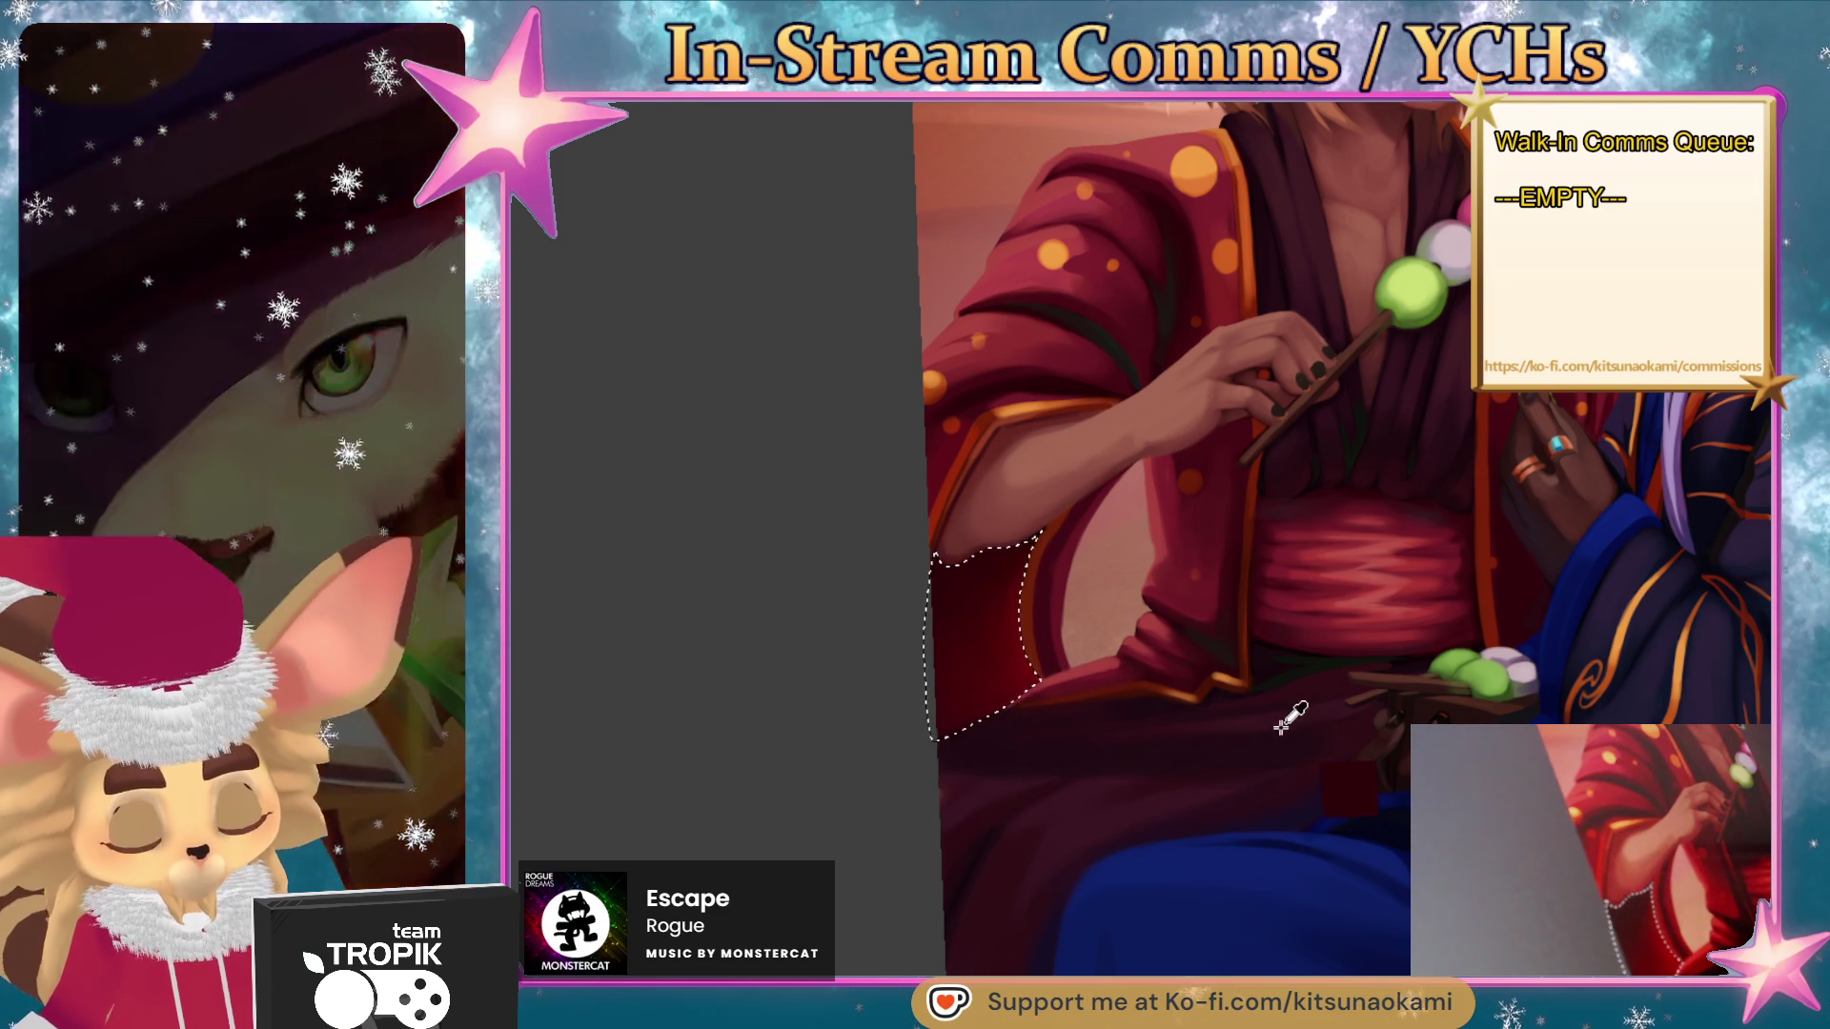
scroll(1267, 753, down, 5)
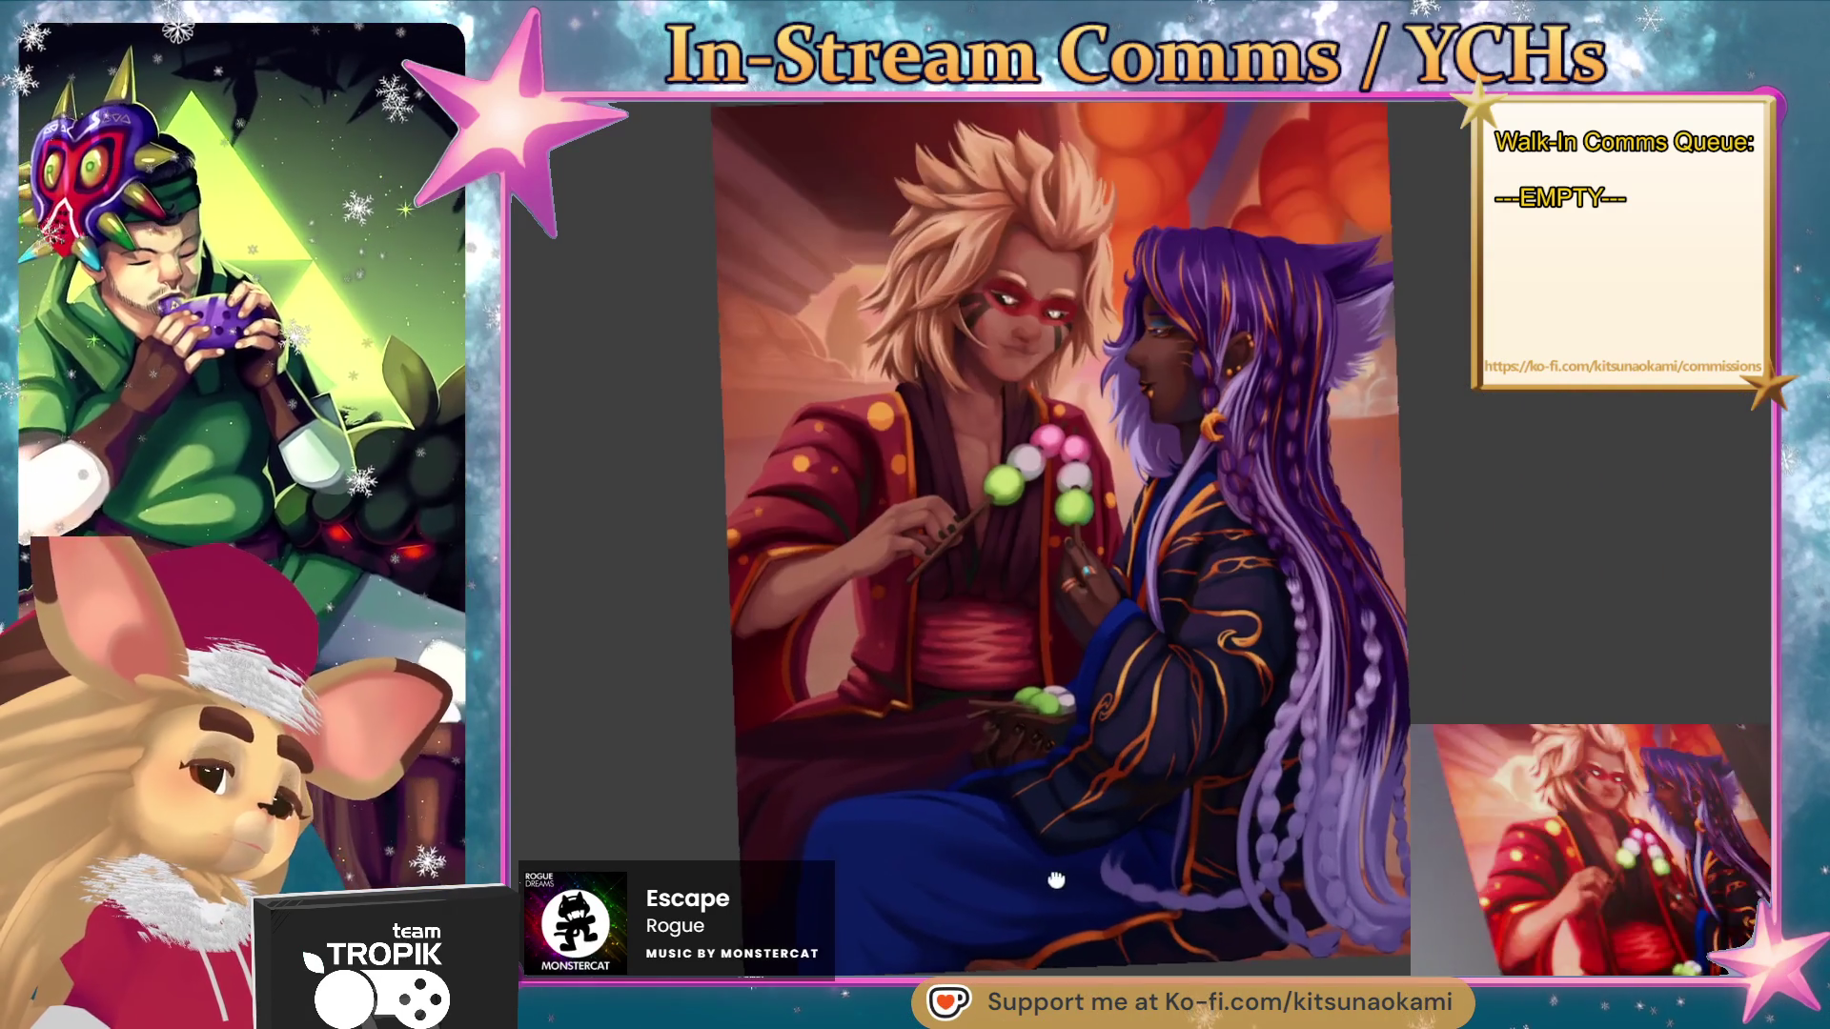
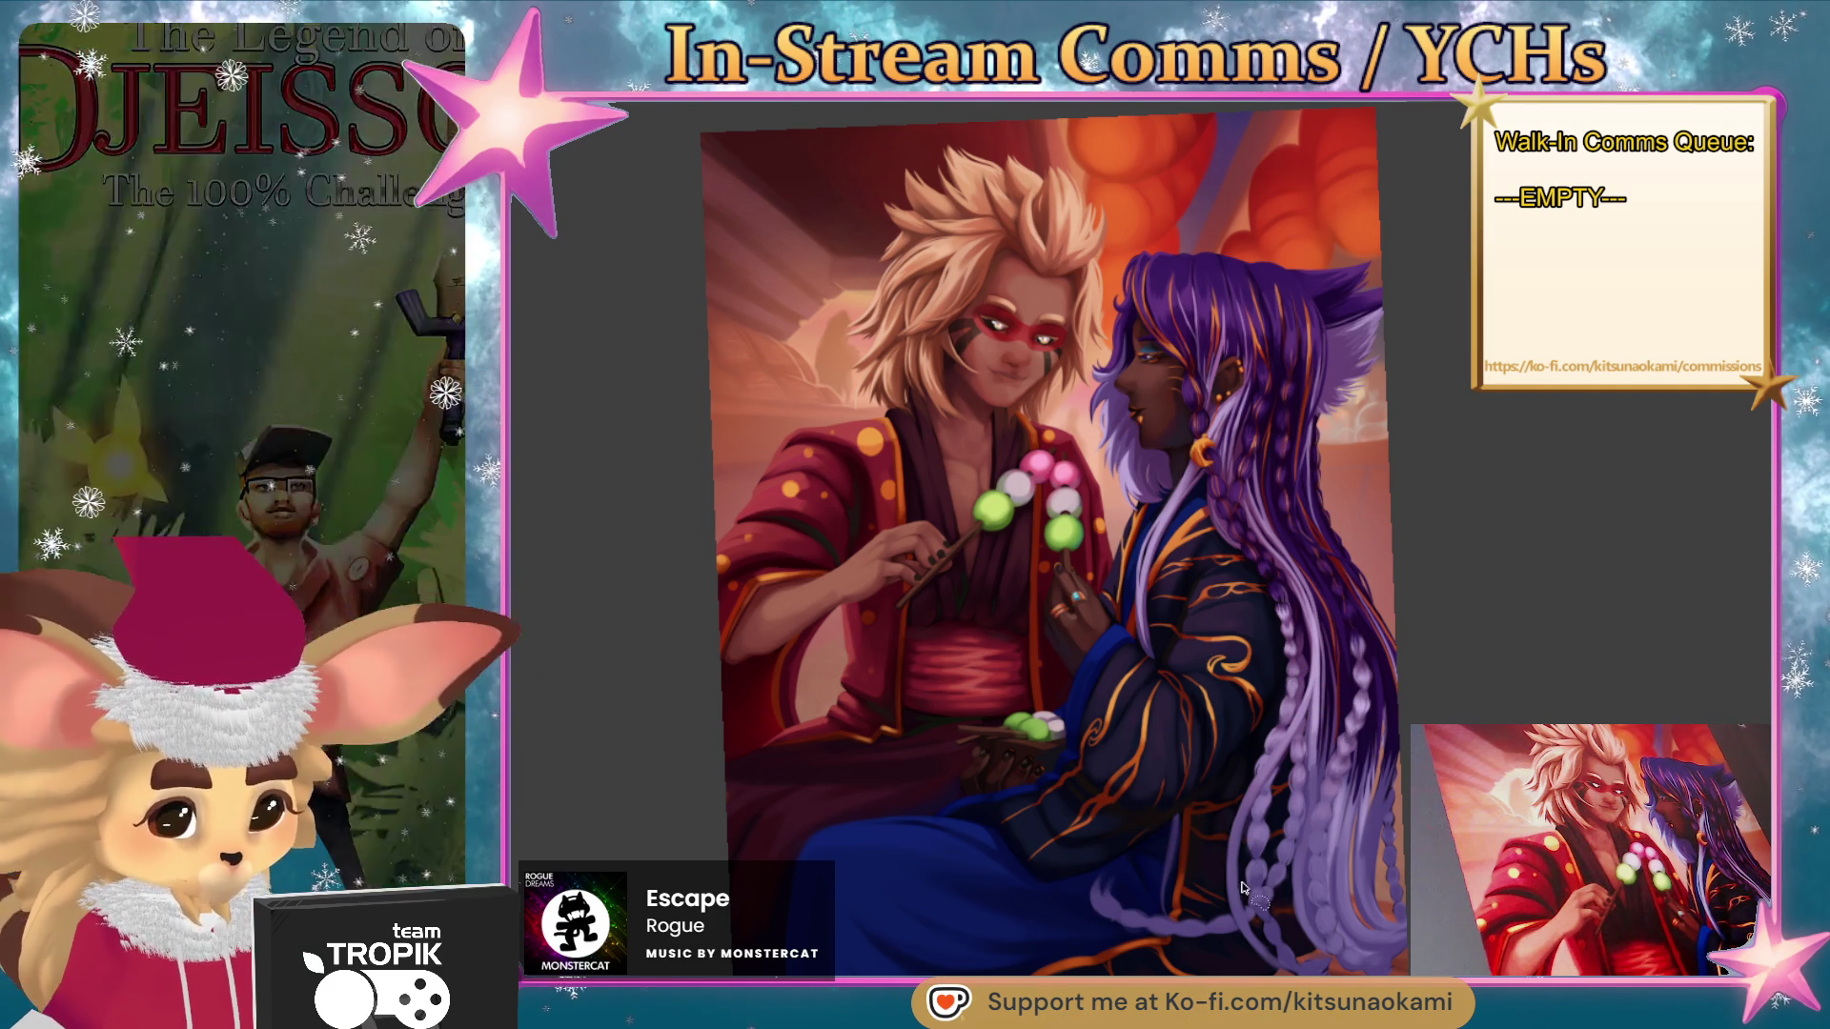
- Lasso the dark lower robe section under the lavender braid tip and check it in Quick Mask
scroll(1232, 939, up, 5)
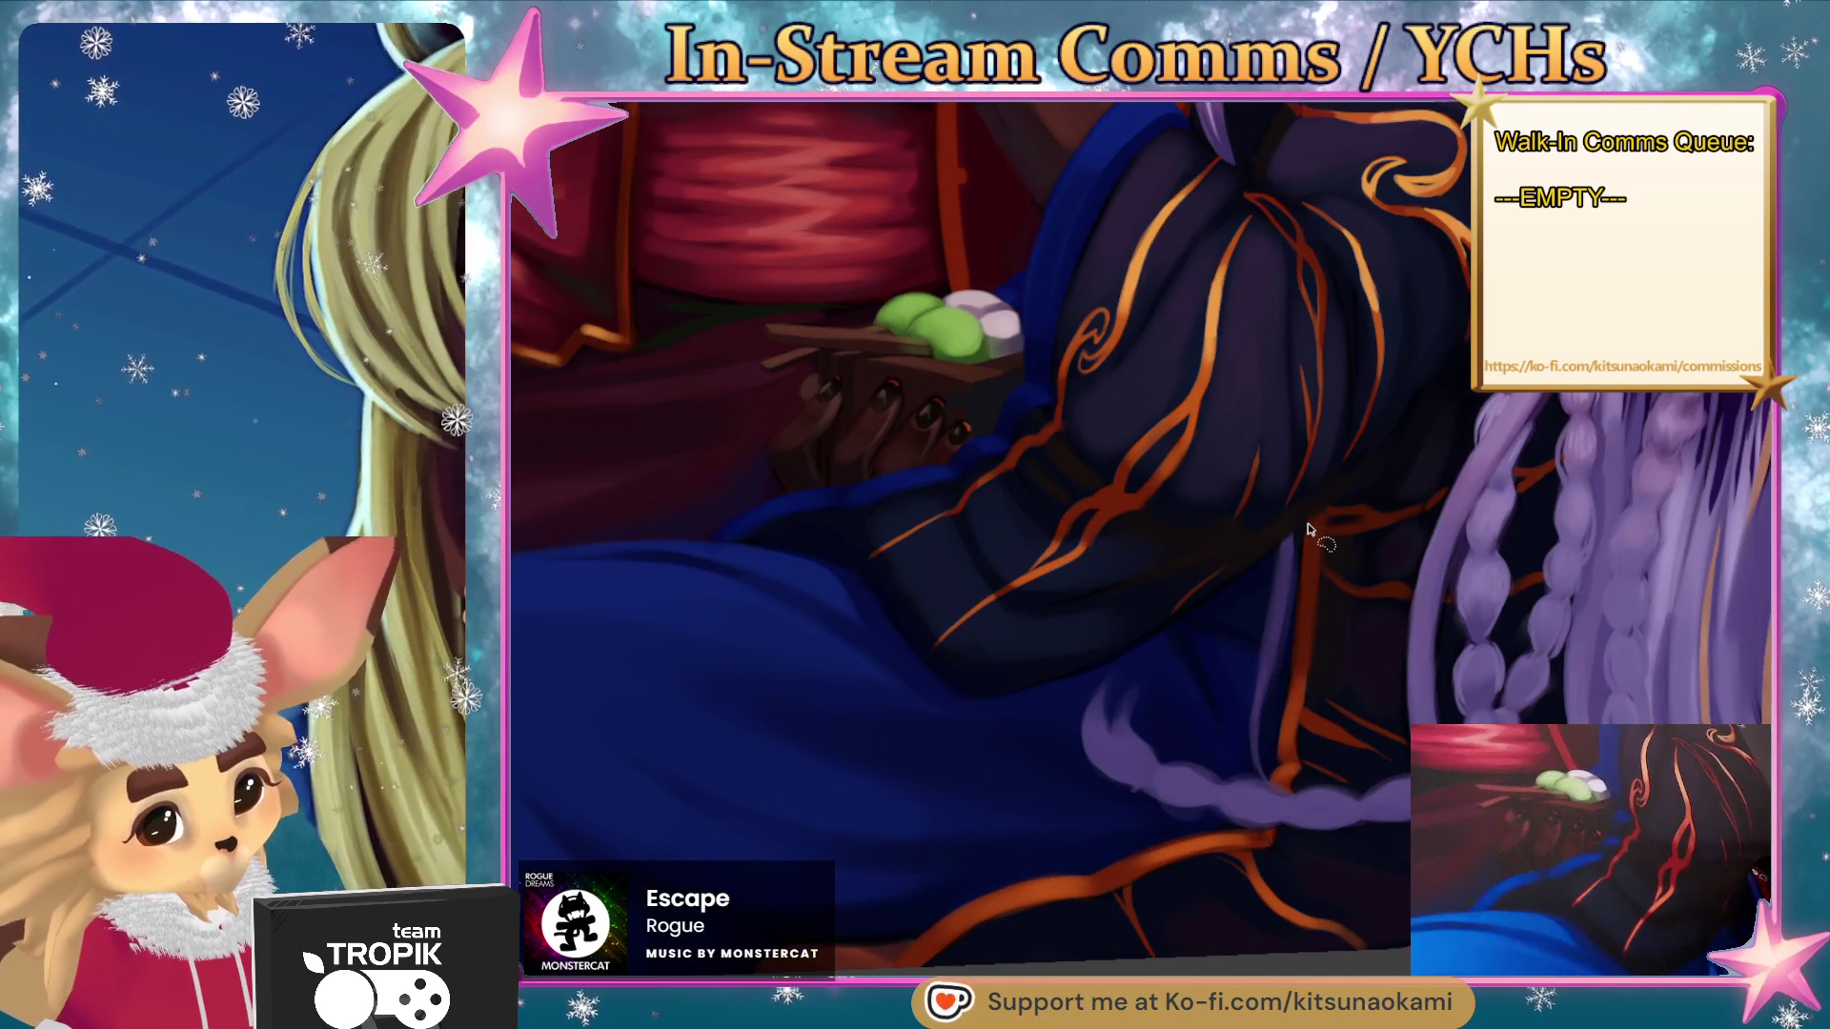
mouse_move(1294, 658)
mouse_down()
mouse_move(1265, 776)
mouse_move(1304, 526)
mouse_move(1081, 646)
mouse_move(992, 666)
mouse_move(915, 804)
mouse_move(913, 910)
mouse_up()
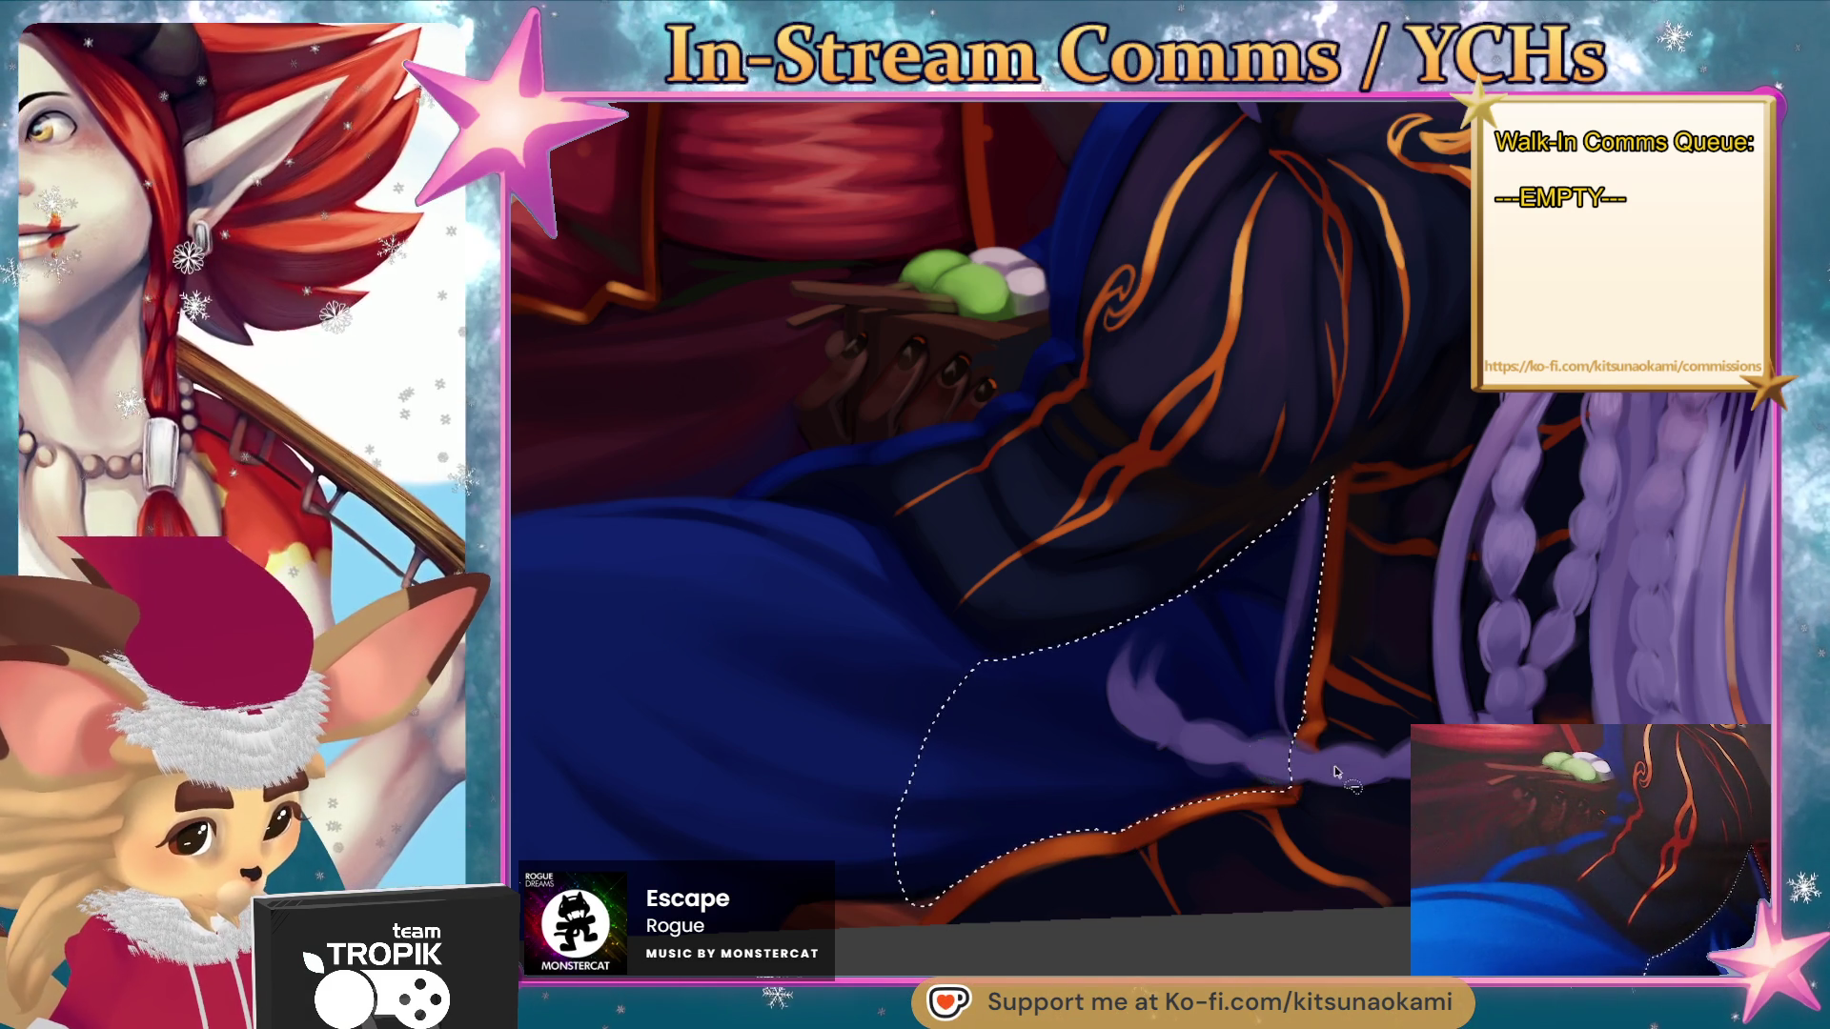
mouse_move(1244, 748)
mouse_down()
mouse_move(1181, 739)
mouse_move(1265, 759)
mouse_move(1143, 682)
mouse_move(1127, 648)
mouse_move(1134, 740)
mouse_up()
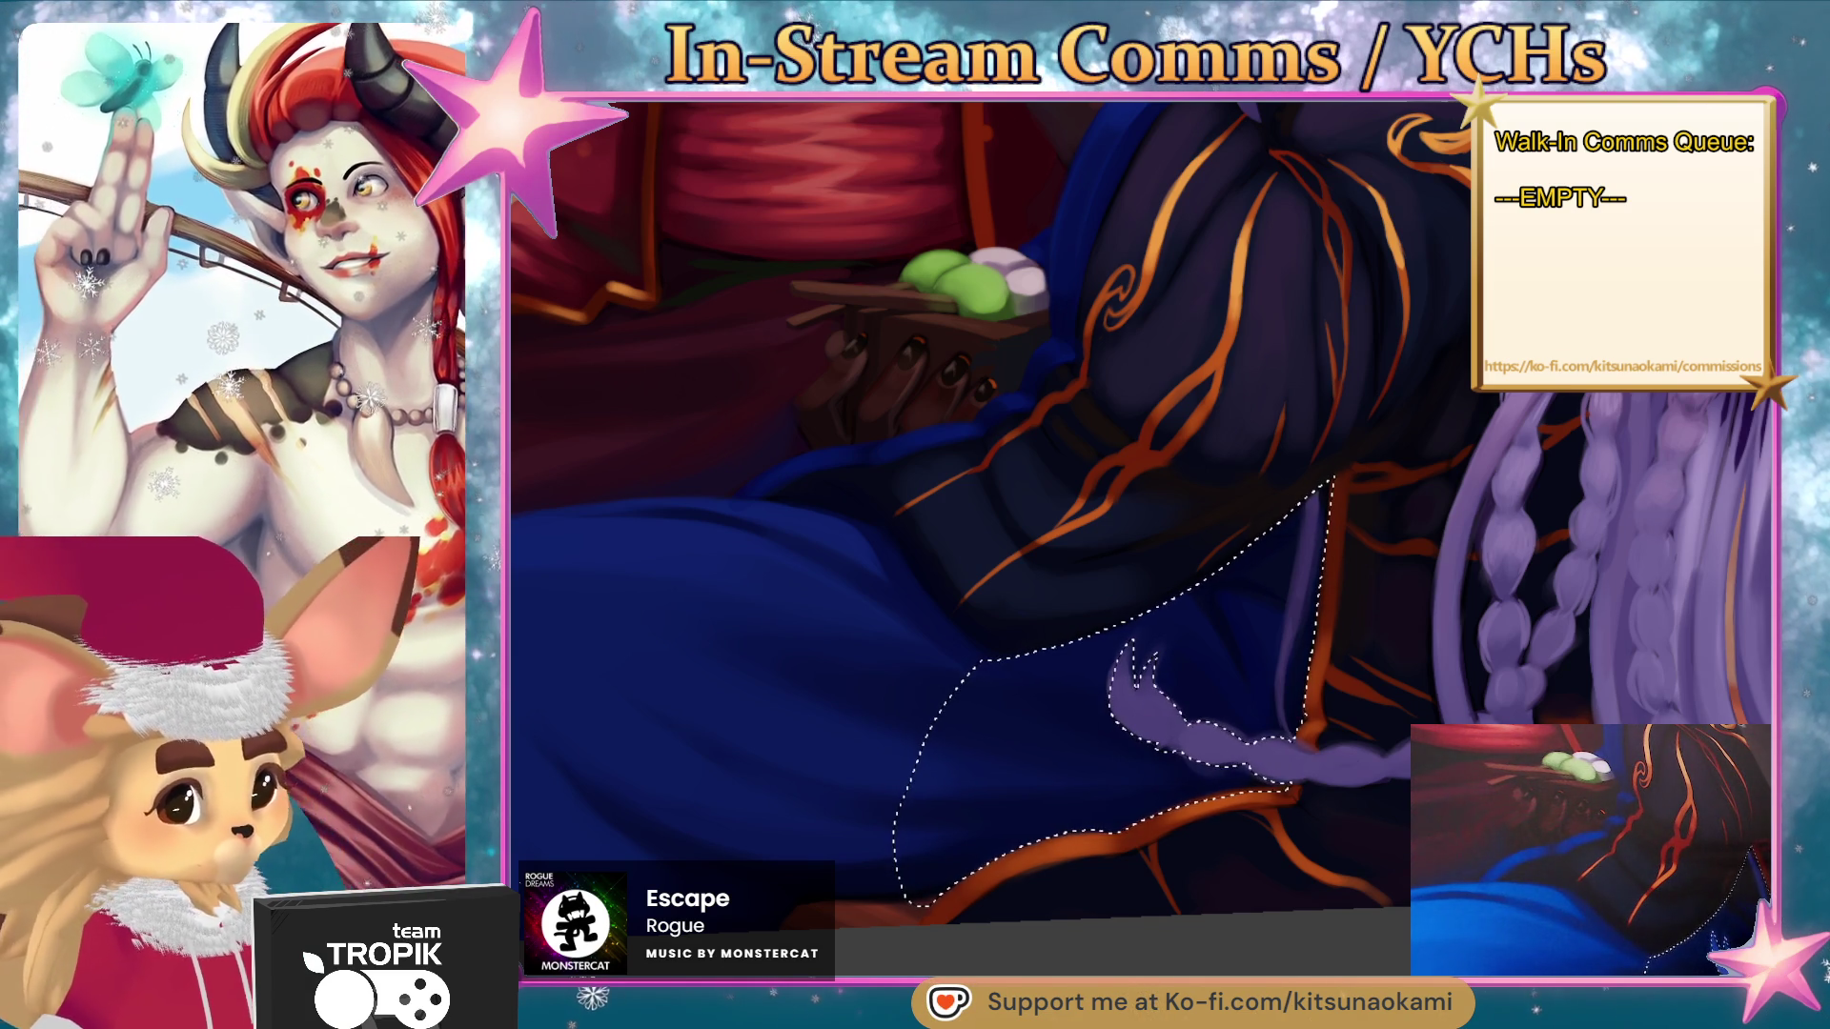
key(q)
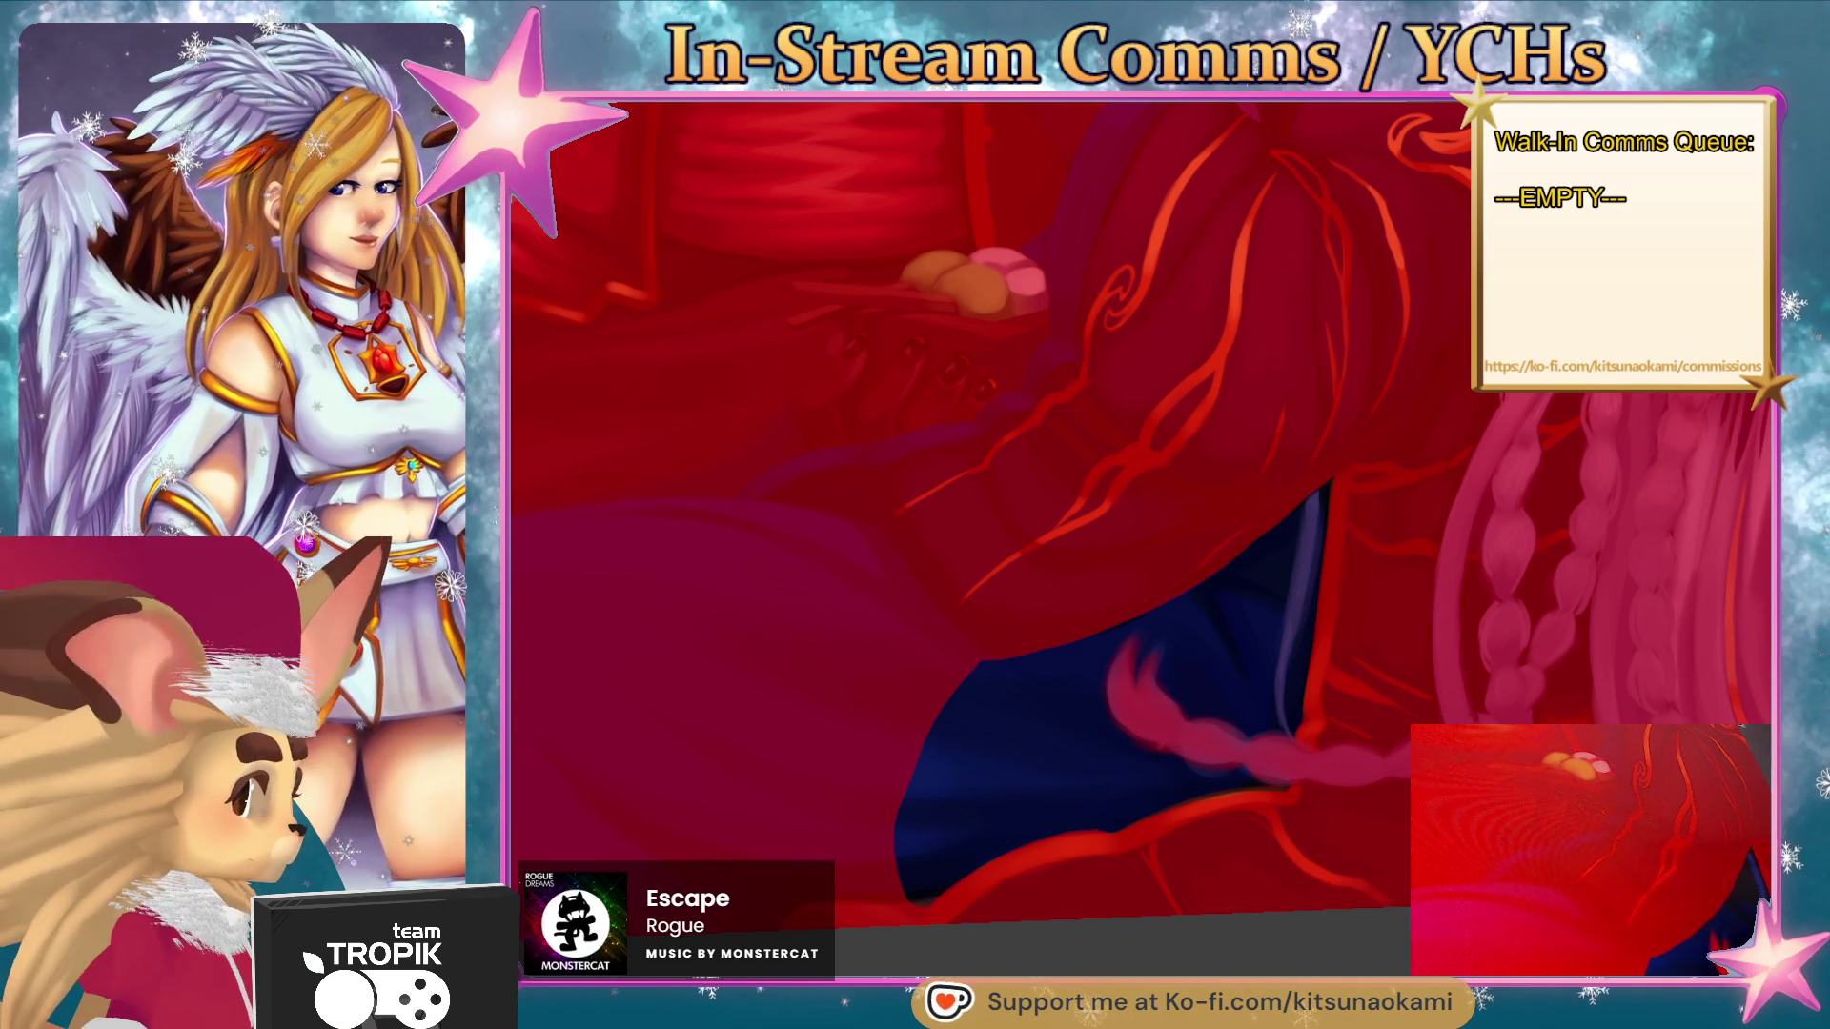
key(q)
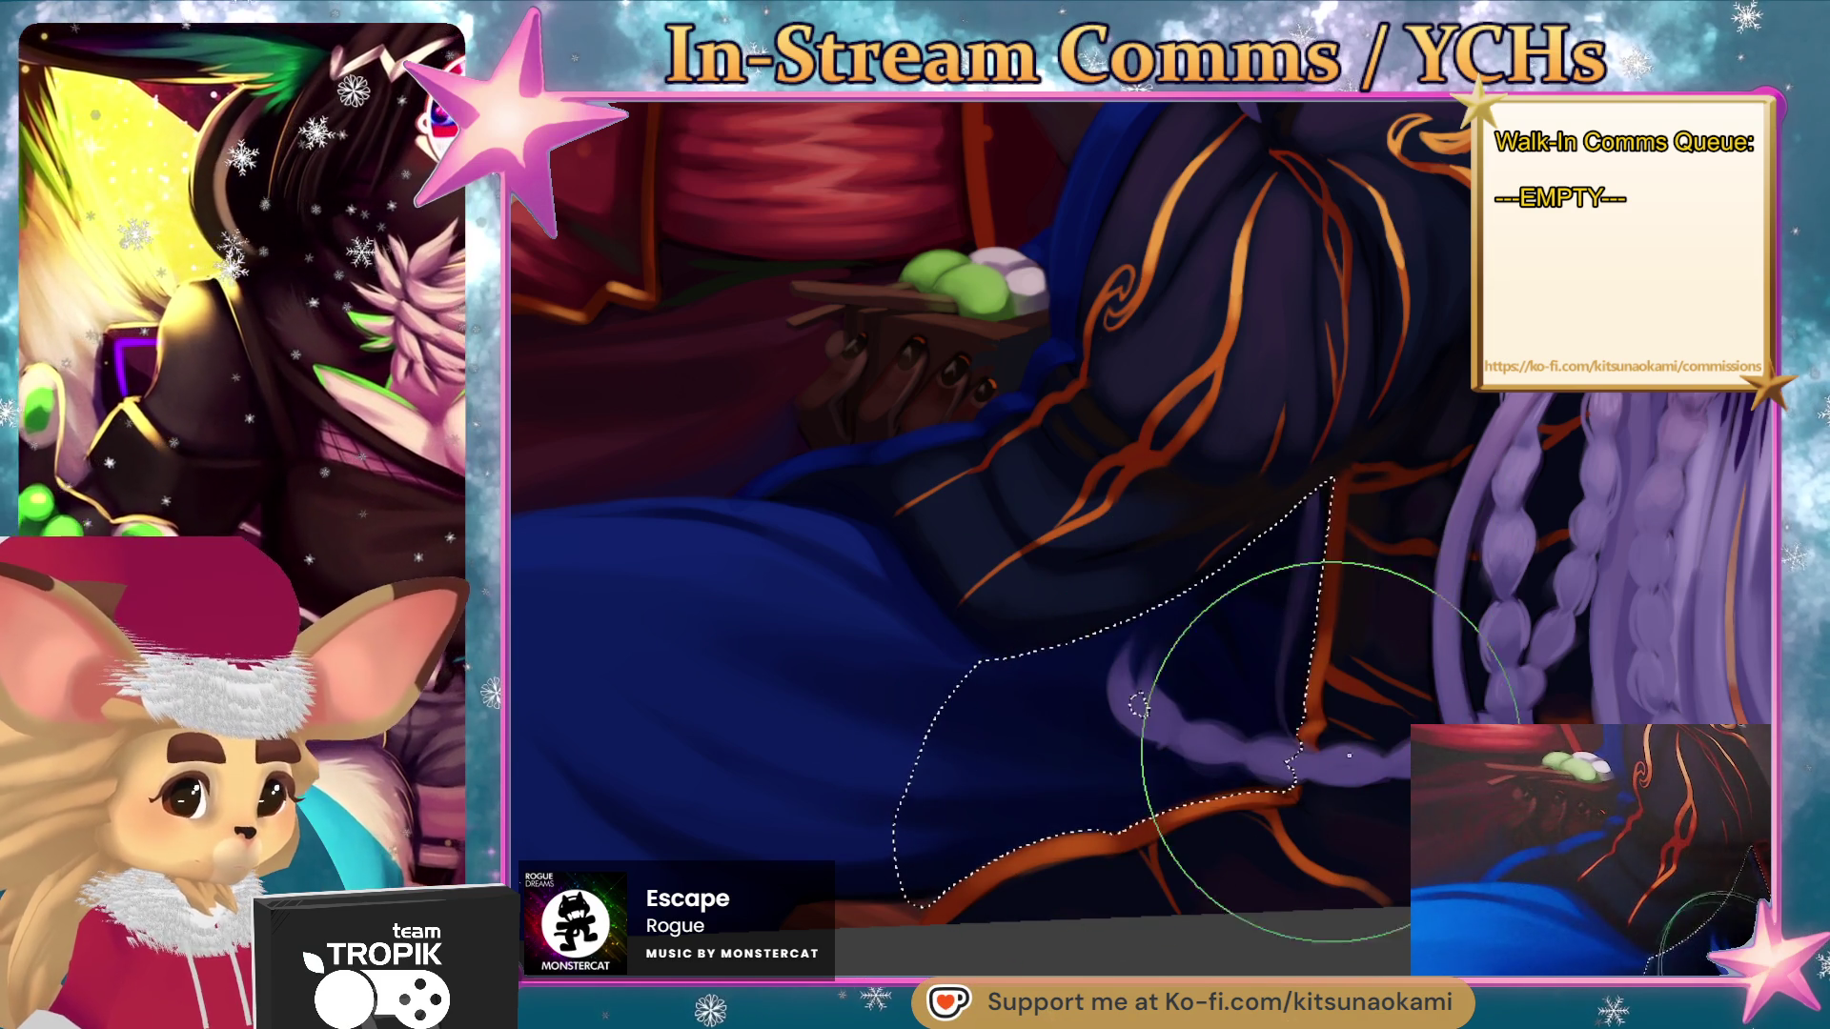
scroll(1301, 748, down, 3)
scroll(1334, 810, up, 3)
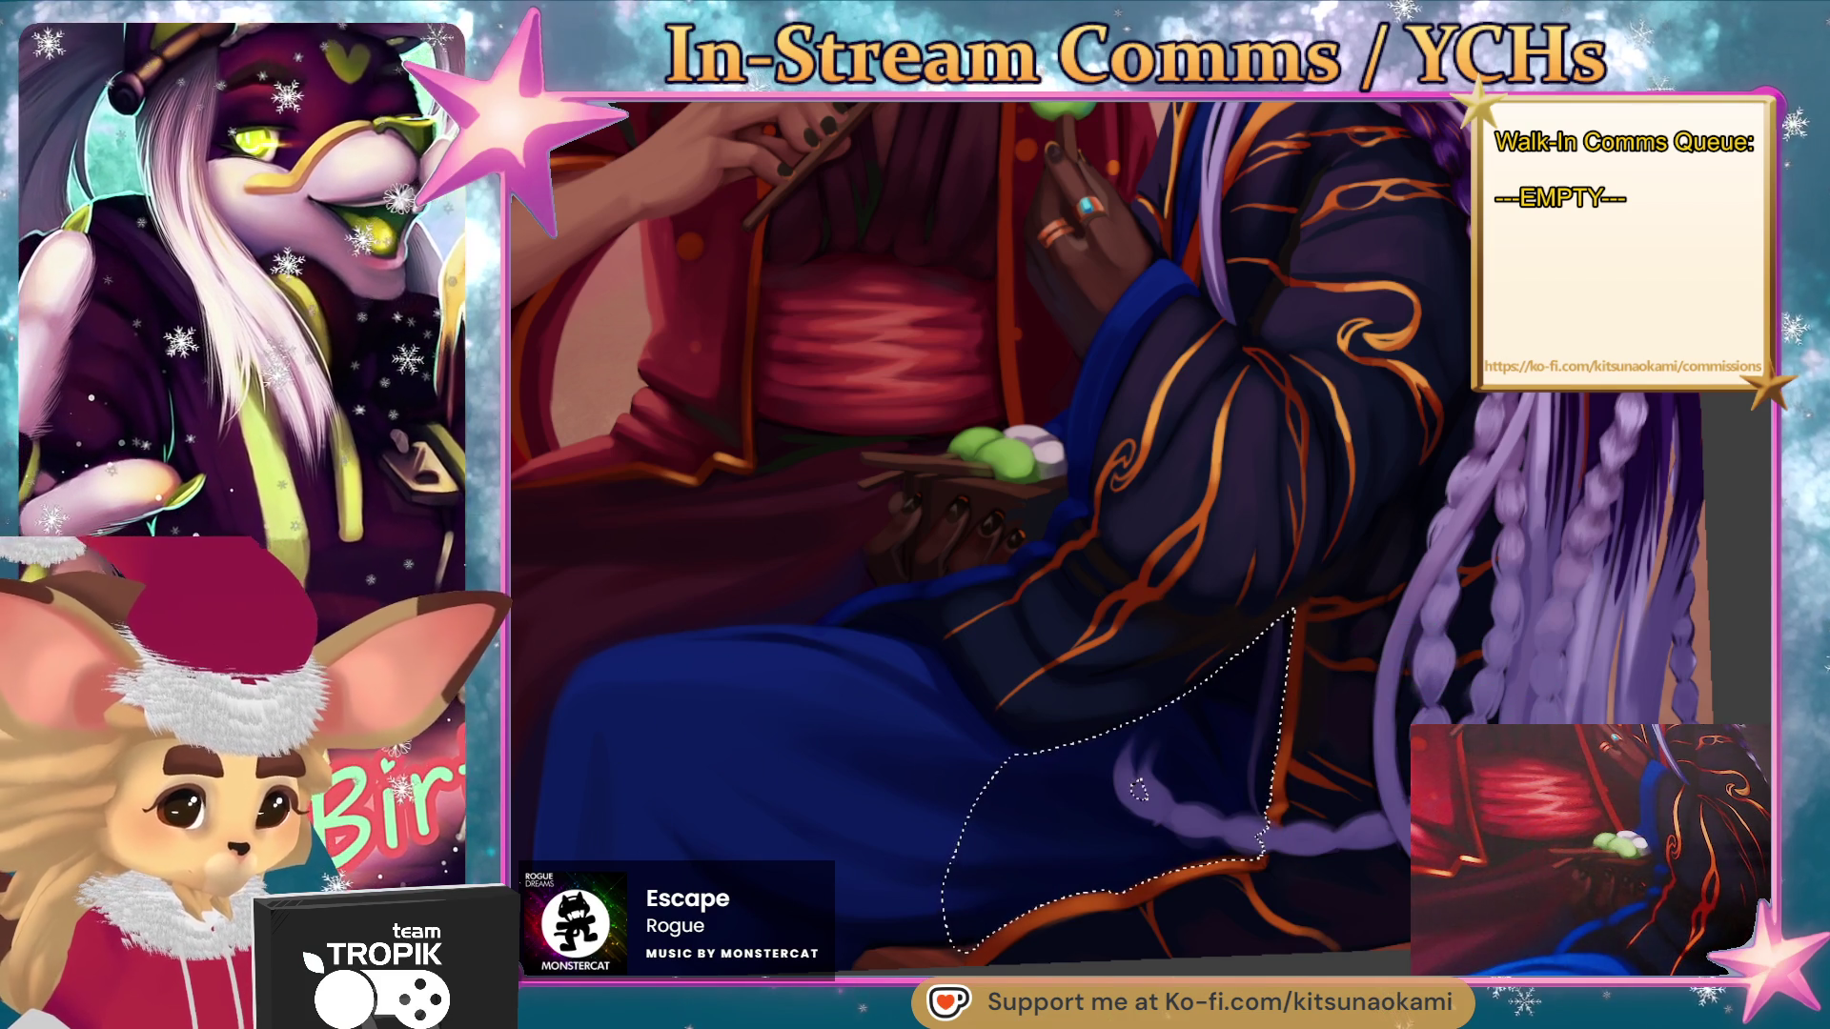
scroll(1286, 748, up, 3)
drag(1285, 748, 1240, 789)
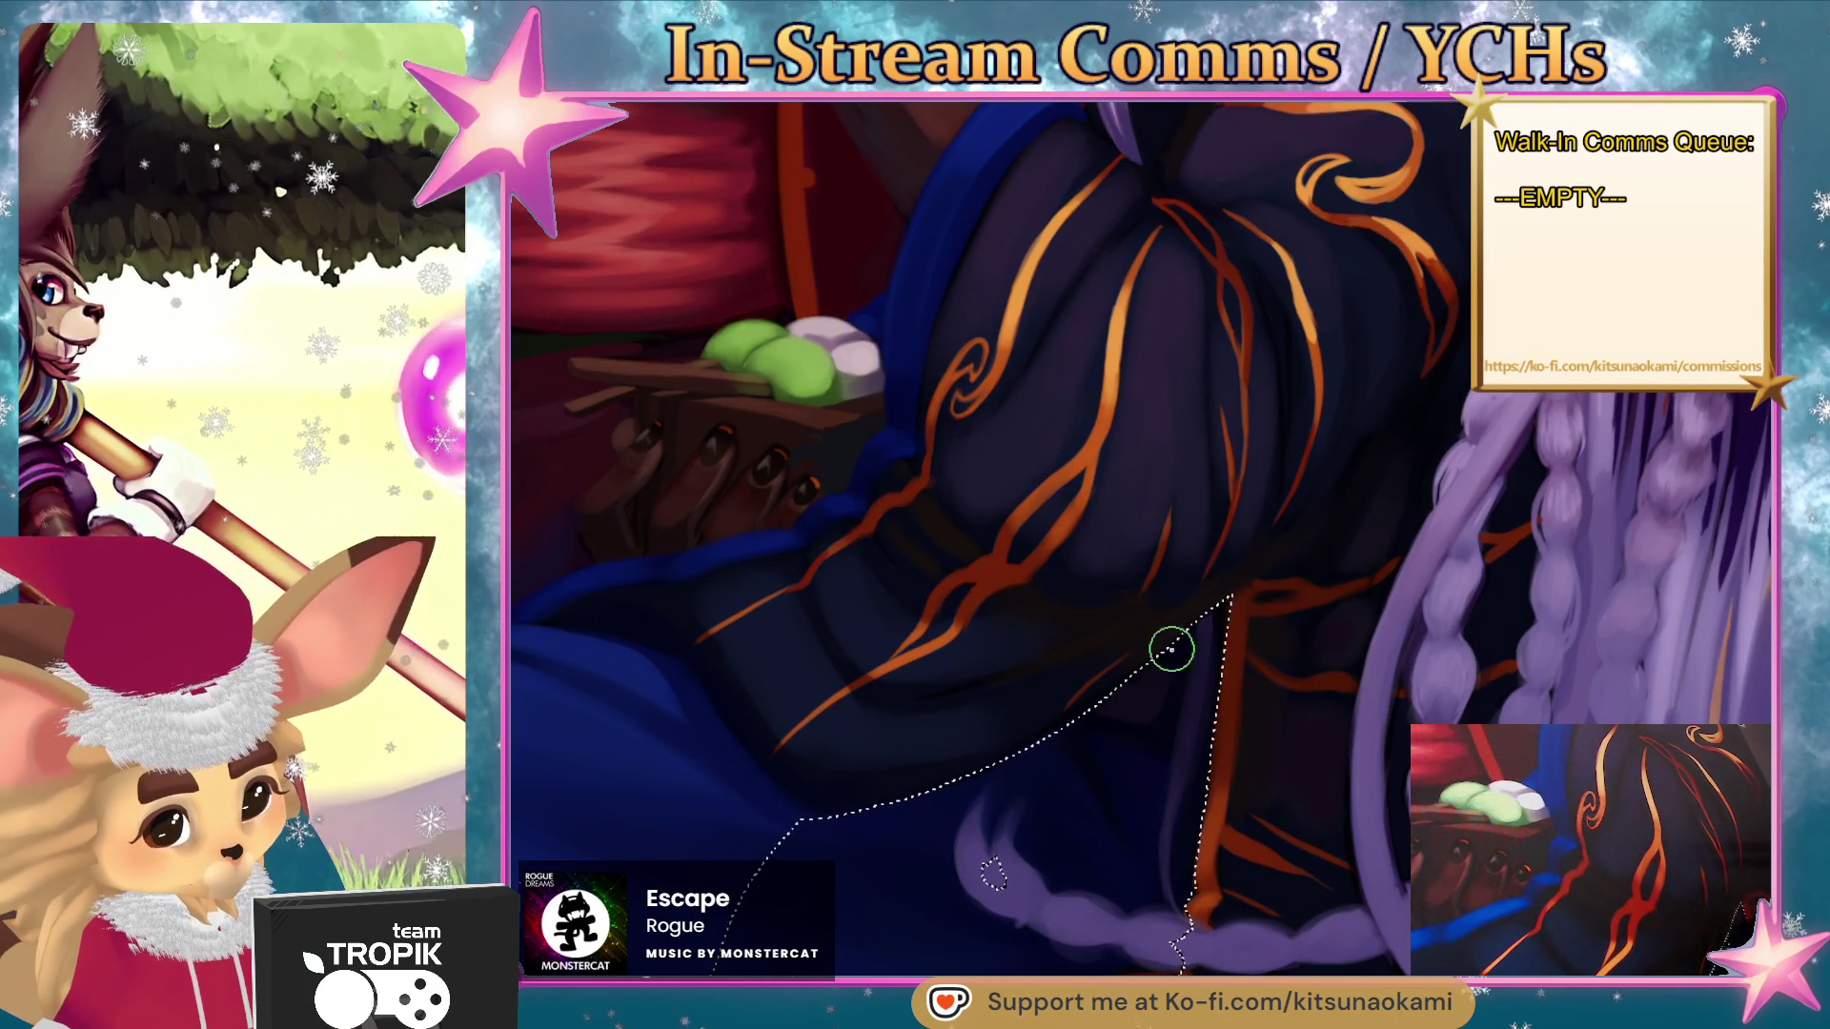
- Sample the dark navy robe colour, then deselect the lower robe area
mouse_move(1227, 658)
mouse_down()
mouse_move(1204, 743)
mouse_move(1220, 724)
mouse_up()
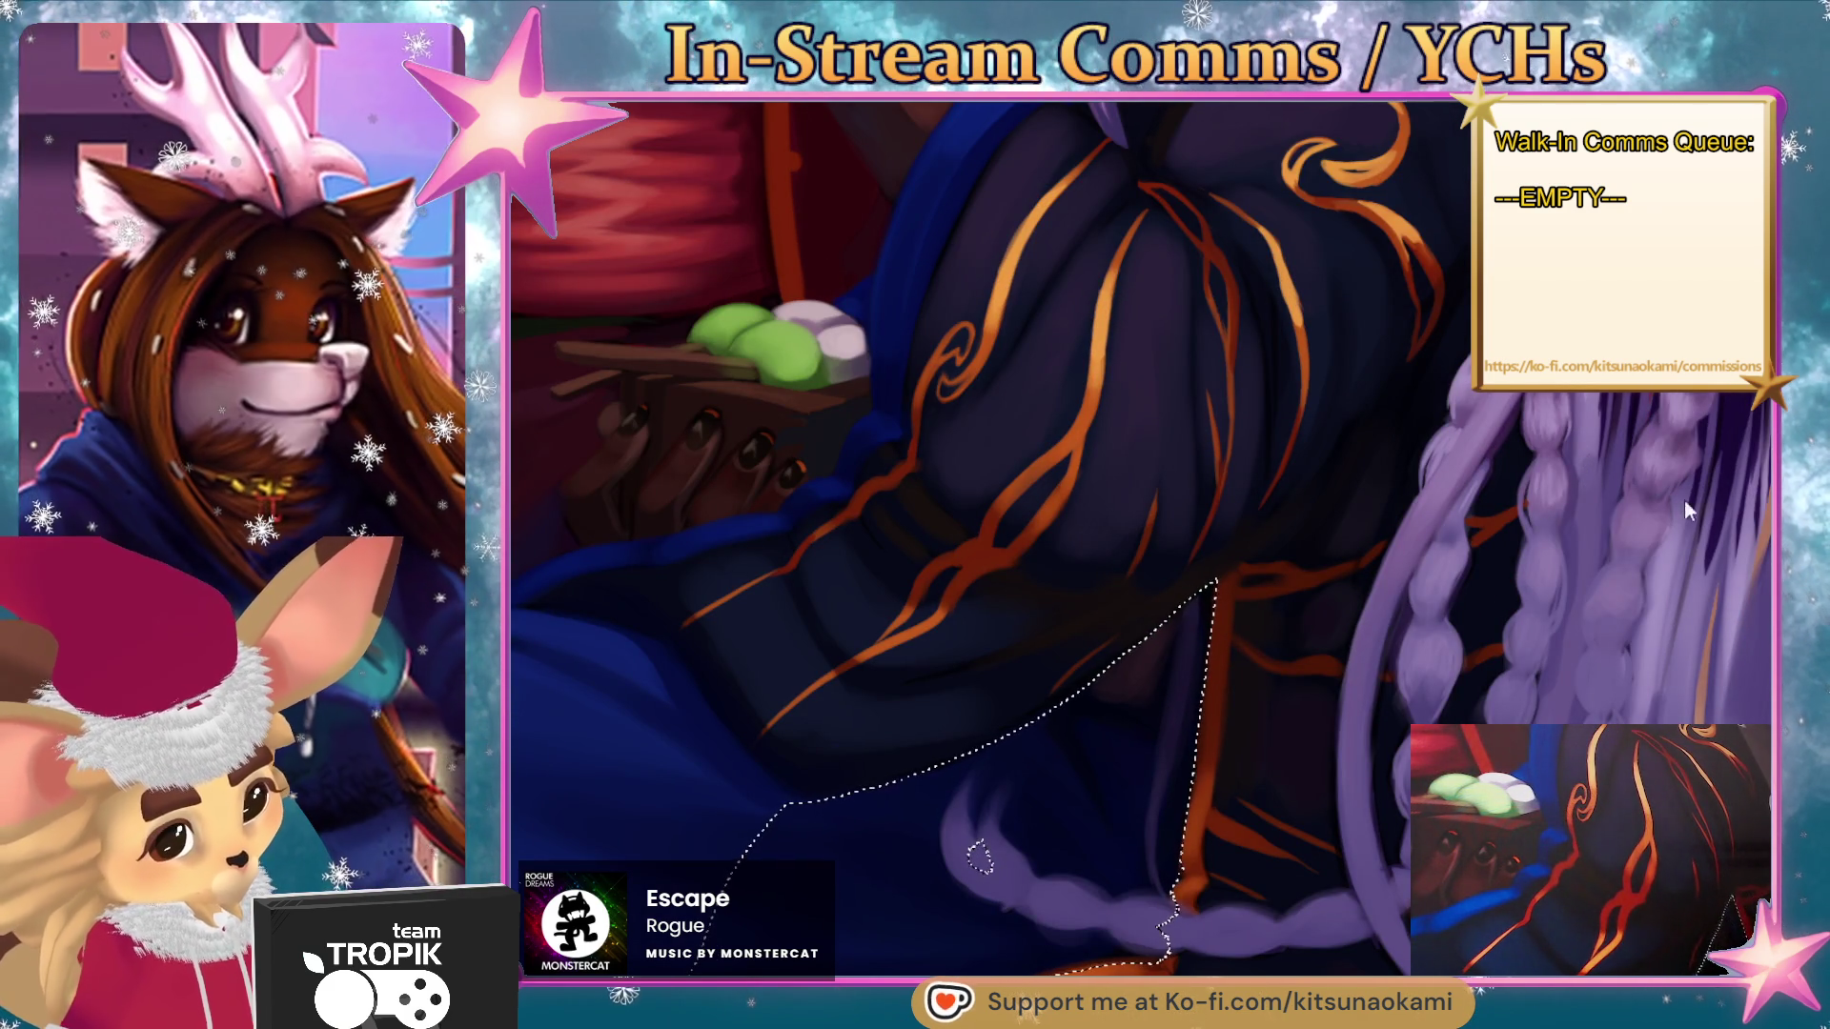
ctrl+click(1339, 664)
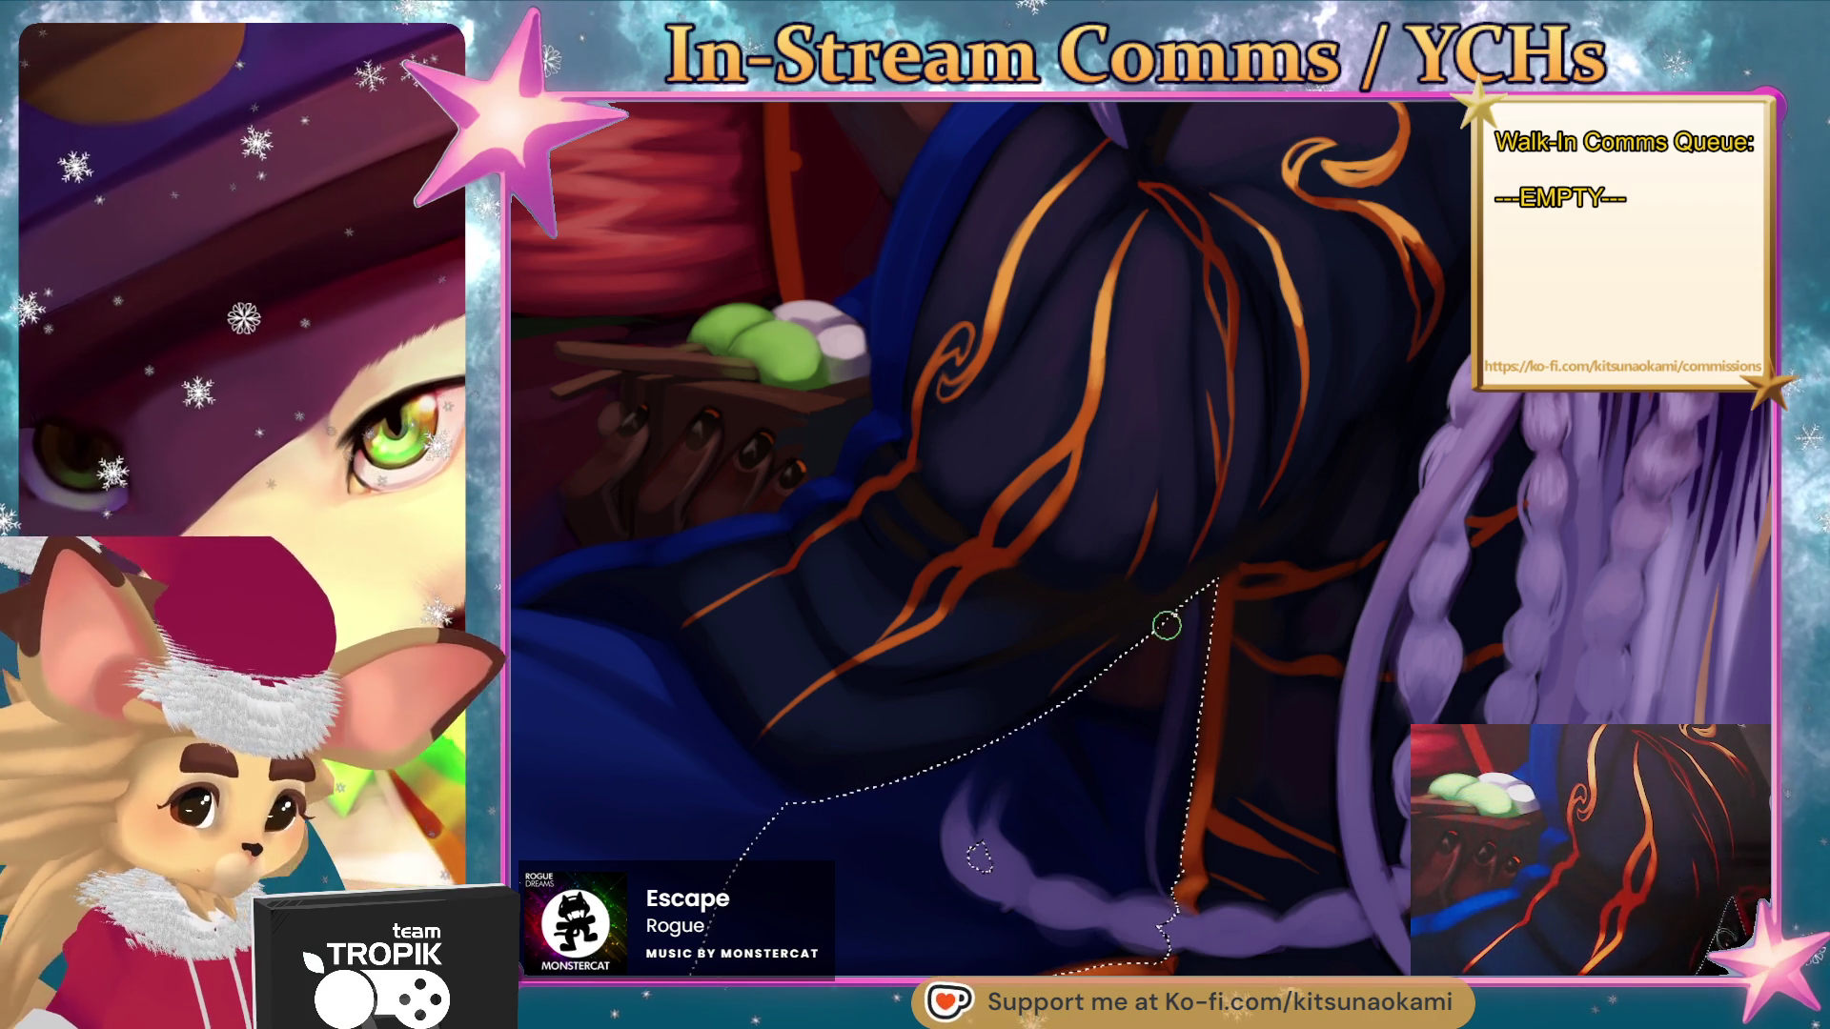
key(ctrl+d)
mouse_move(1254, 674)
mouse_down()
mouse_move(1271, 768)
mouse_move(1290, 680)
mouse_up()
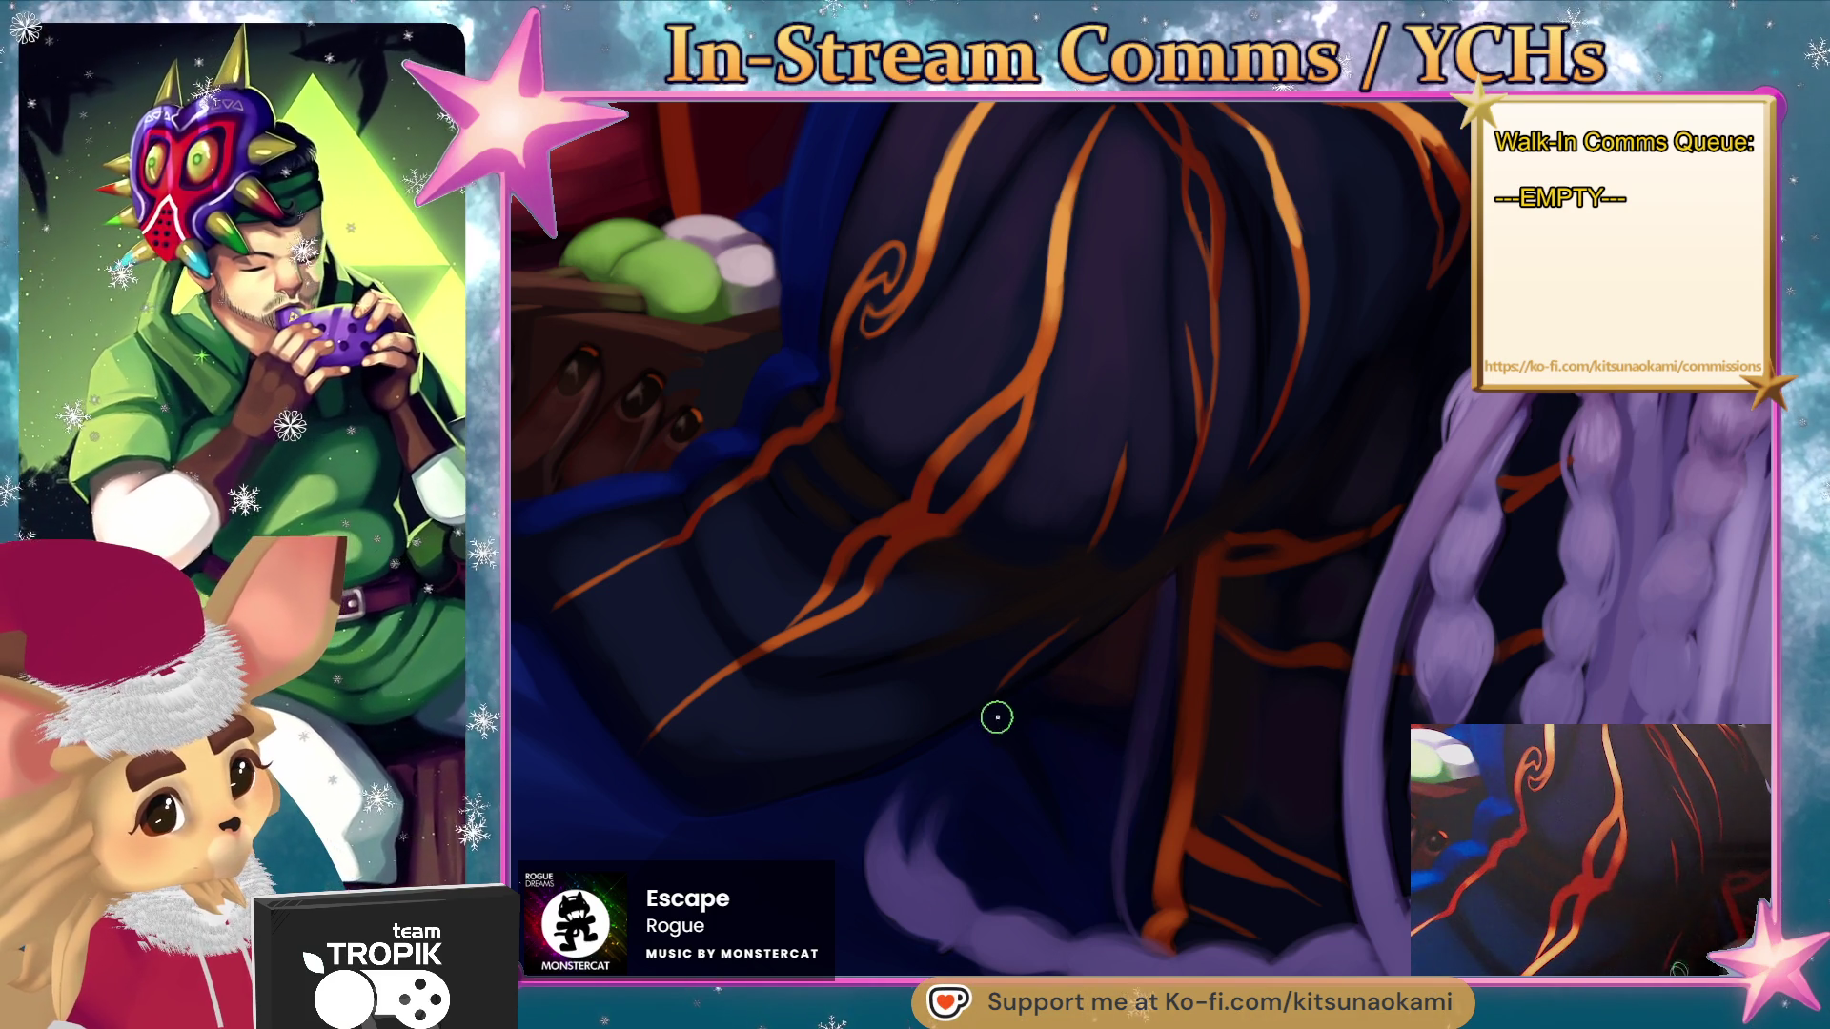
scroll(1041, 714, down, 5)
scroll(1069, 906, up, 5)
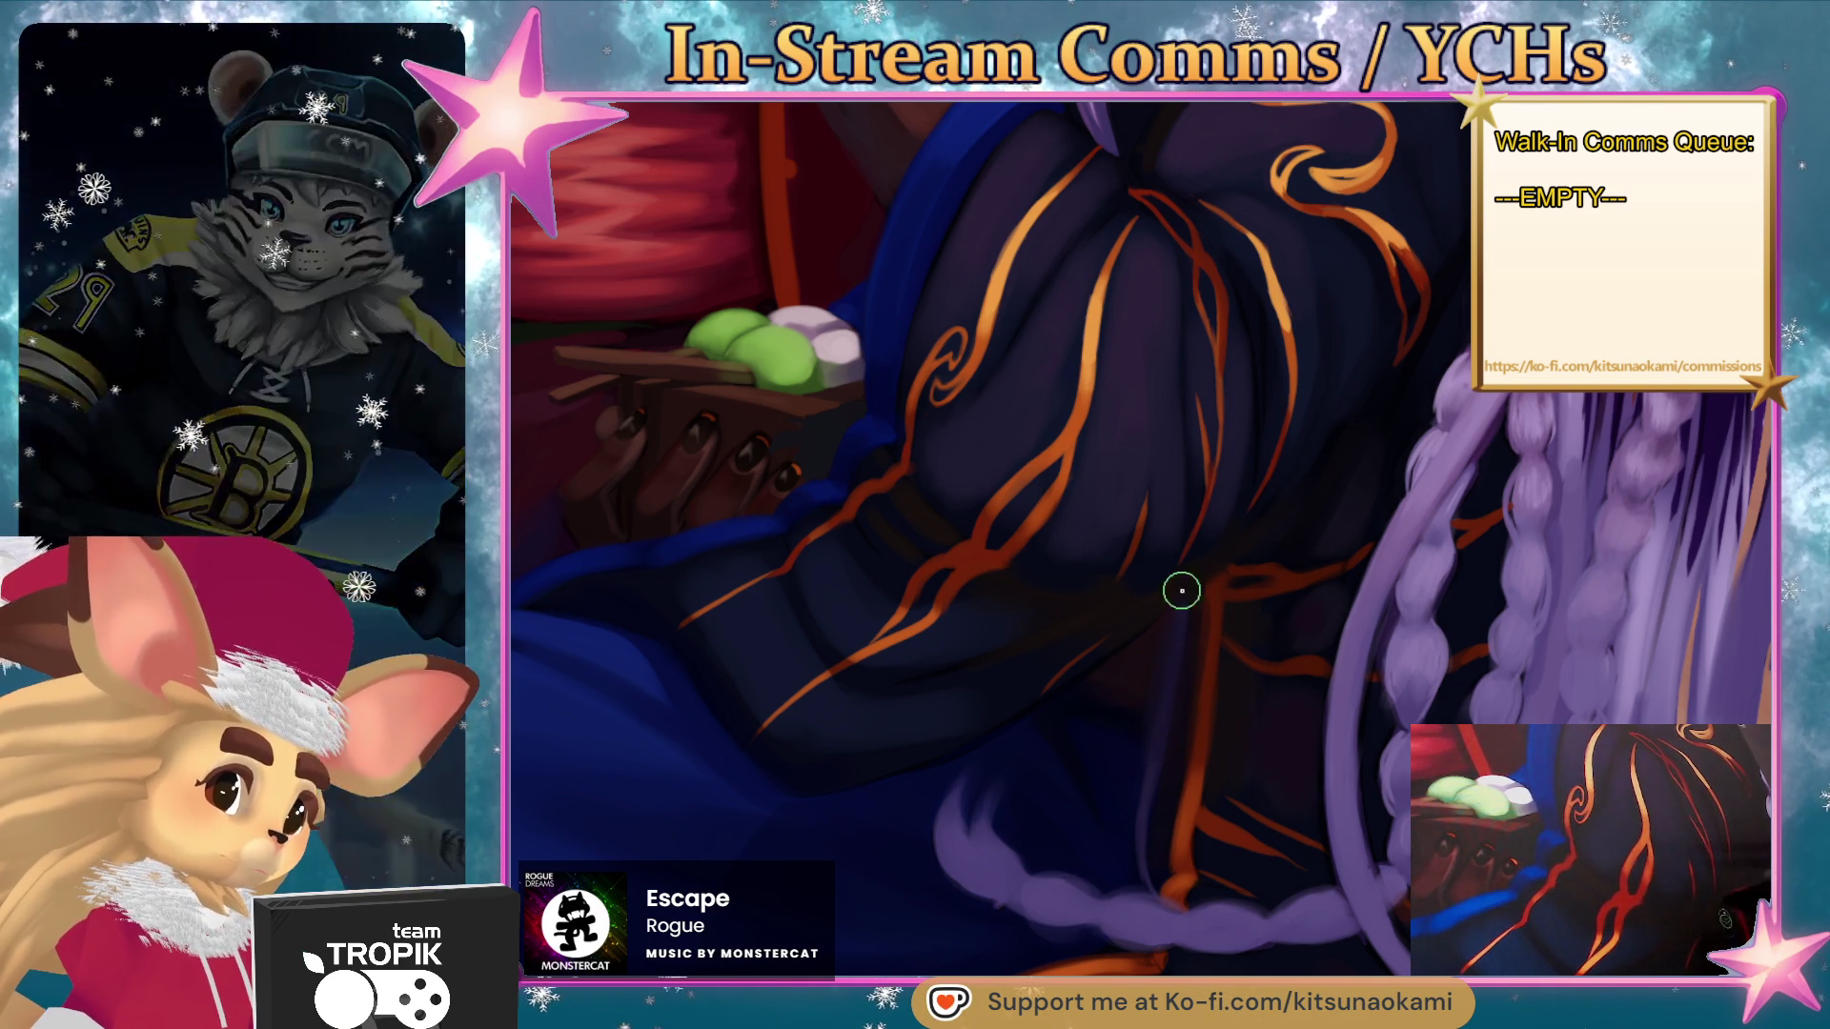
scroll(1206, 725, down, 5)
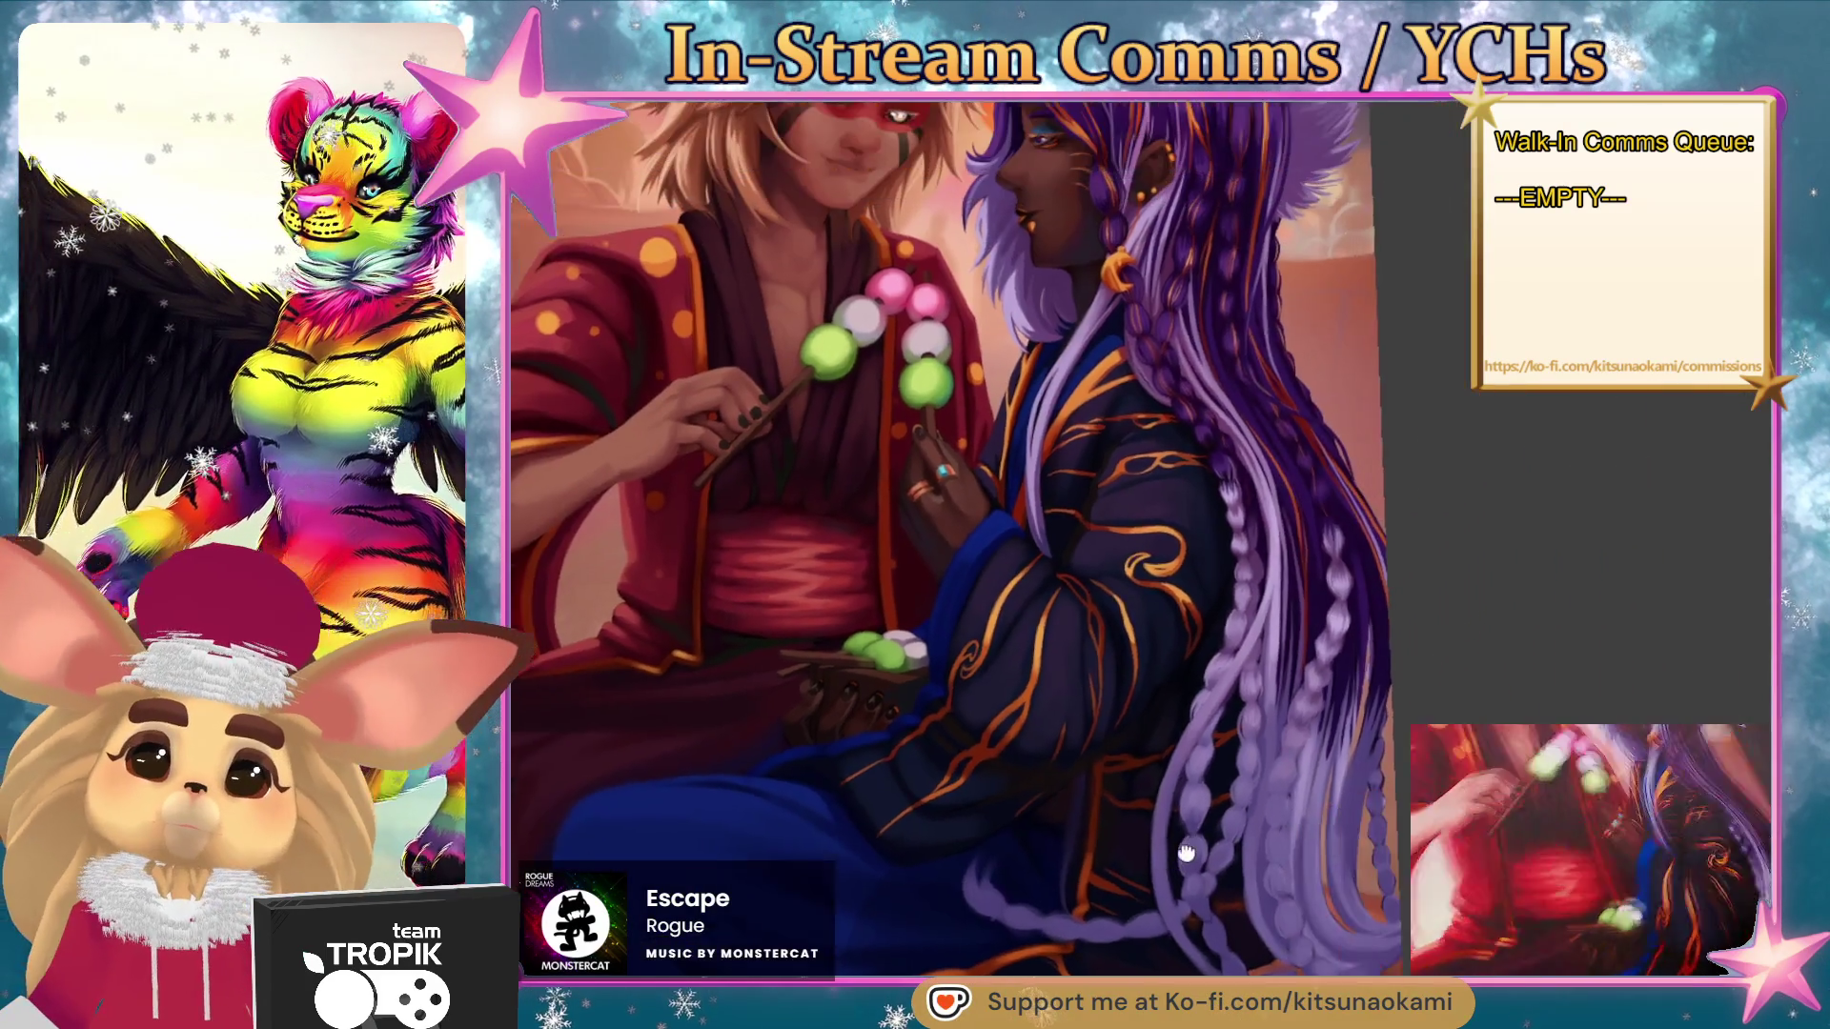
- Frame the blue robe over the lap and shrink the brush for fine detail
scroll(1260, 667, up, 5)
scroll(1260, 667, up, 1)
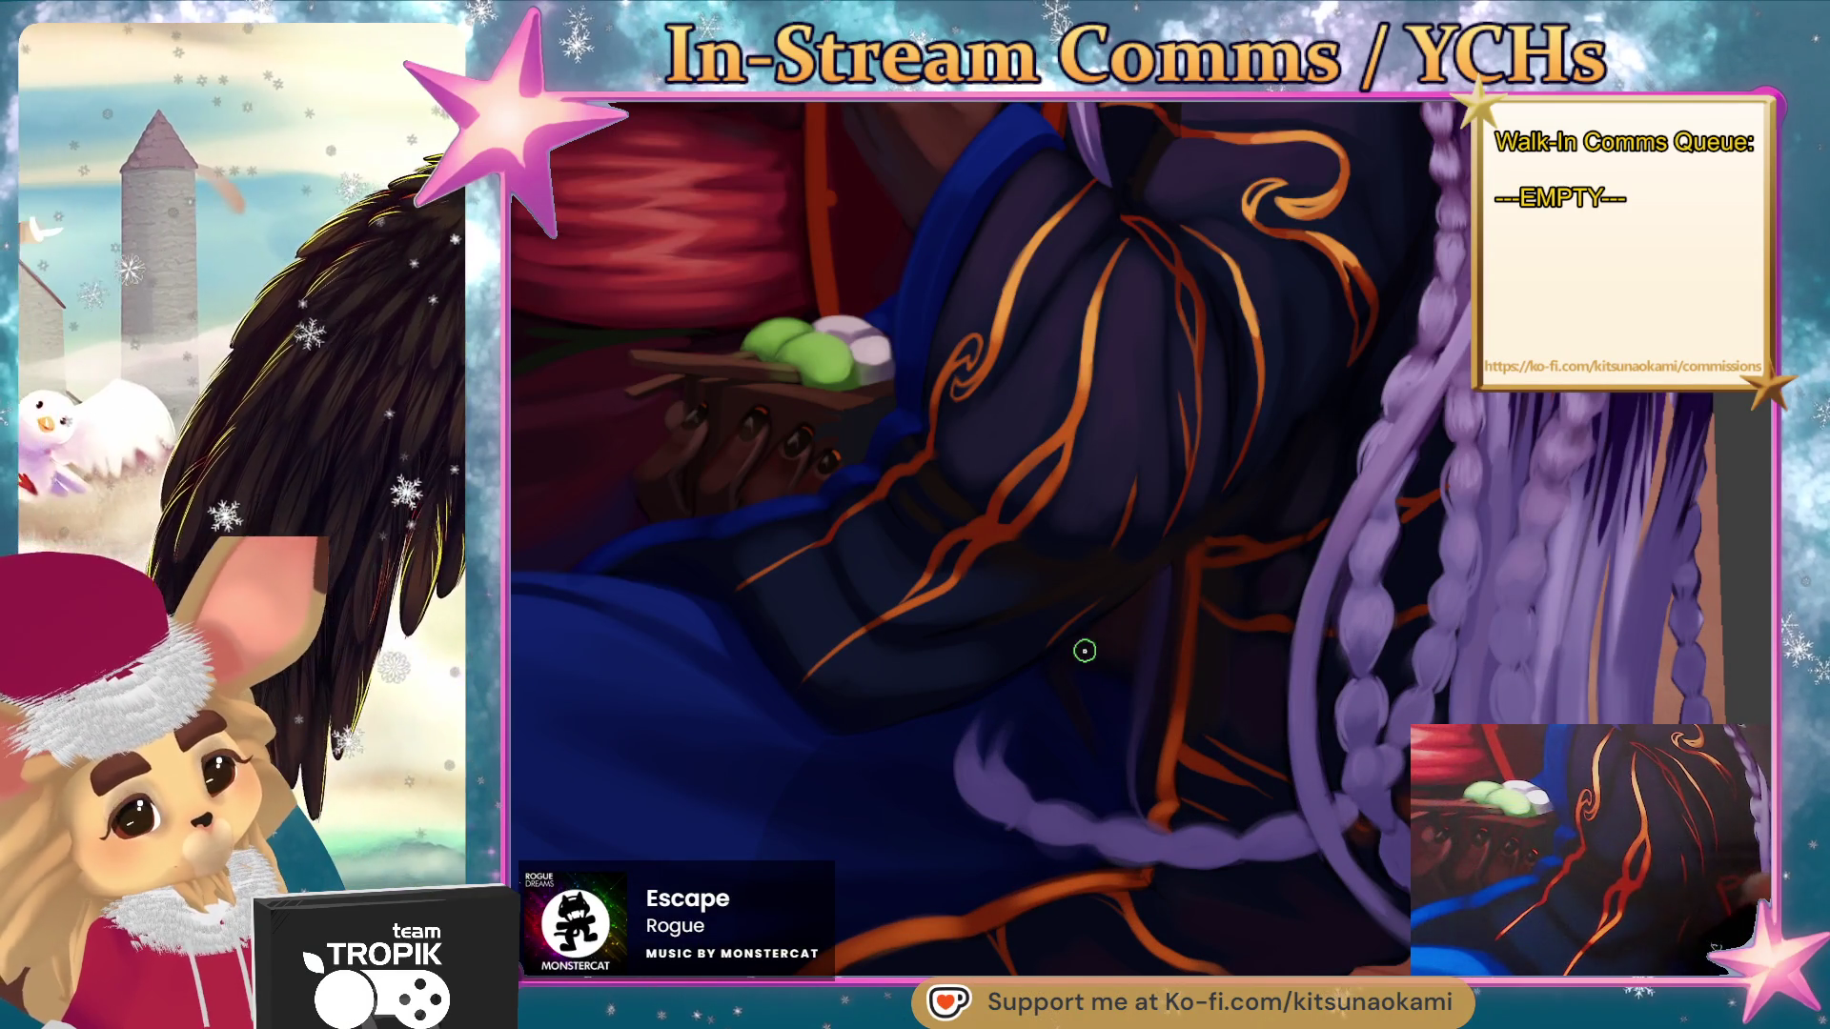
scroll(1225, 620, down, 5)
scroll(1302, 710, up, 5)
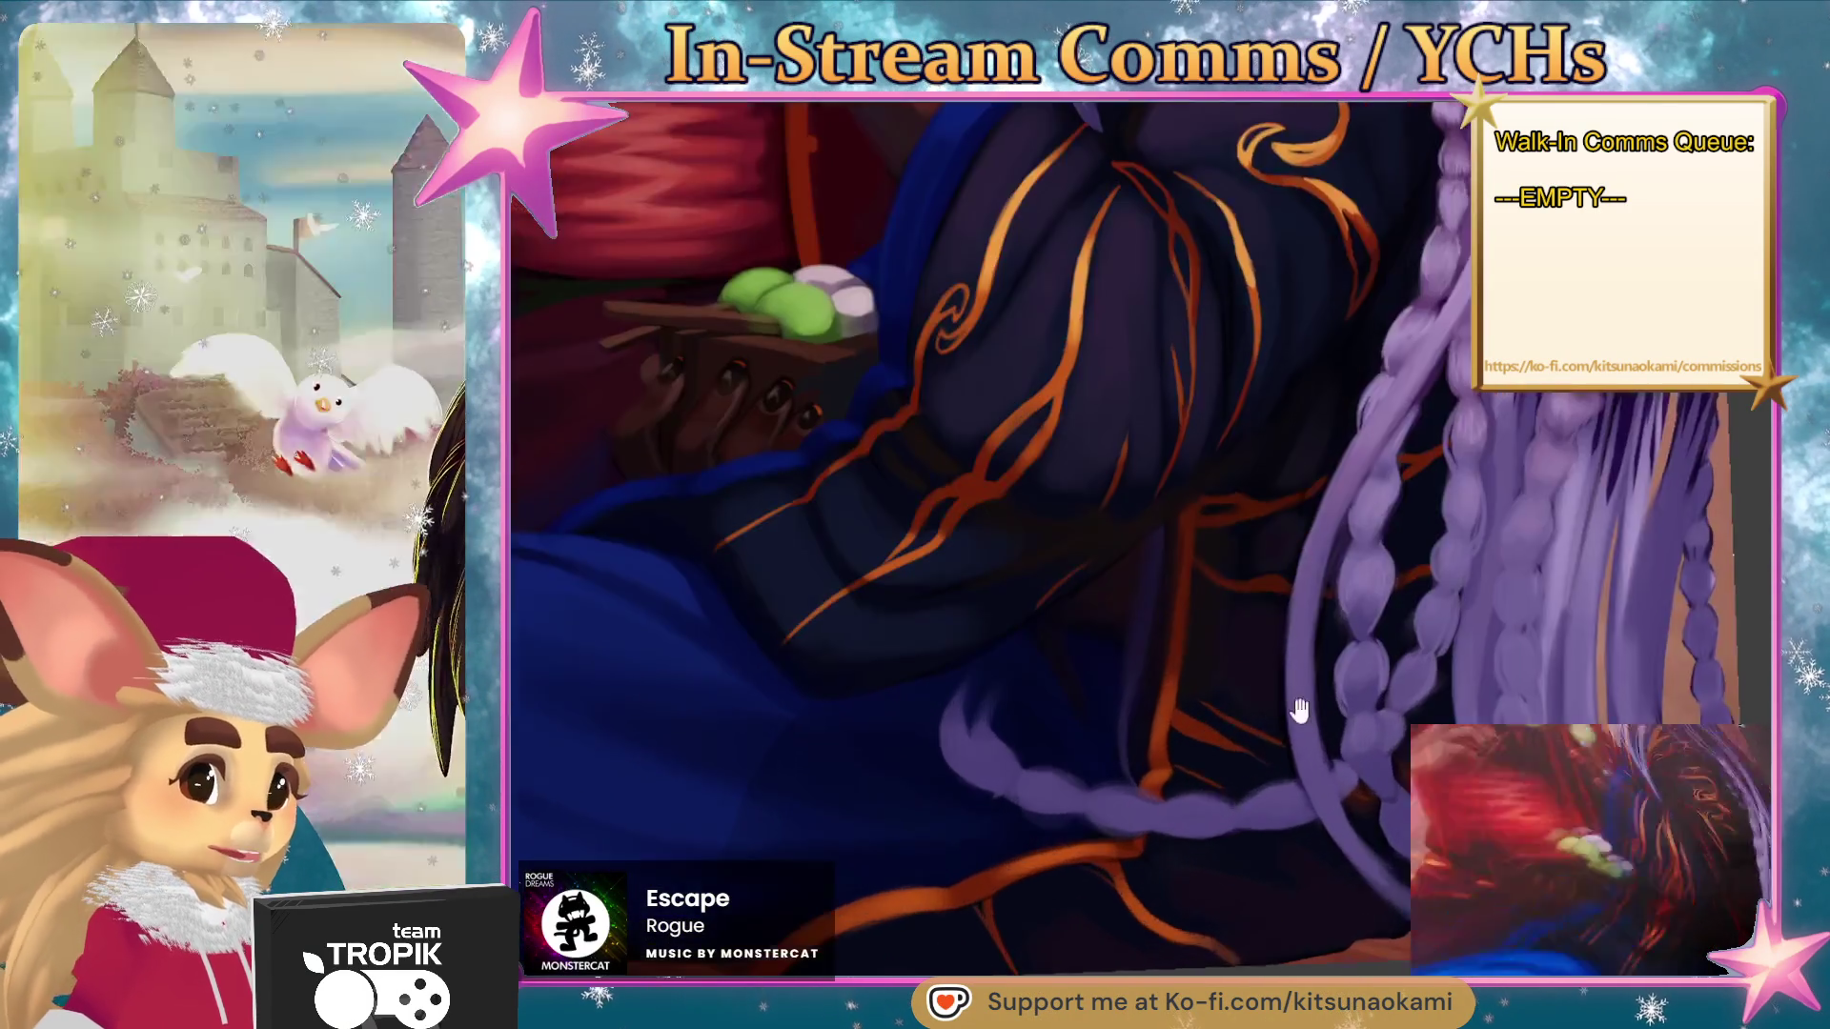
drag(1302, 710, 1551, 624)
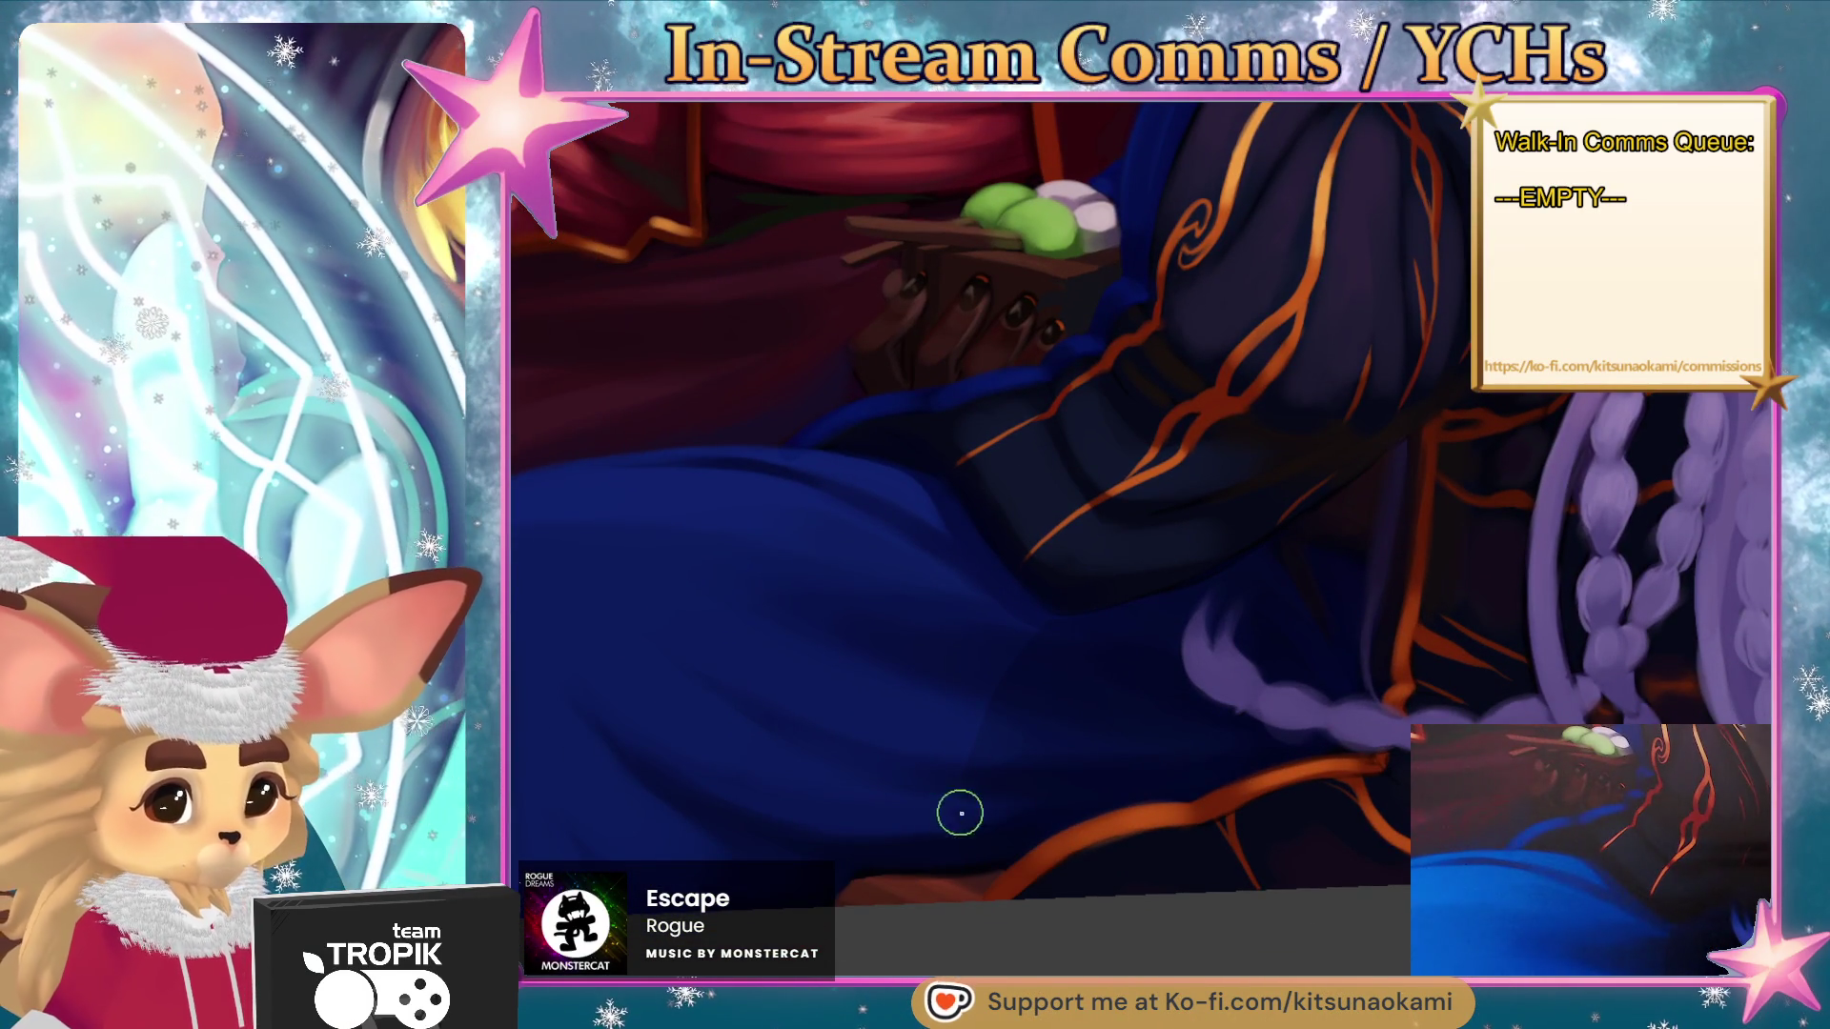
key(bracketleft)
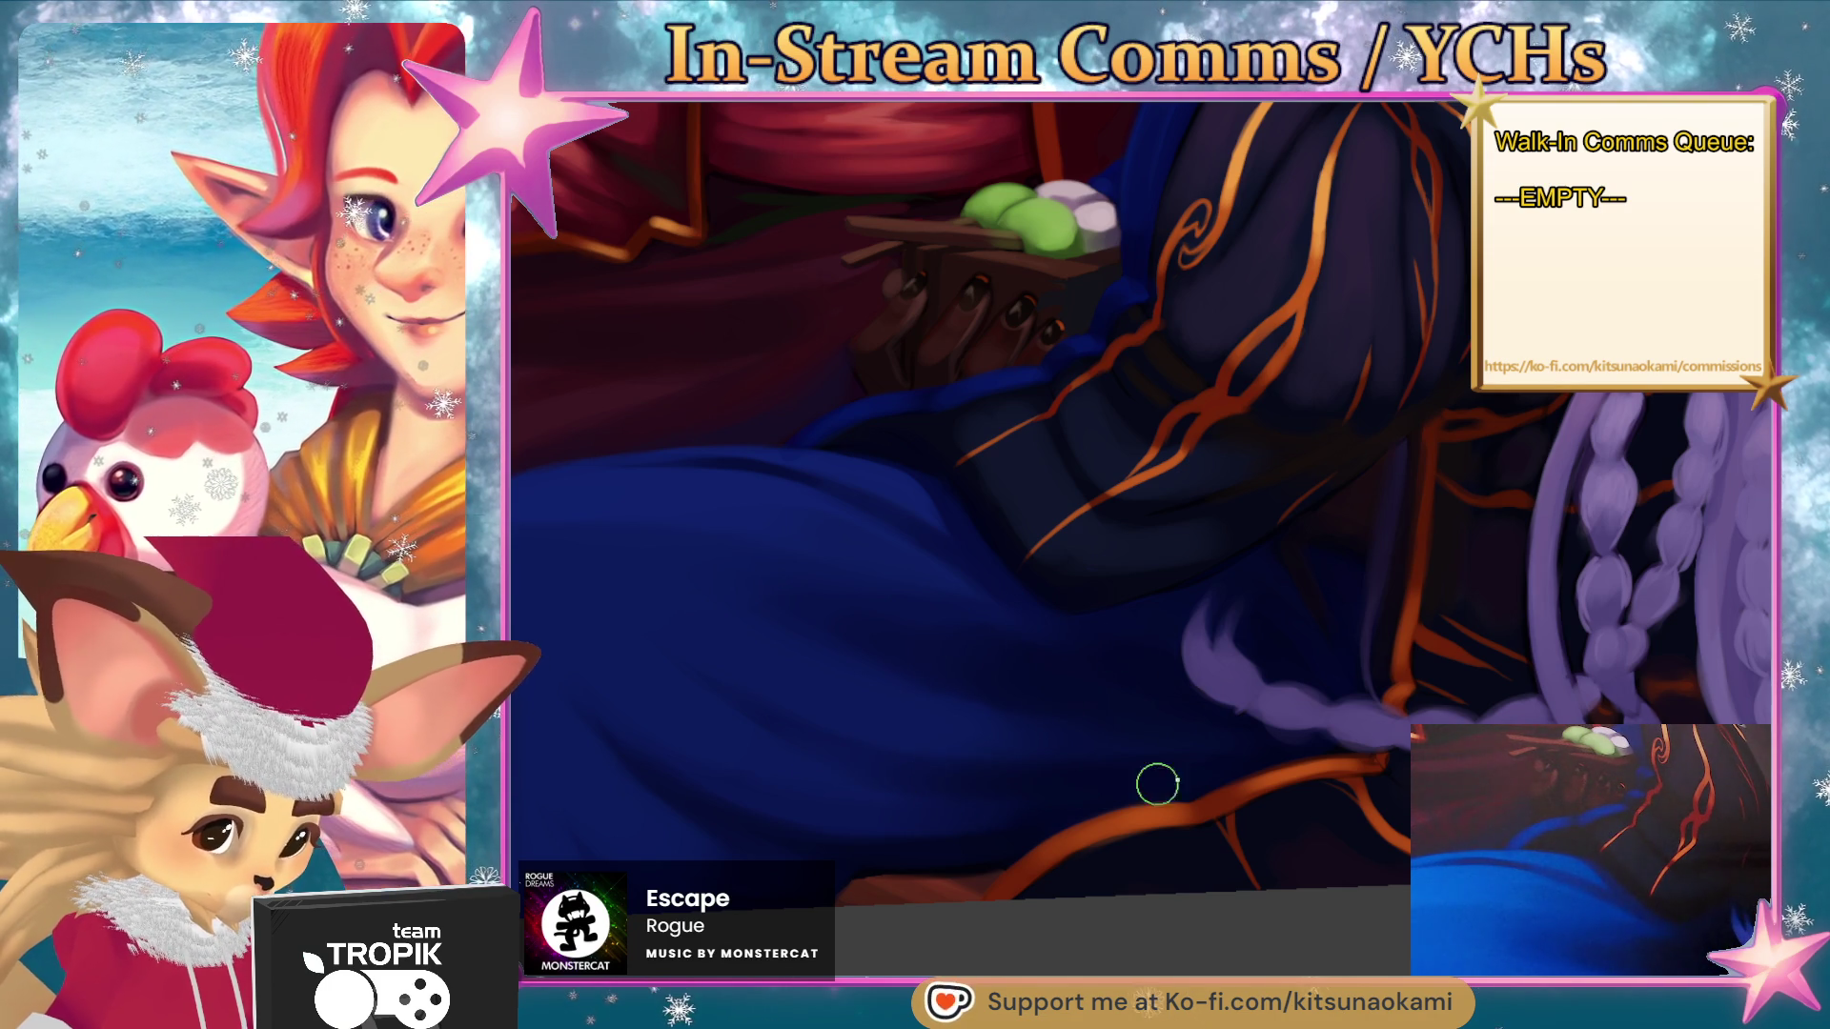
- Rotate the canvas view about 45 degrees
scroll(1201, 775, down, 5)
scroll(1145, 848, up, 2)
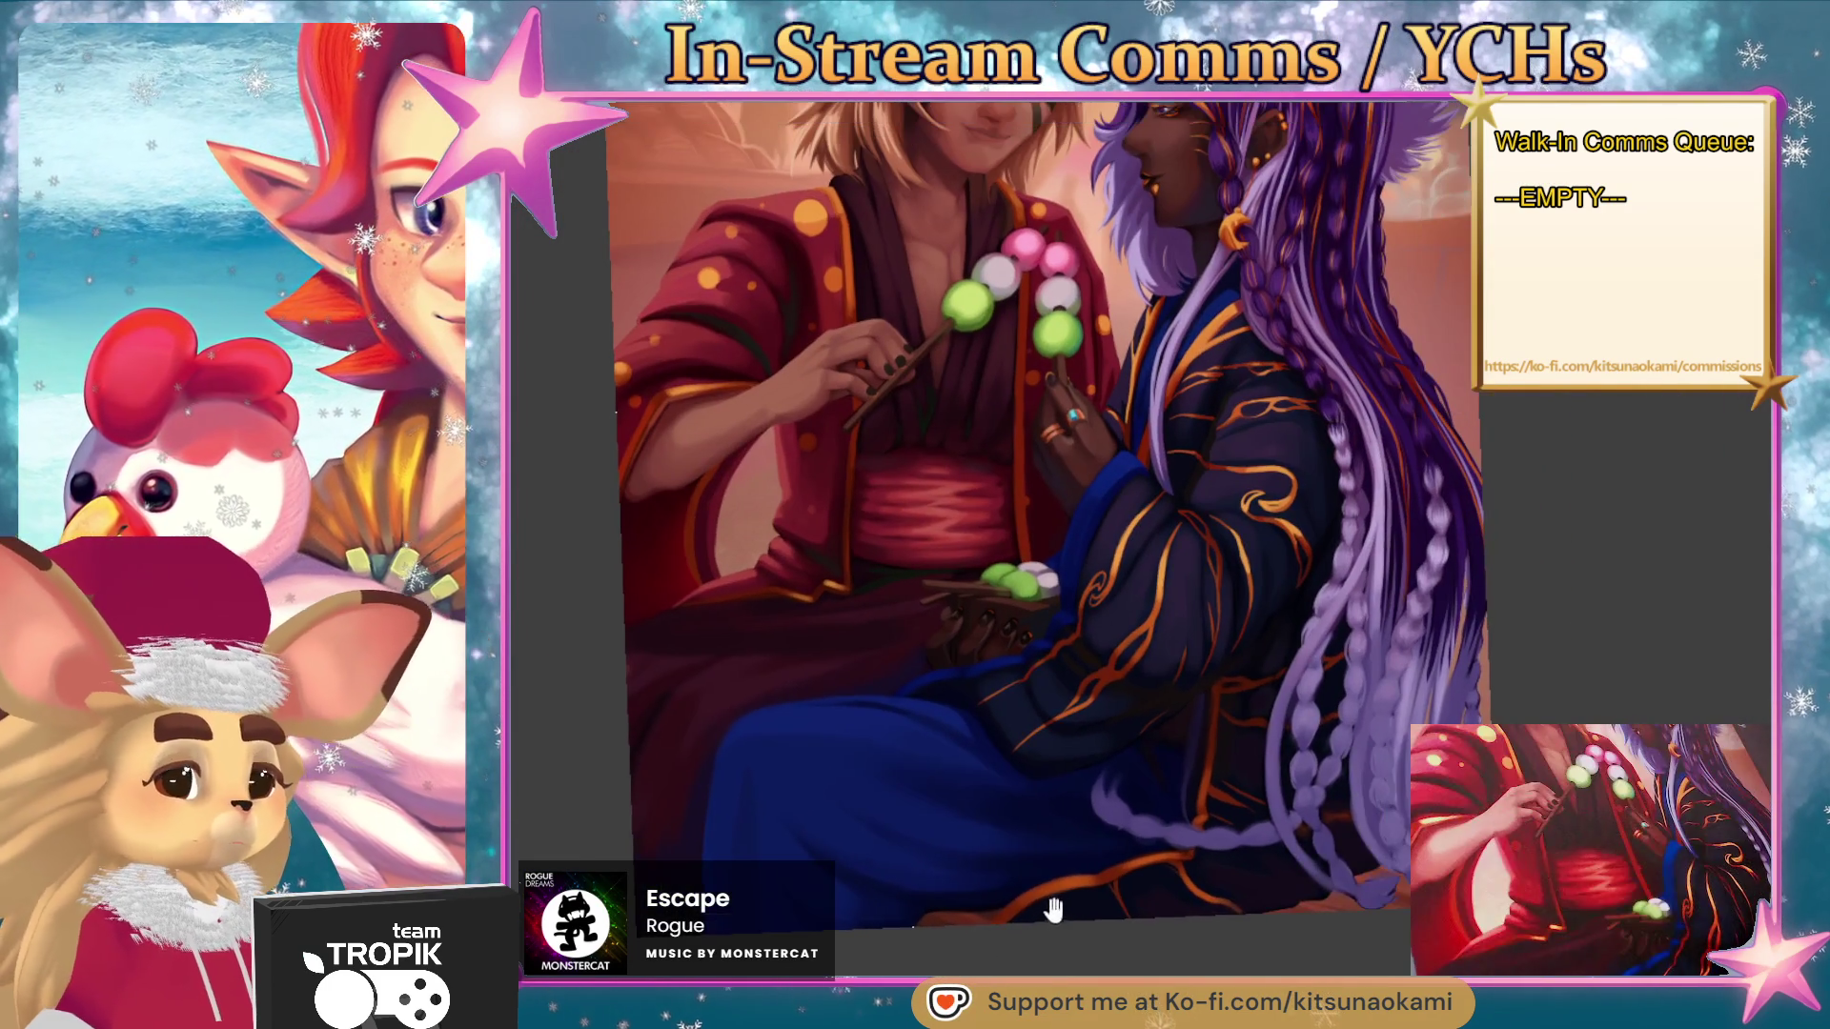
scroll(1201, 820, up, 3)
drag(1240, 797, 997, 563)
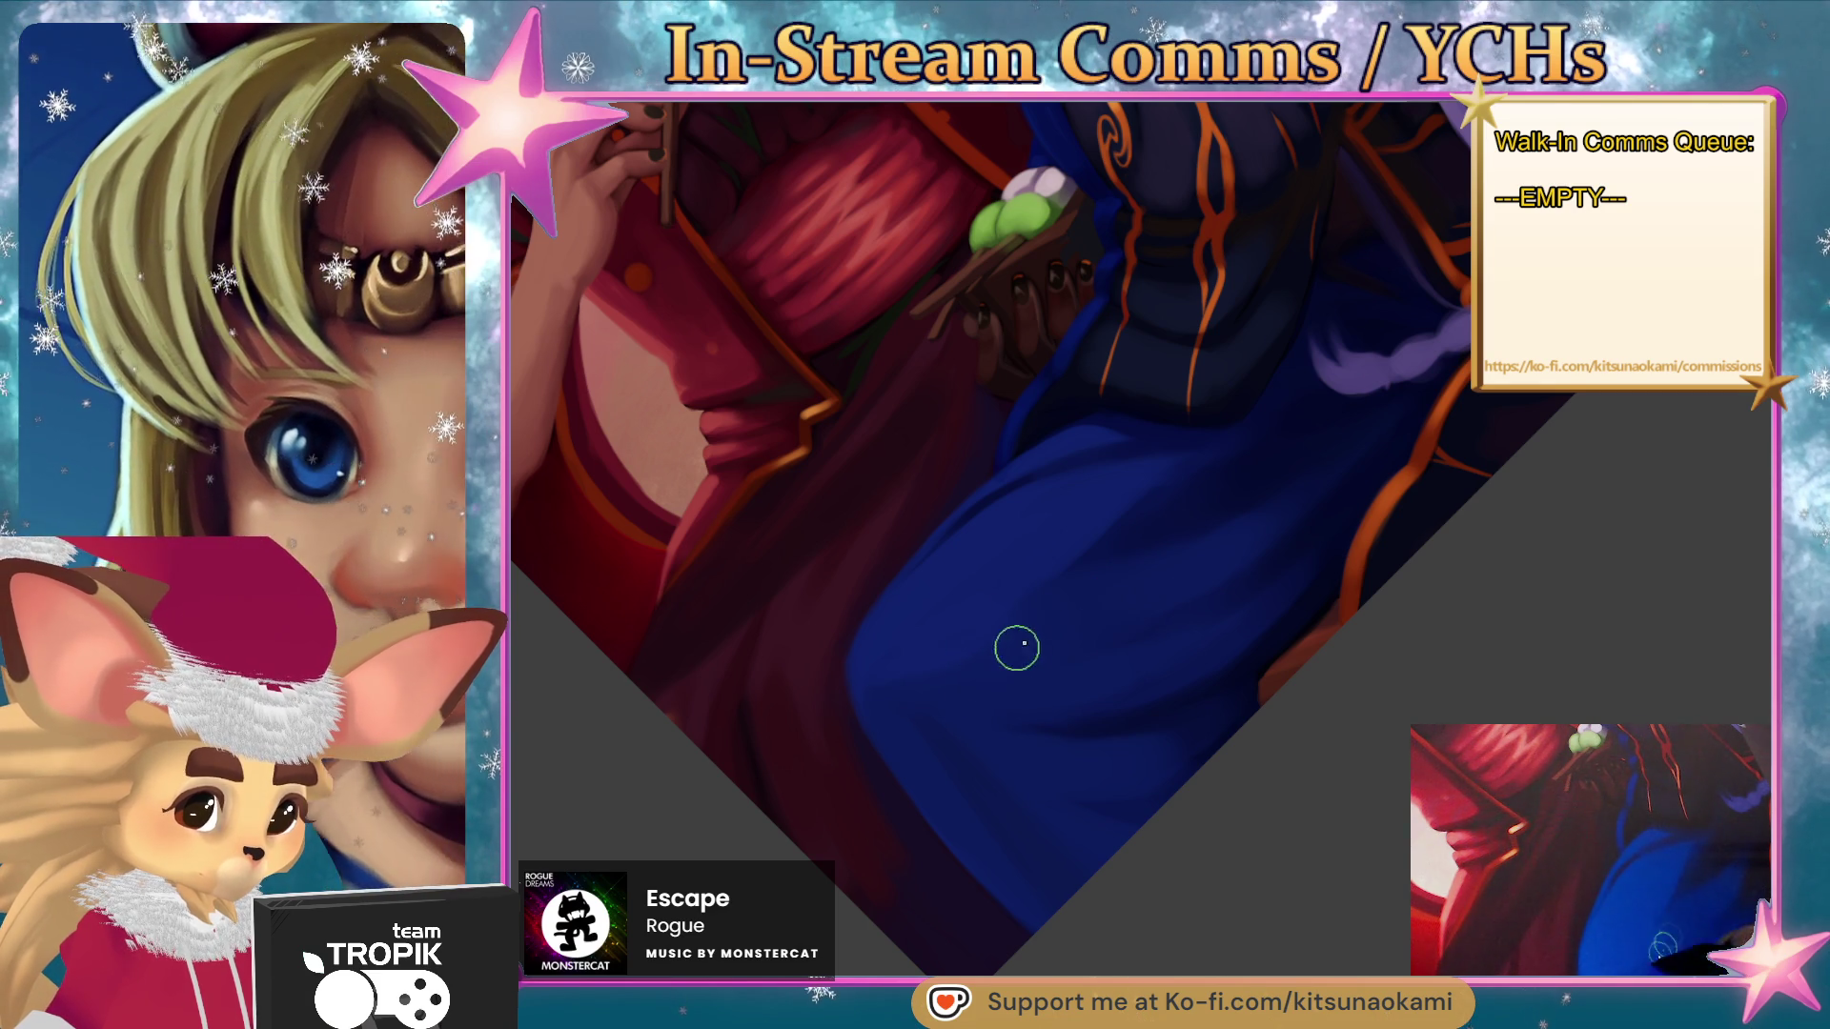
drag(1271, 739, 997, 739)
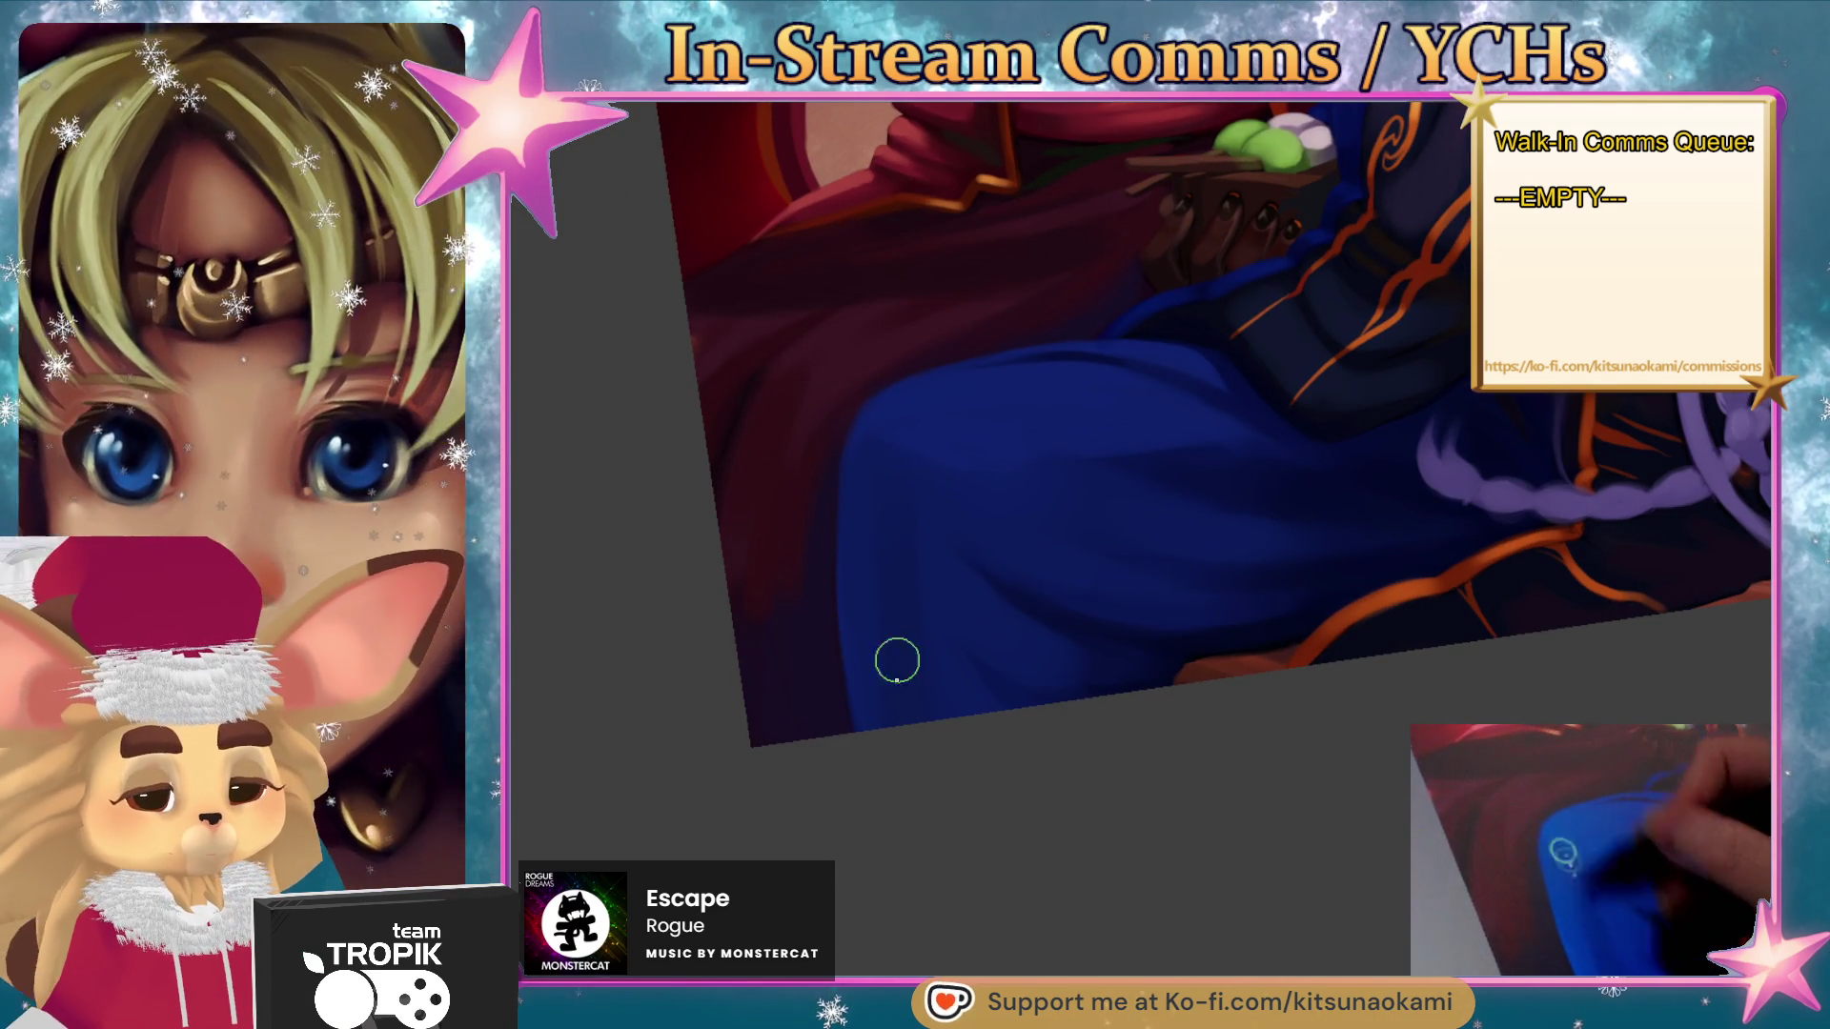
mouse_move(924, 820)
mouse_down()
mouse_move(1013, 829)
mouse_move(1000, 845)
mouse_up()
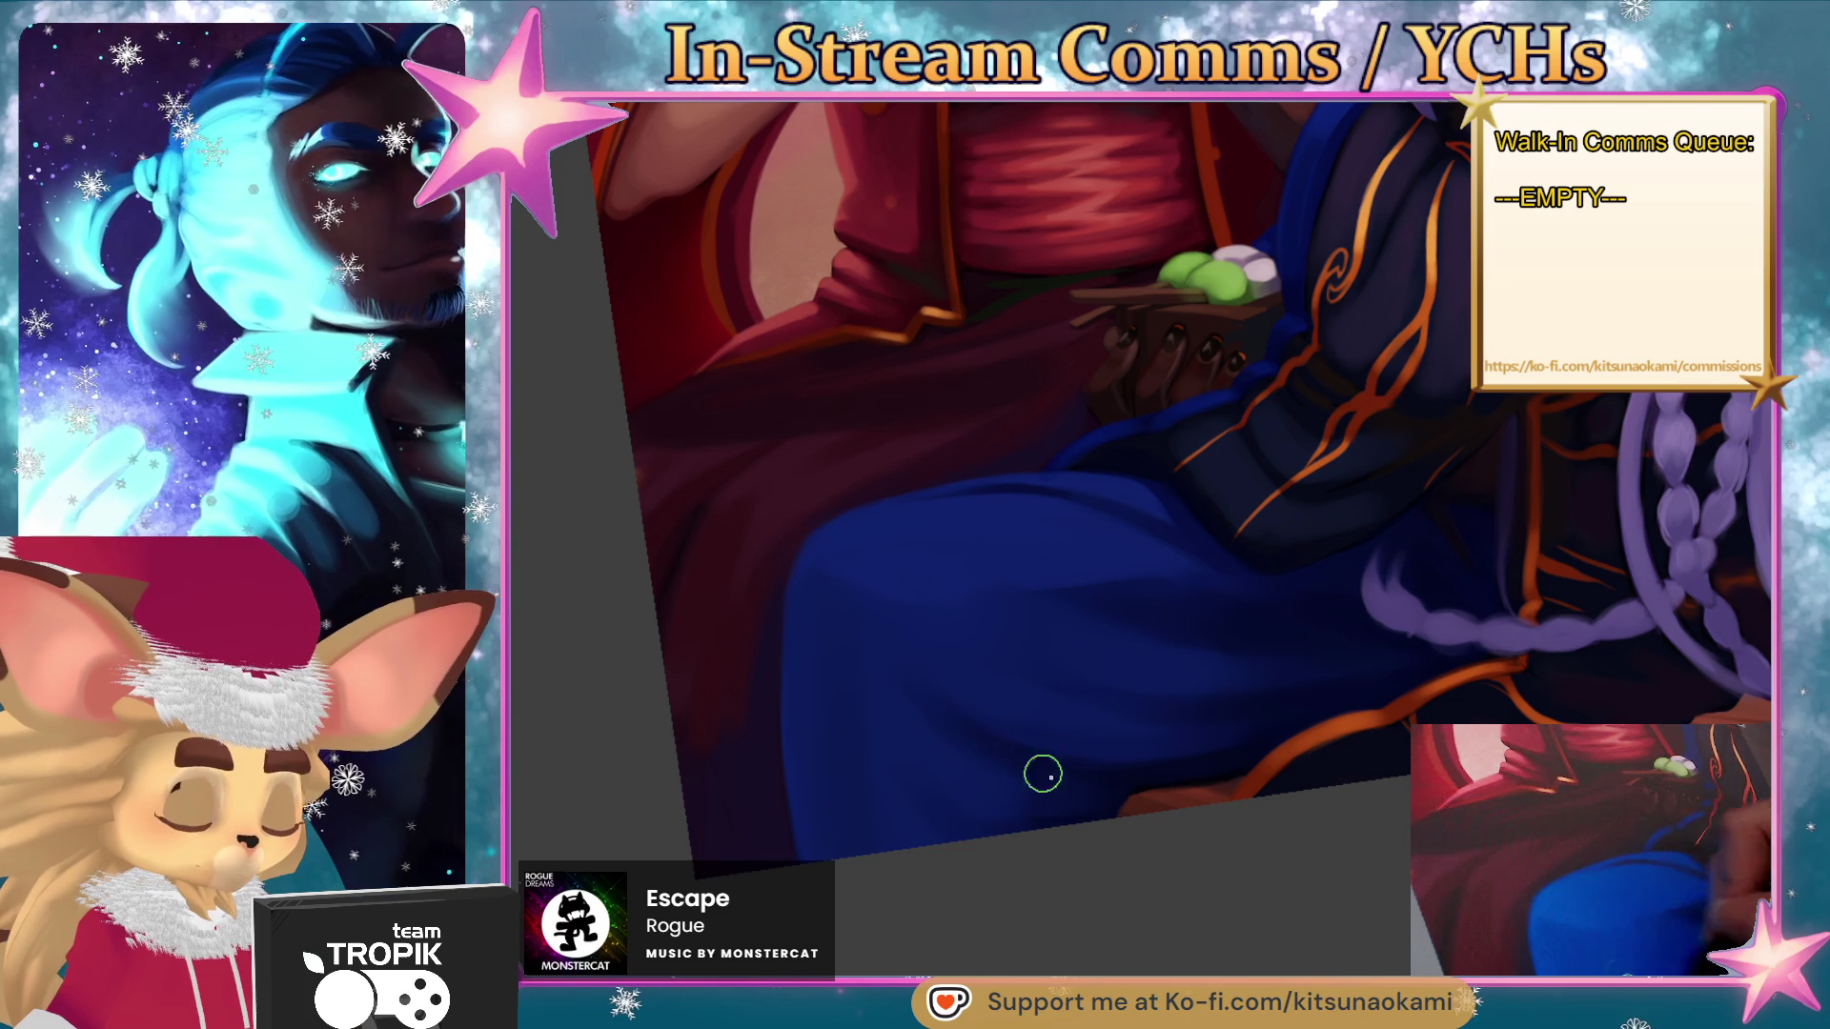
drag(1309, 791, 1315, 931)
scroll(920, 678, up, 5)
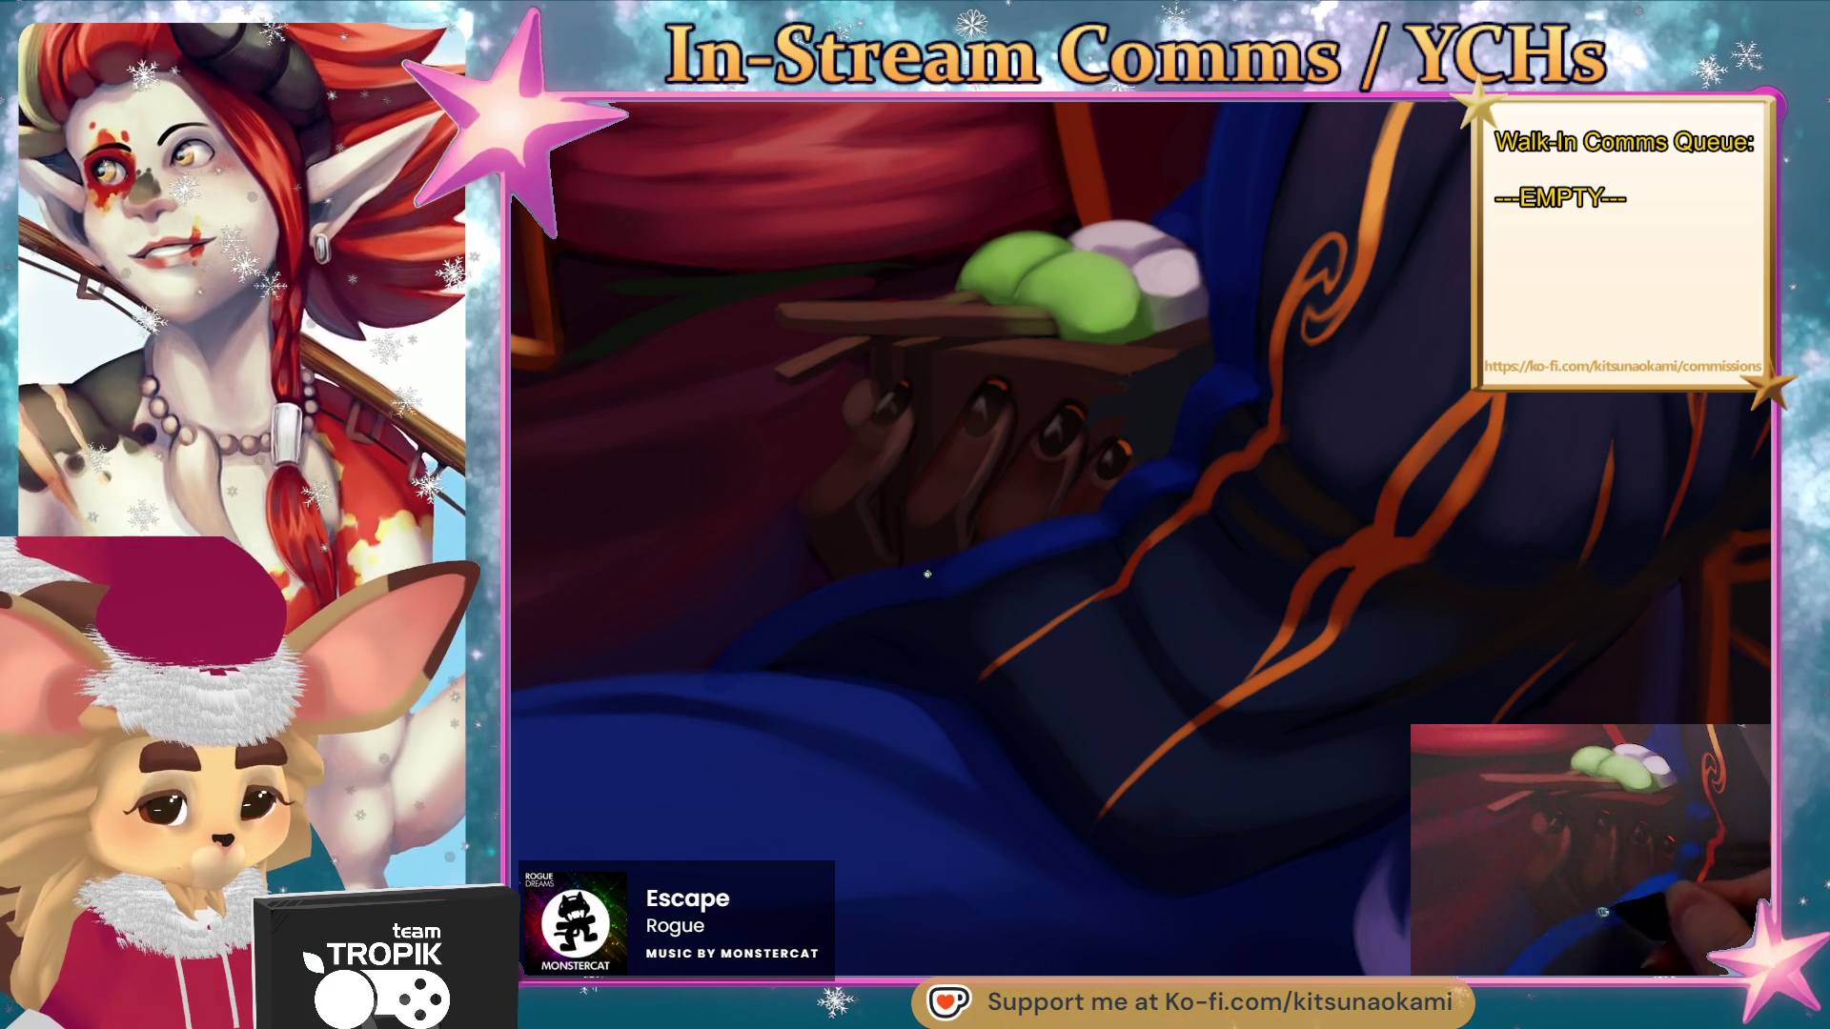
scroll(1191, 829, down, 2)
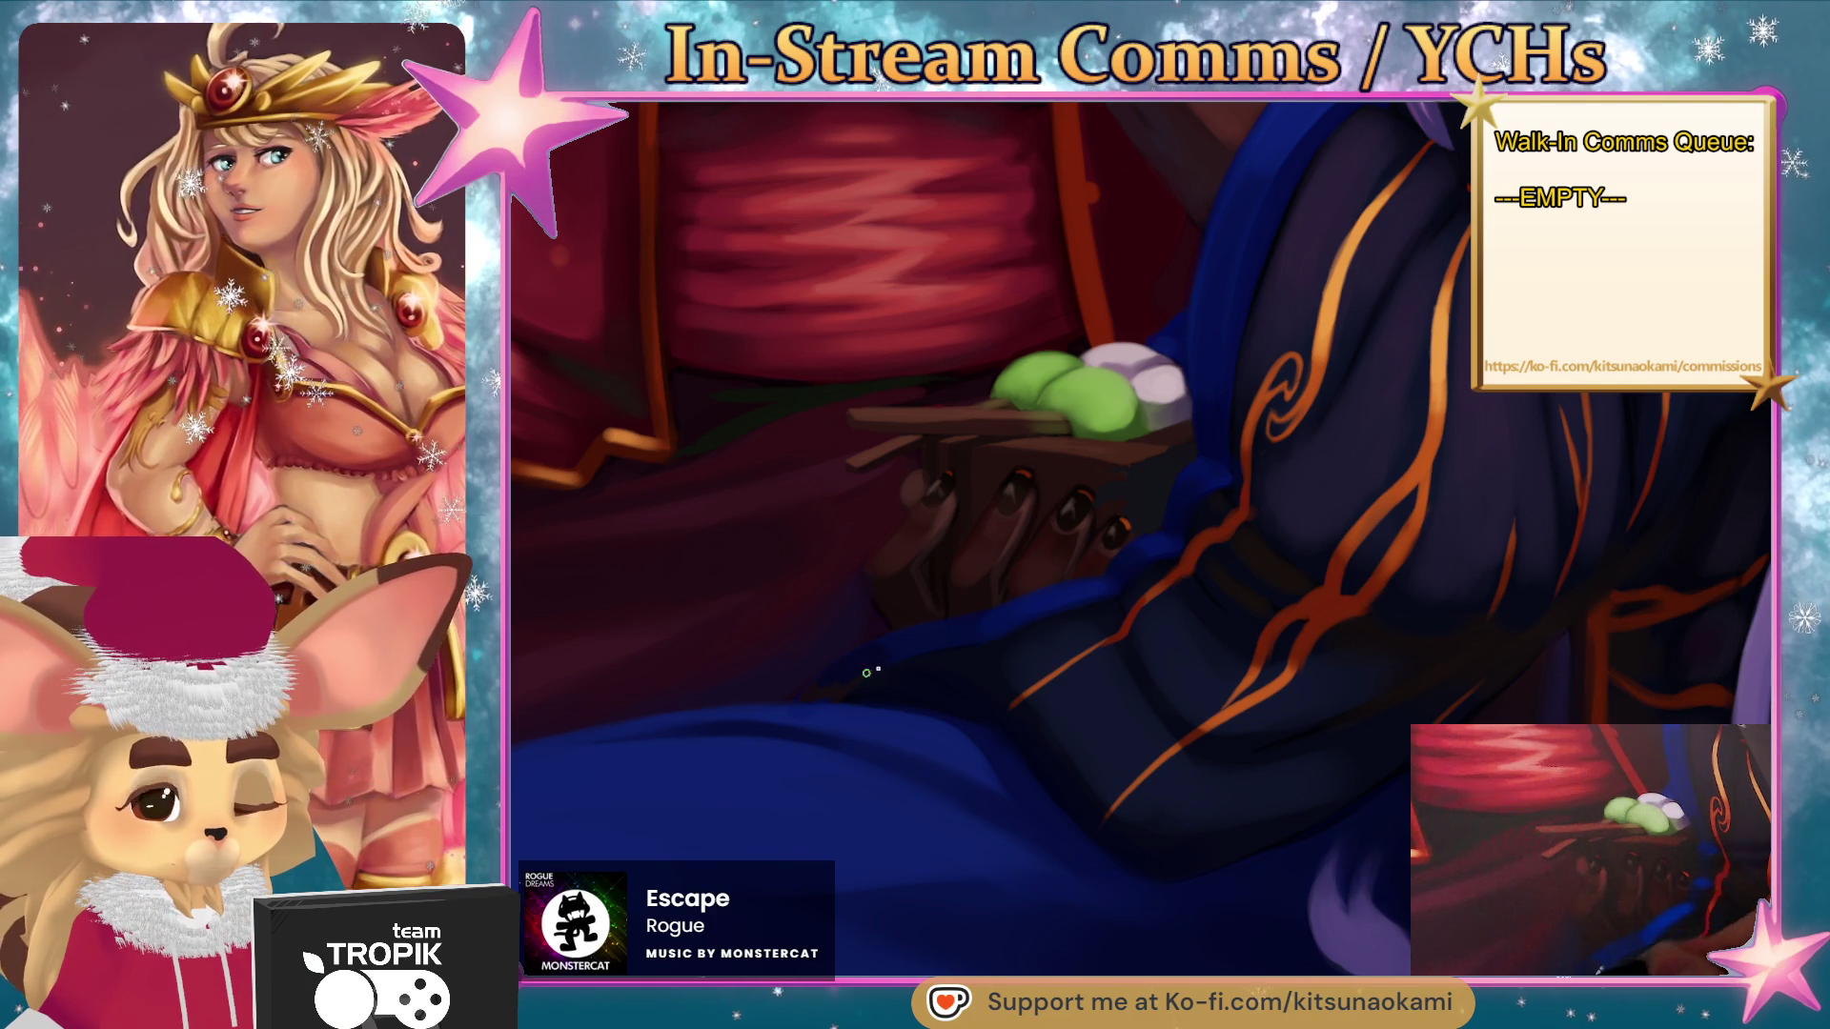
key(bracketleft)
key(bracketleft)
key(bracketleft)
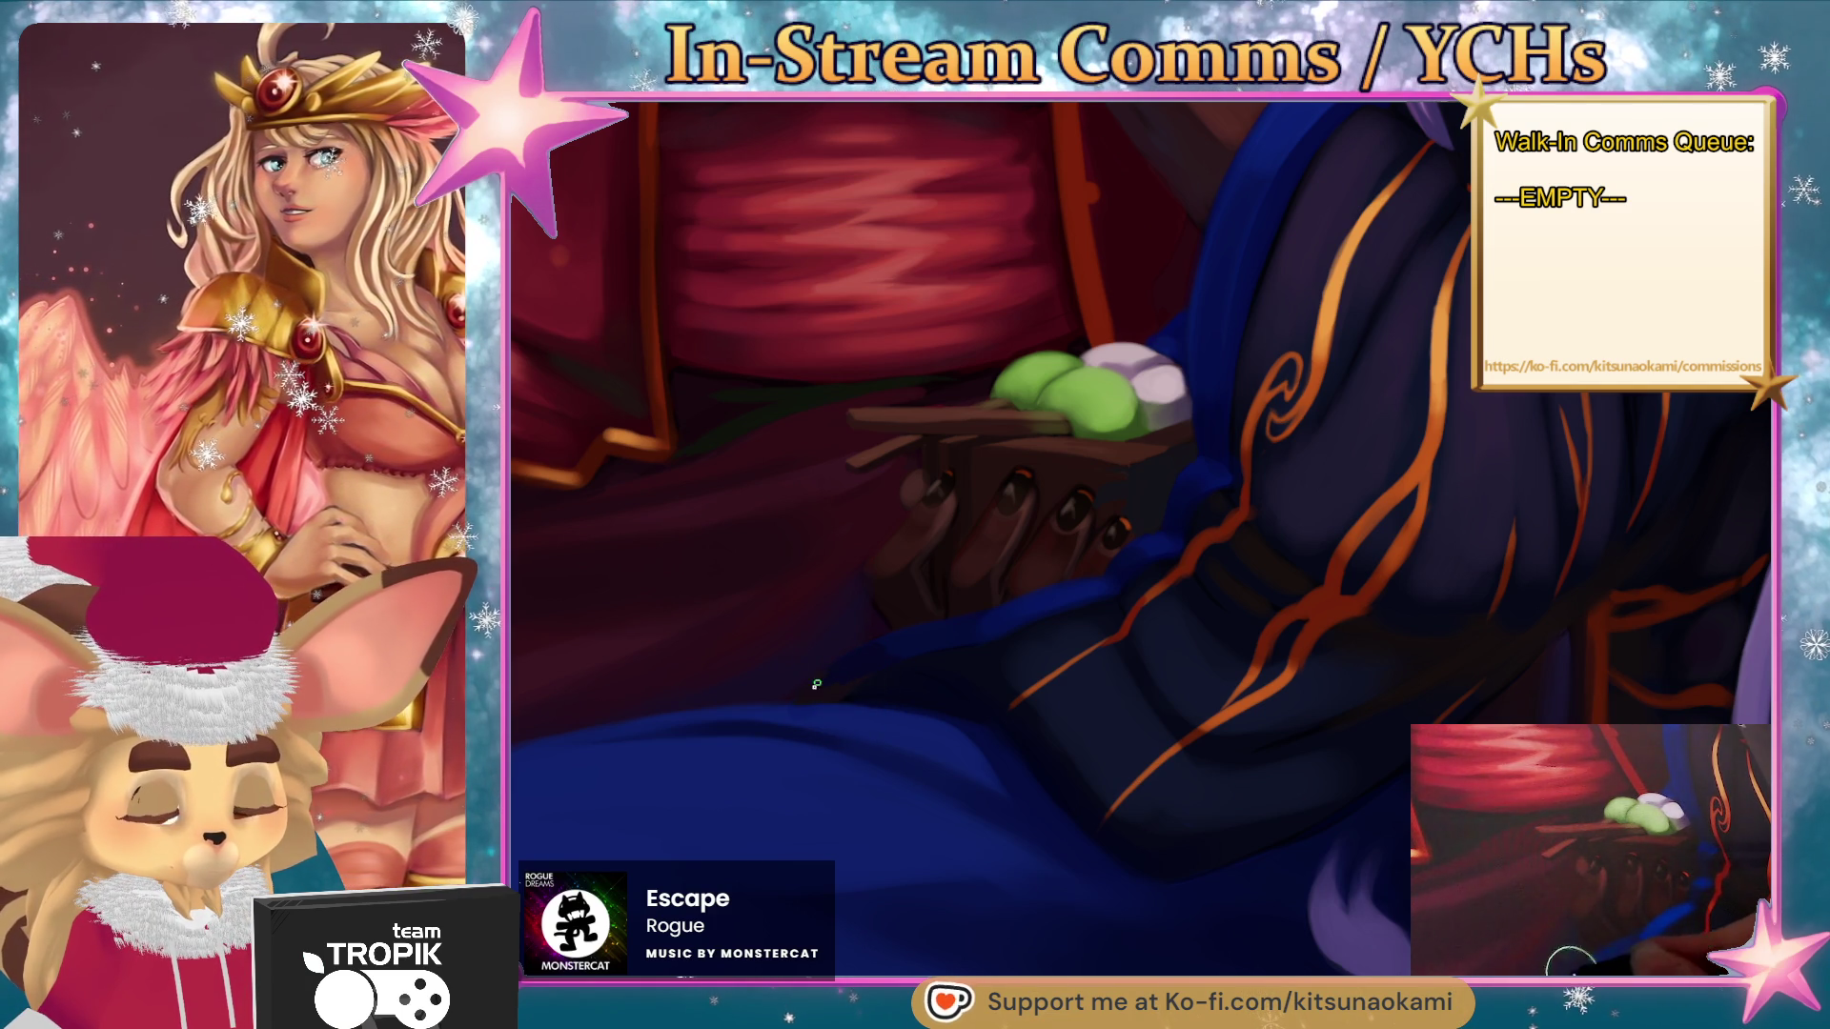
key(bracketleft)
key(bracketleft)
key(bracketleft)
key(bracketright)
key(bracketright)
key(bracketright)
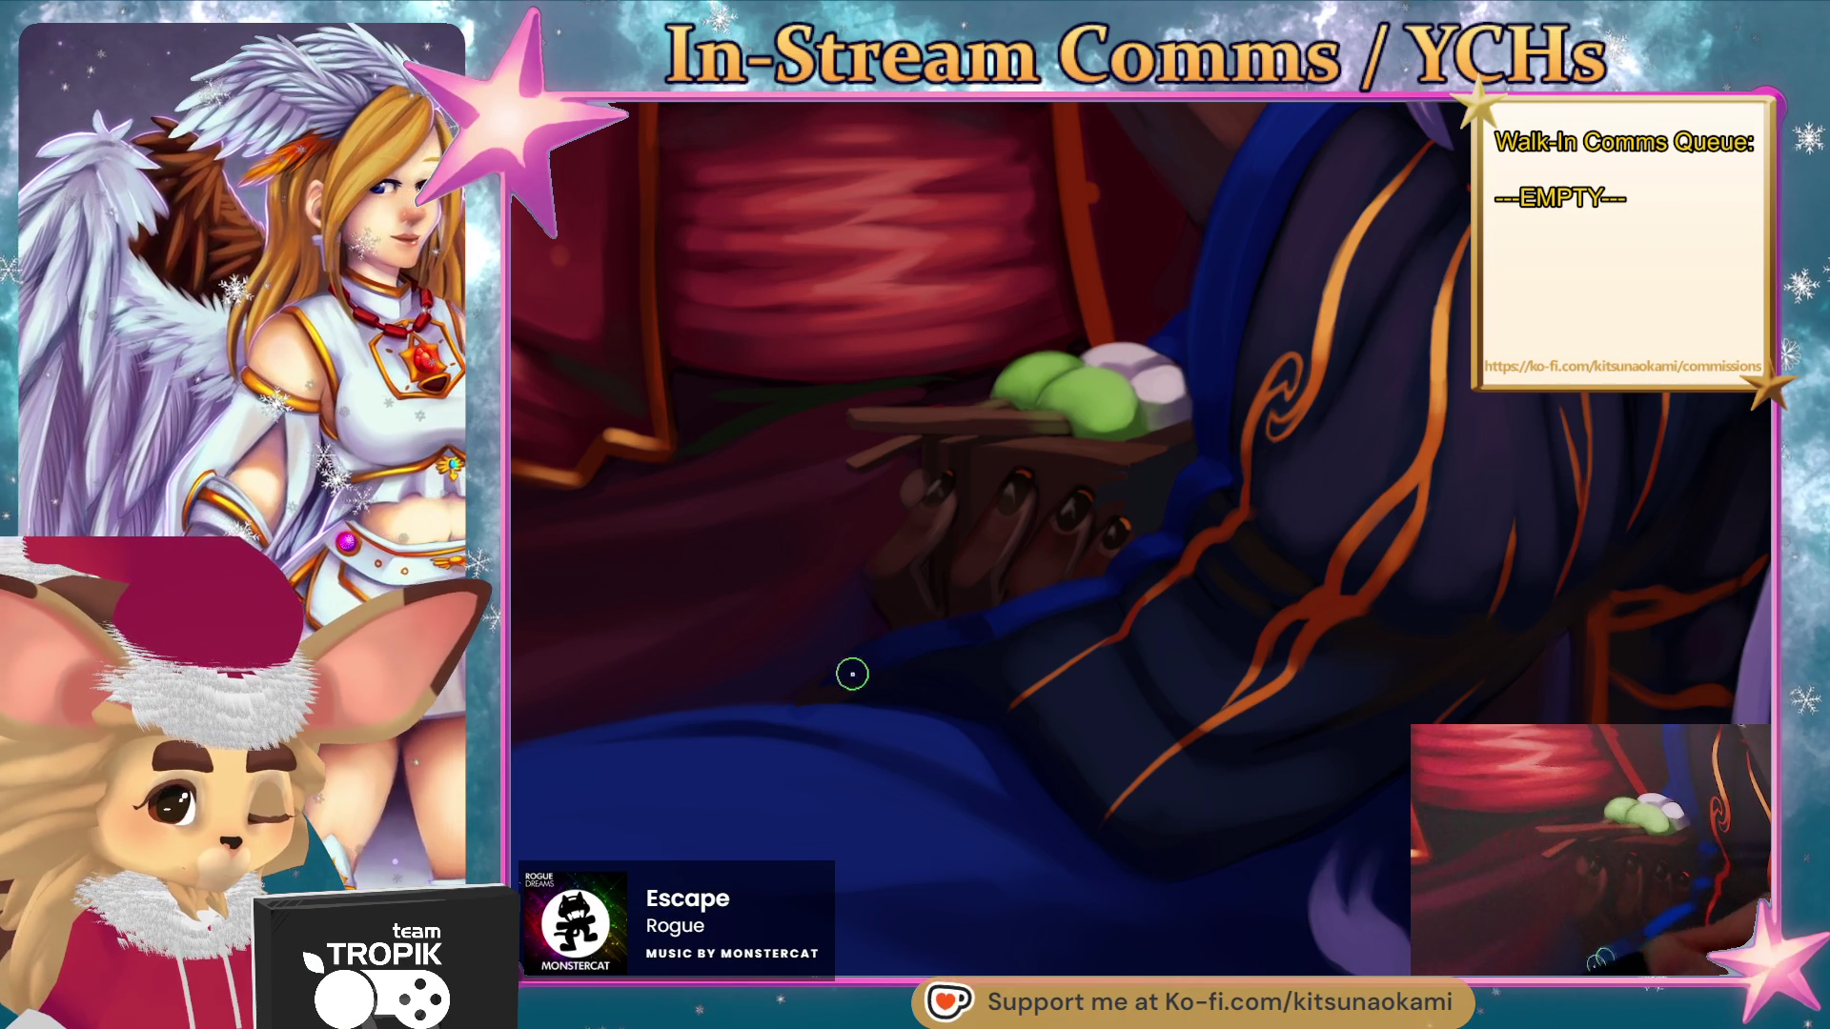
key(bracketright)
key(bracketright)
key(bracketright)
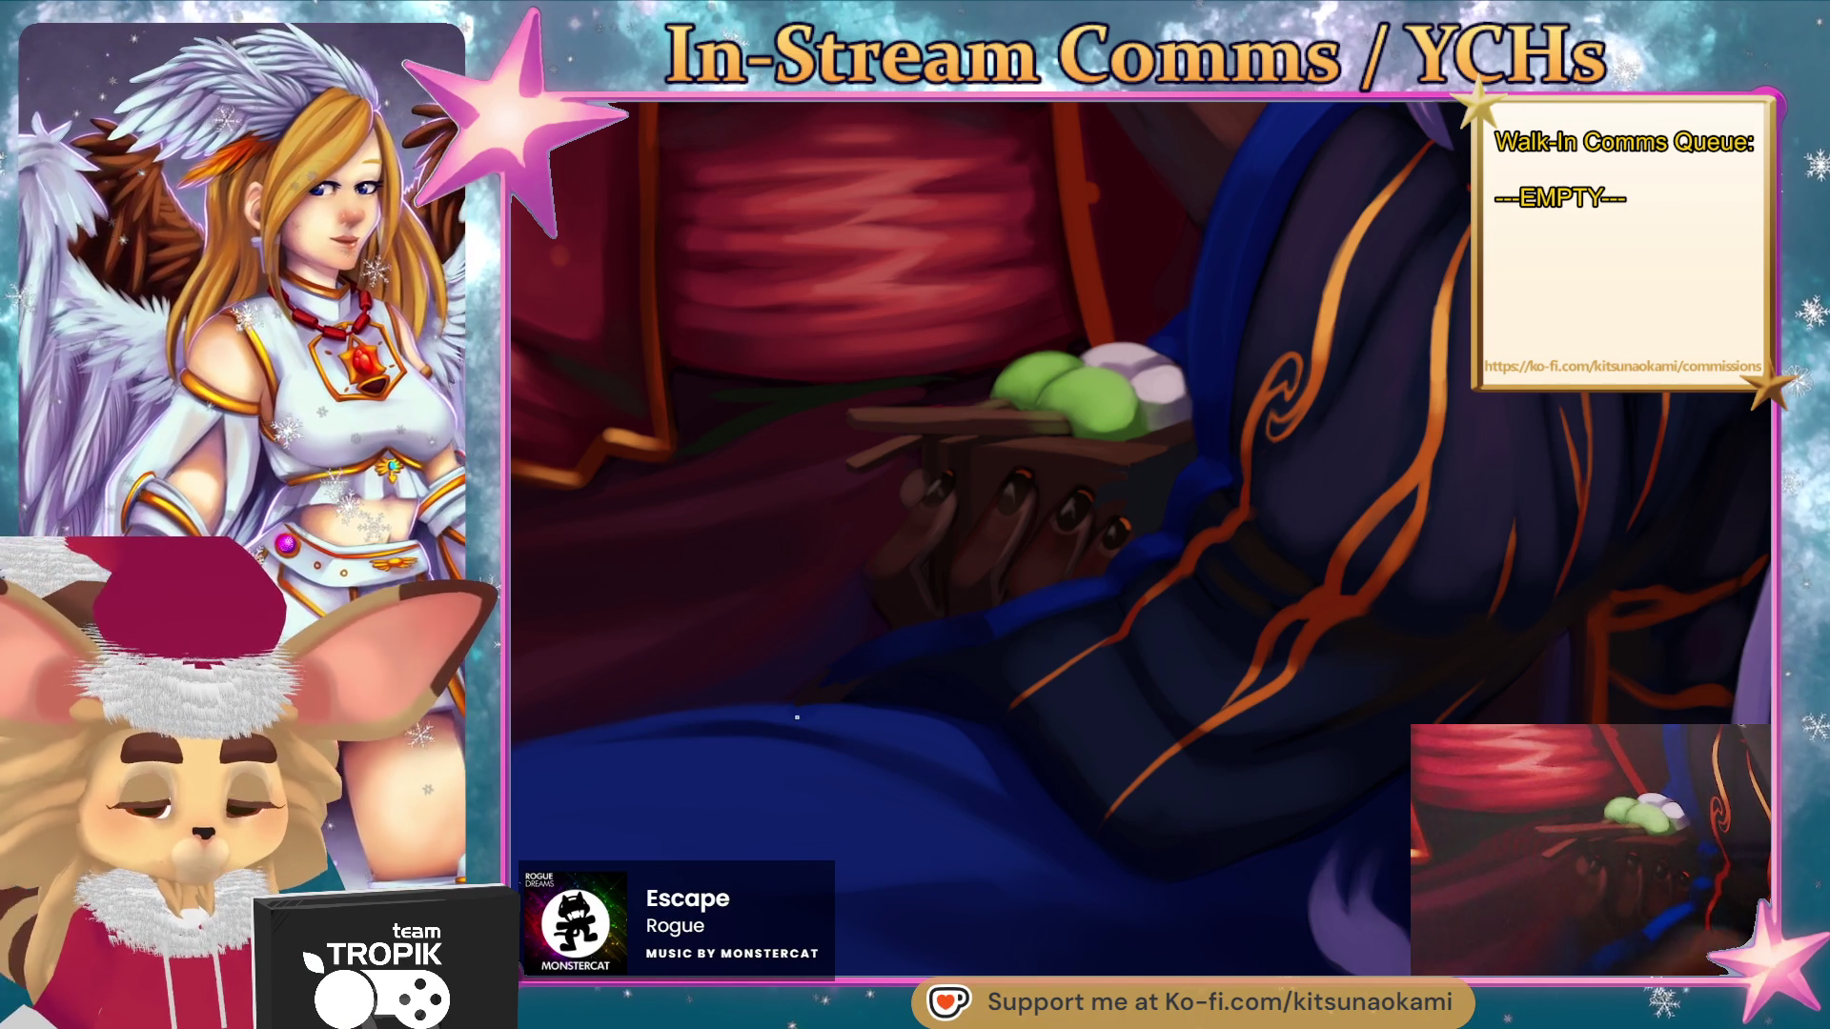
scroll(939, 768, down, 5)
scroll(1218, 881, up, 5)
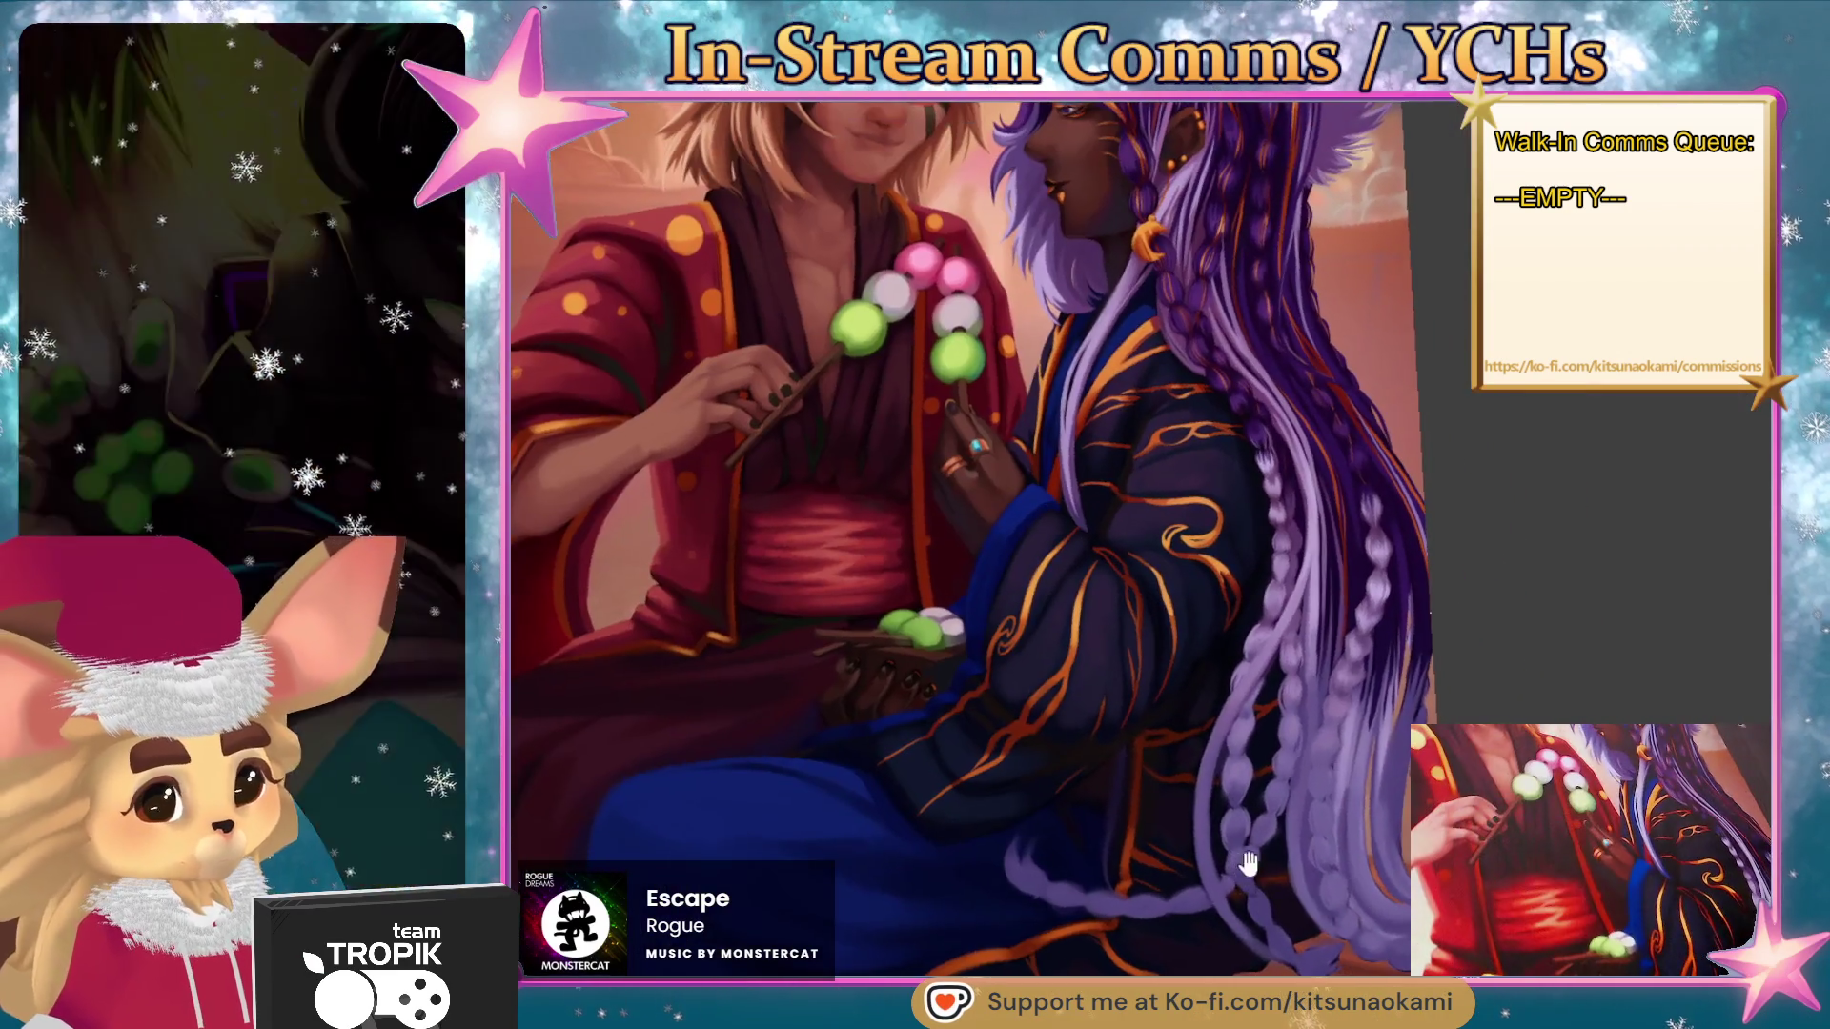
scroll(1217, 880, down, 3)
mouse_move(1218, 880)
mouse_down()
mouse_move(1245, 873)
mouse_move(1240, 889)
mouse_up()
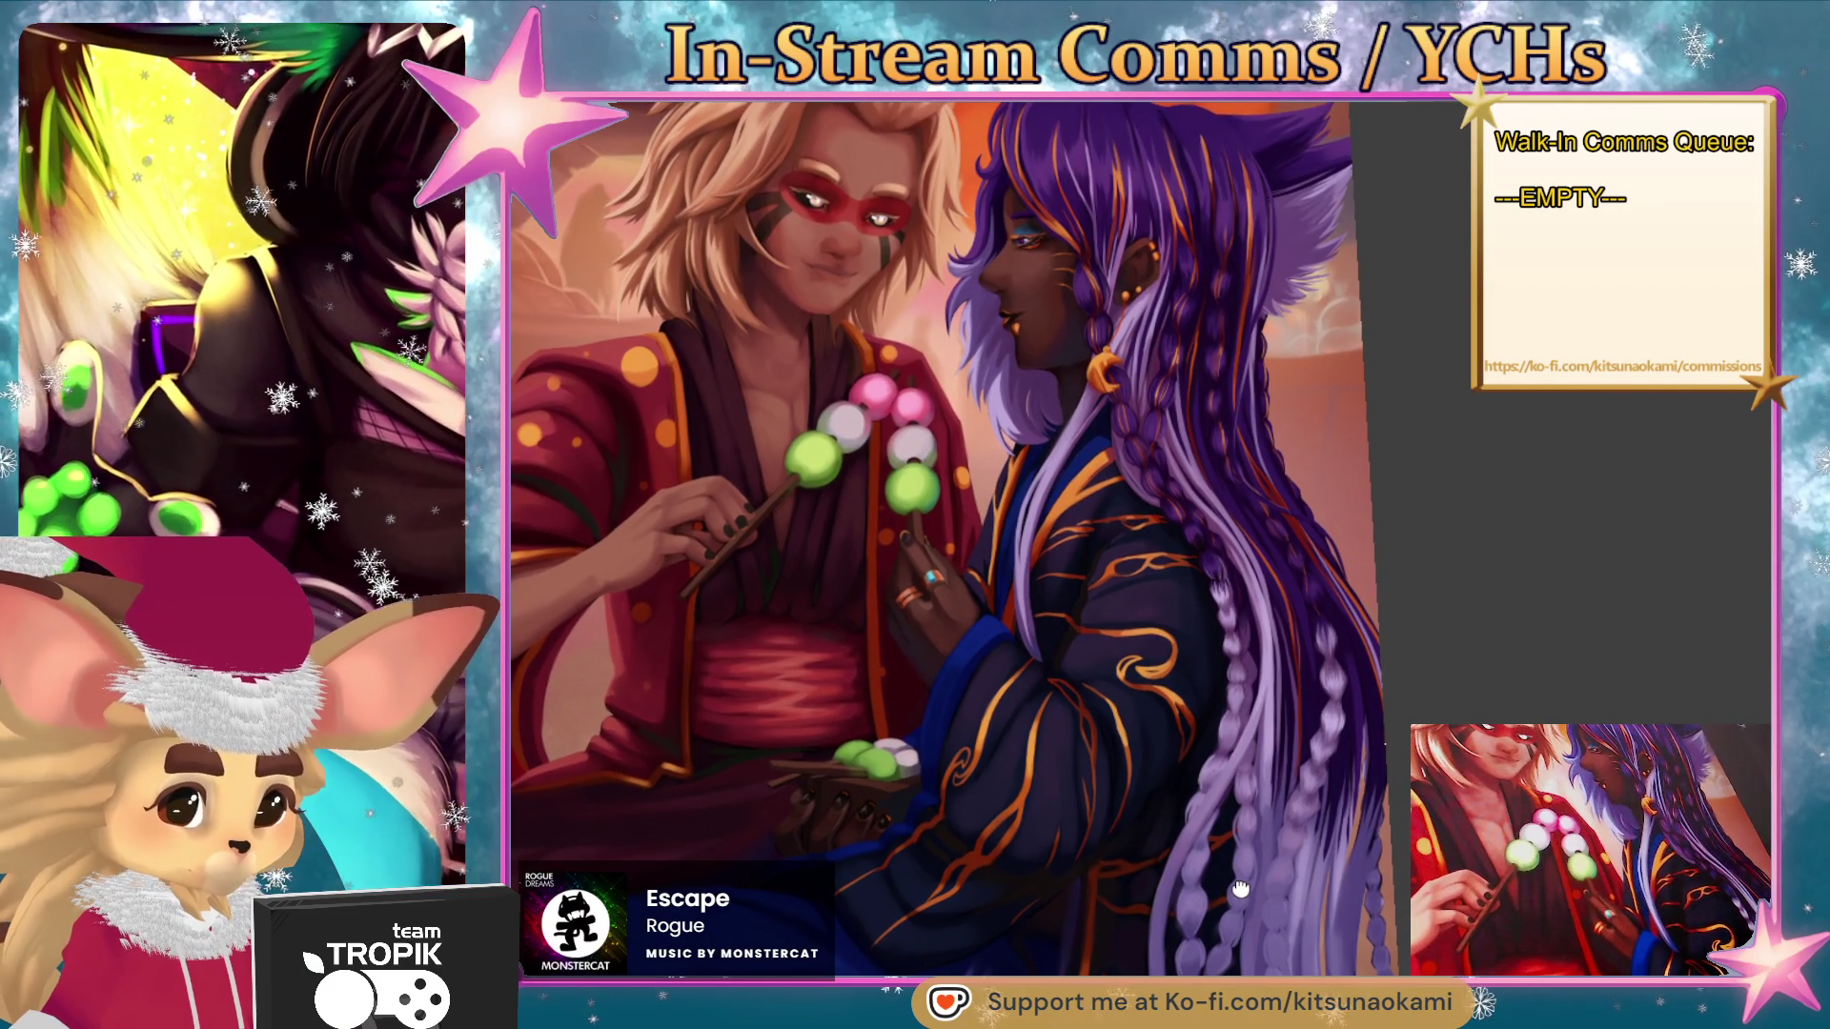
- Make the brush much smaller and frame the ringed hand and cuff for detail shading
scroll(915, 672, up, 4)
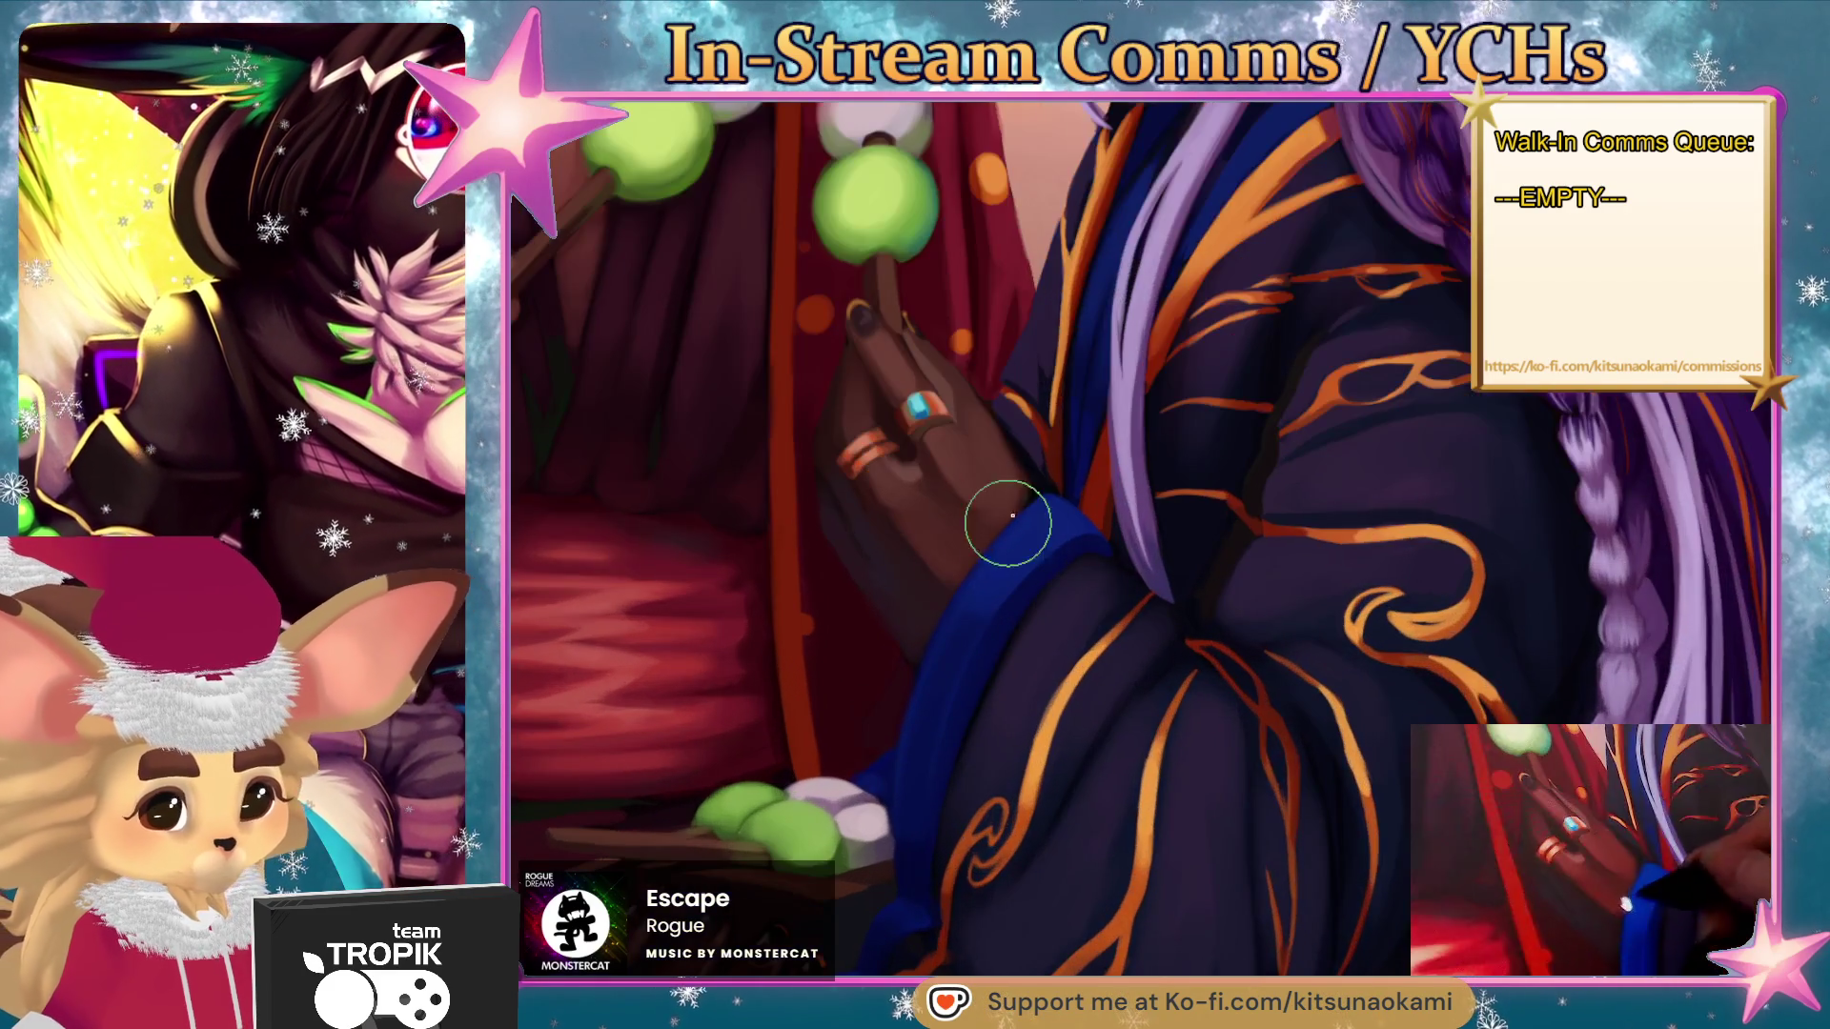
key(bracketleft)
key(bracketleft)
key(bracketleft)
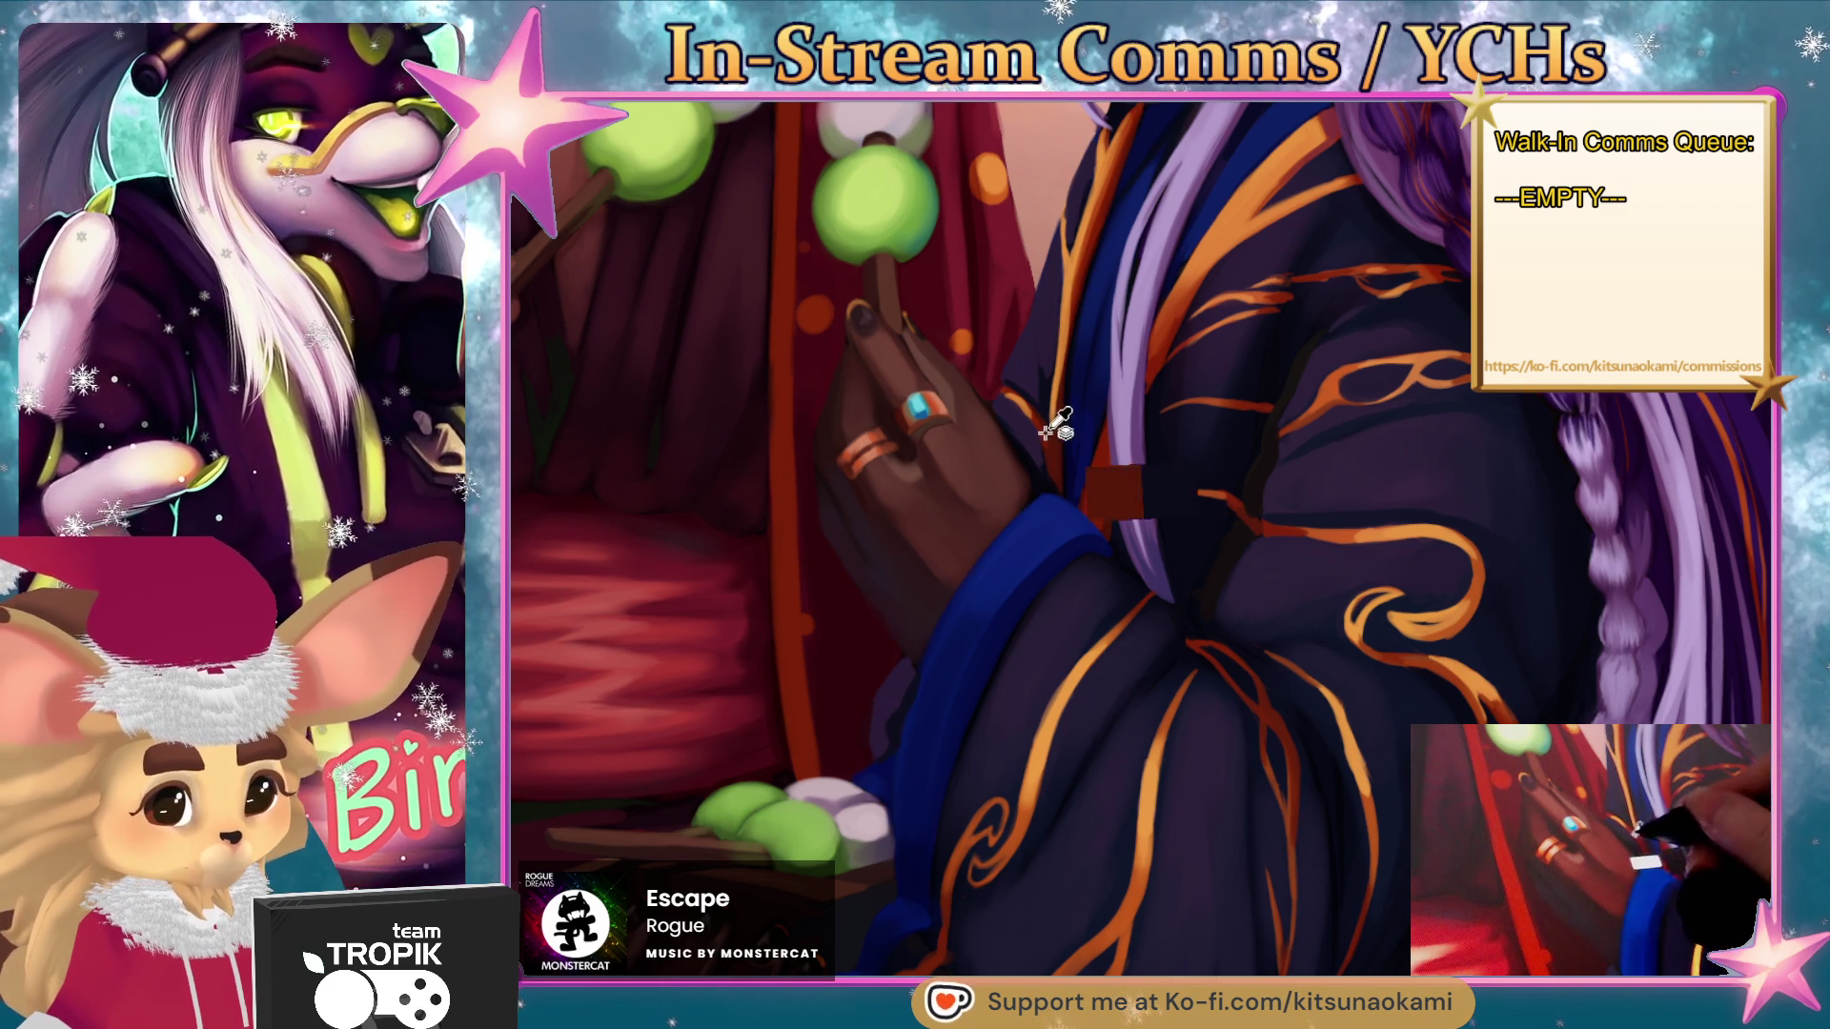
drag(1284, 840, 1303, 745)
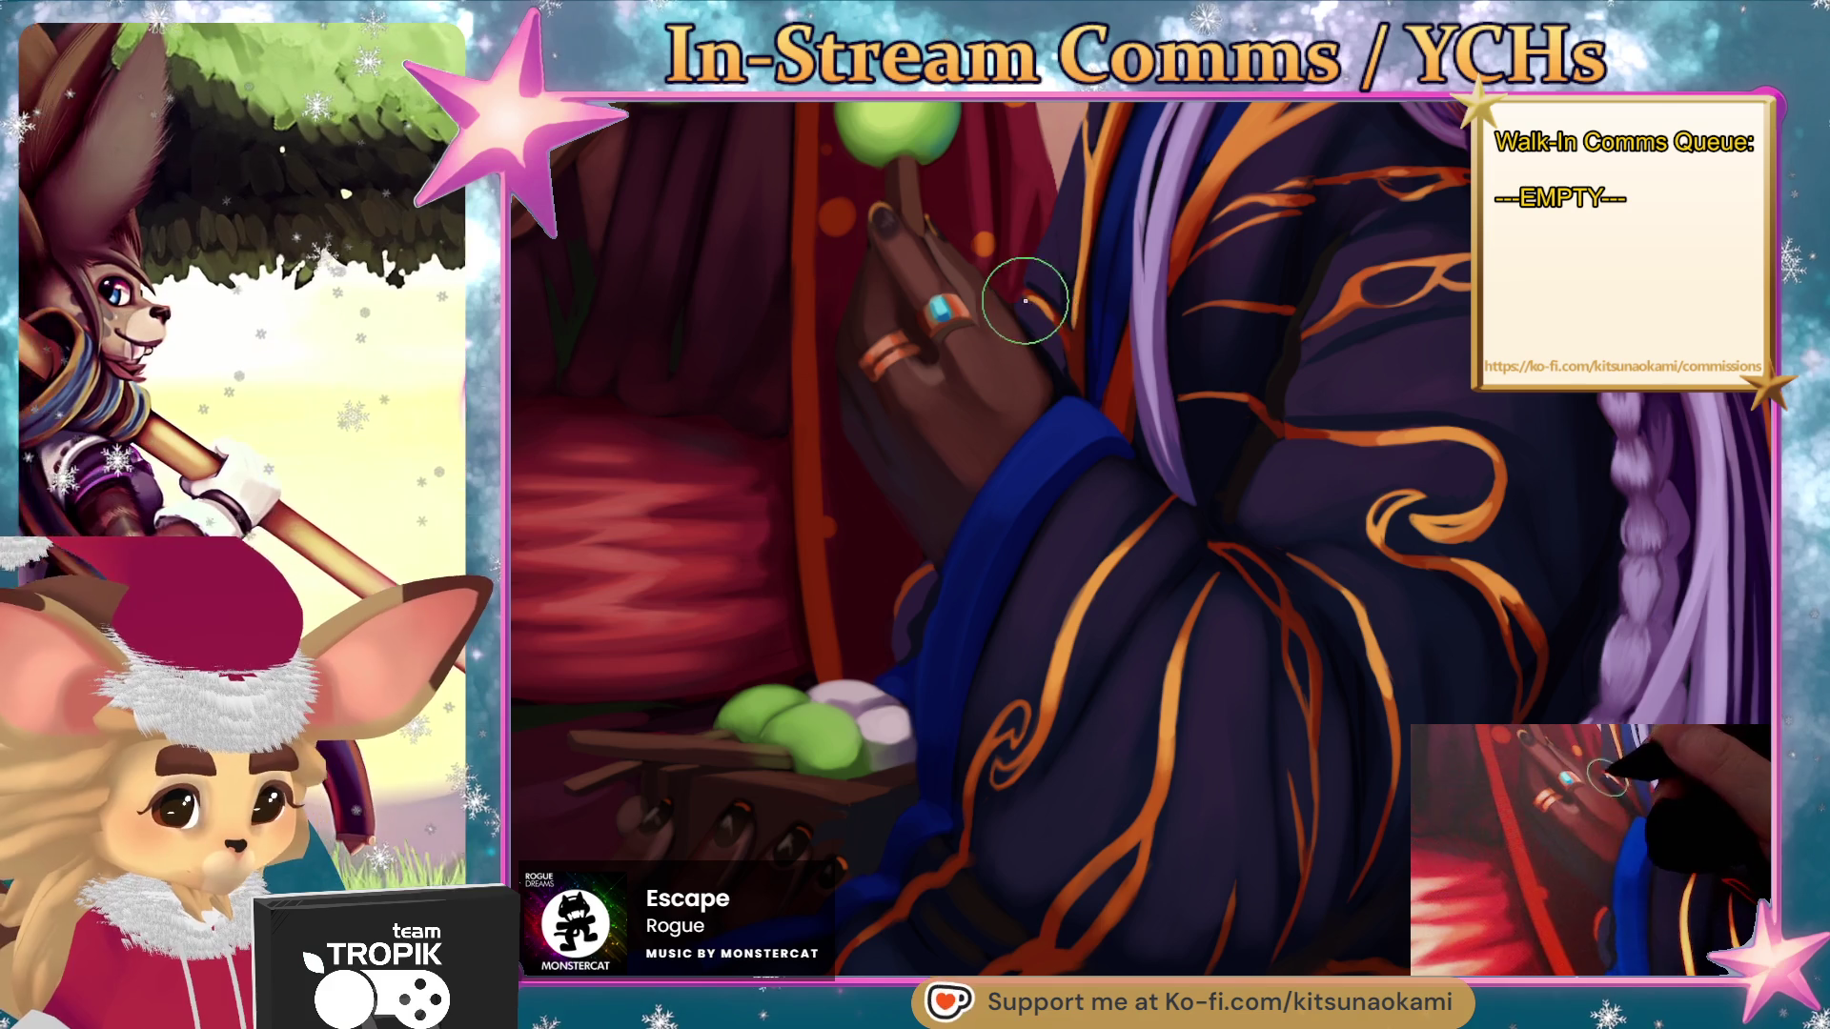
key(bracketleft)
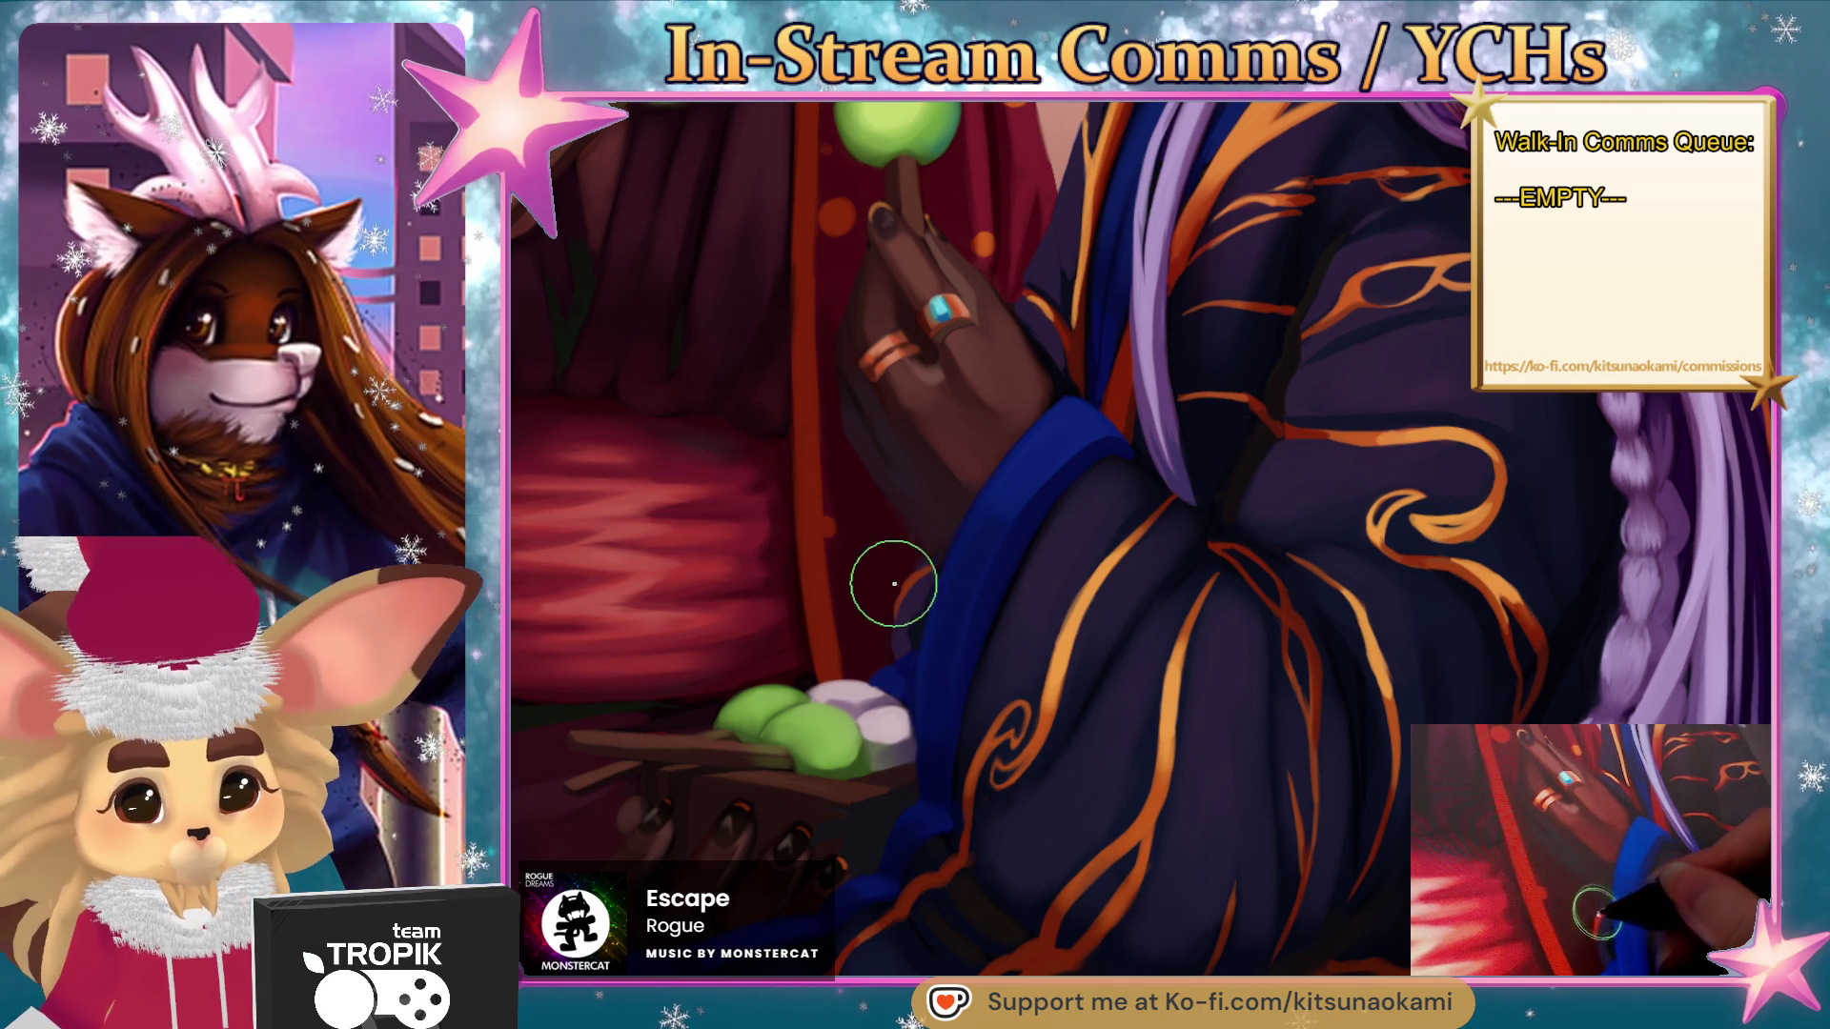
key(ctrl+0)
key(ctrl+plus)
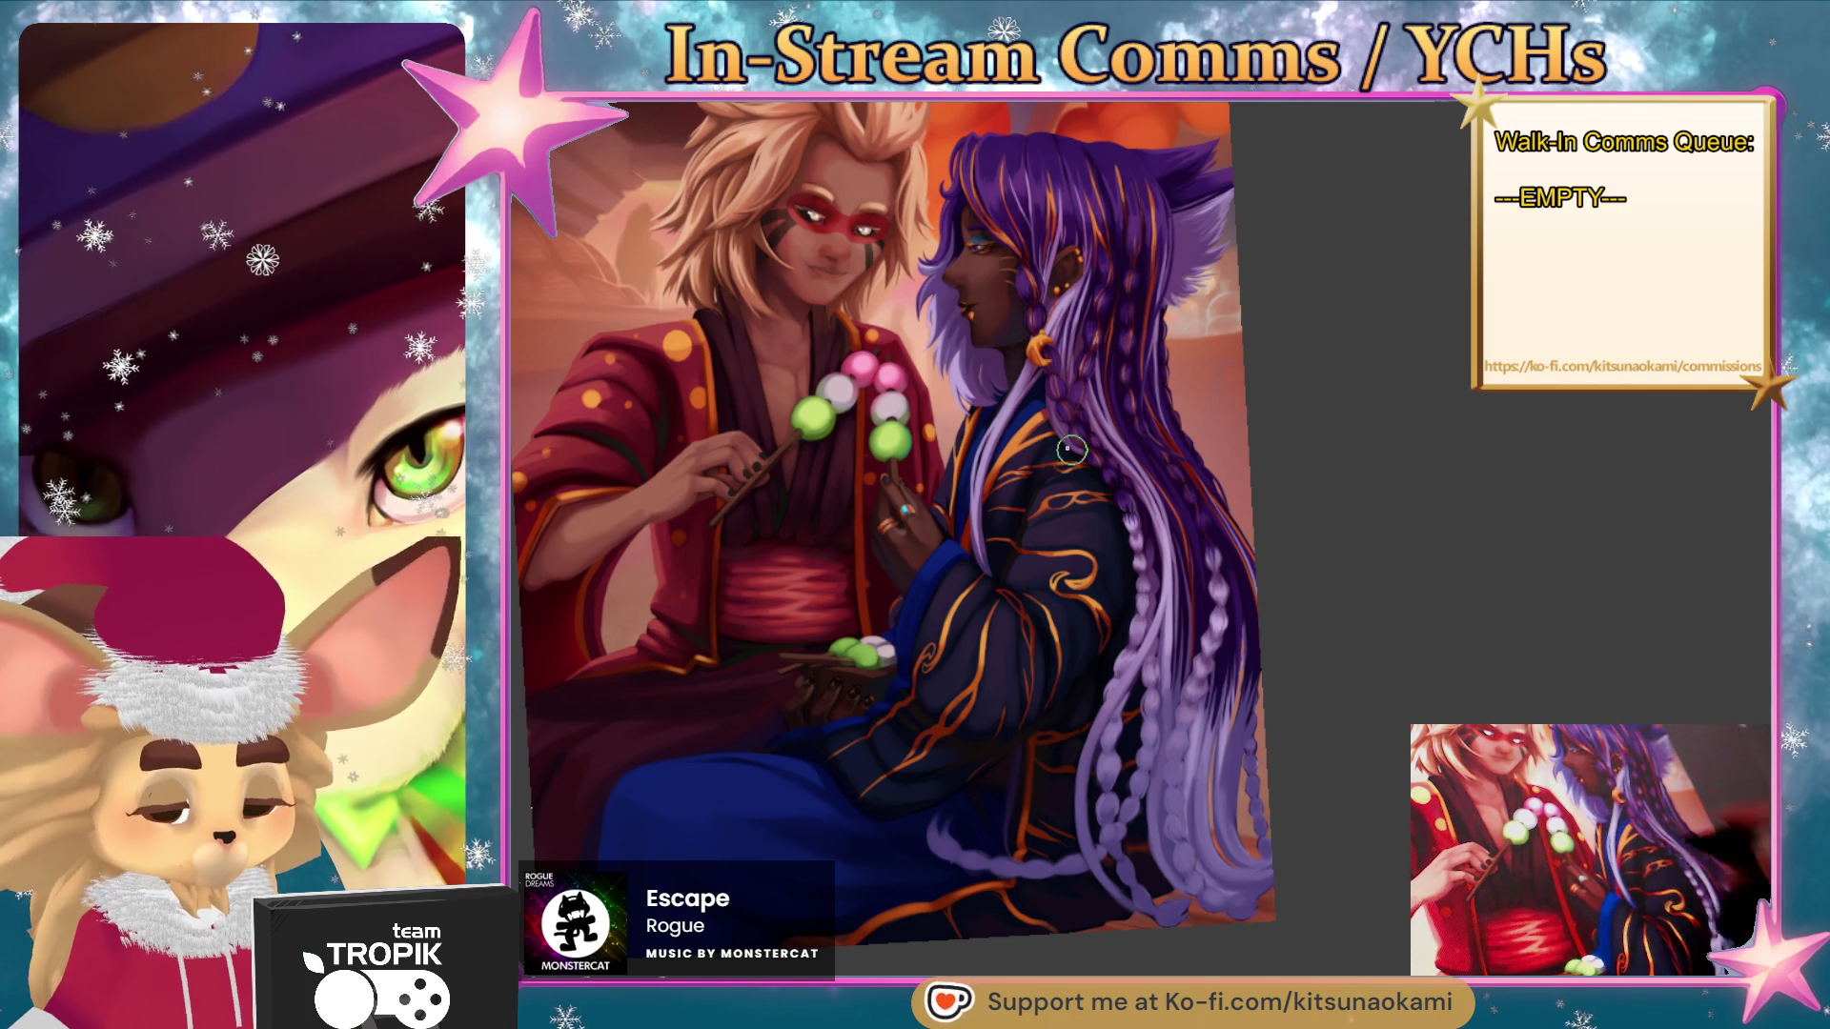
- Enlarge the brush, sample the robe red for the folds, and rotate the view back upright
scroll(823, 610, up, 10)
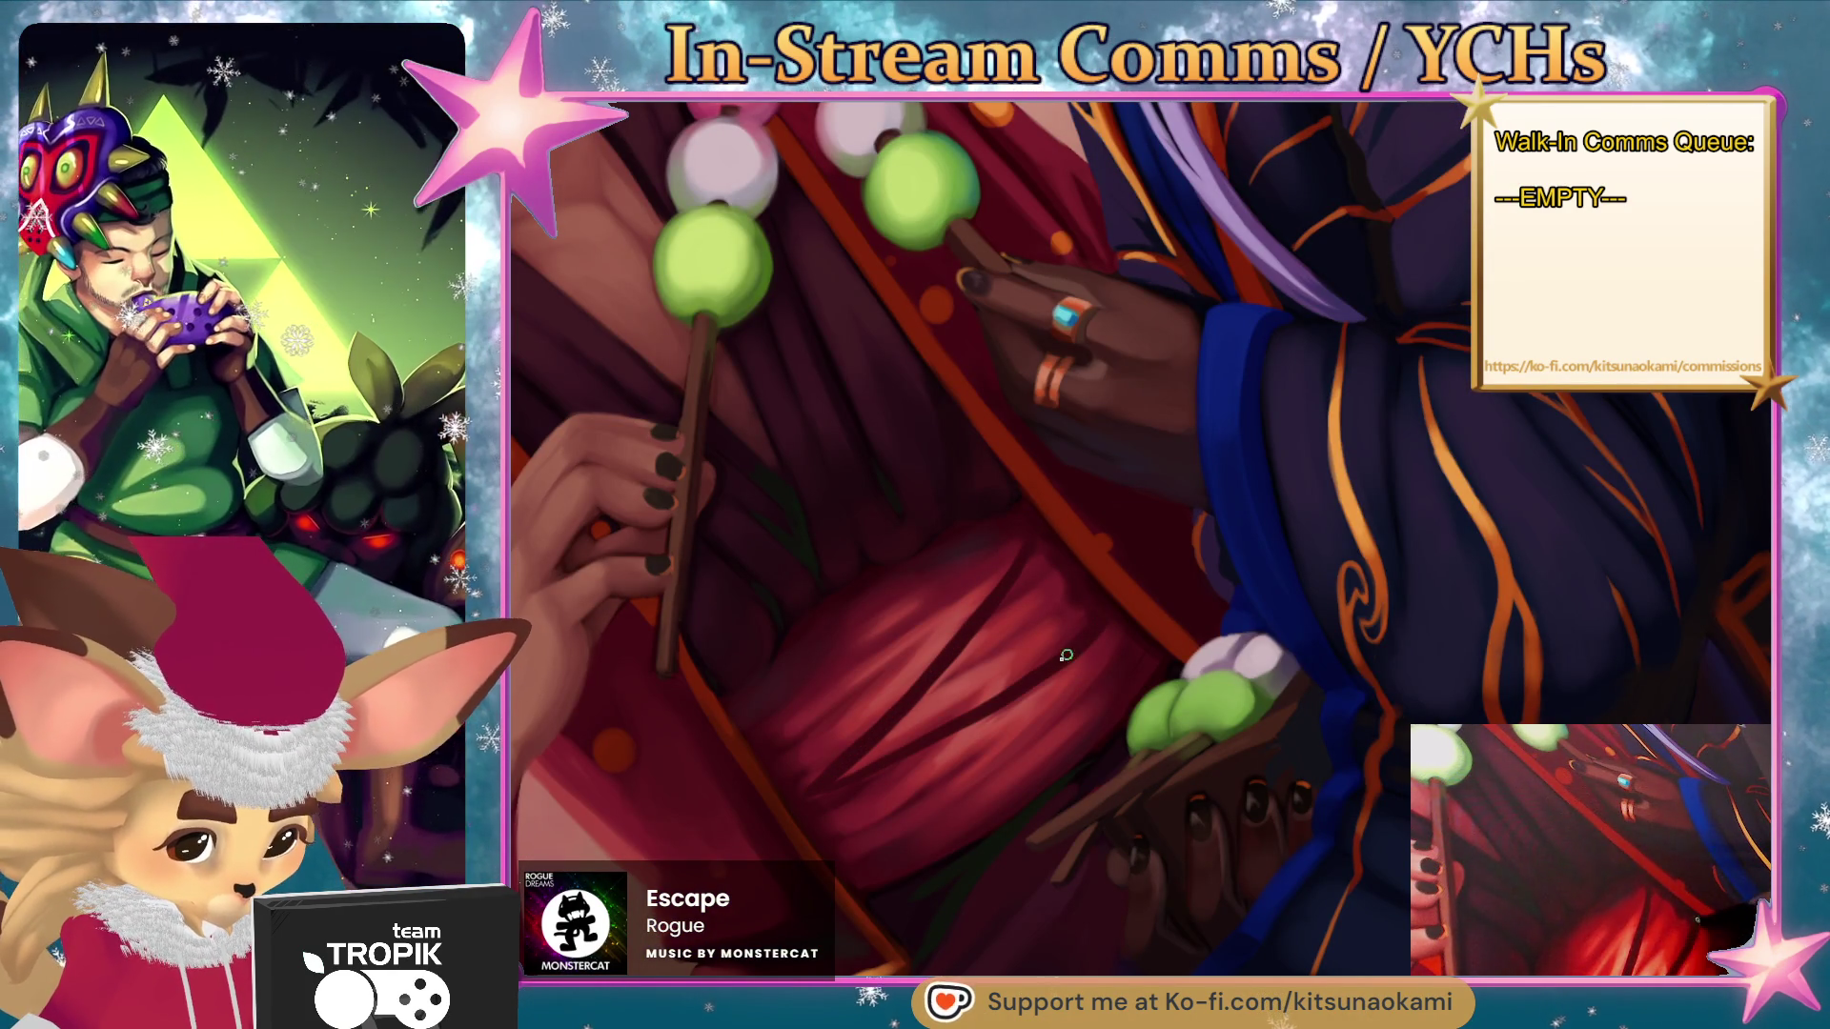
key(bracketright)
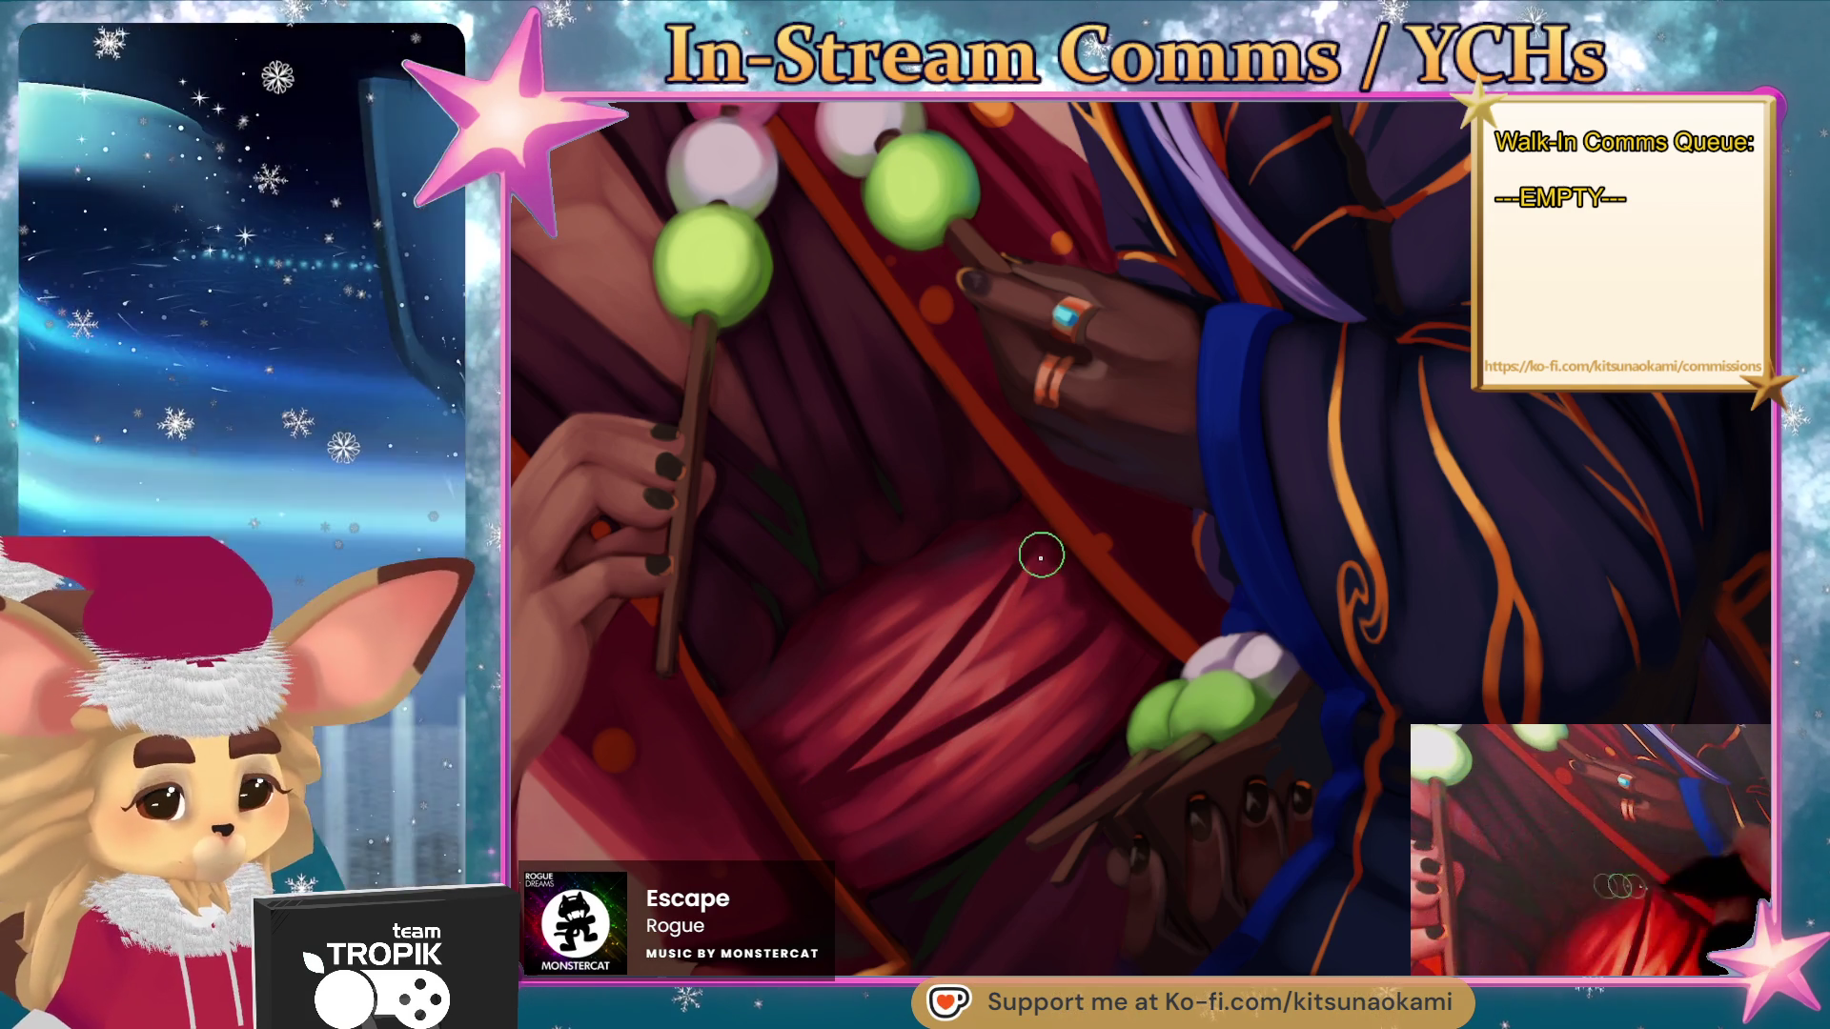
click(1013, 548)
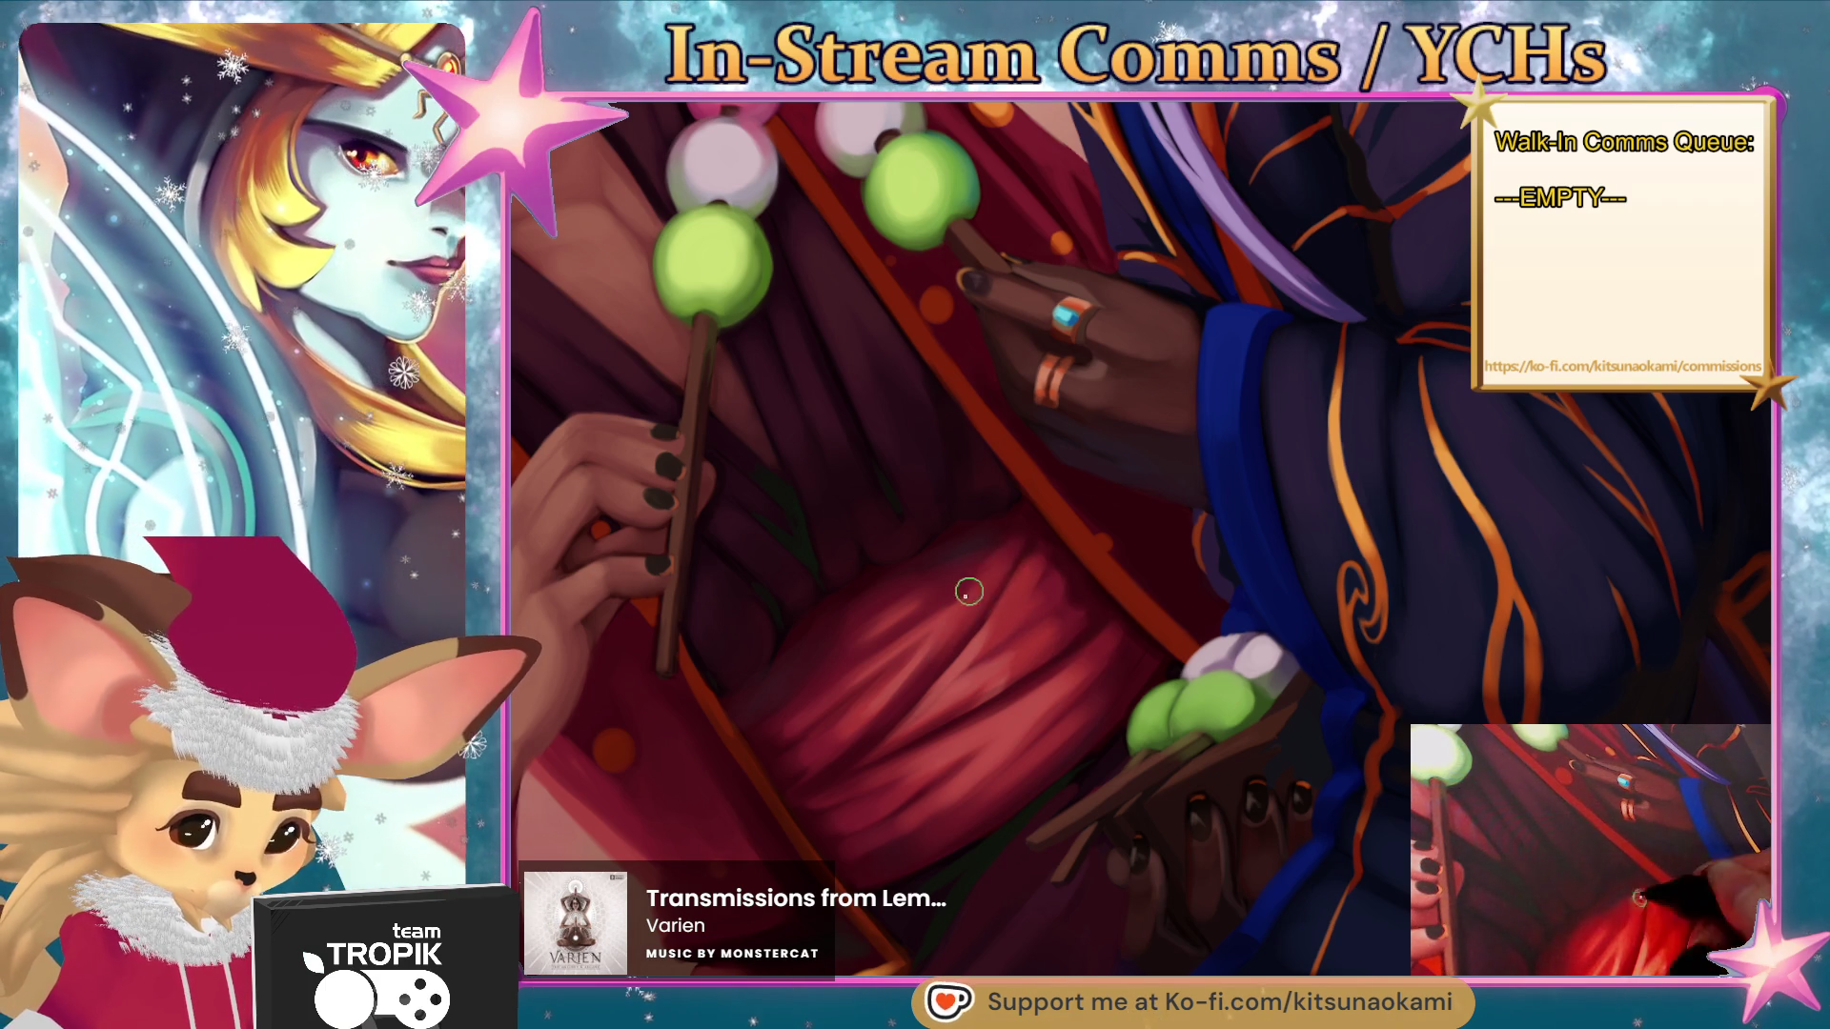
key(ctrl+0)
click(1113, 811)
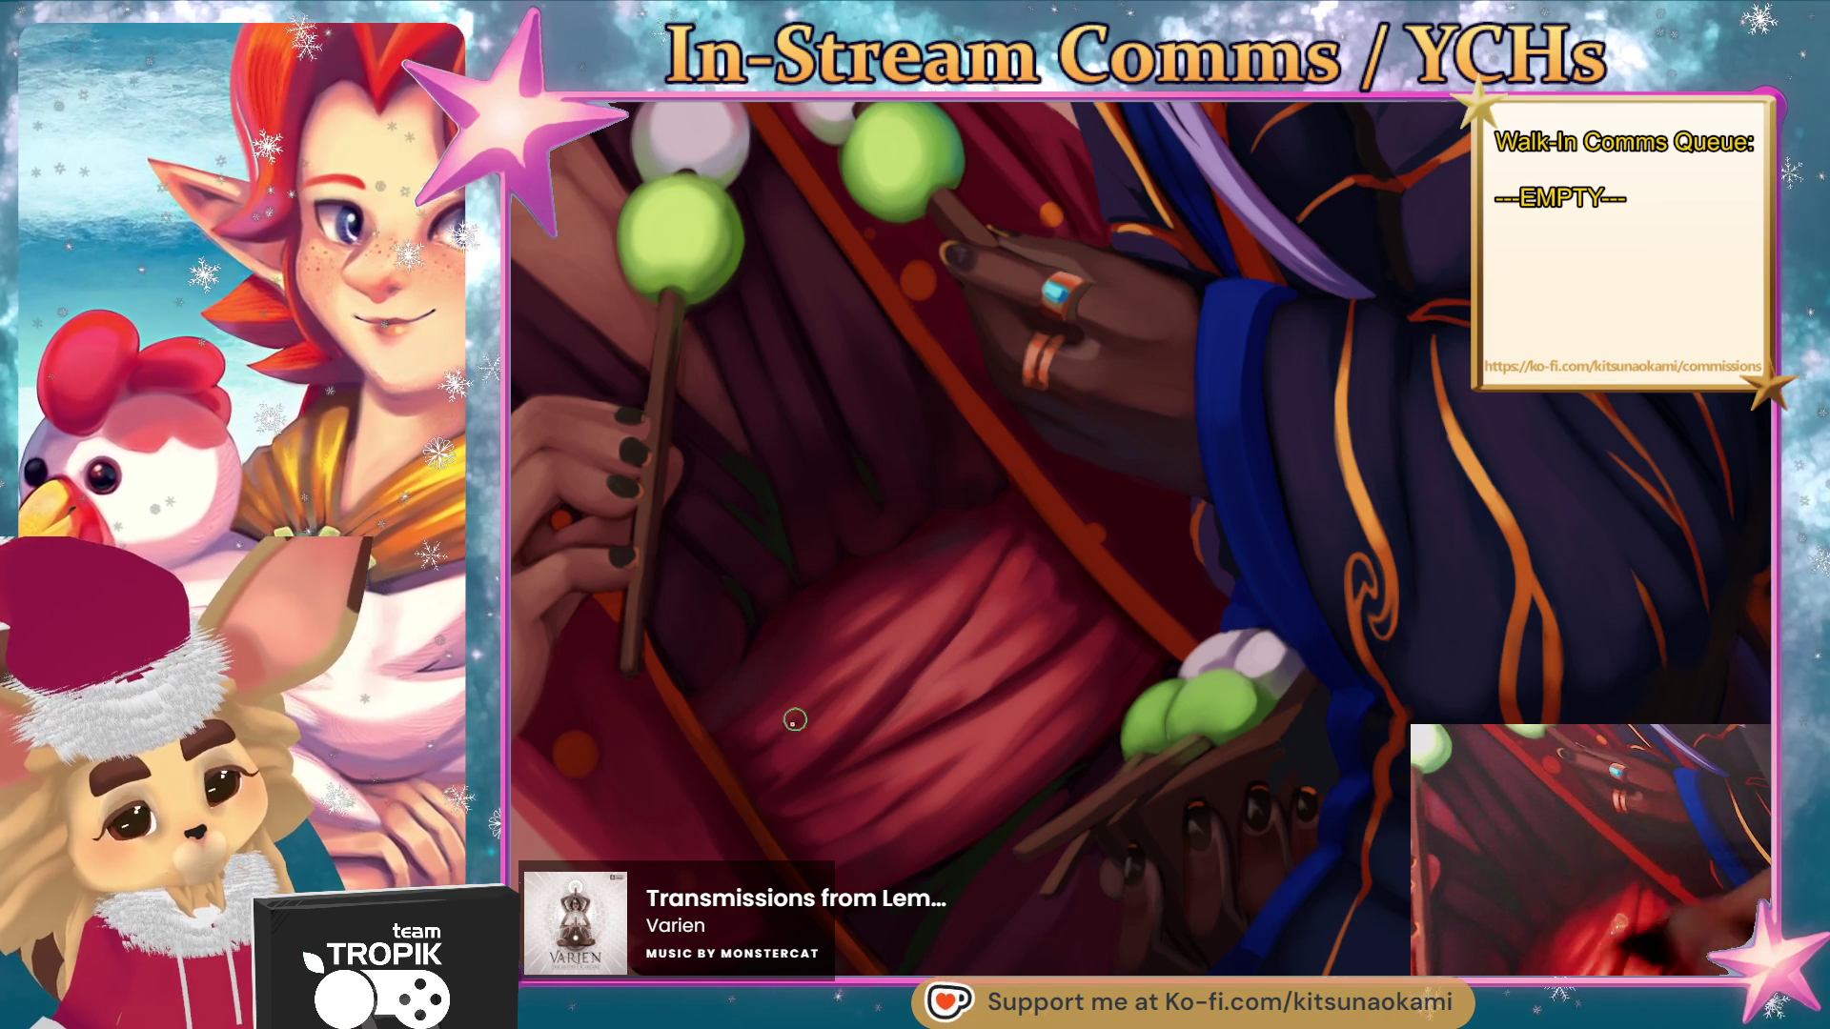
key(ctrl+0)
click(1106, 605)
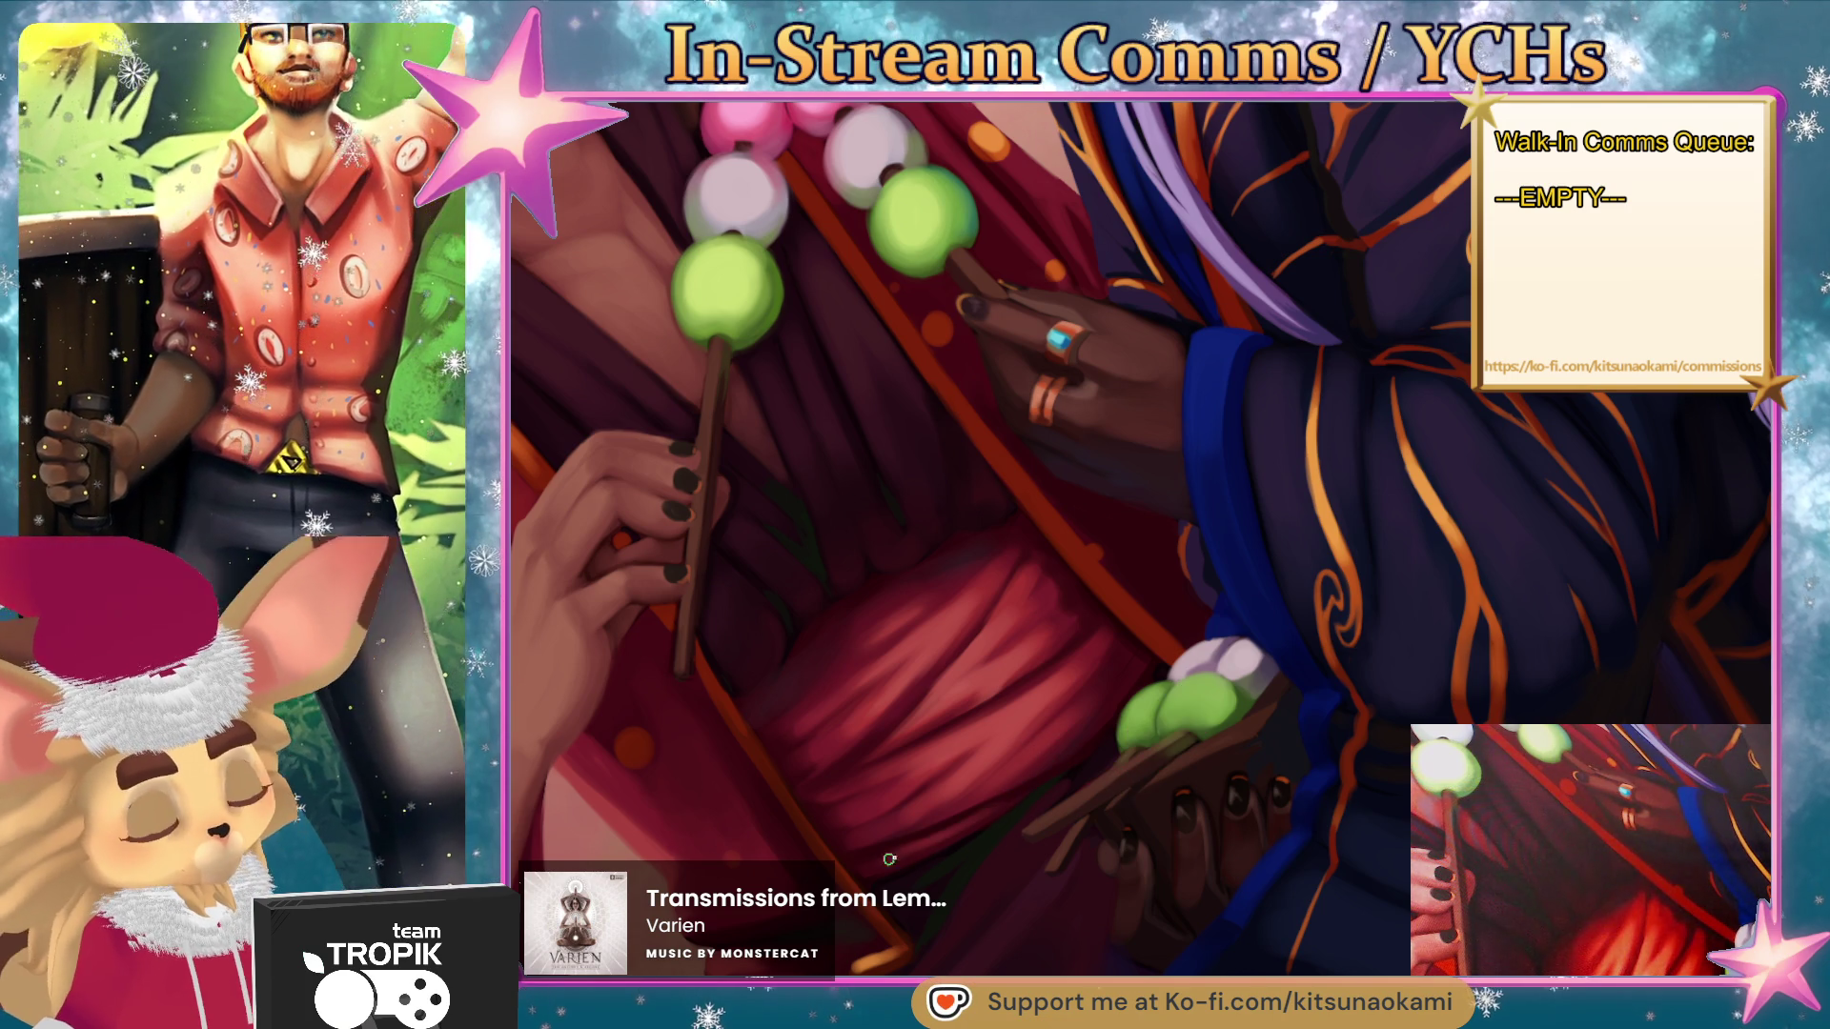
key(ctrl+0)
mouse_move(1258, 841)
mouse_down()
mouse_move(1172, 906)
mouse_move(1283, 870)
mouse_move(1184, 899)
mouse_move(1220, 799)
mouse_up()
scroll(1191, 857, up, 5)
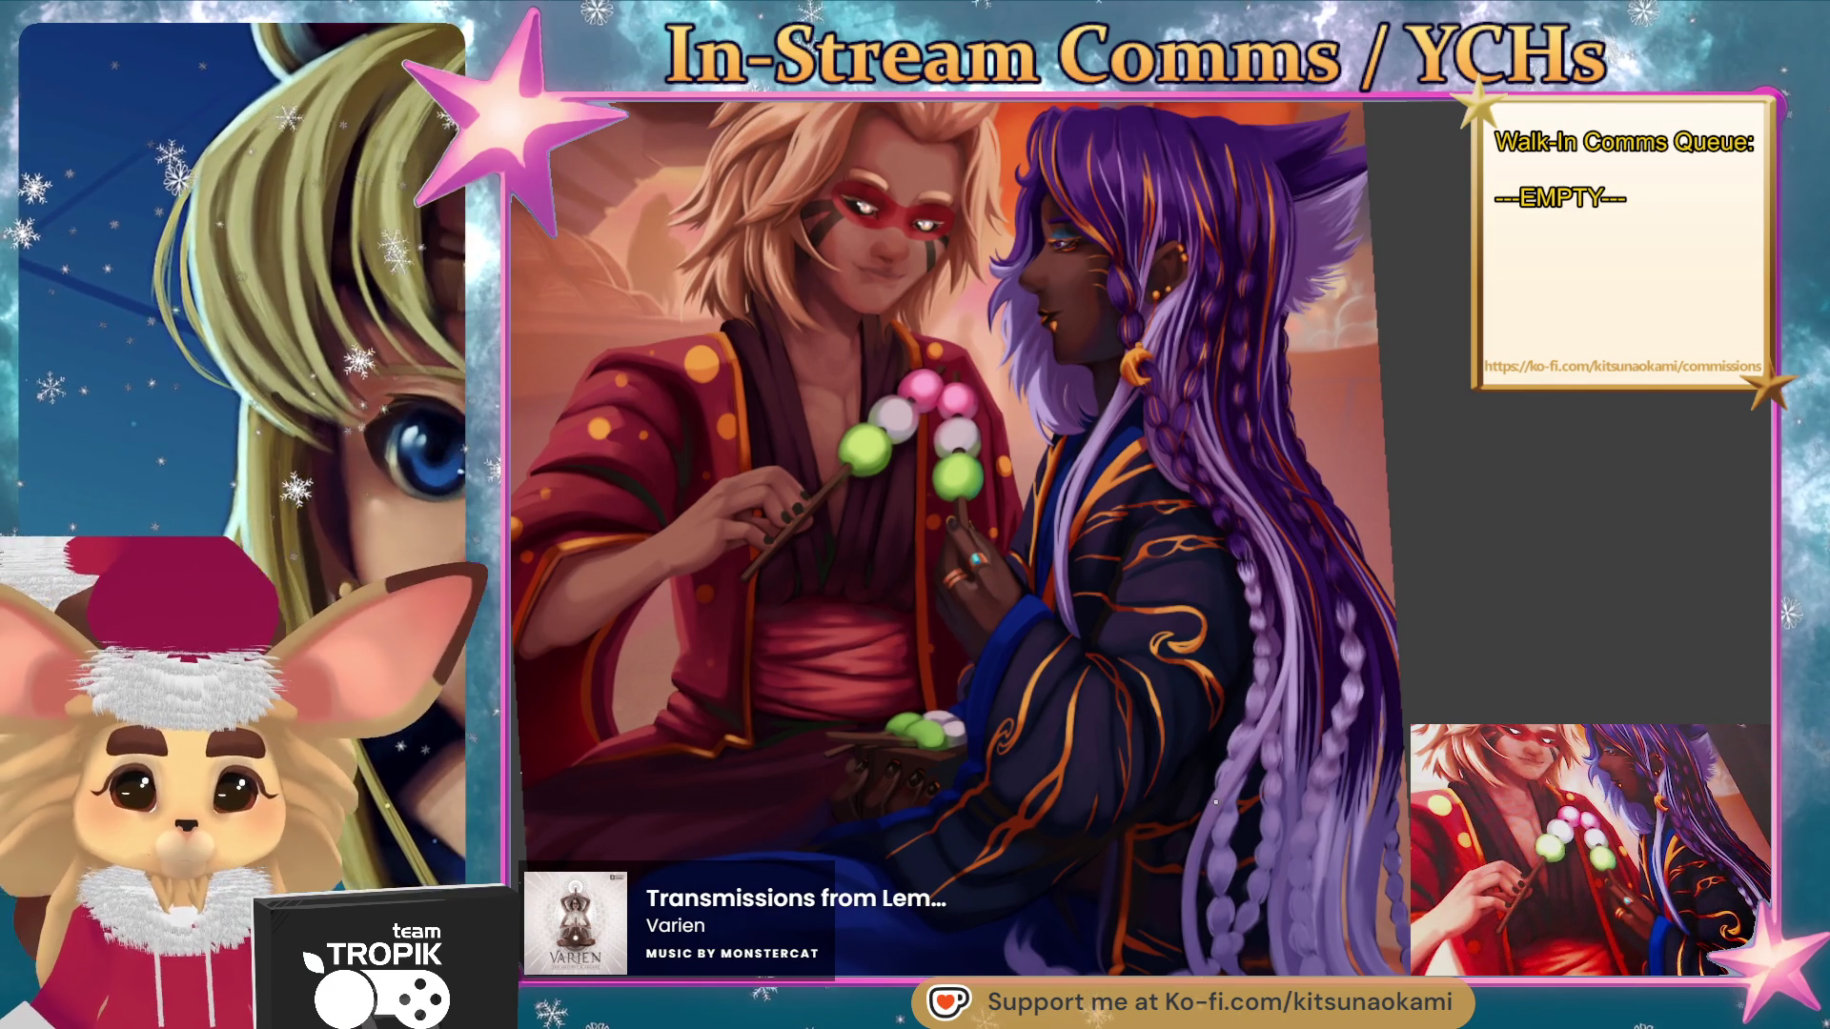
scroll(976, 638, up, 3)
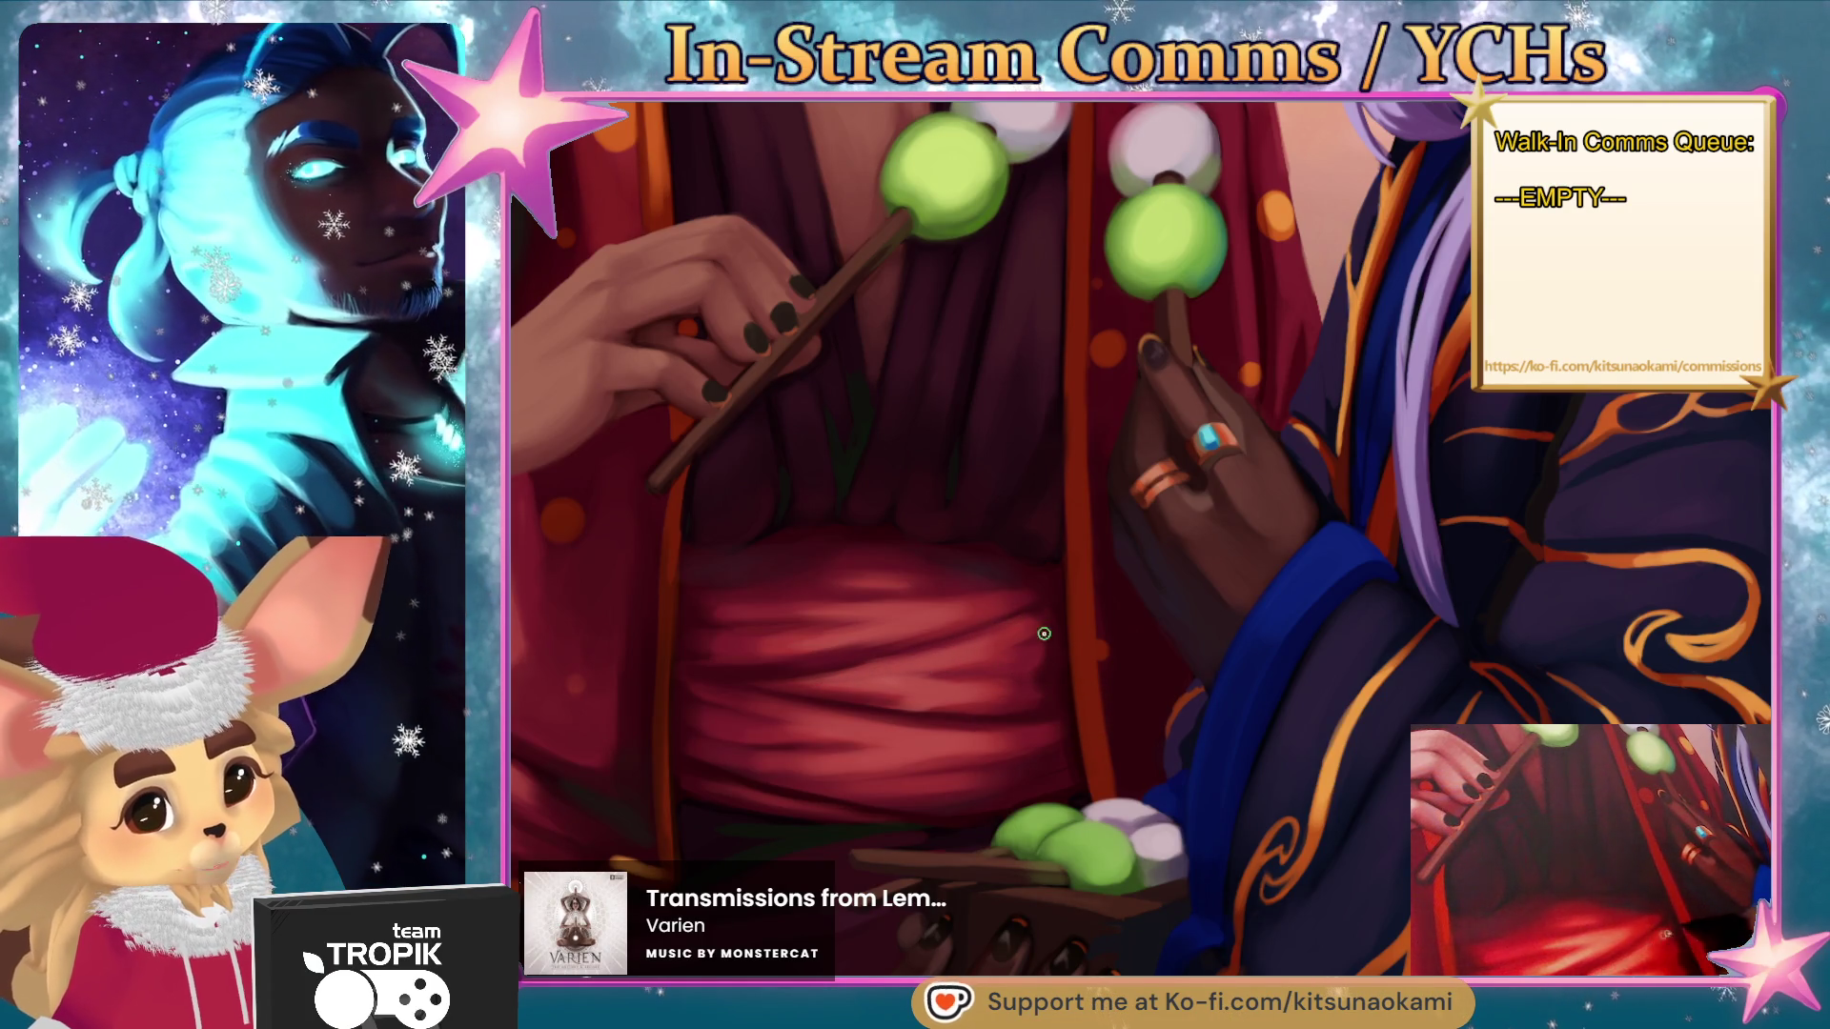
scroll(1044, 630, up, 3)
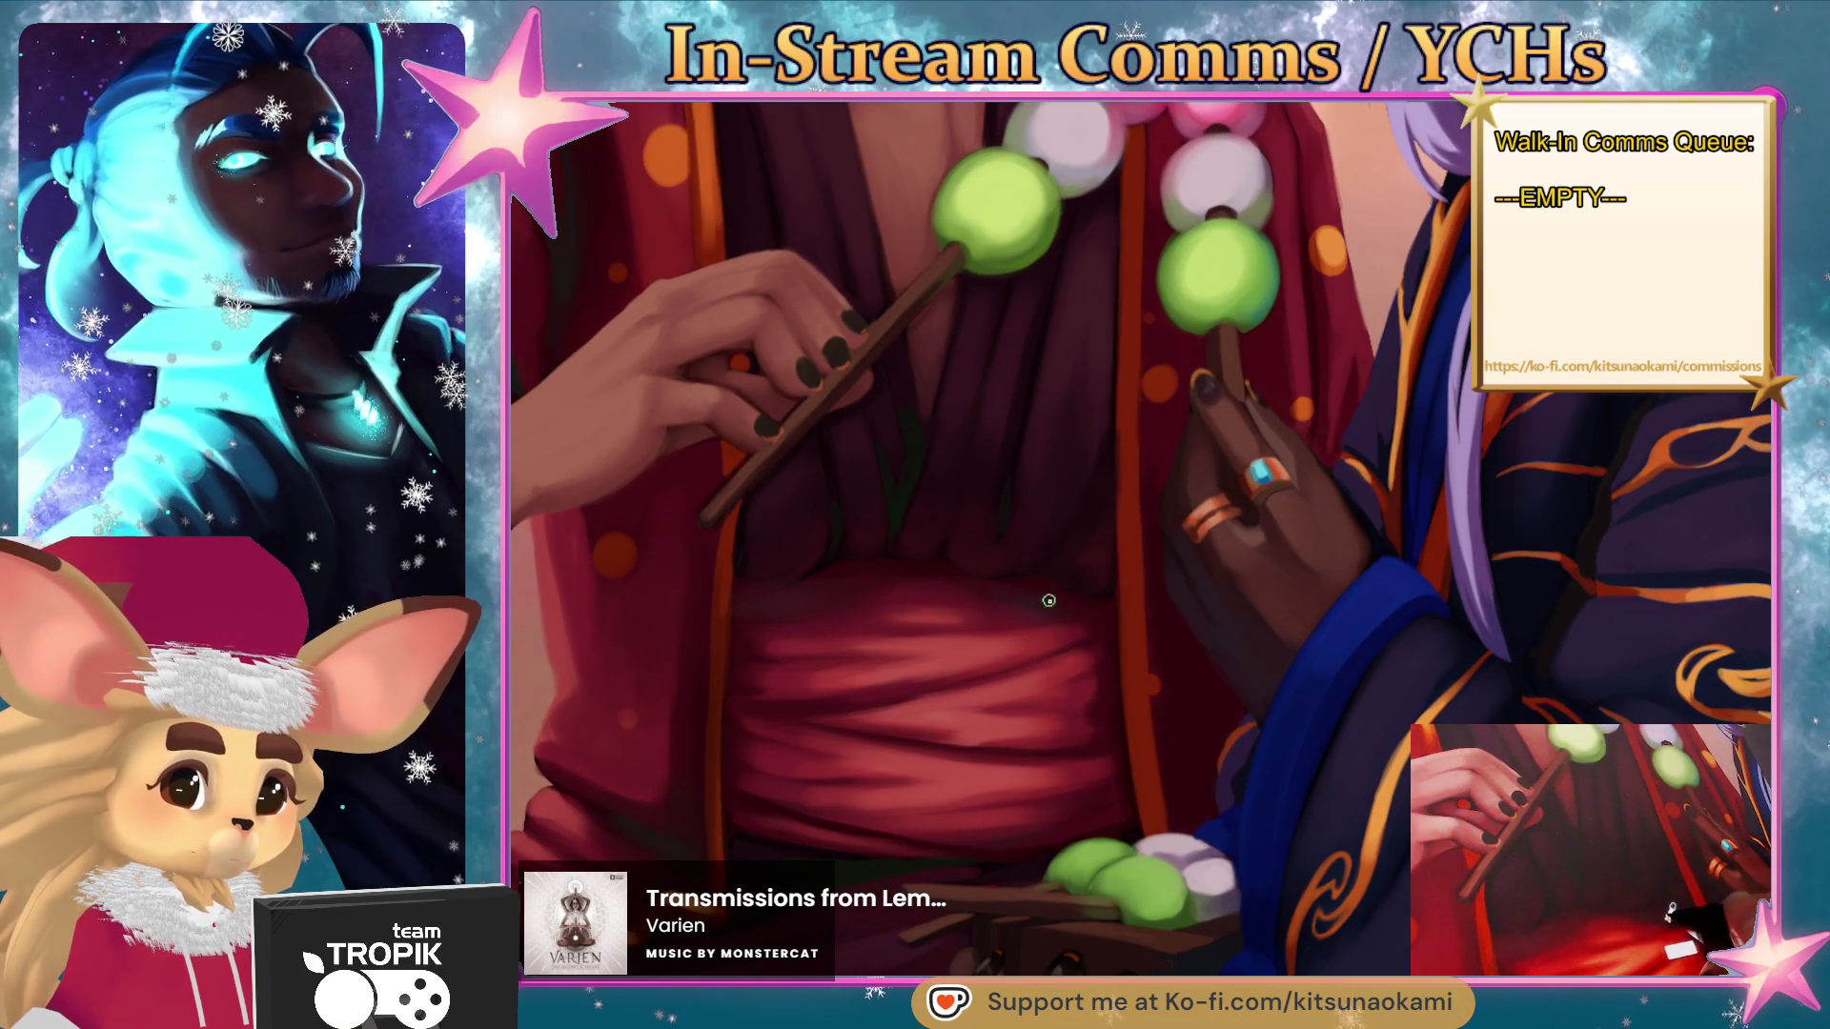
scroll(1105, 660, down, 3)
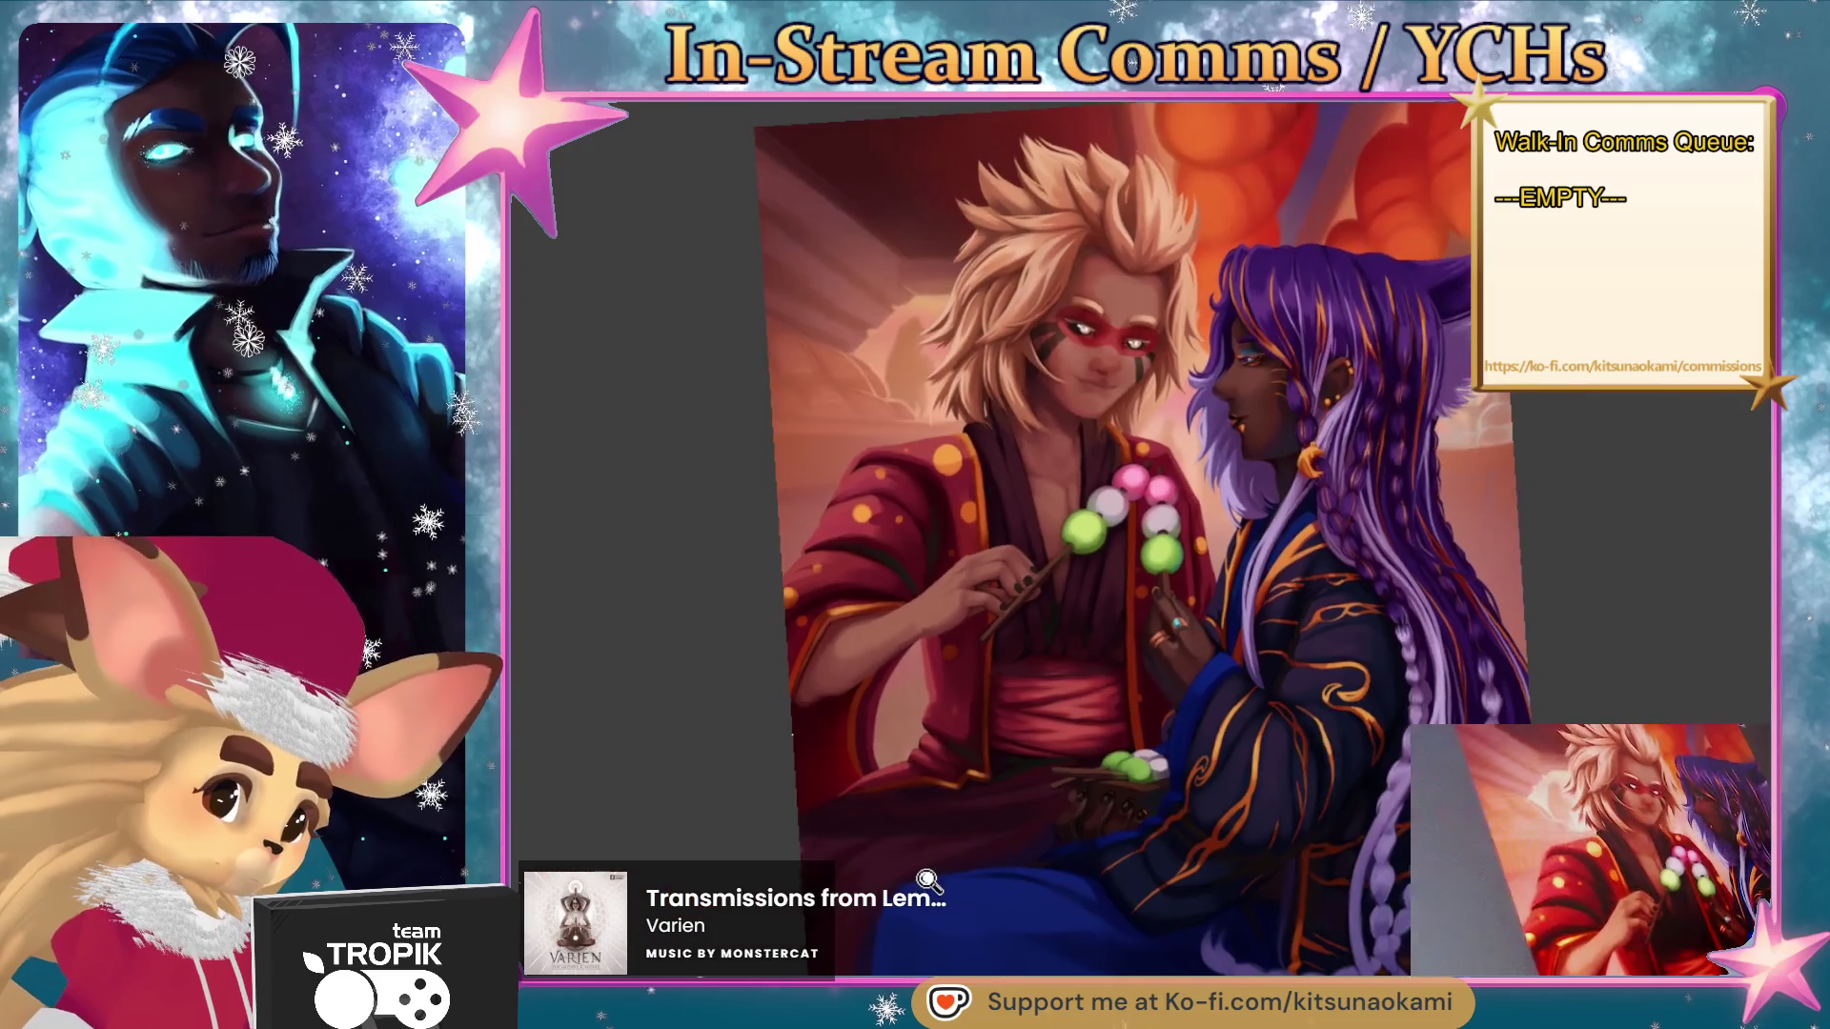
scroll(963, 577, up, 3)
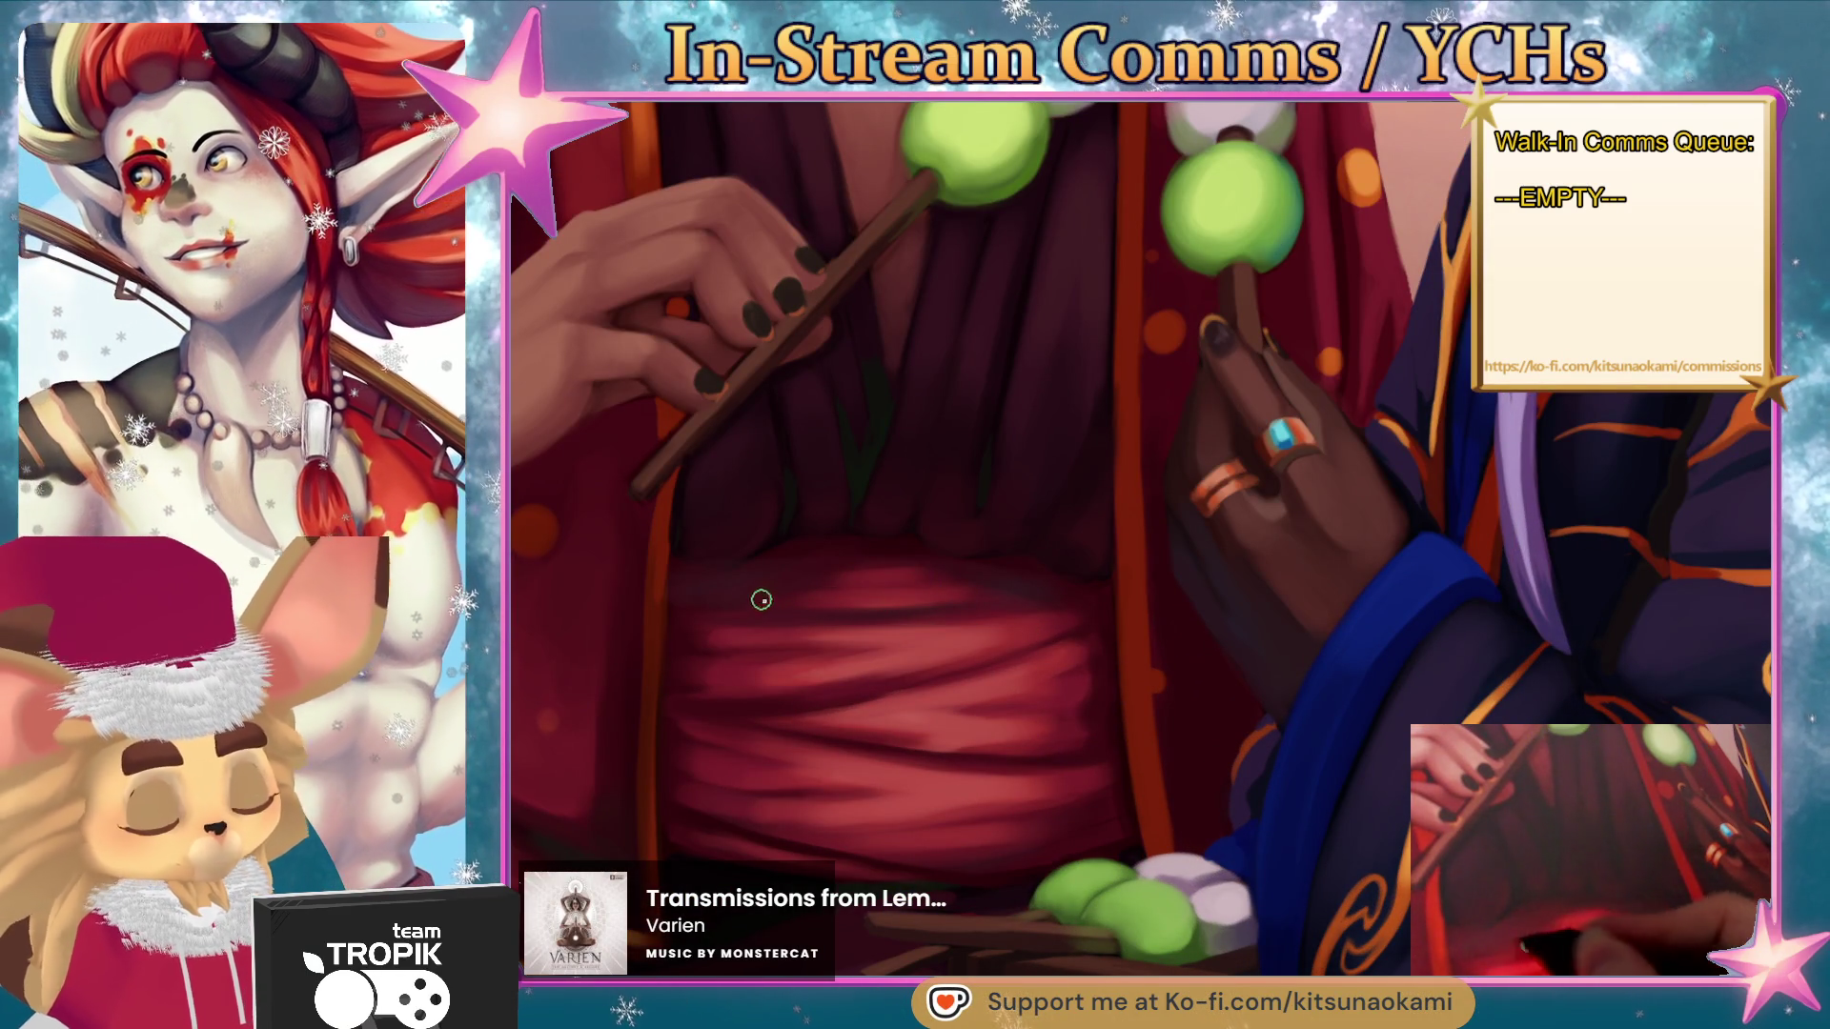
scroll(1074, 606, down, 3)
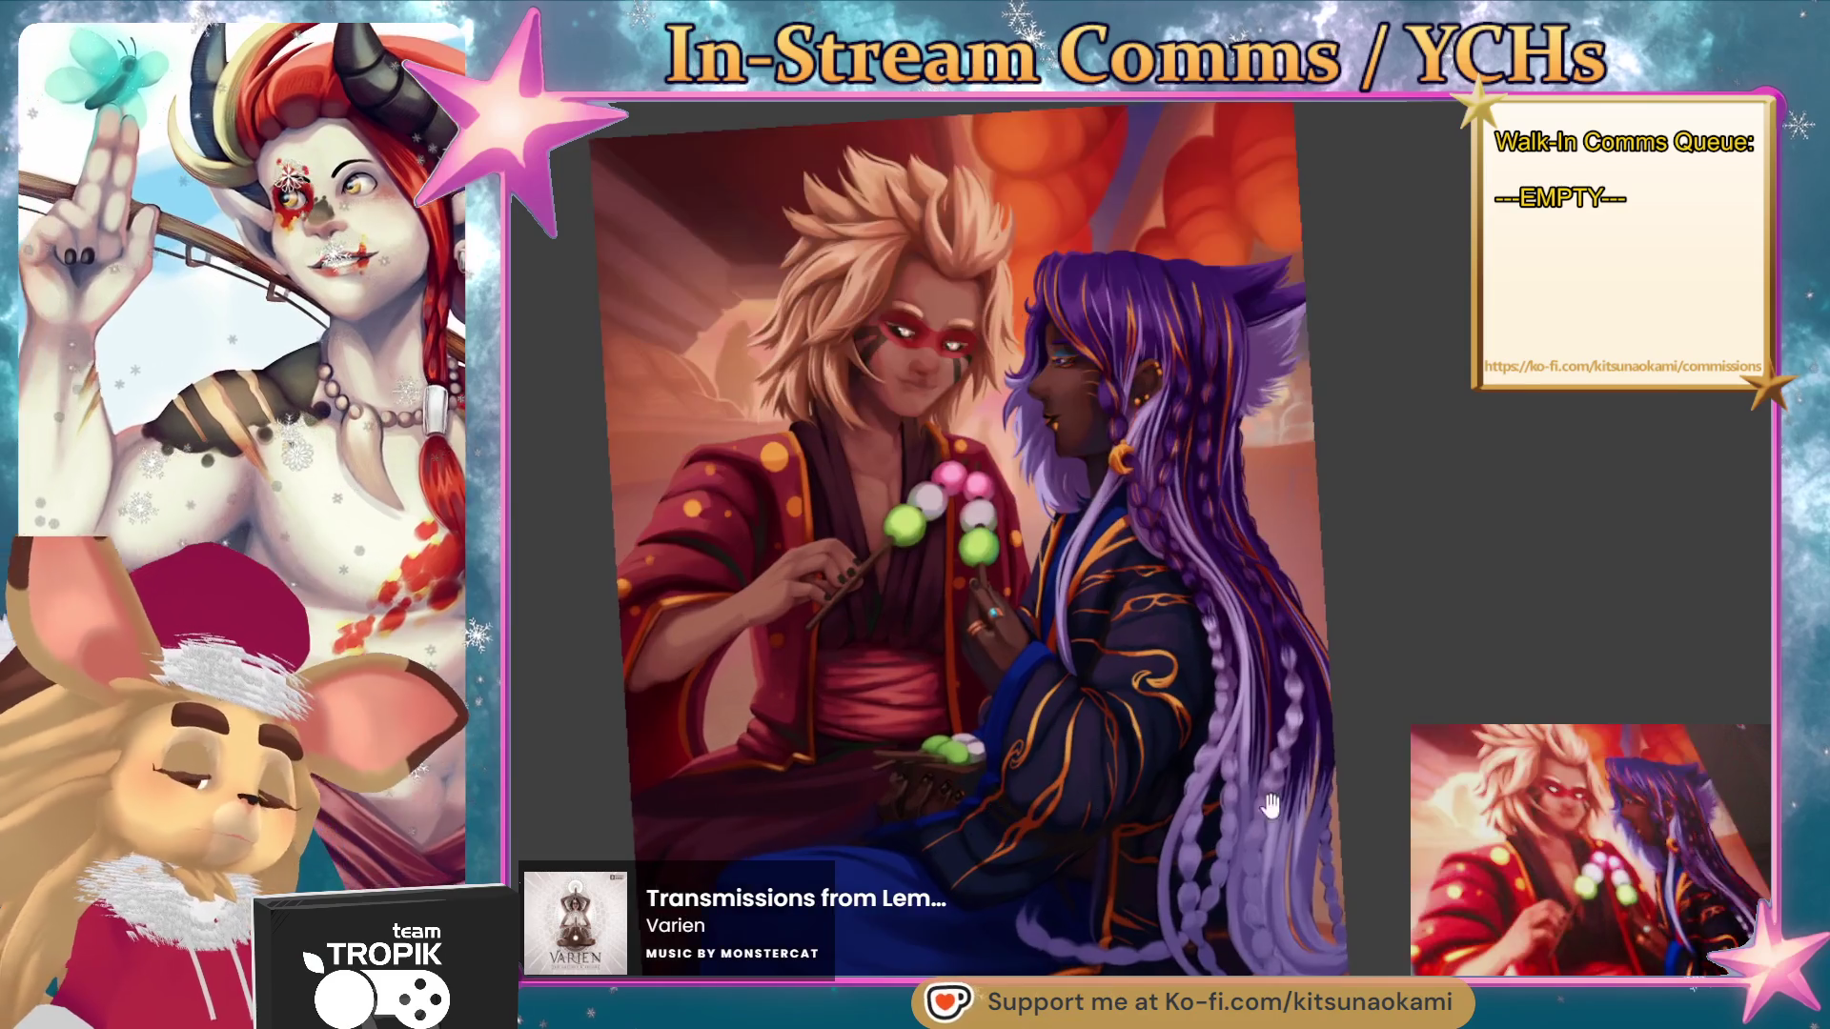
drag(1271, 805, 1228, 756)
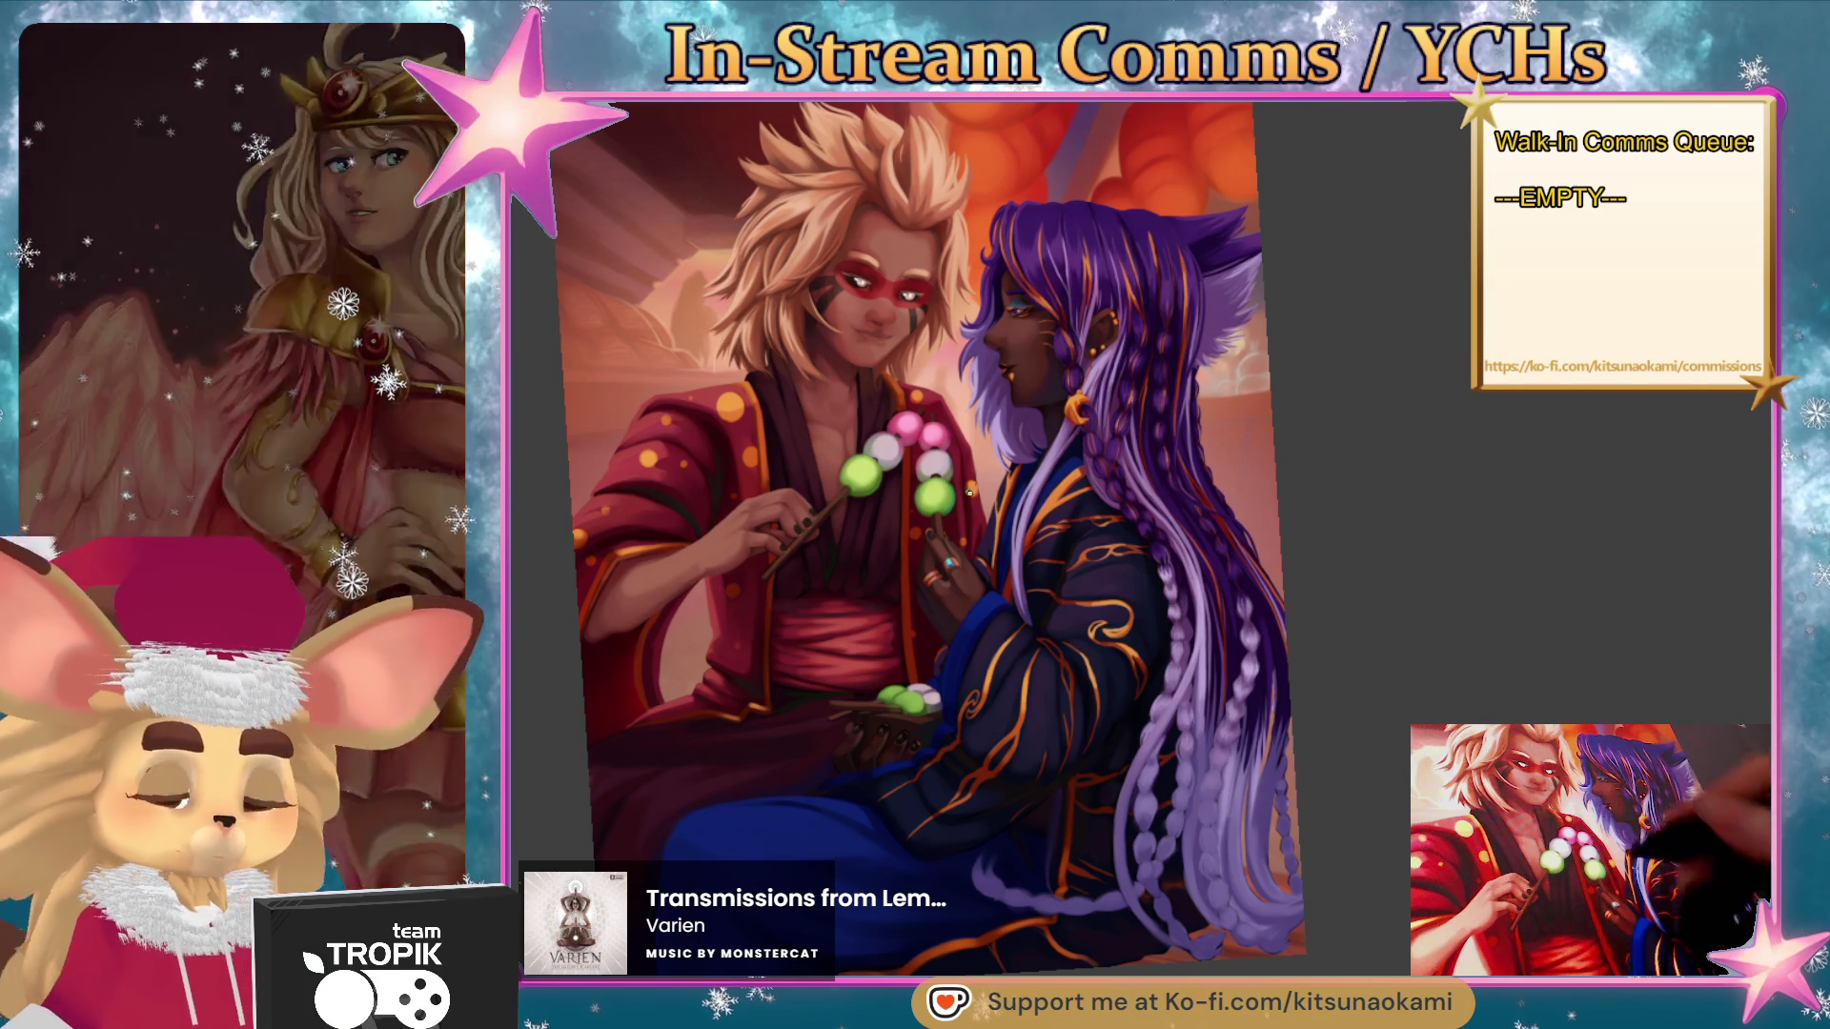
scroll(961, 583, up, 10)
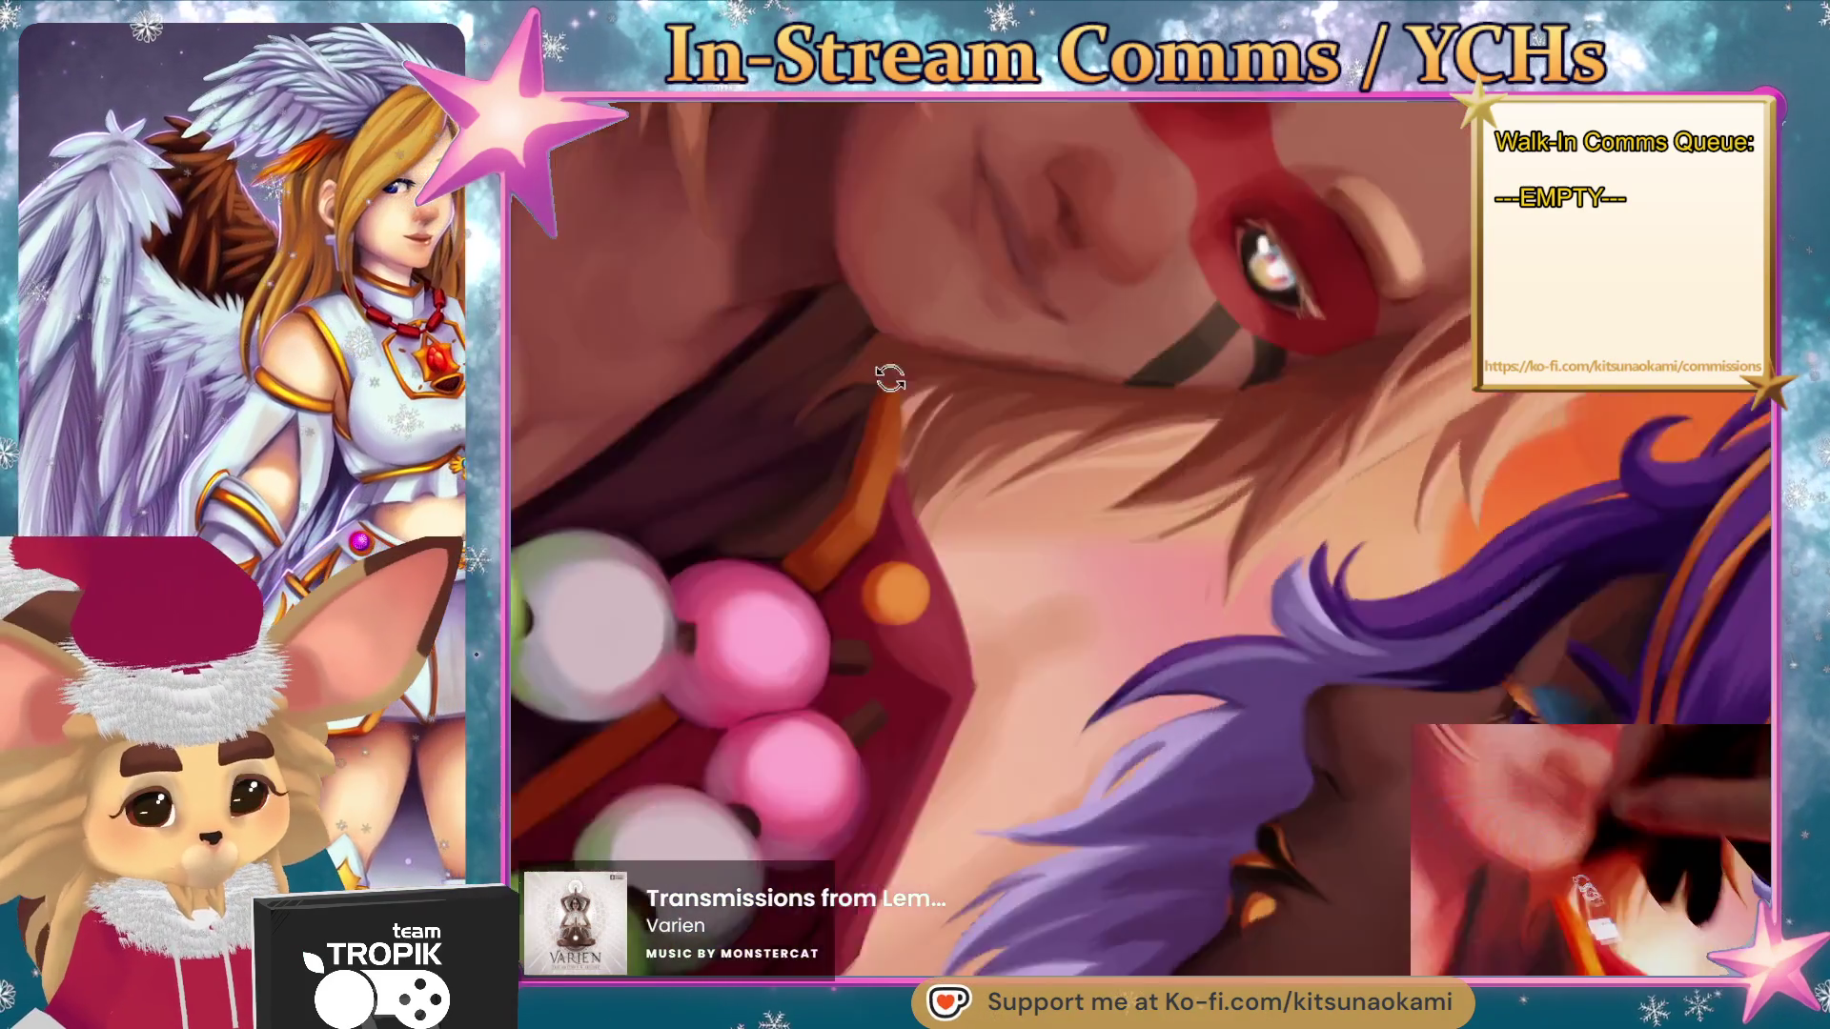
mouse_move(889, 378)
mouse_down()
mouse_move(899, 441)
mouse_move(818, 464)
mouse_up()
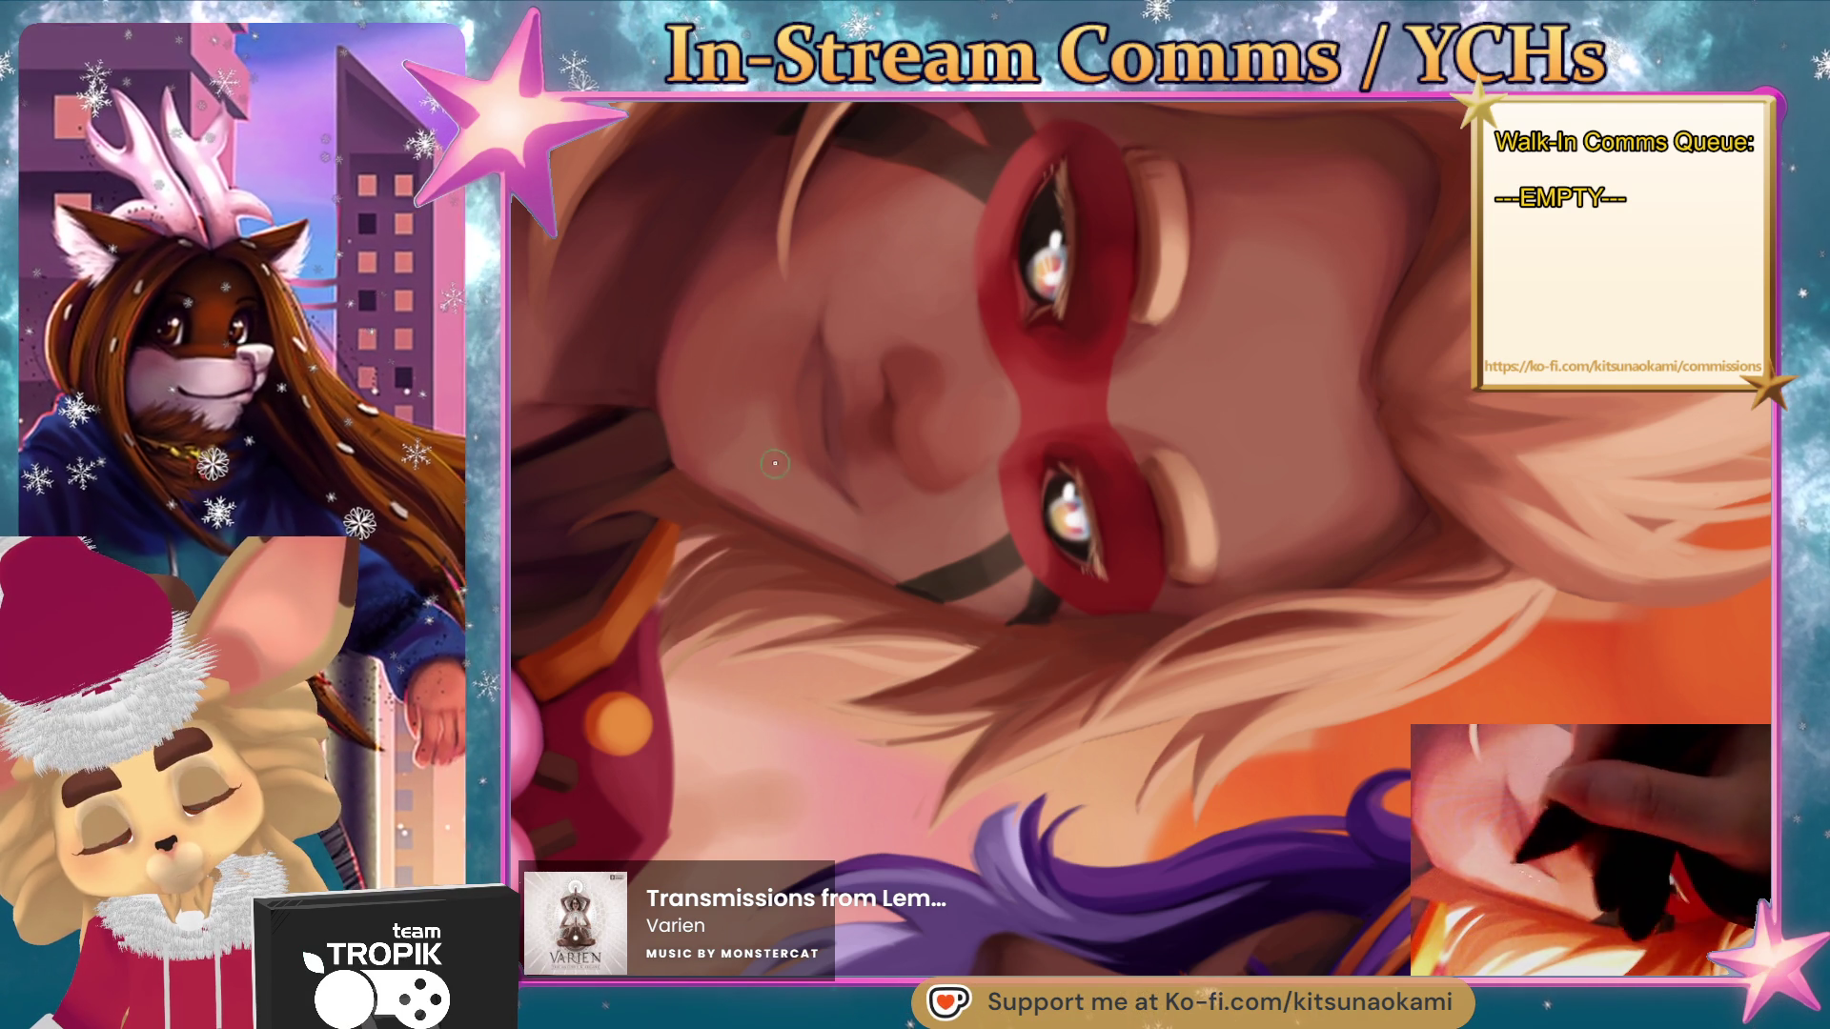
mouse_move(835, 262)
mouse_down()
mouse_move(1396, 826)
mouse_move(1238, 753)
mouse_move(1090, 627)
mouse_up()
- Lasso the blonde figure's lips and darken the upper lip inside the selection
scroll(1396, 825, up, 6)
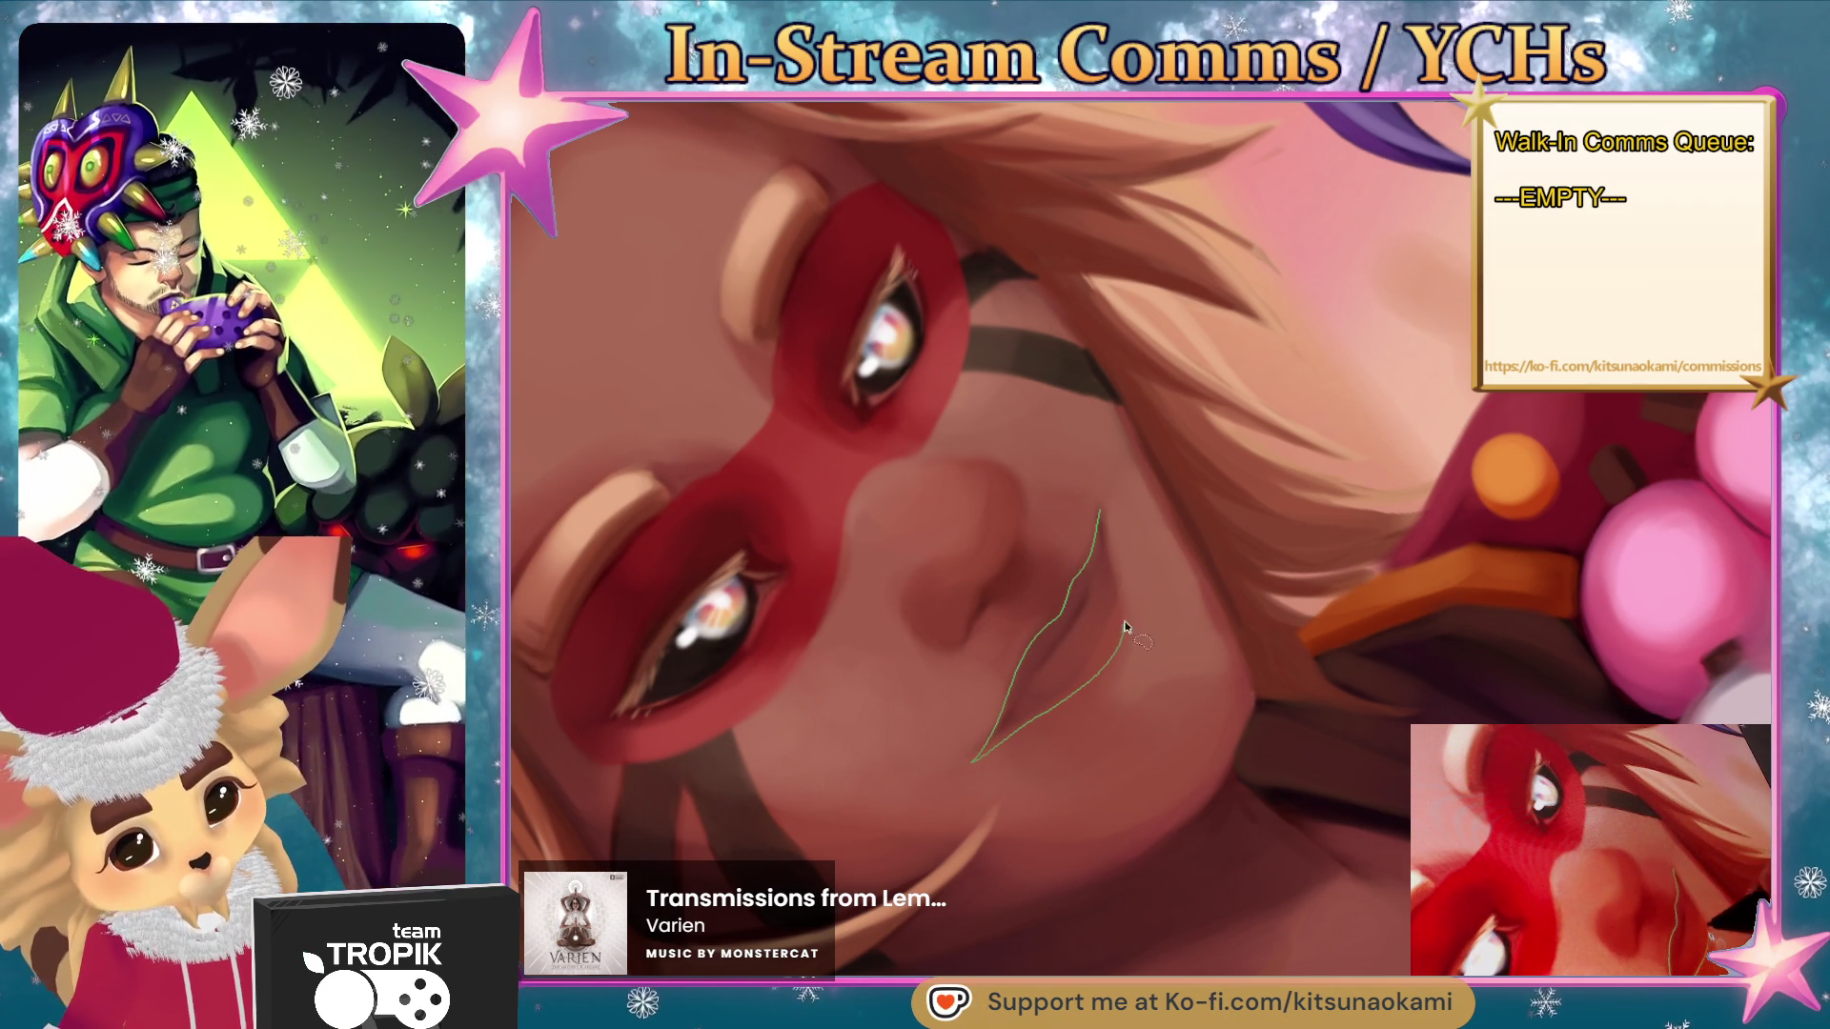
drag(1105, 517, 1103, 515)
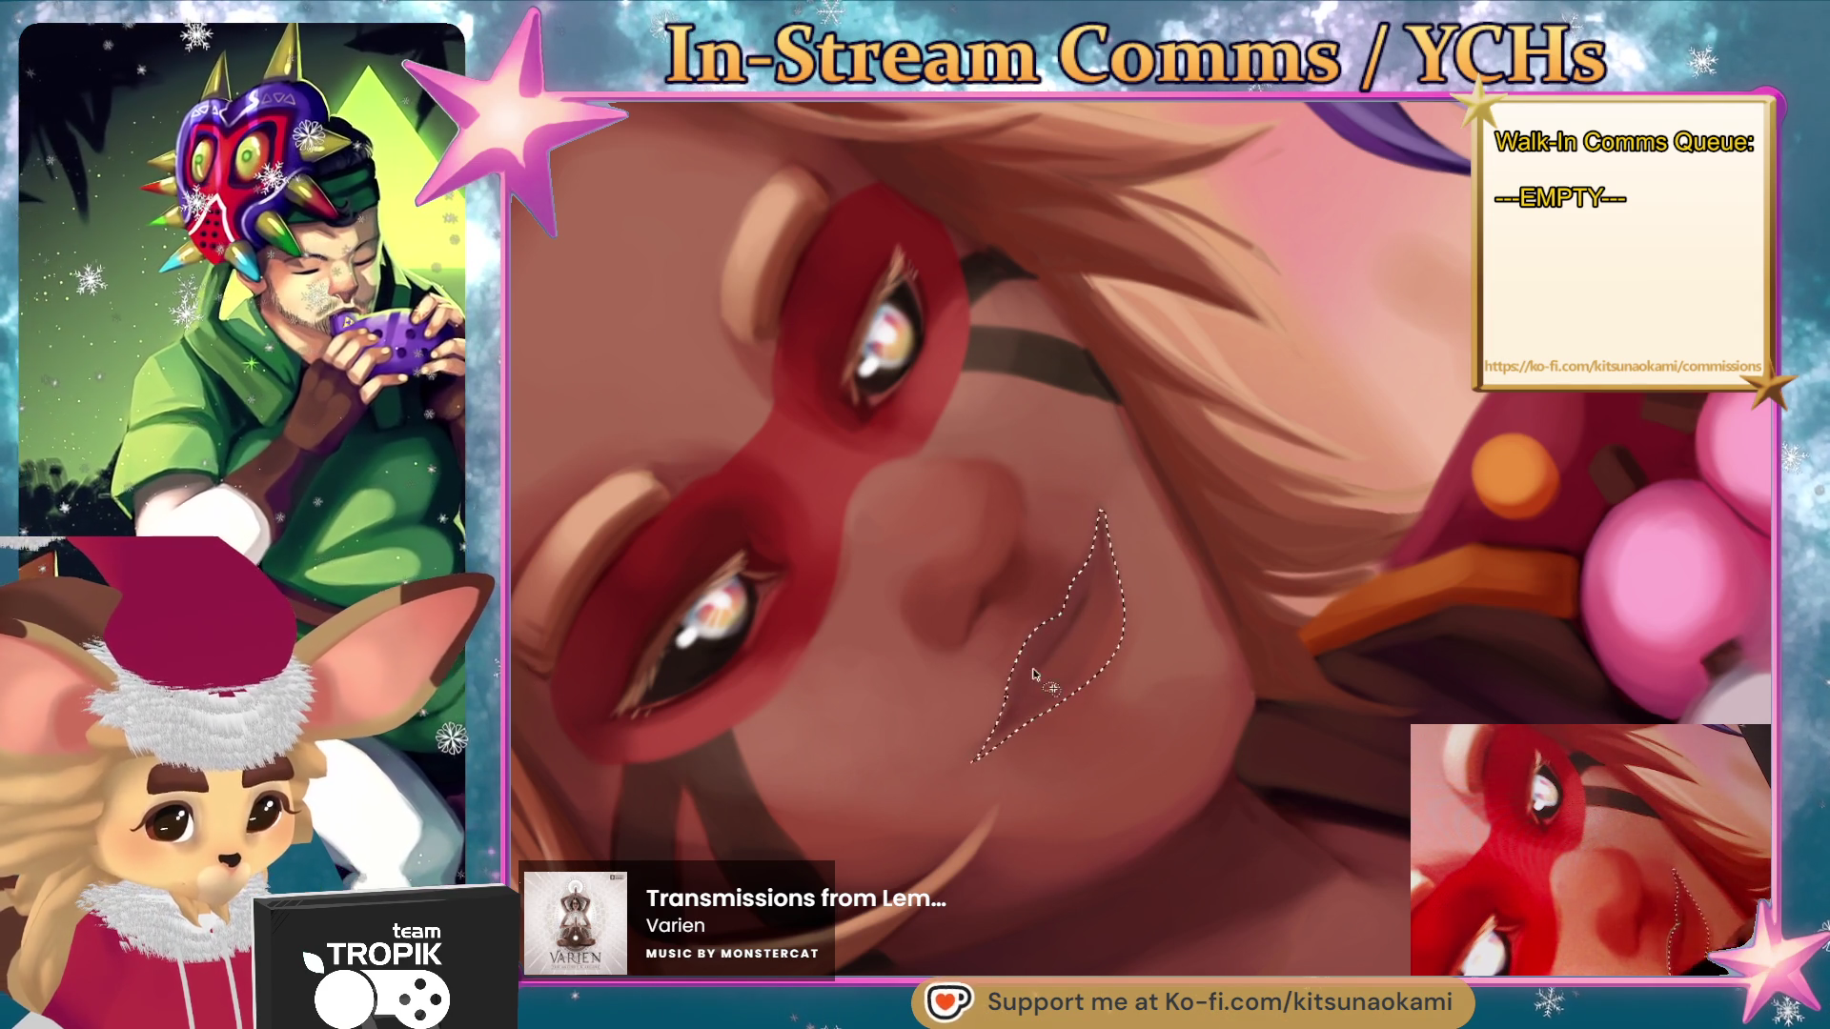
mouse_move(1100, 520)
mouse_down()
mouse_move(1123, 610)
mouse_move(1081, 688)
mouse_up()
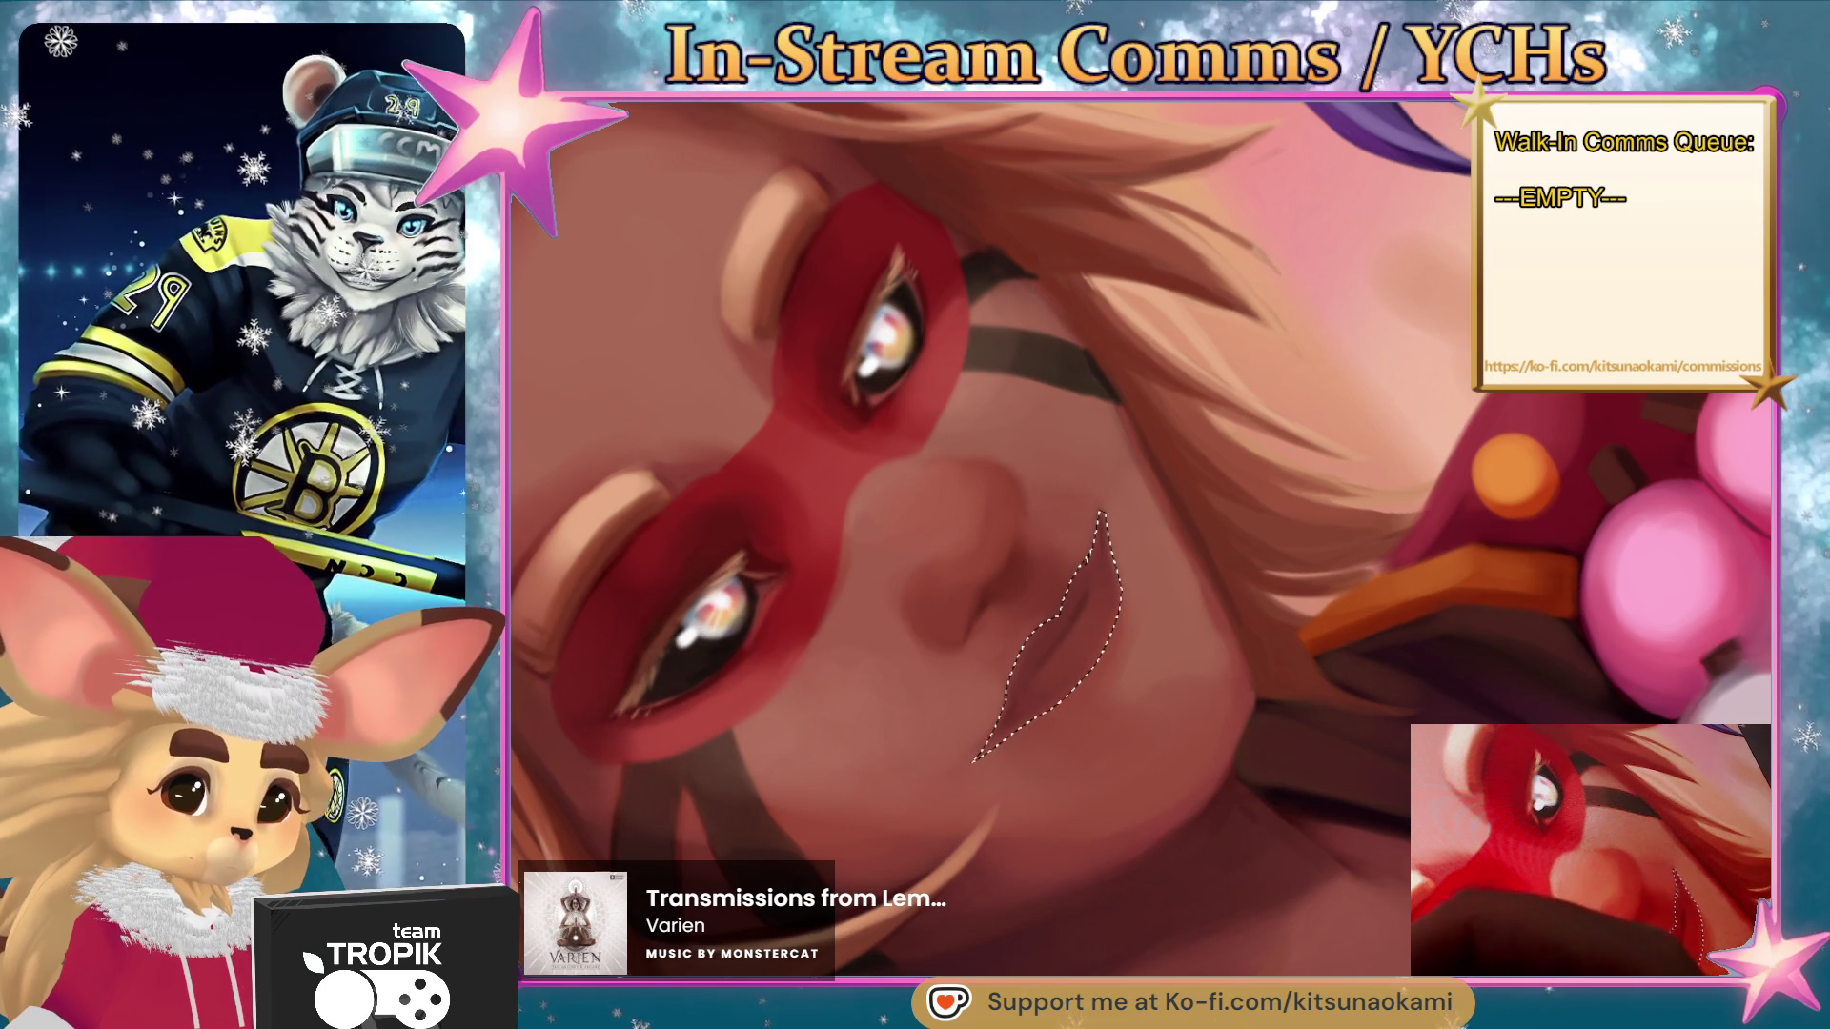
drag(1064, 624, 1082, 572)
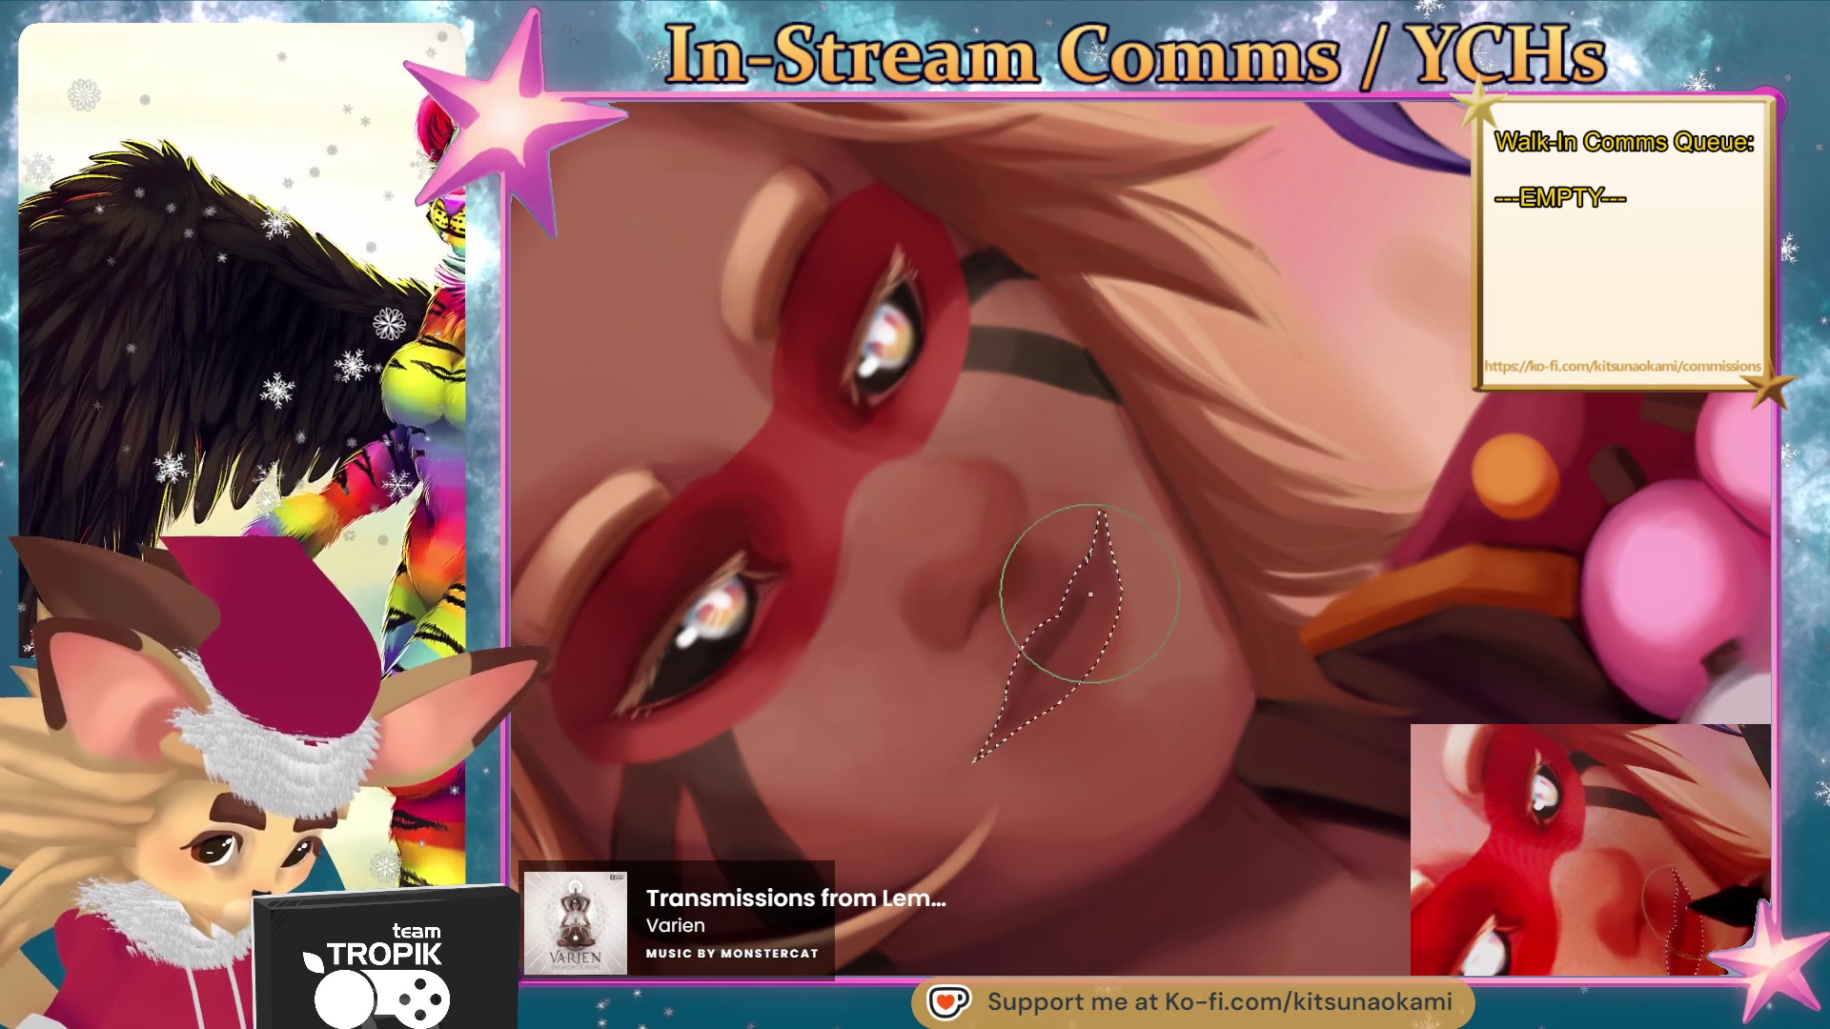
- Shrink the brush, sample skin near the mouth, deselect, and fit the artwork to view
key(bracketleft)
key(bracketleft)
key(bracketleft)
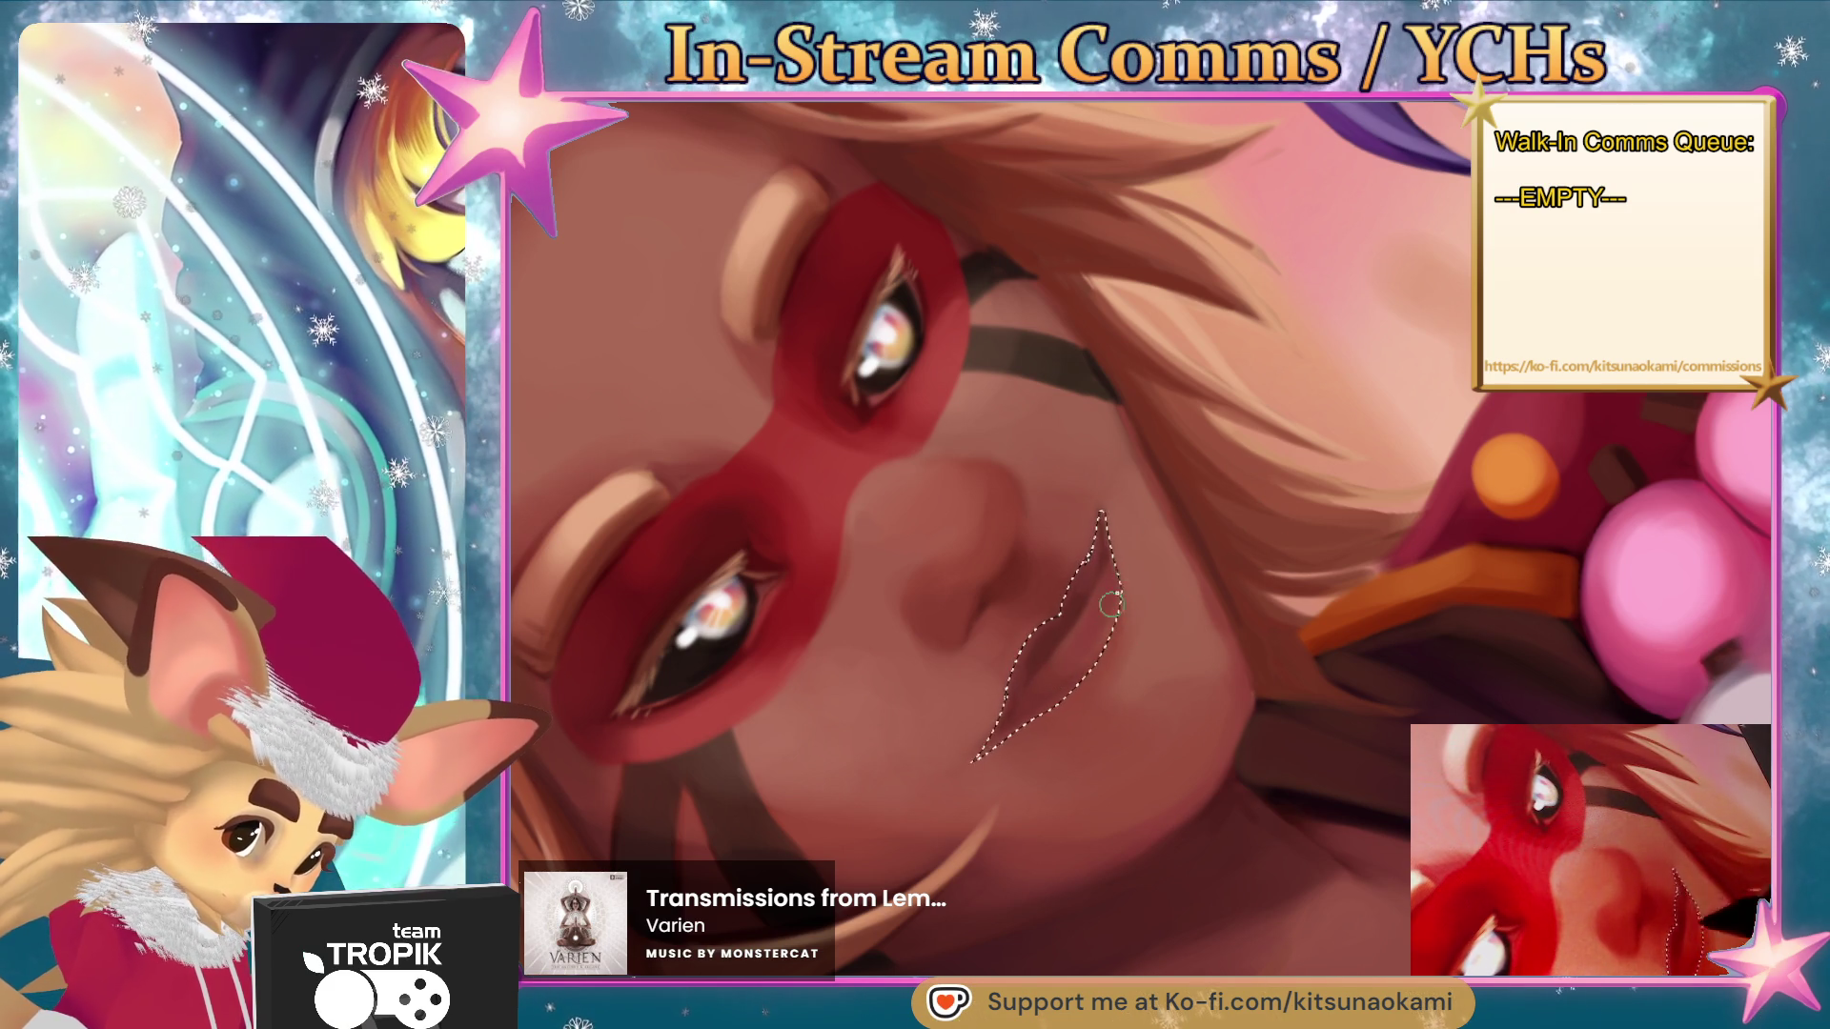
ctrl+click(1108, 620)
key(ctrl+shift+a)
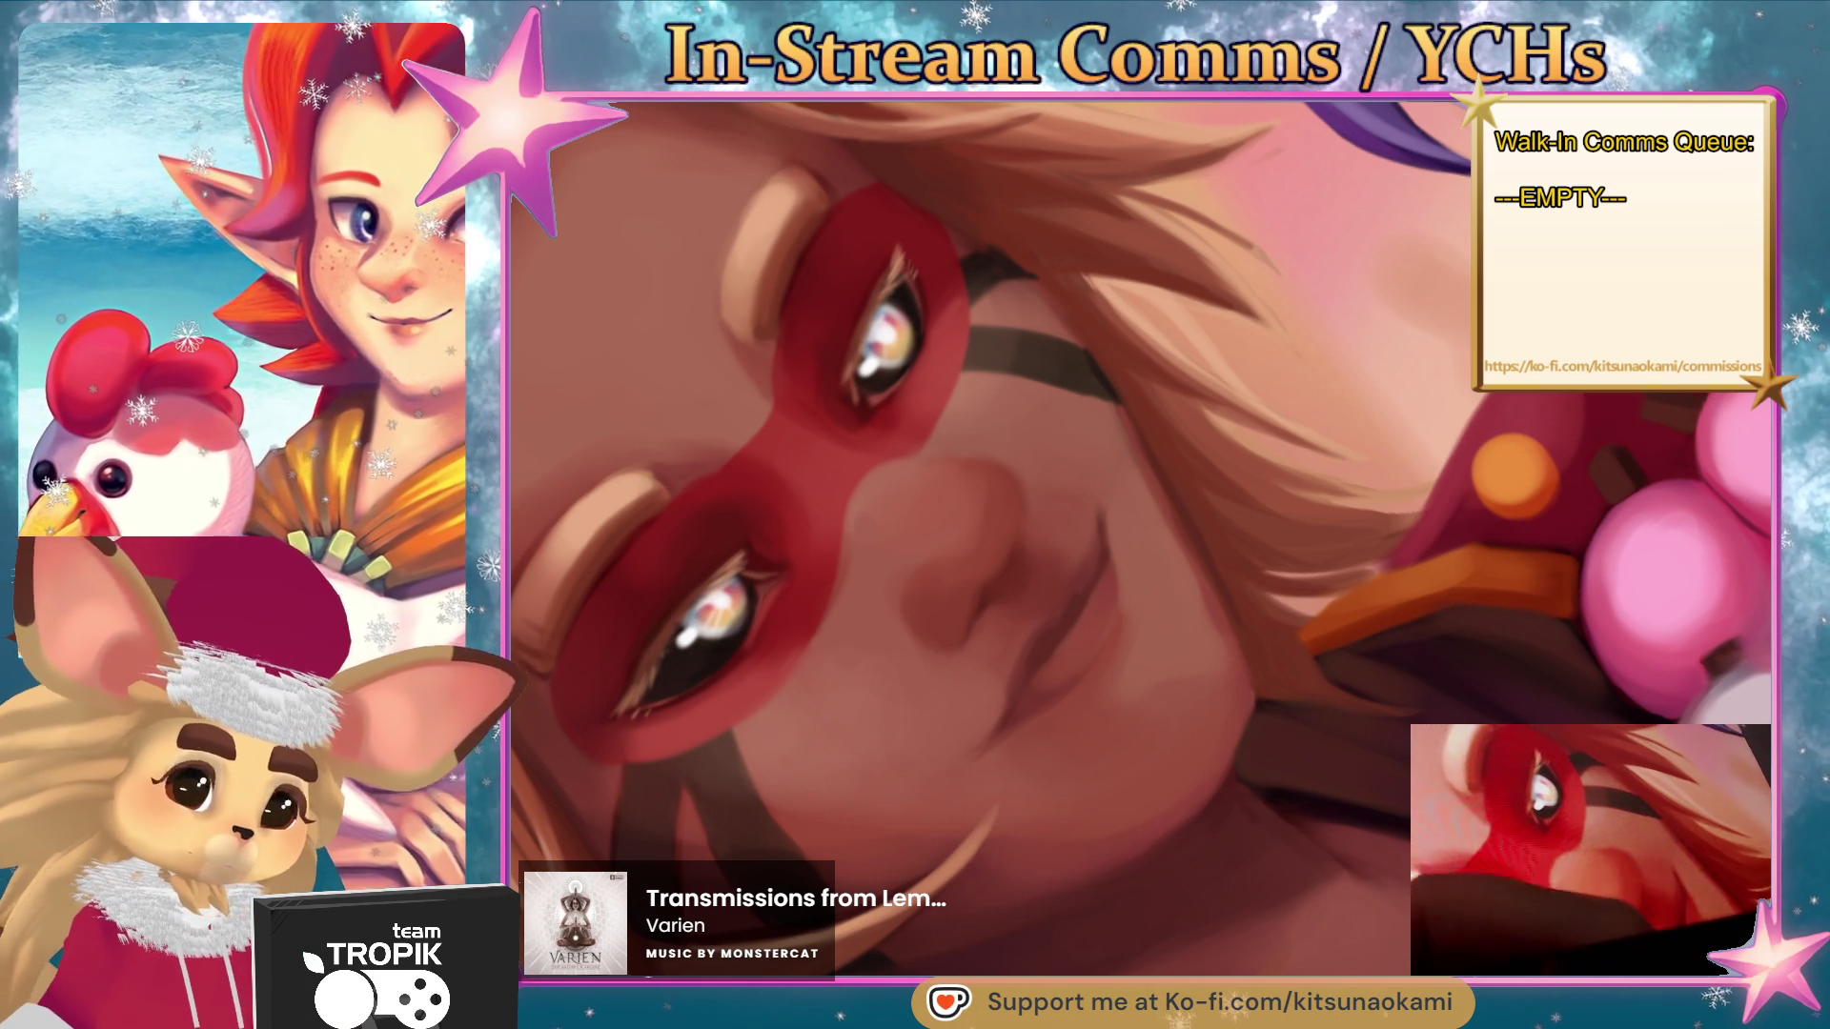
key(bracketleft)
key(bracketleft)
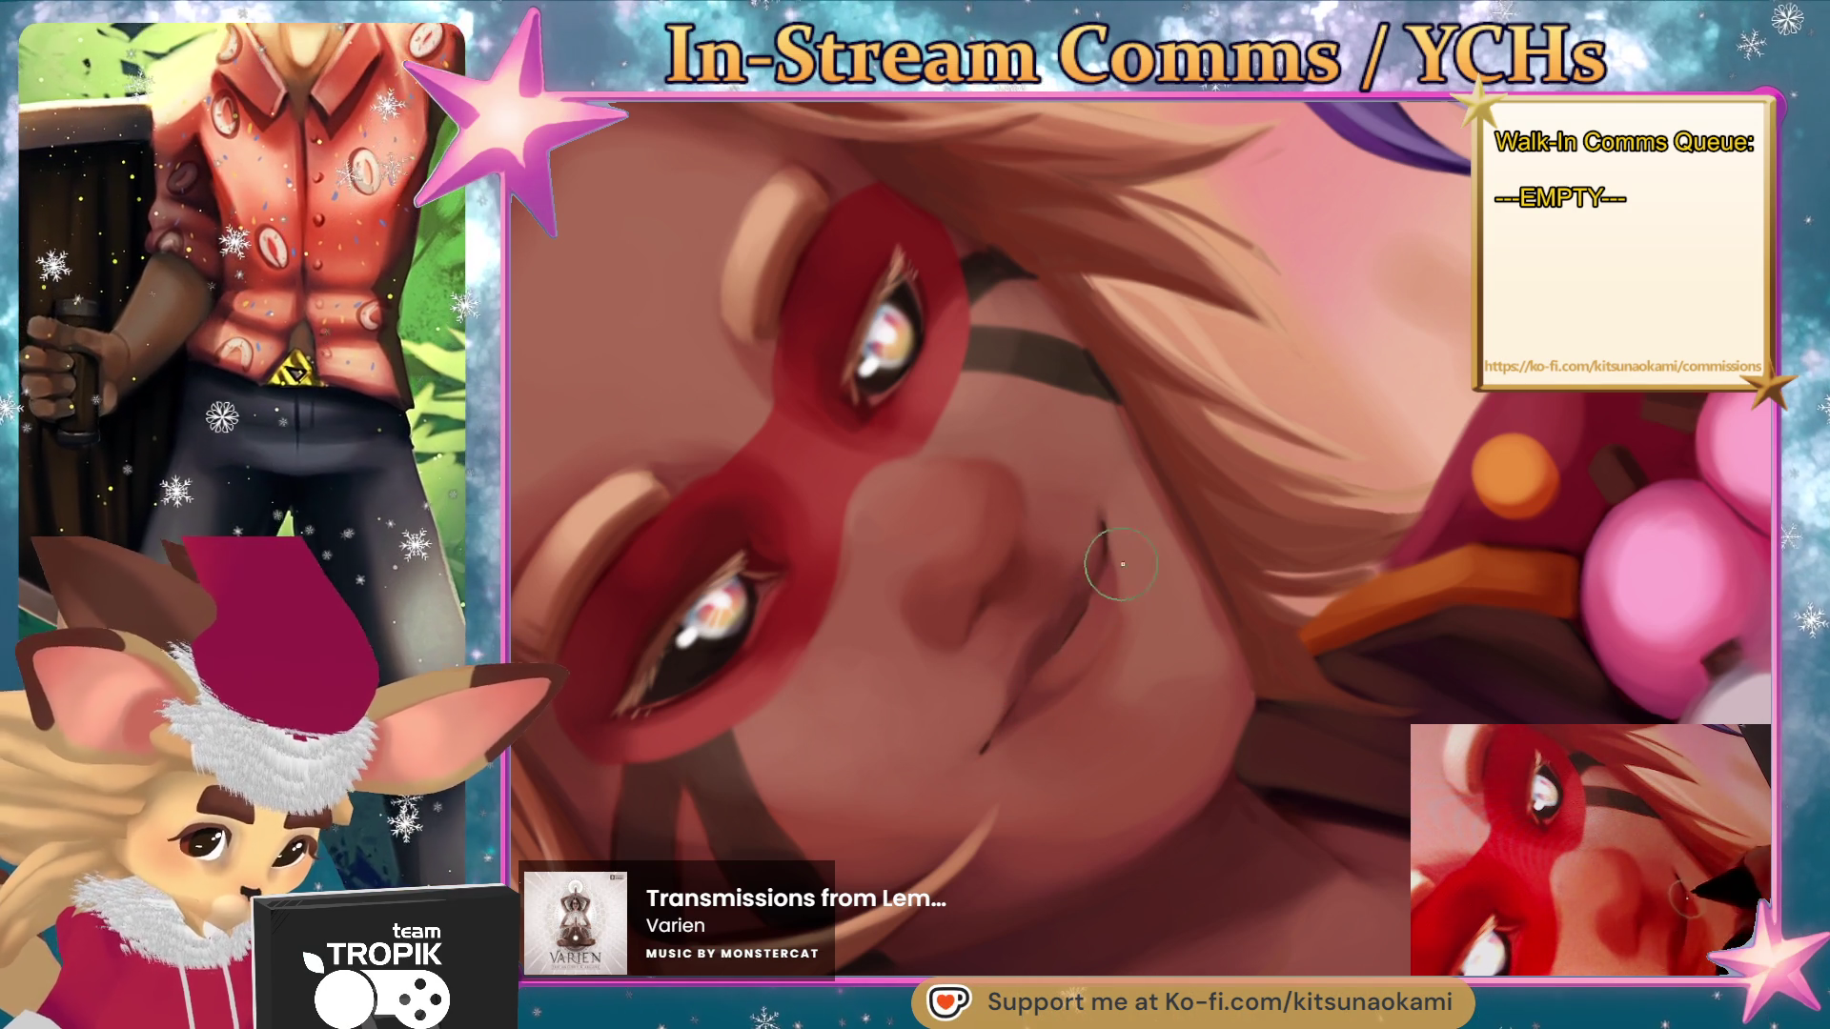
key(ctrl+0)
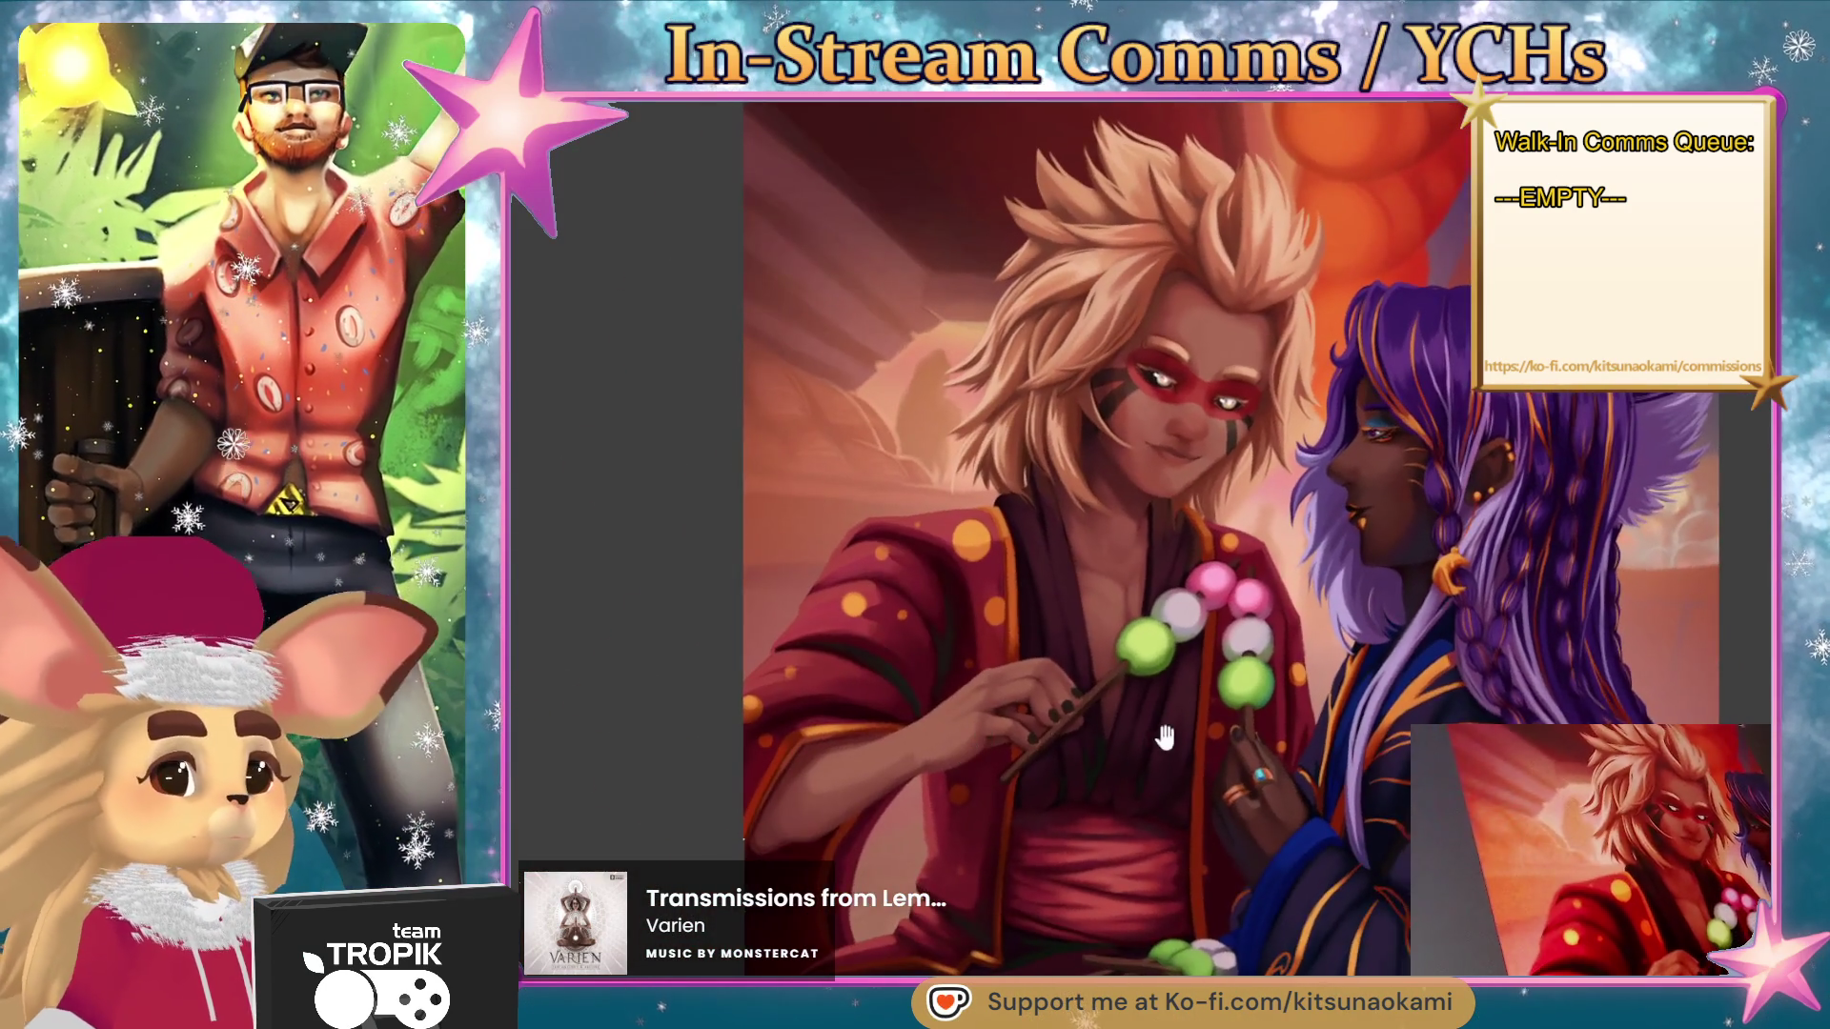
- Frame the blond face, then zoom in on the purple-haired character's profile
drag(1141, 733, 1093, 811)
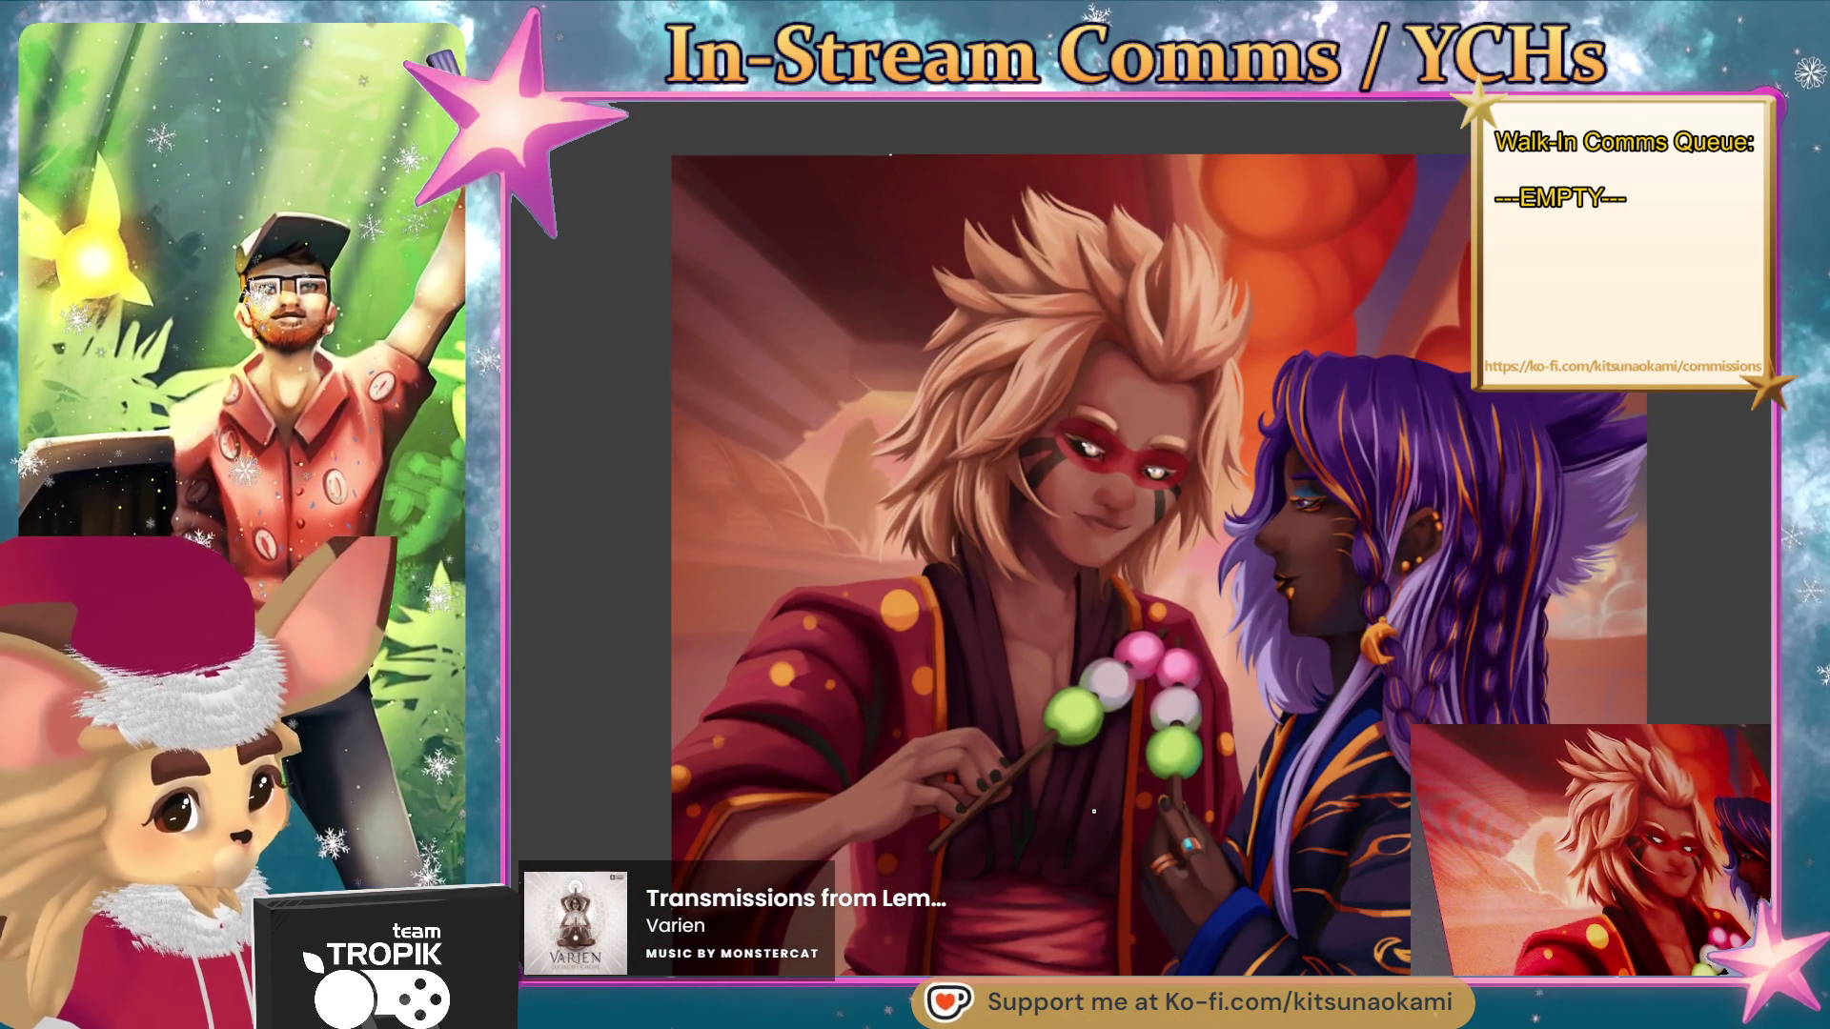
key(ctrl+plus)
key(ctrl+plus)
key(ctrl+plus)
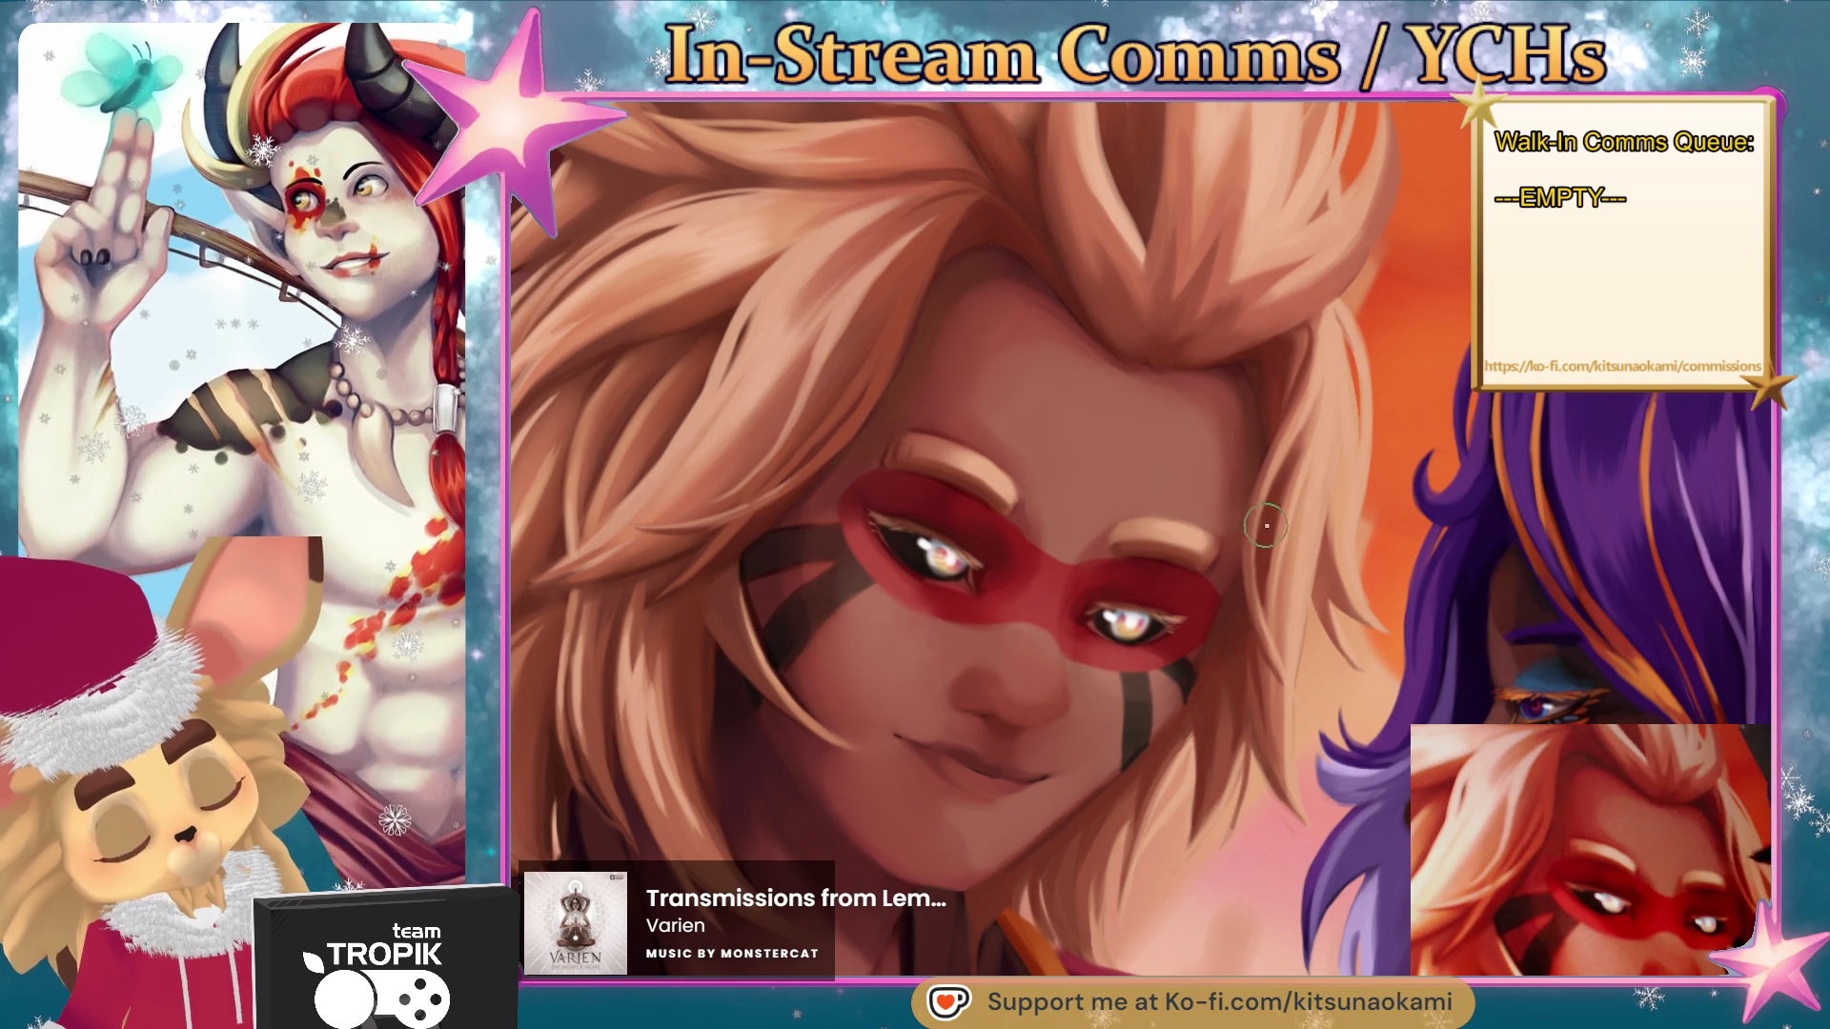
scroll(1238, 413, down, 5)
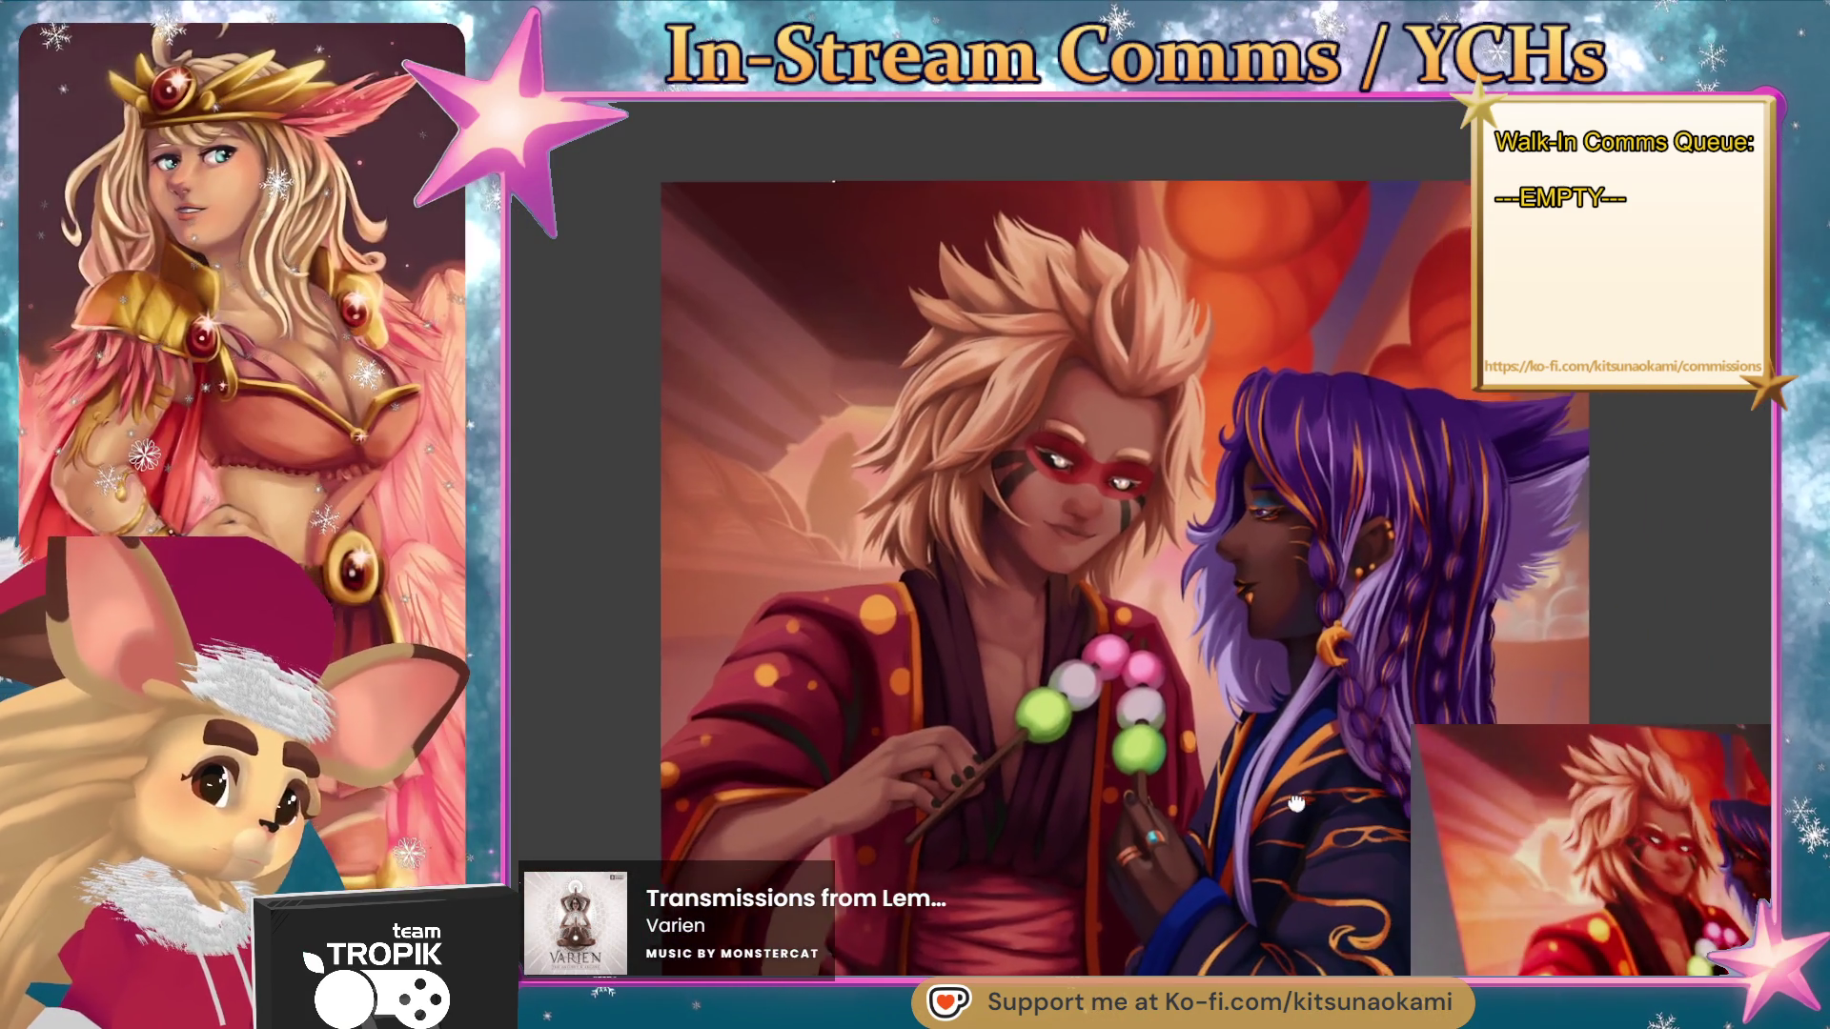
drag(1296, 803, 1217, 821)
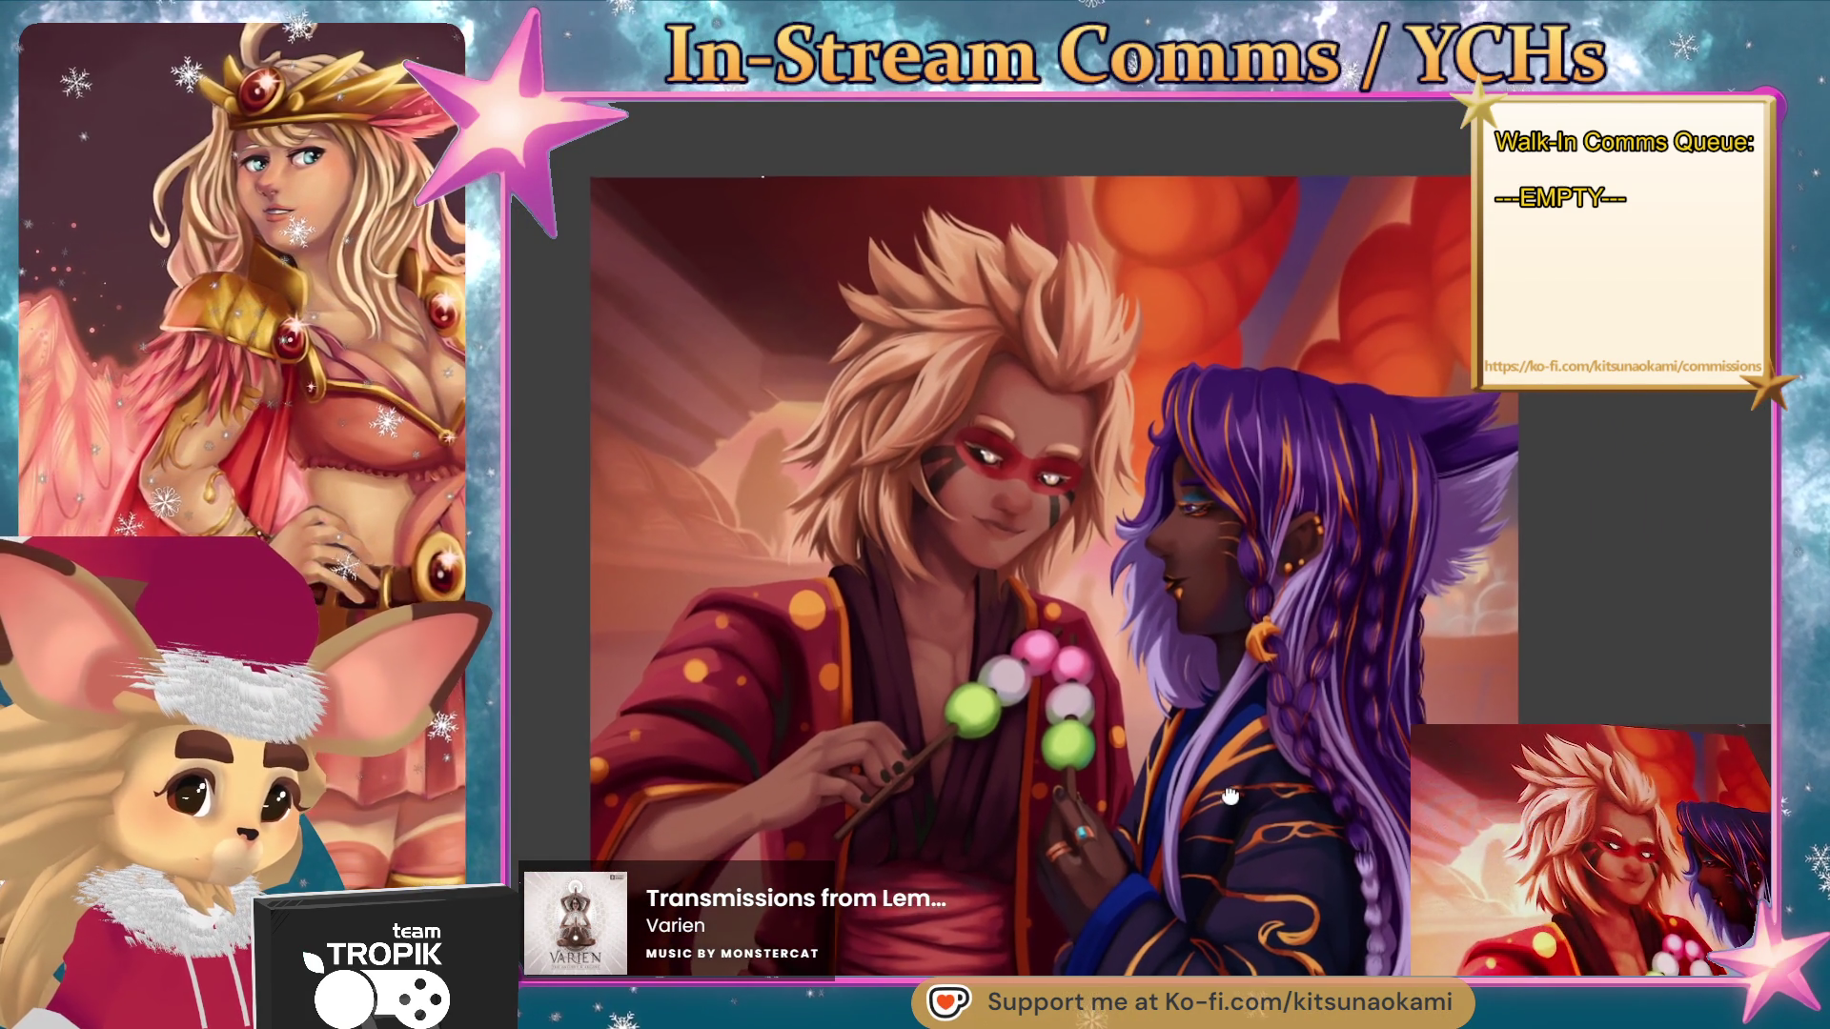
click(1212, 759)
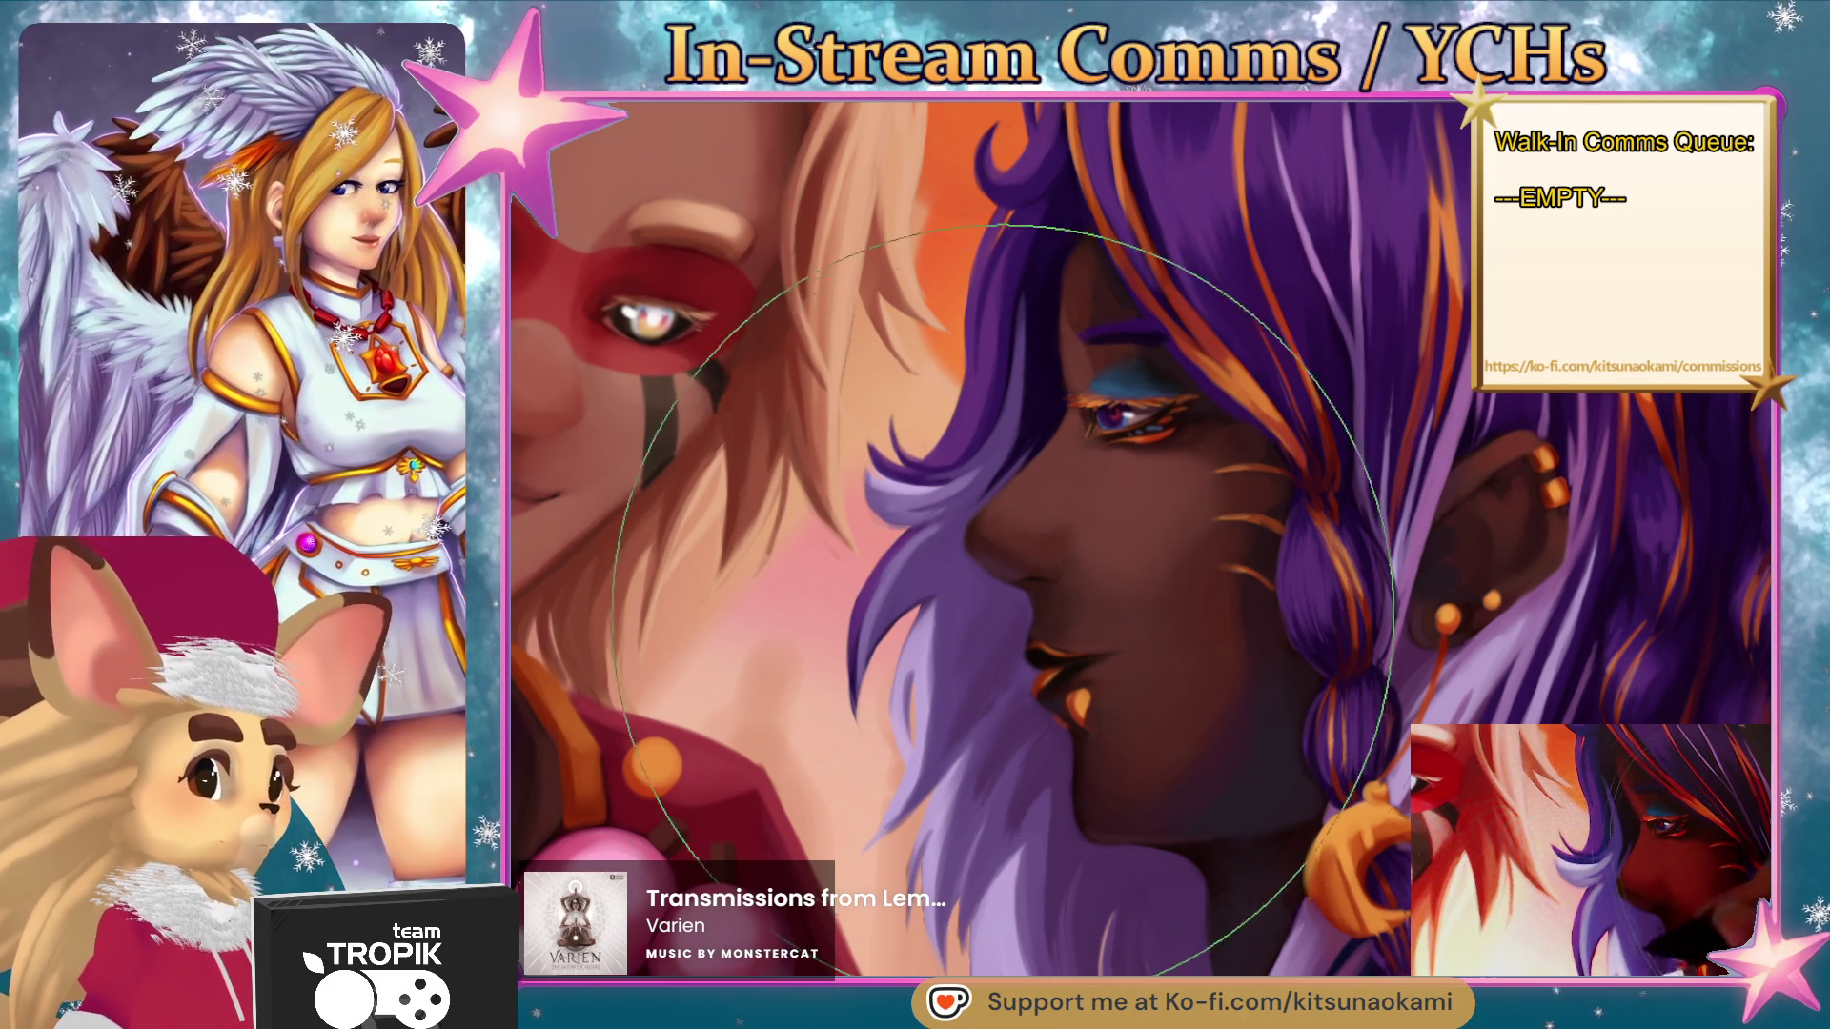
- Resize the brush to touch up the purple-haired character's cheek and lips
key(bracketleft)
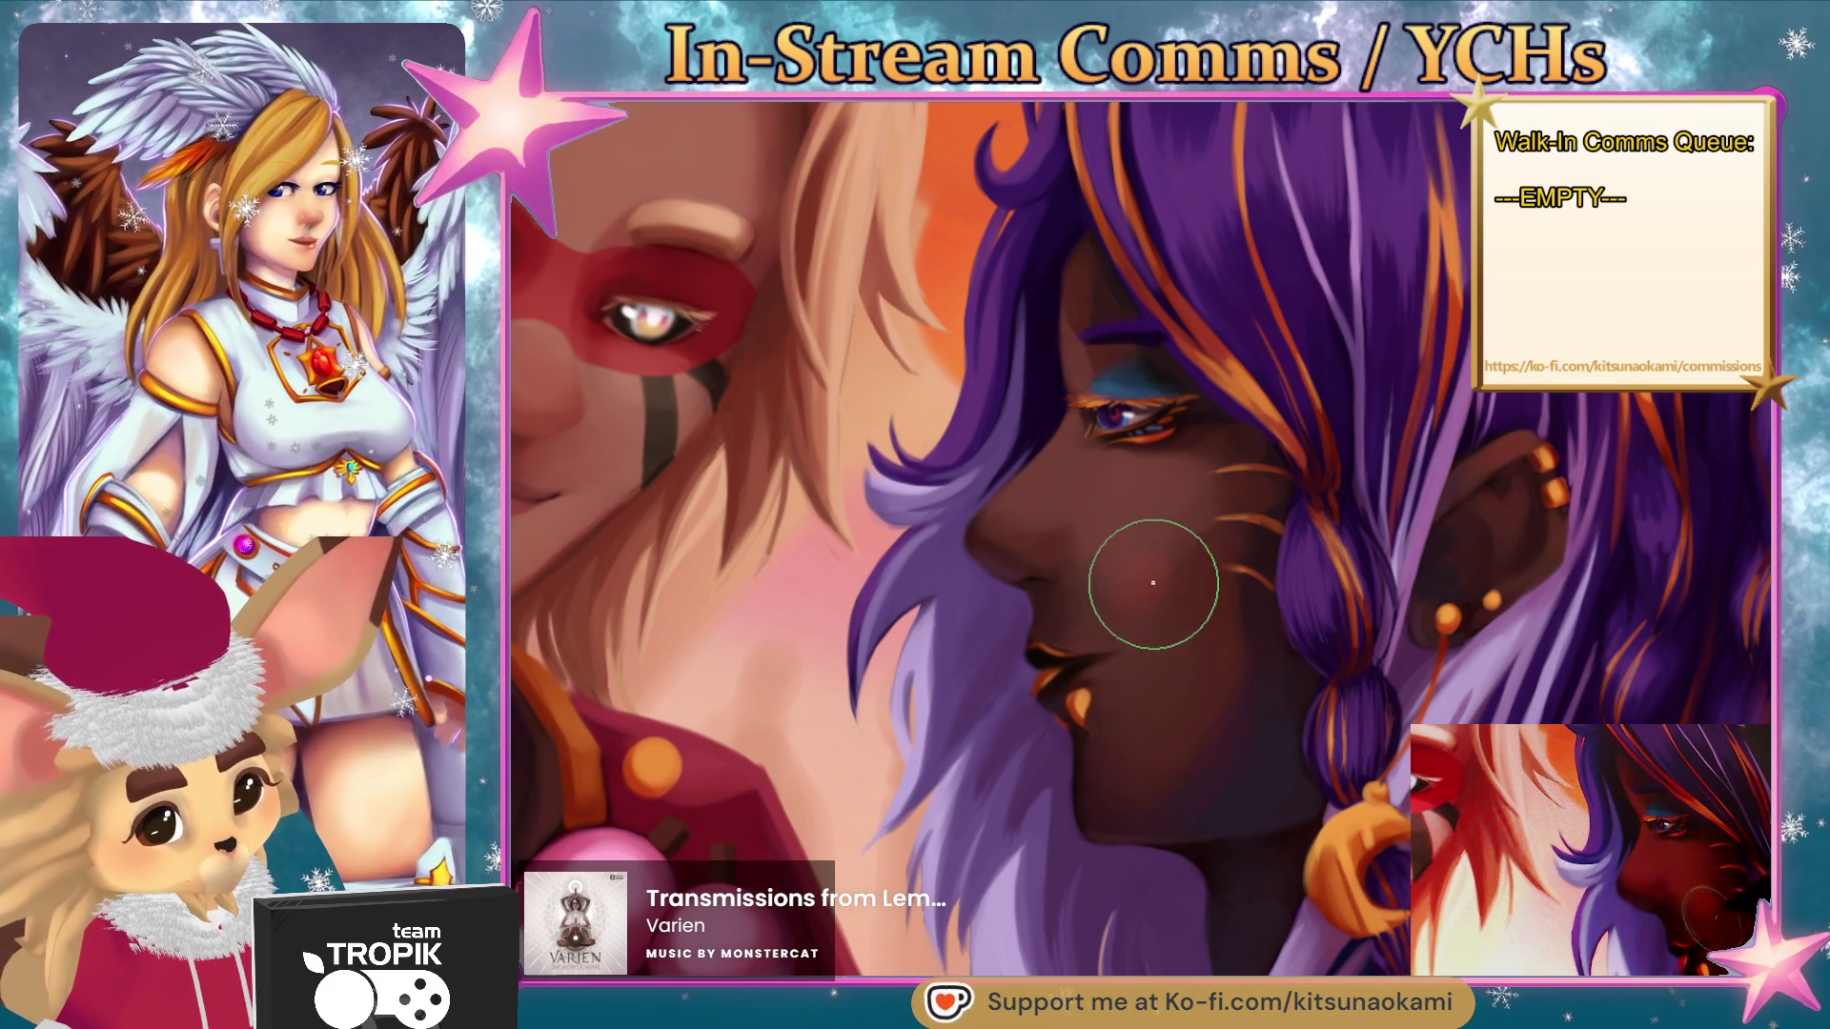
key(bracketleft)
key(bracketleft)
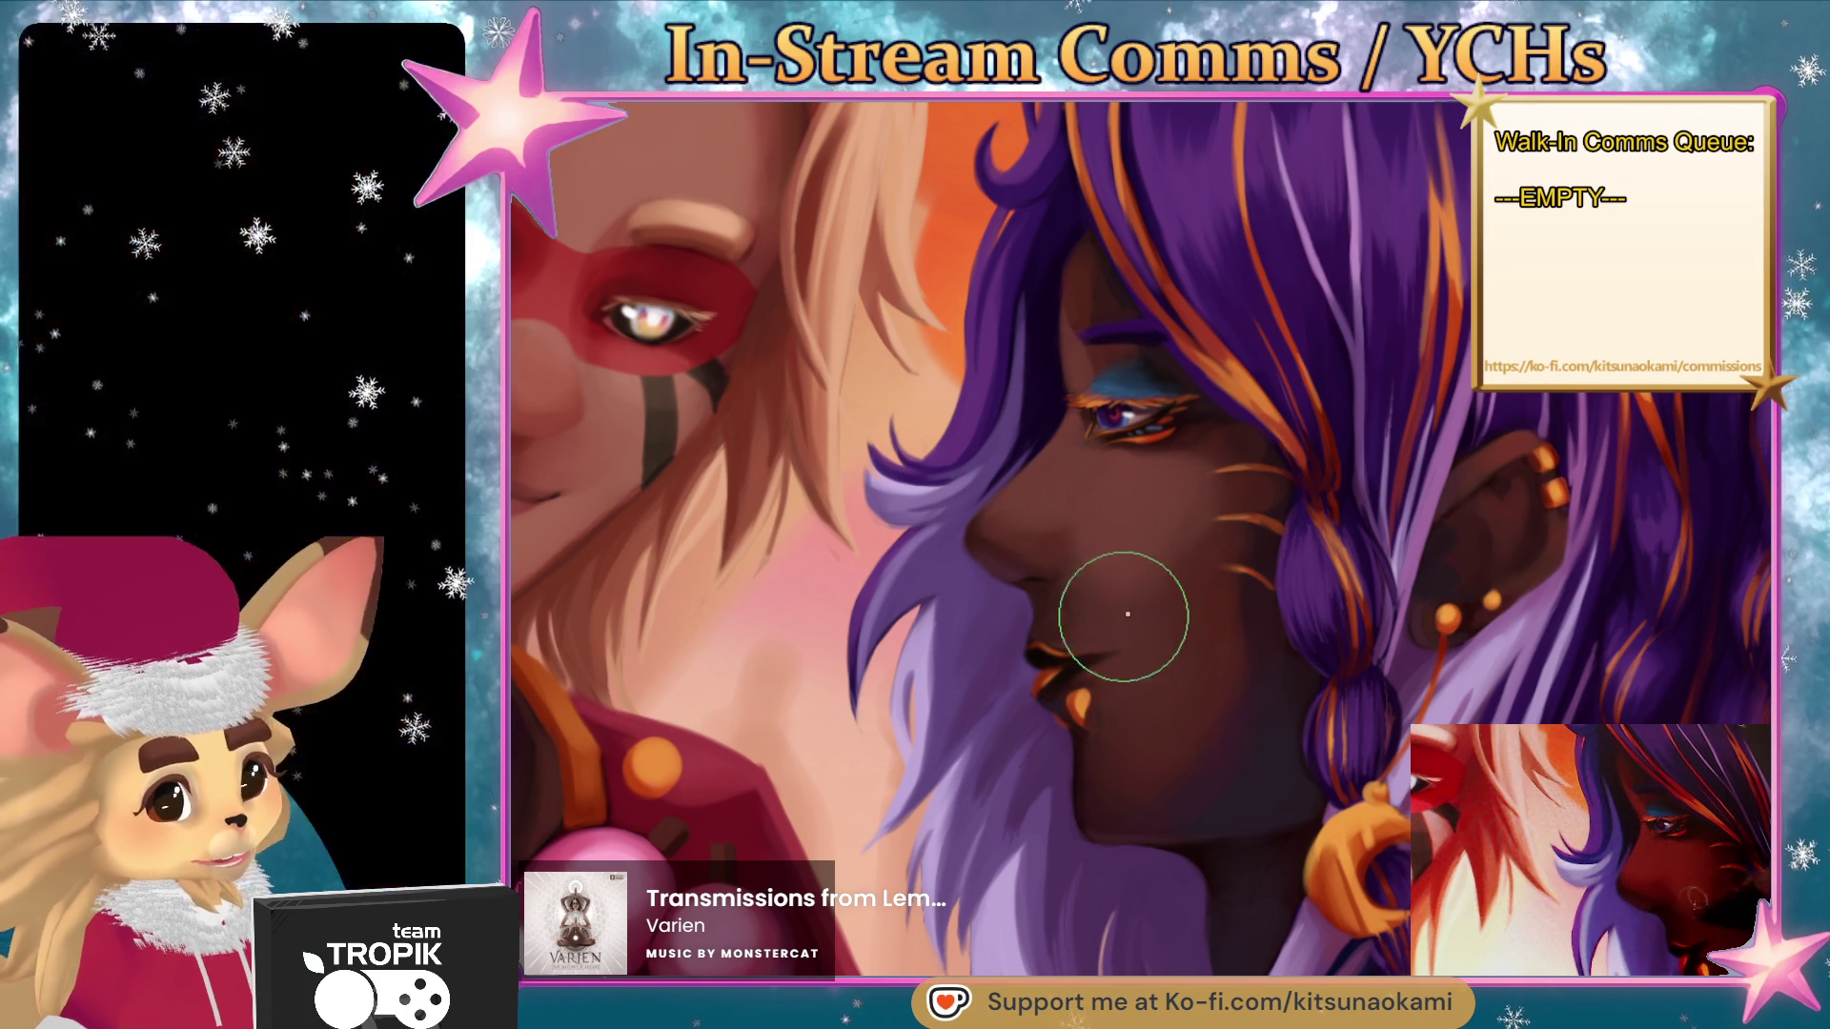
key(bracketleft)
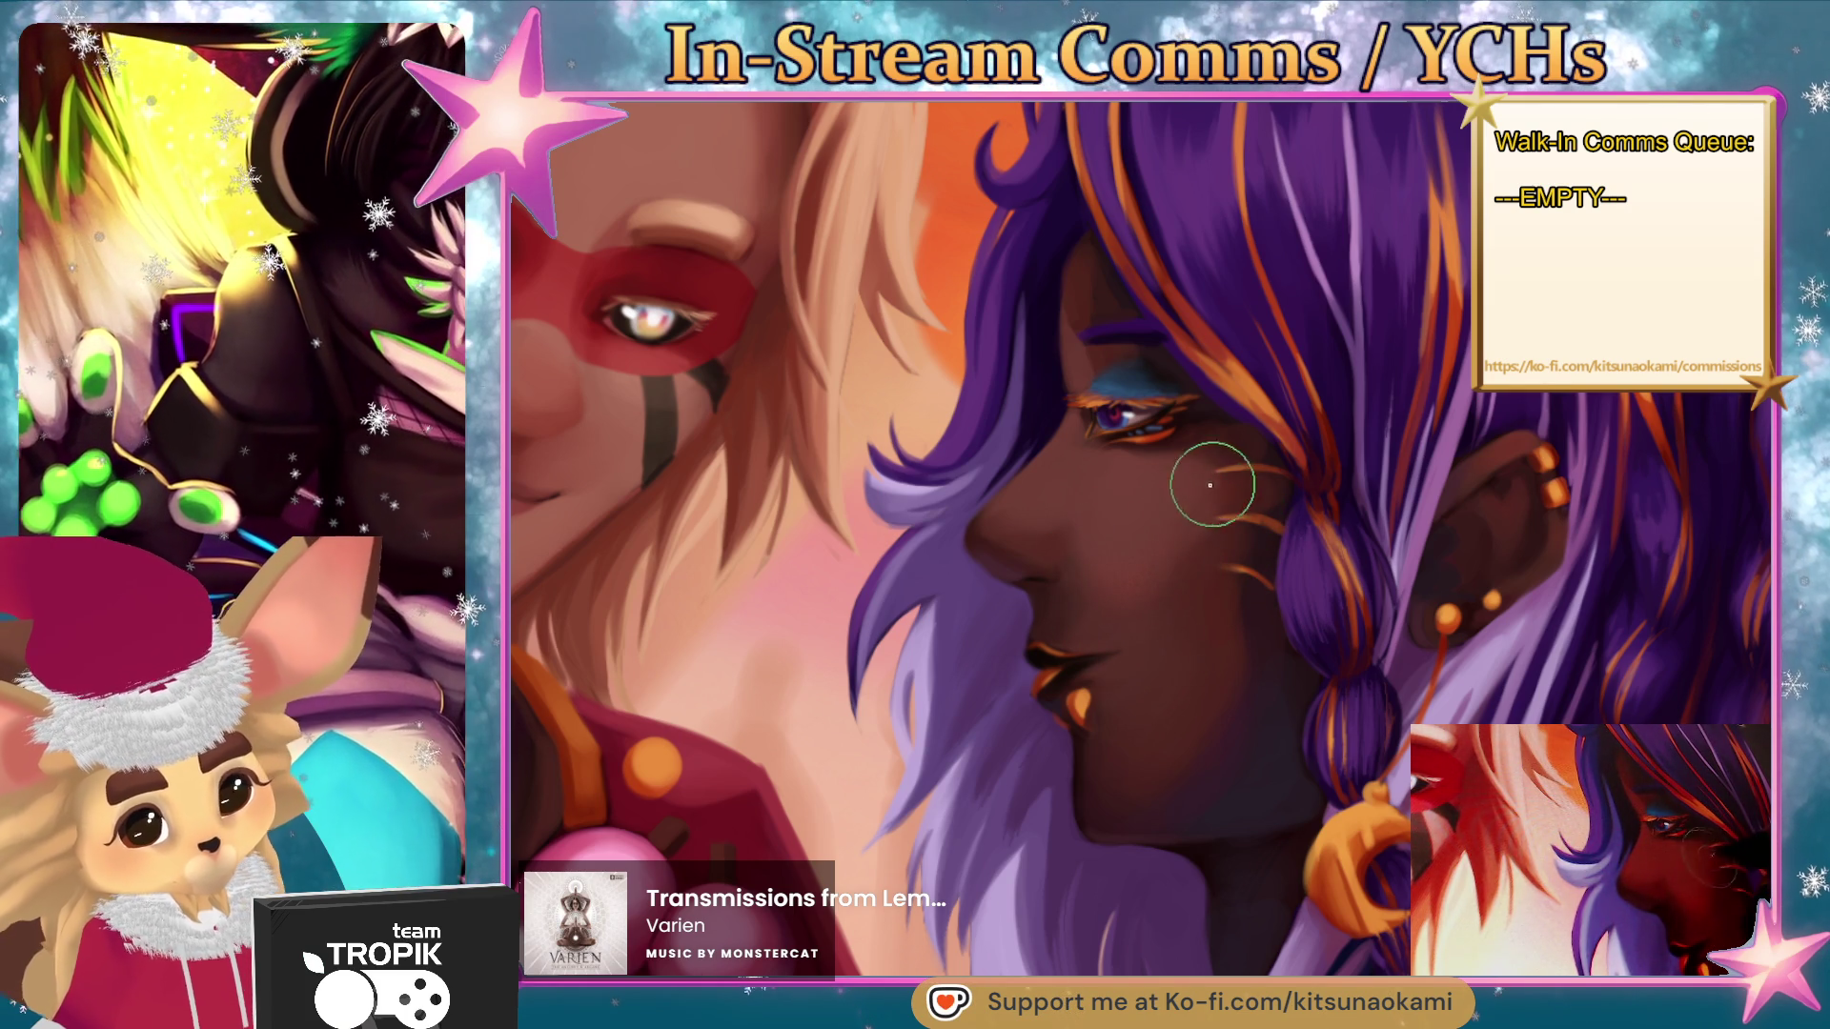
key(bracketright)
key(bracketright)
key(bracketright)
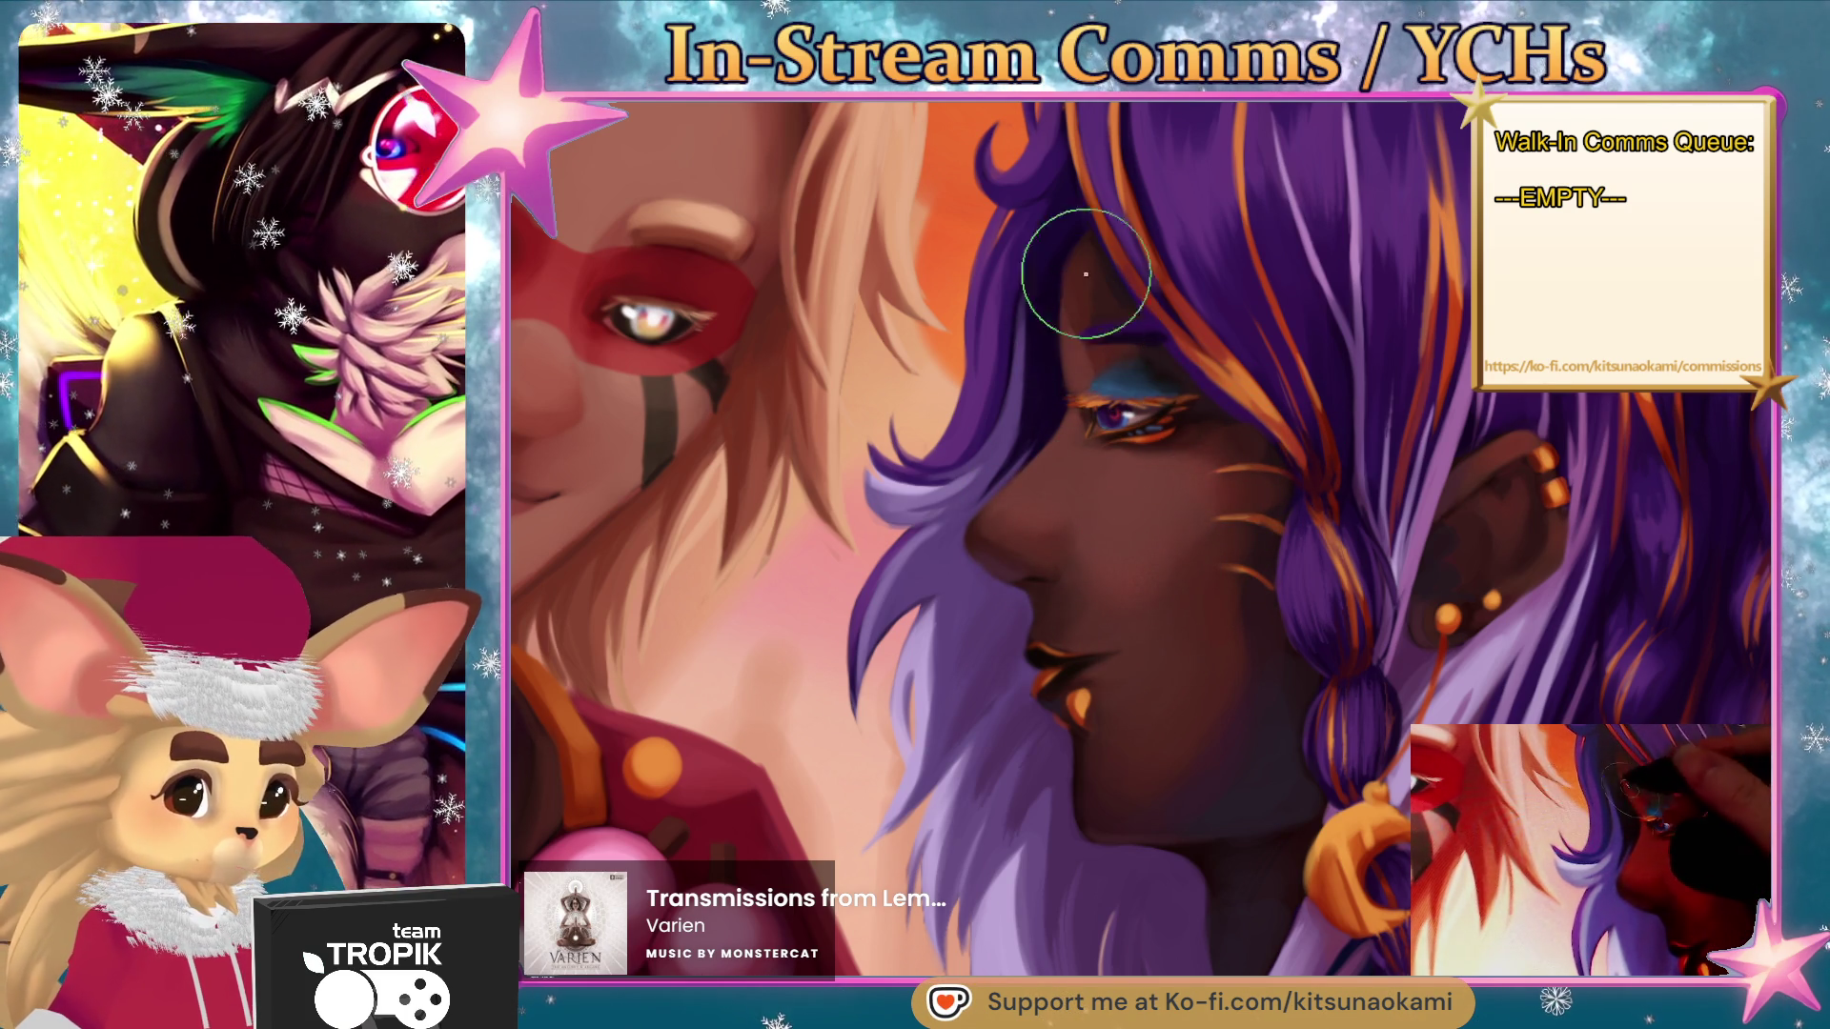
key(bracketright)
key(bracketright)
key(bracketright)
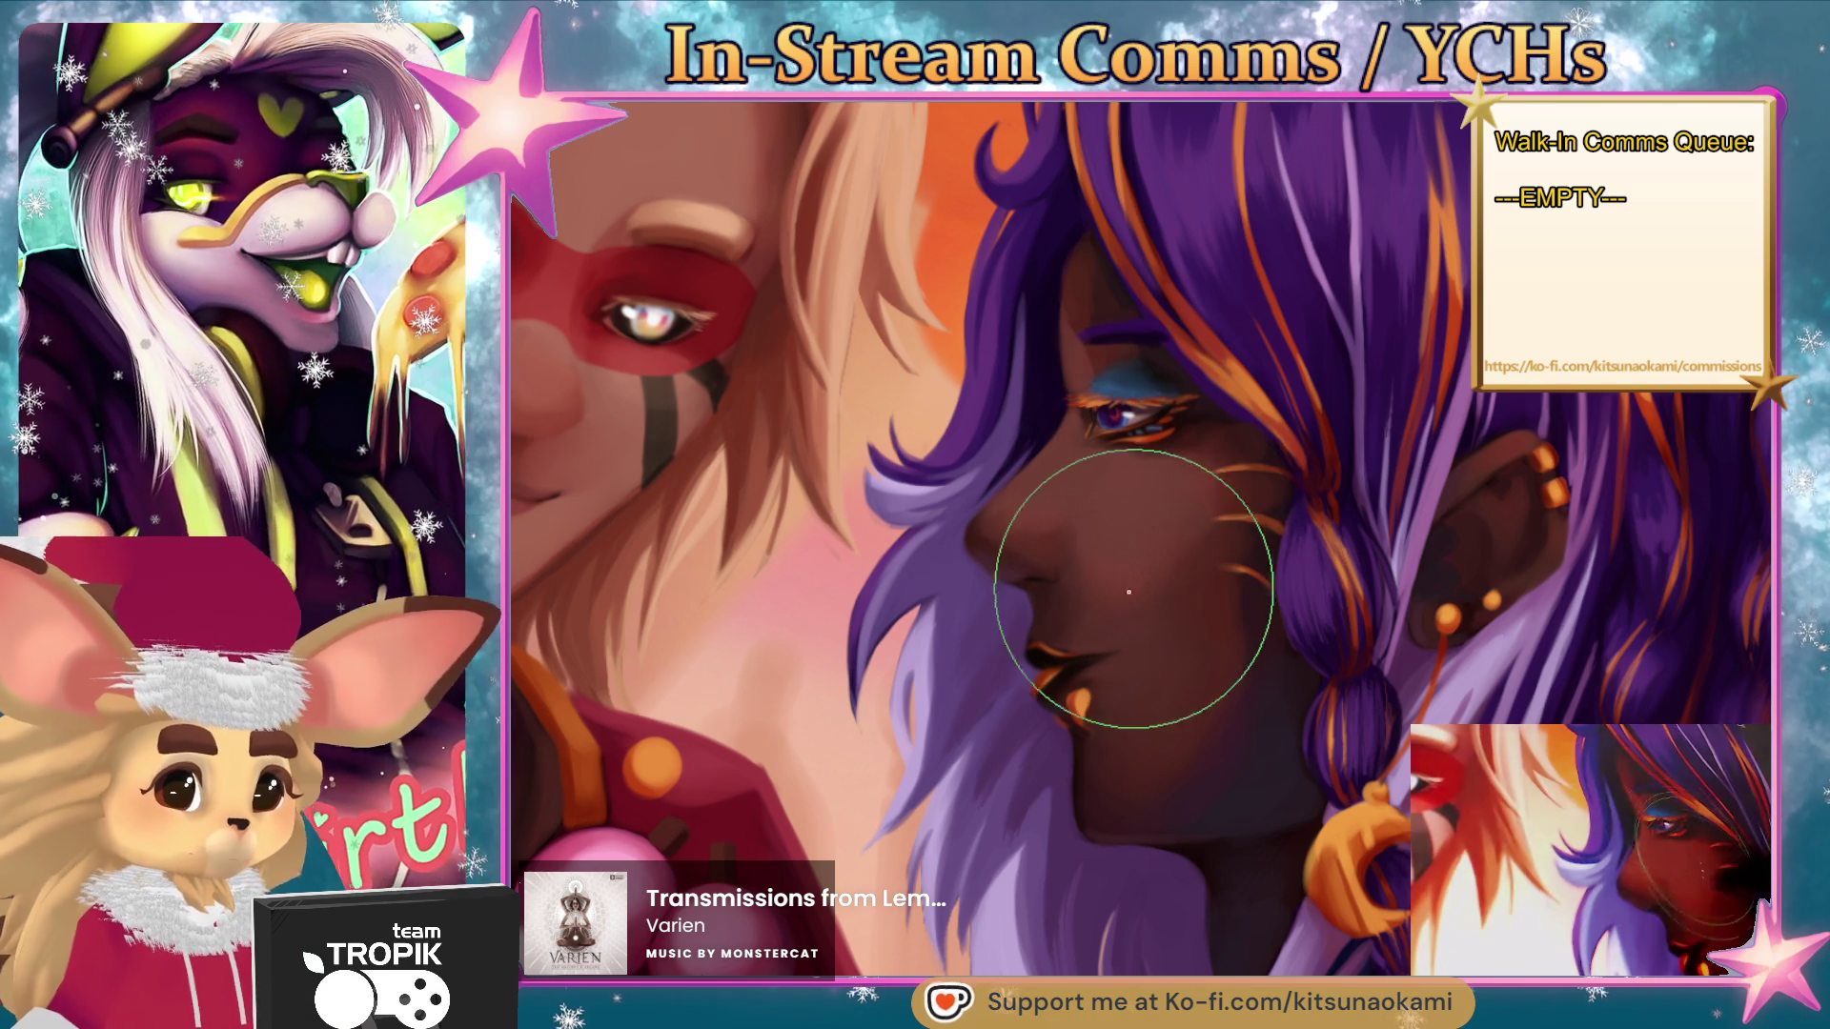
key(bracketleft)
key(bracketleft)
key(bracketleft)
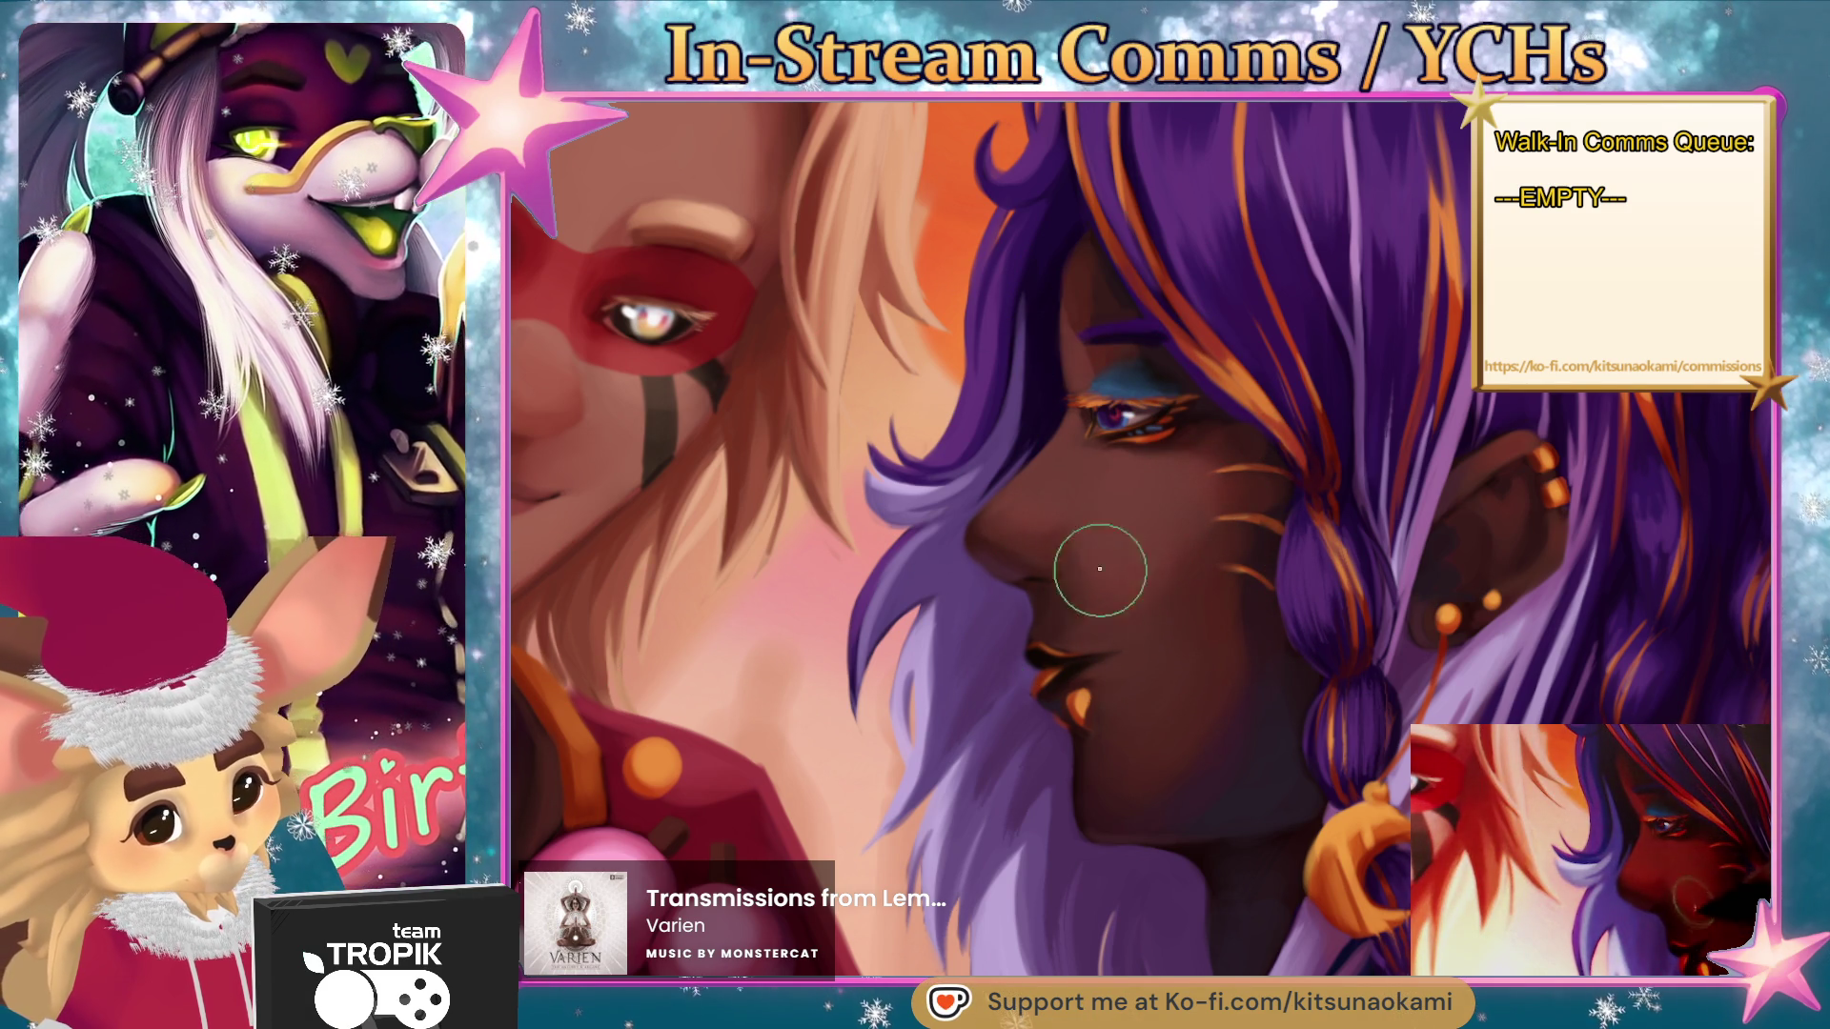
key(bracketleft)
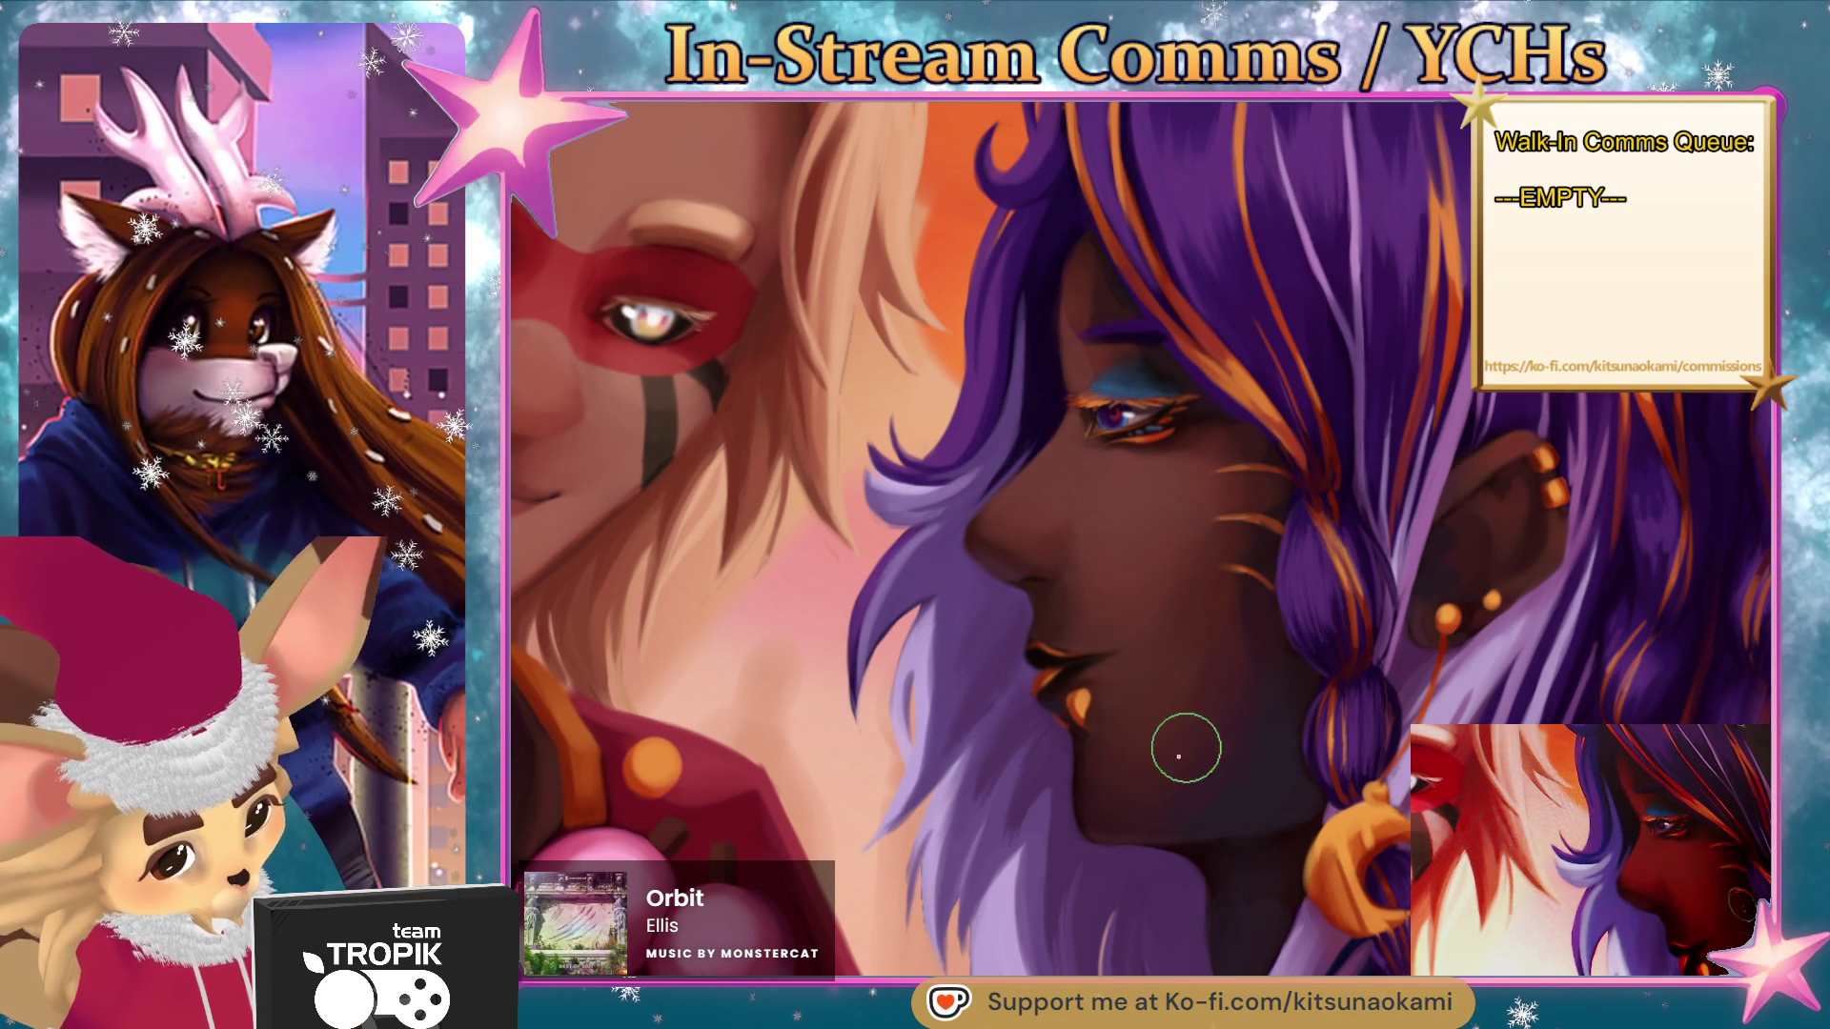
- Zoom out, then zoom in twice on the hand holding the dango
drag(1204, 604, 1208, 894)
click(1242, 805)
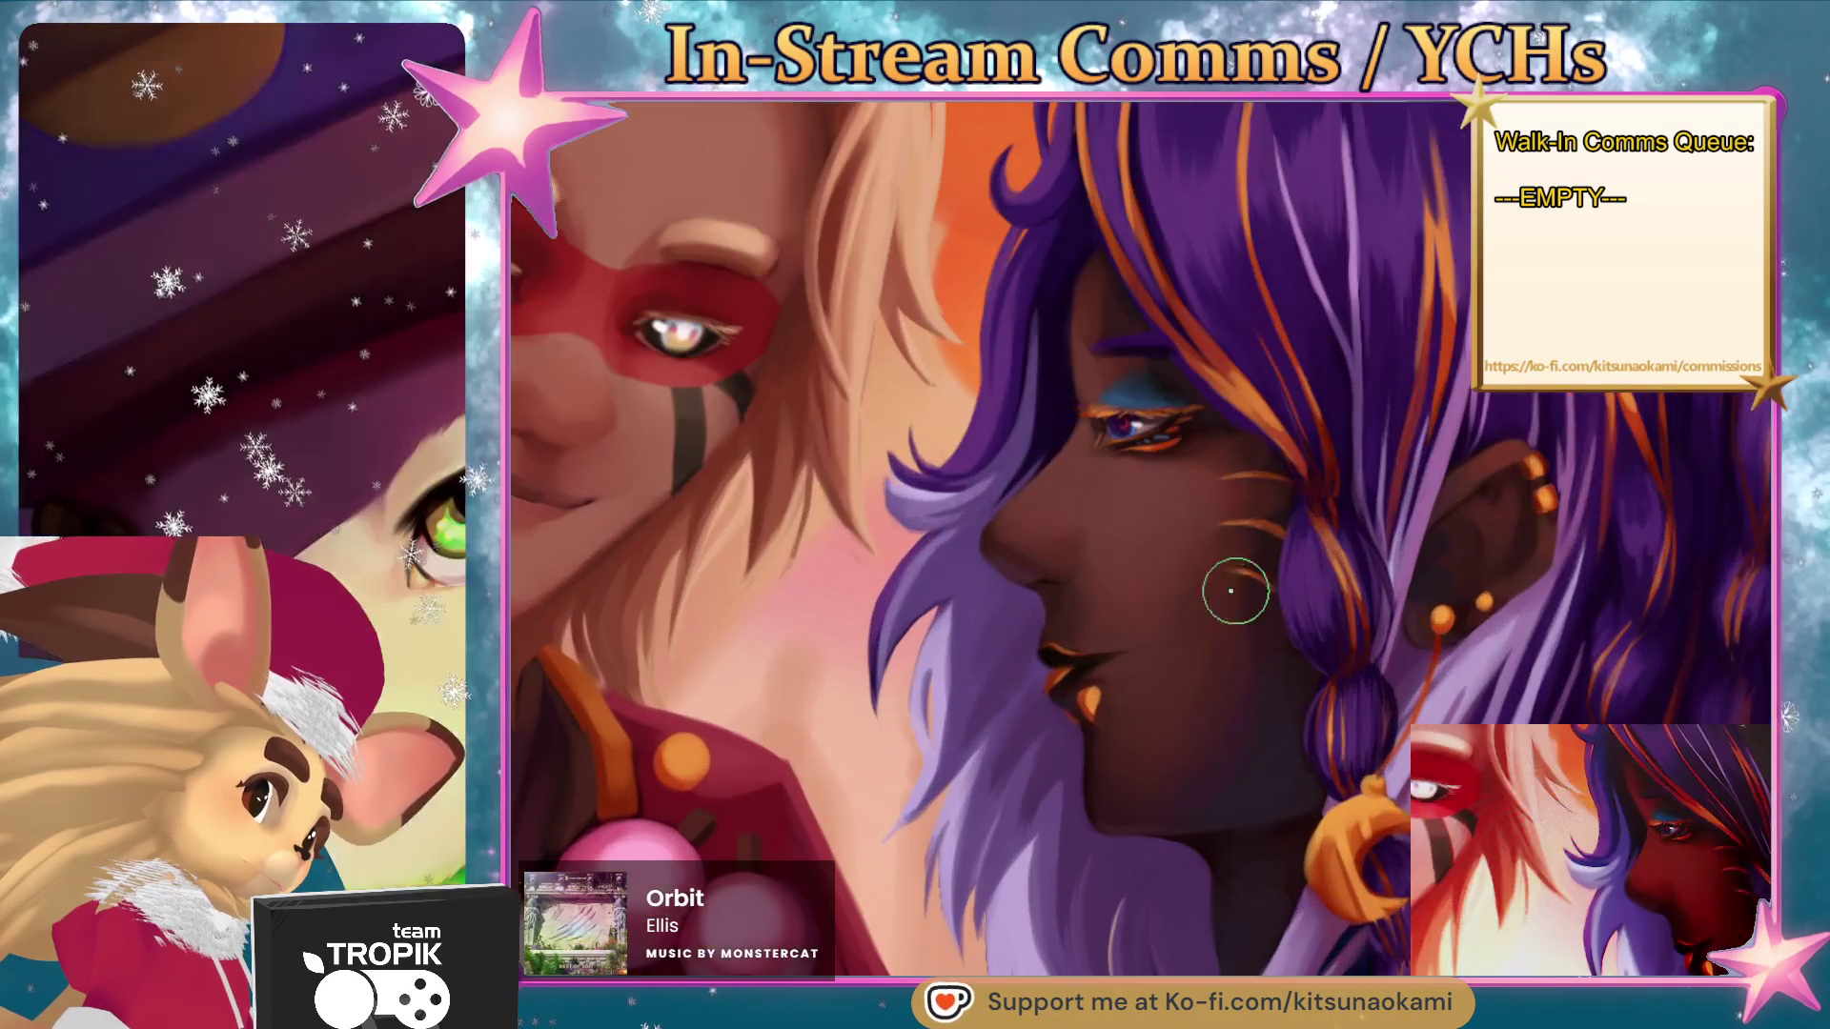
click(1172, 584)
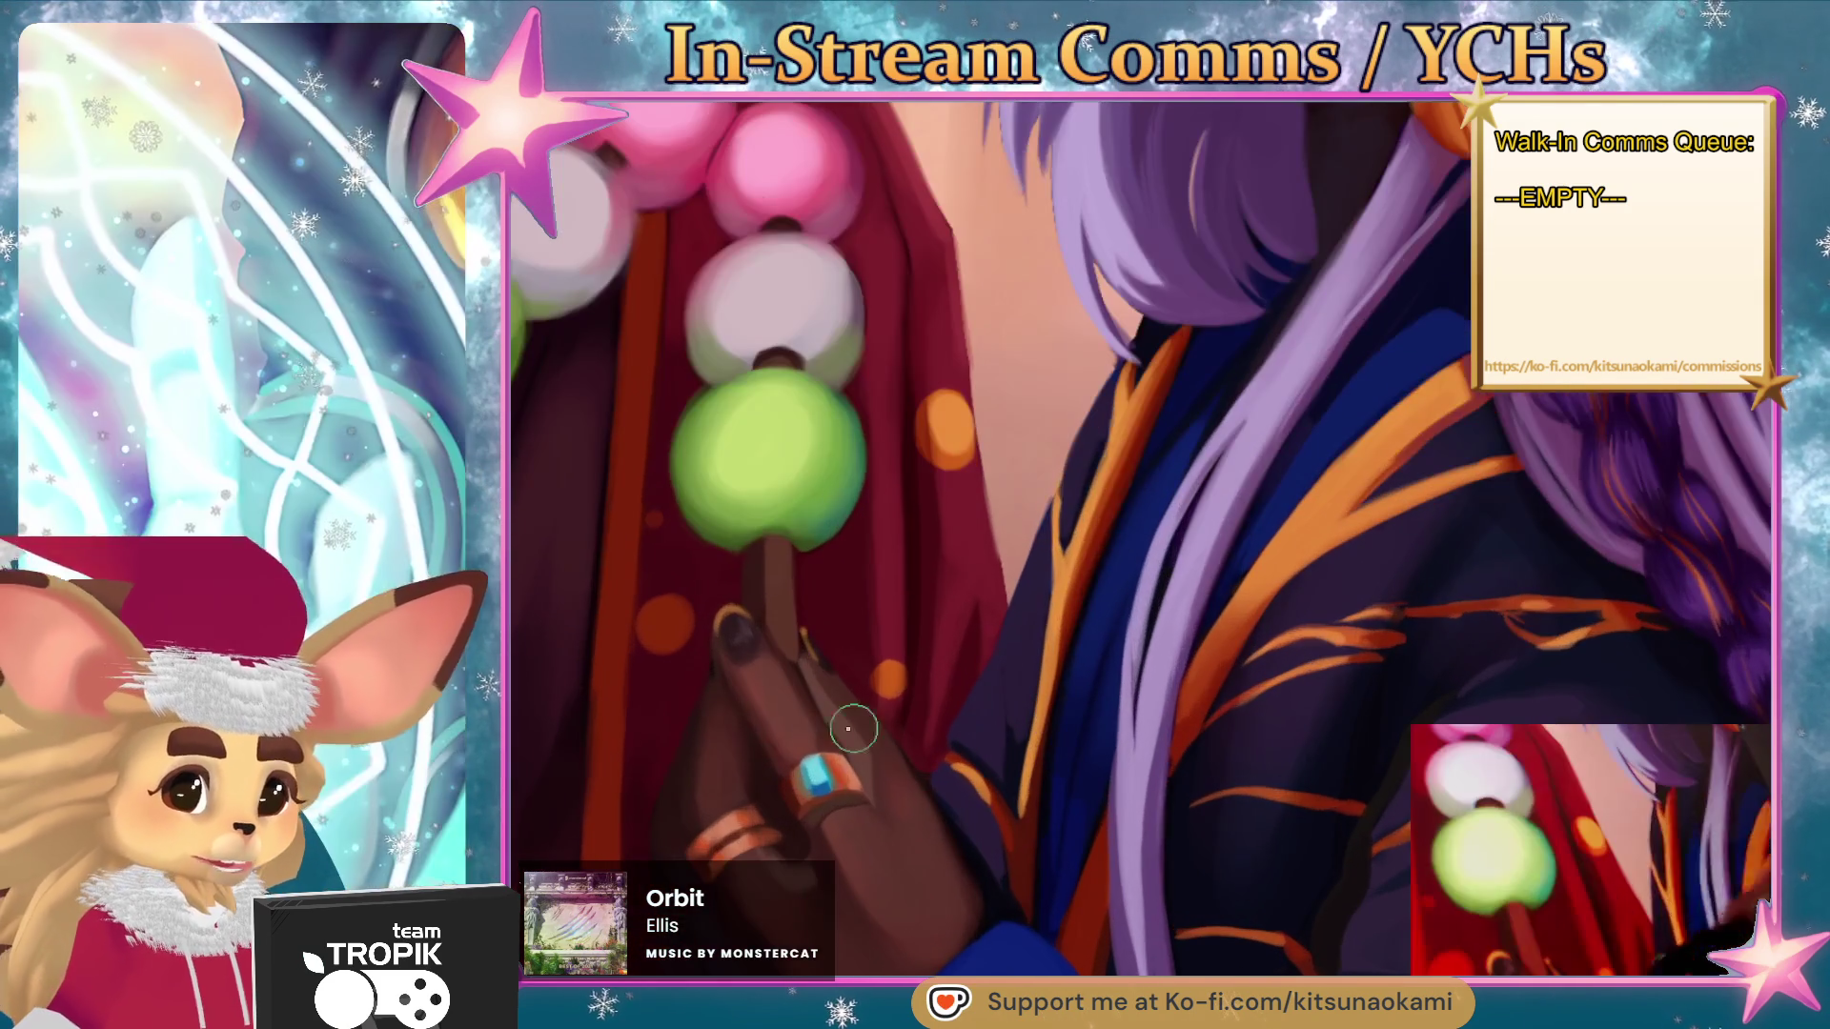
- Sample the dark skin tone from the dango-holding hand and zoom out
alt+click(777, 737)
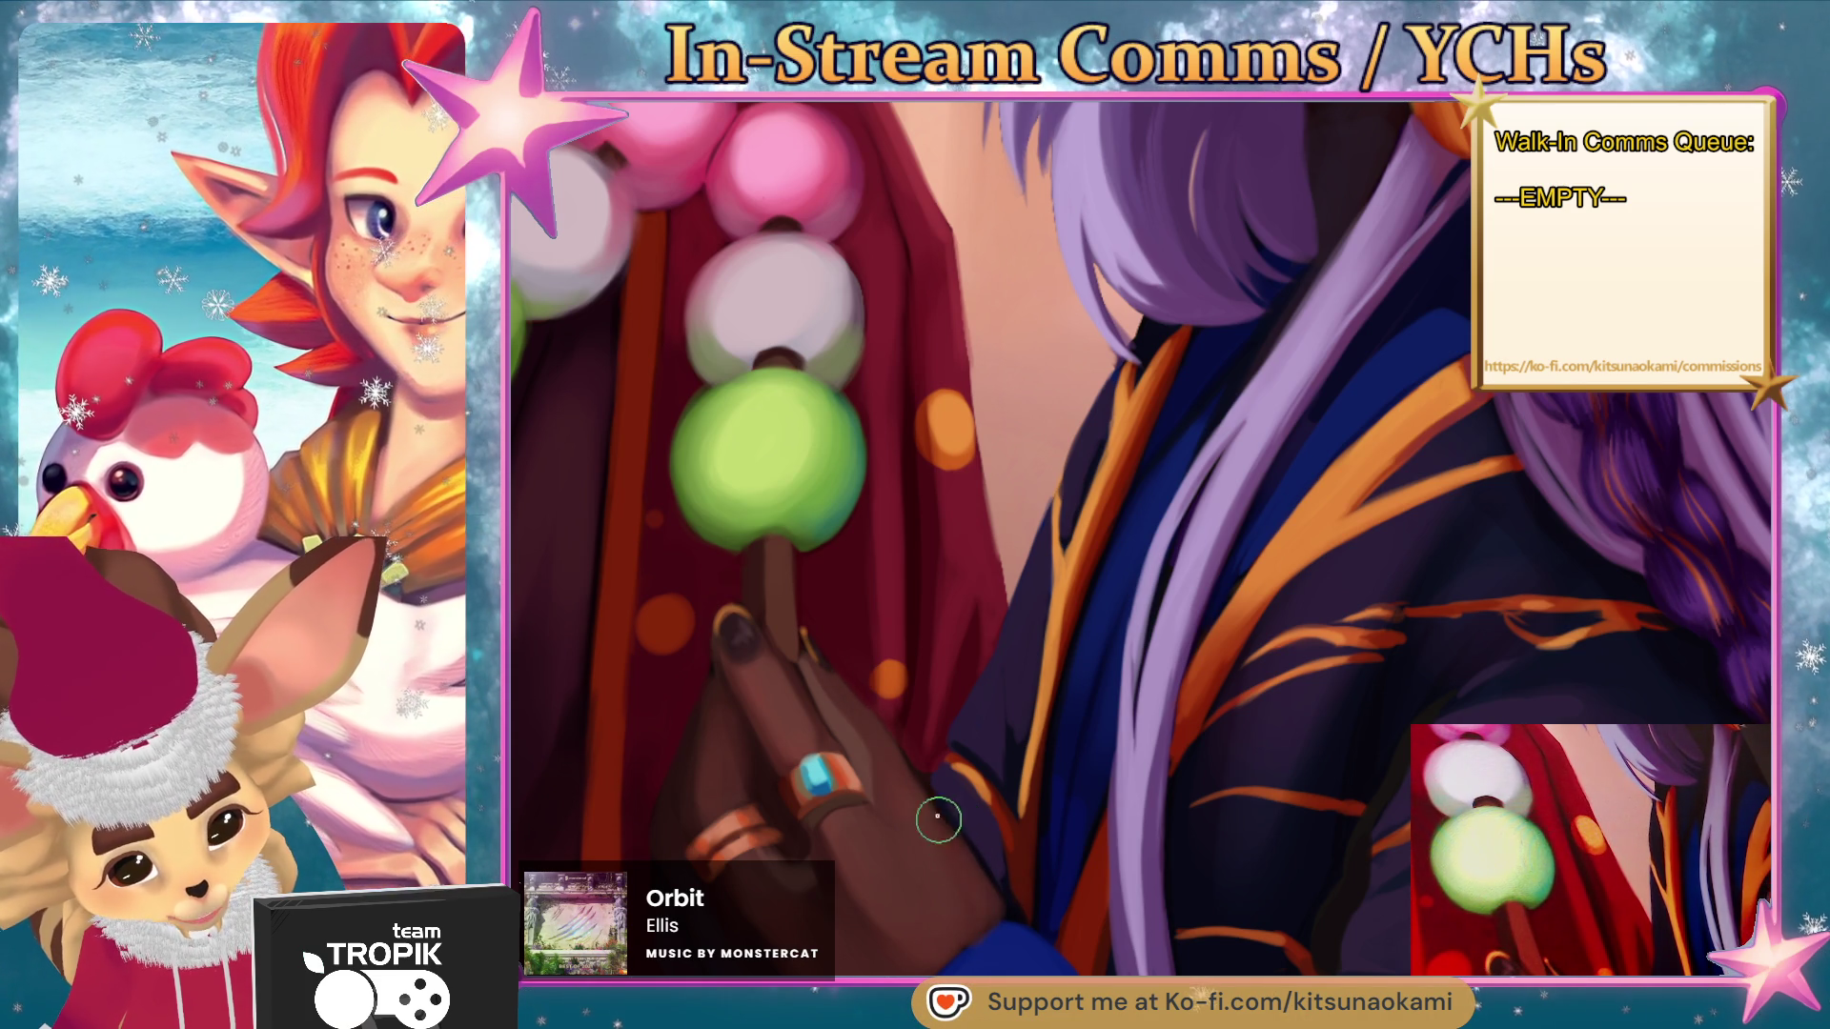
scroll(972, 877, down, 5)
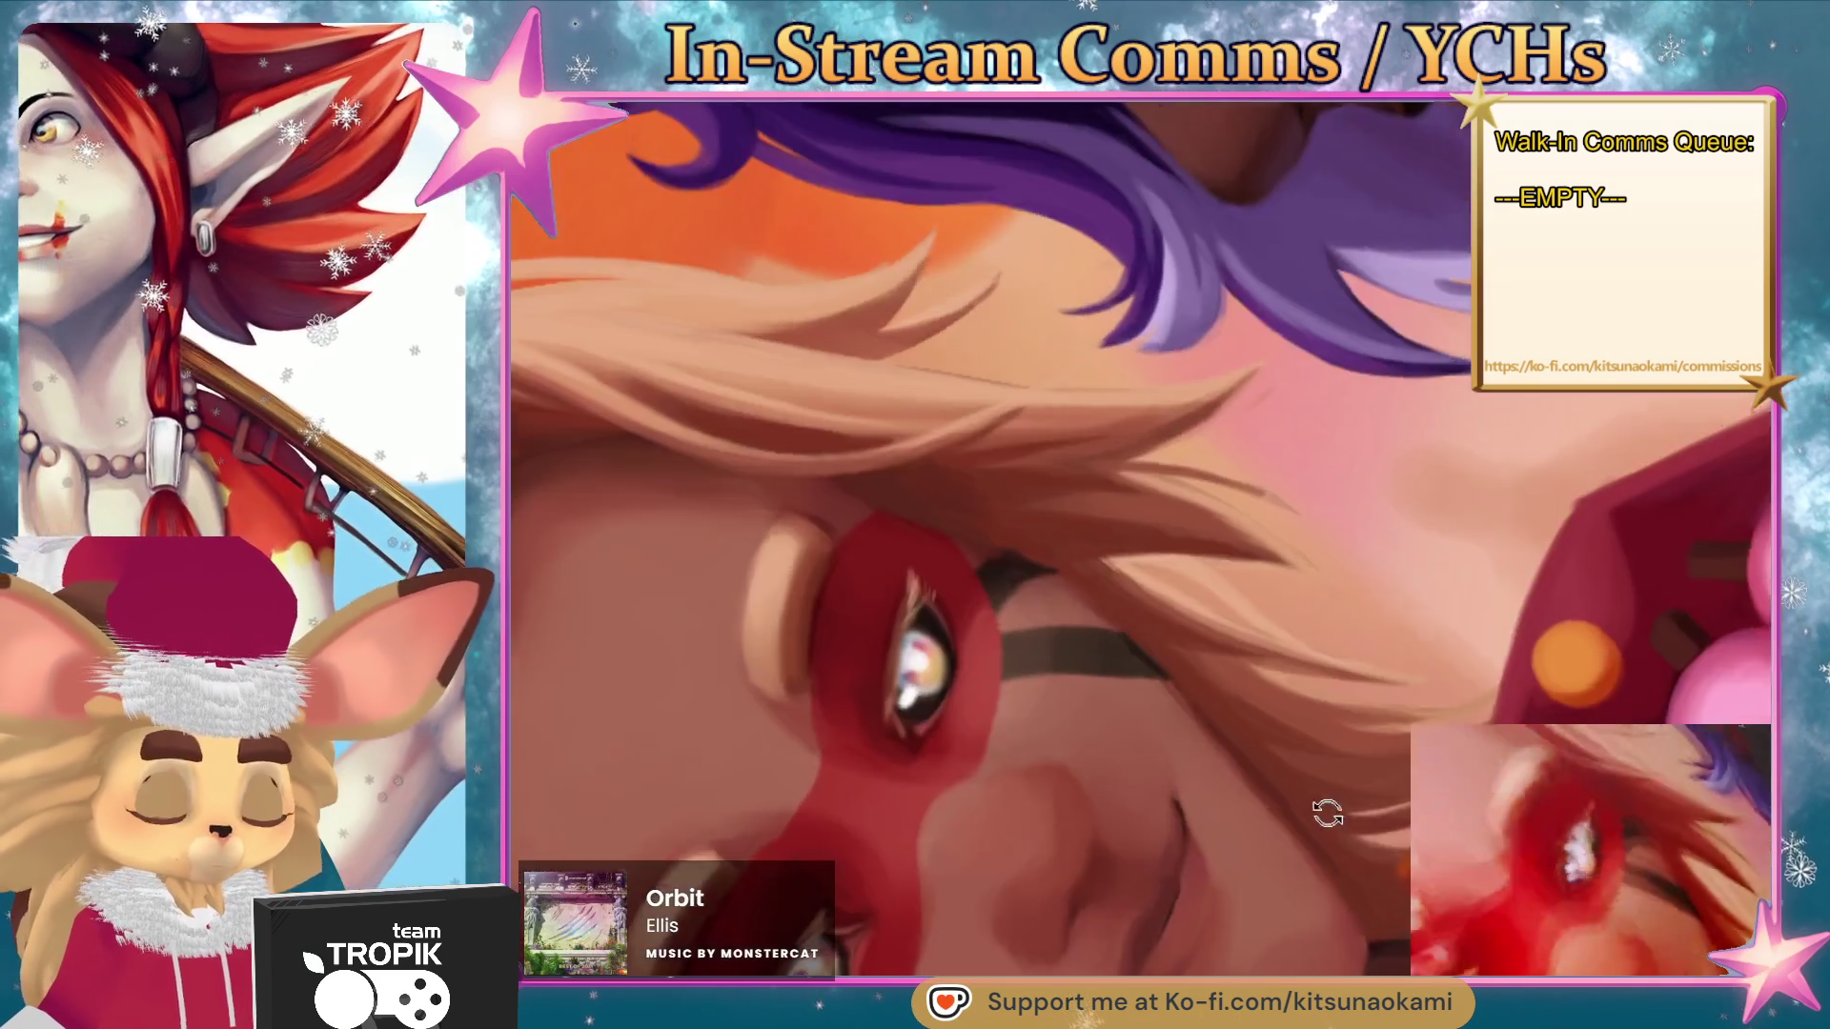
drag(1328, 812, 1143, 572)
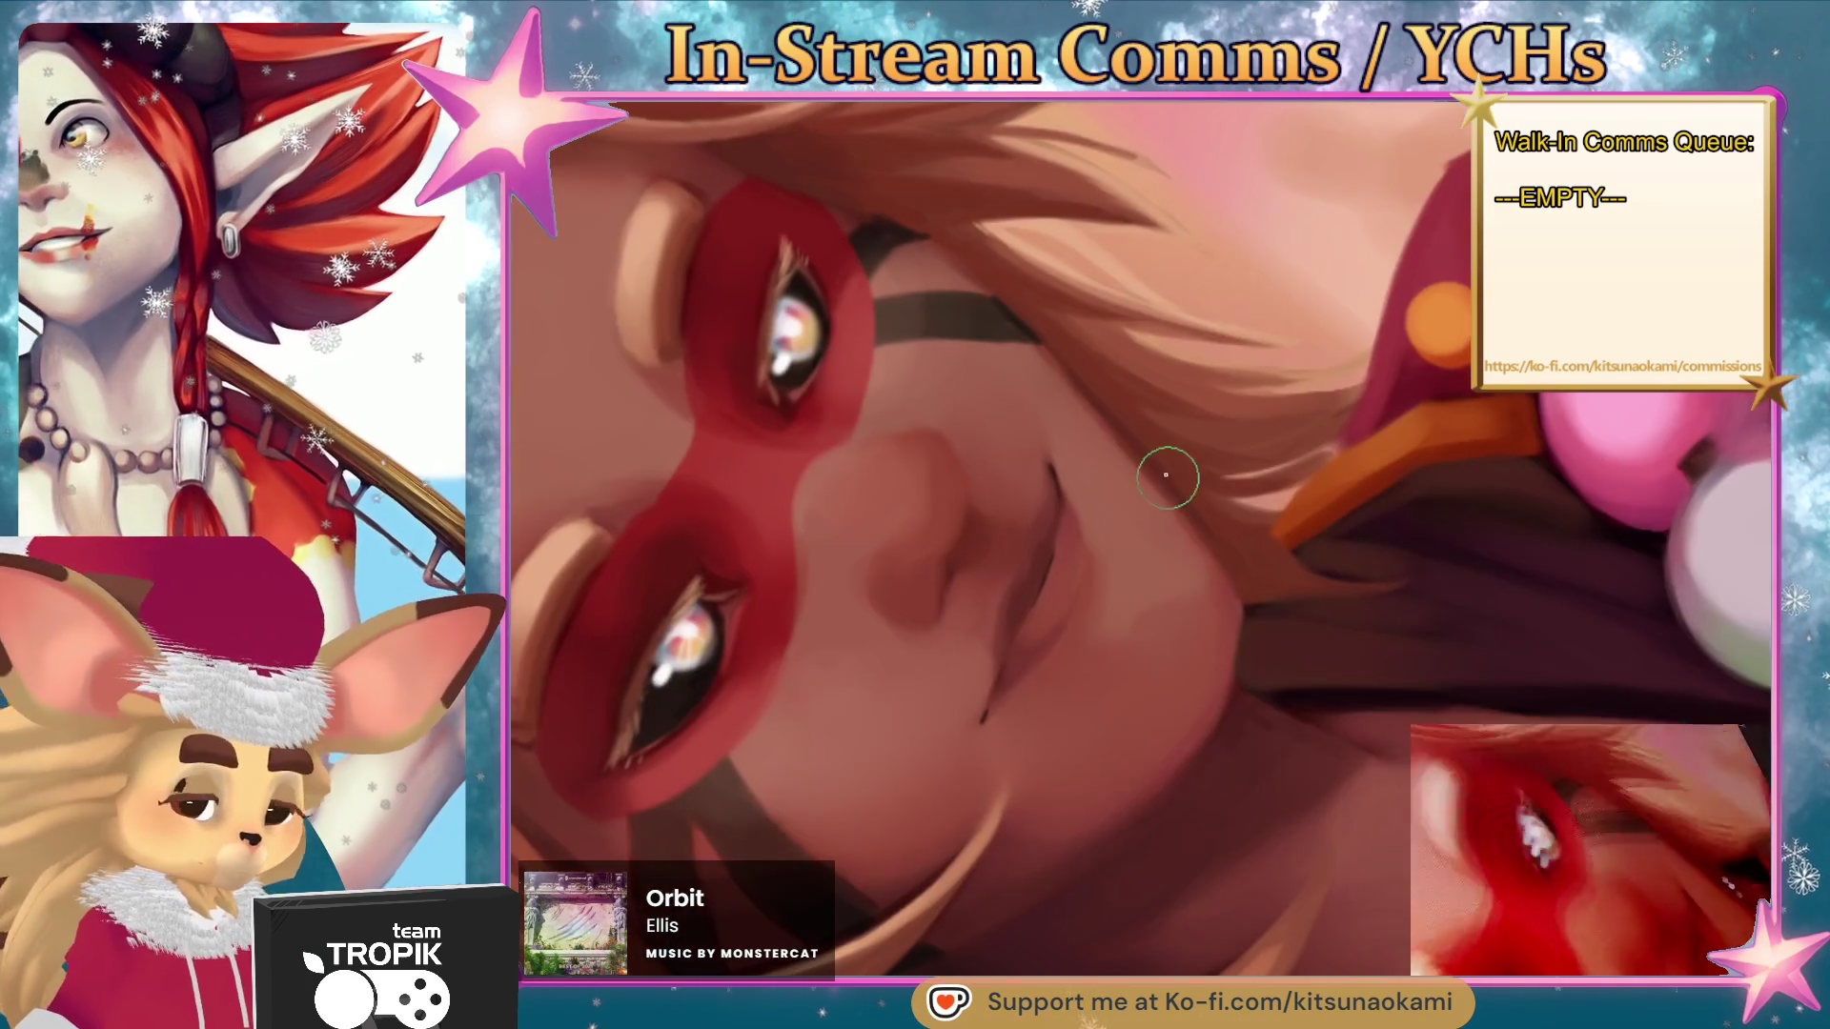
click(1058, 467)
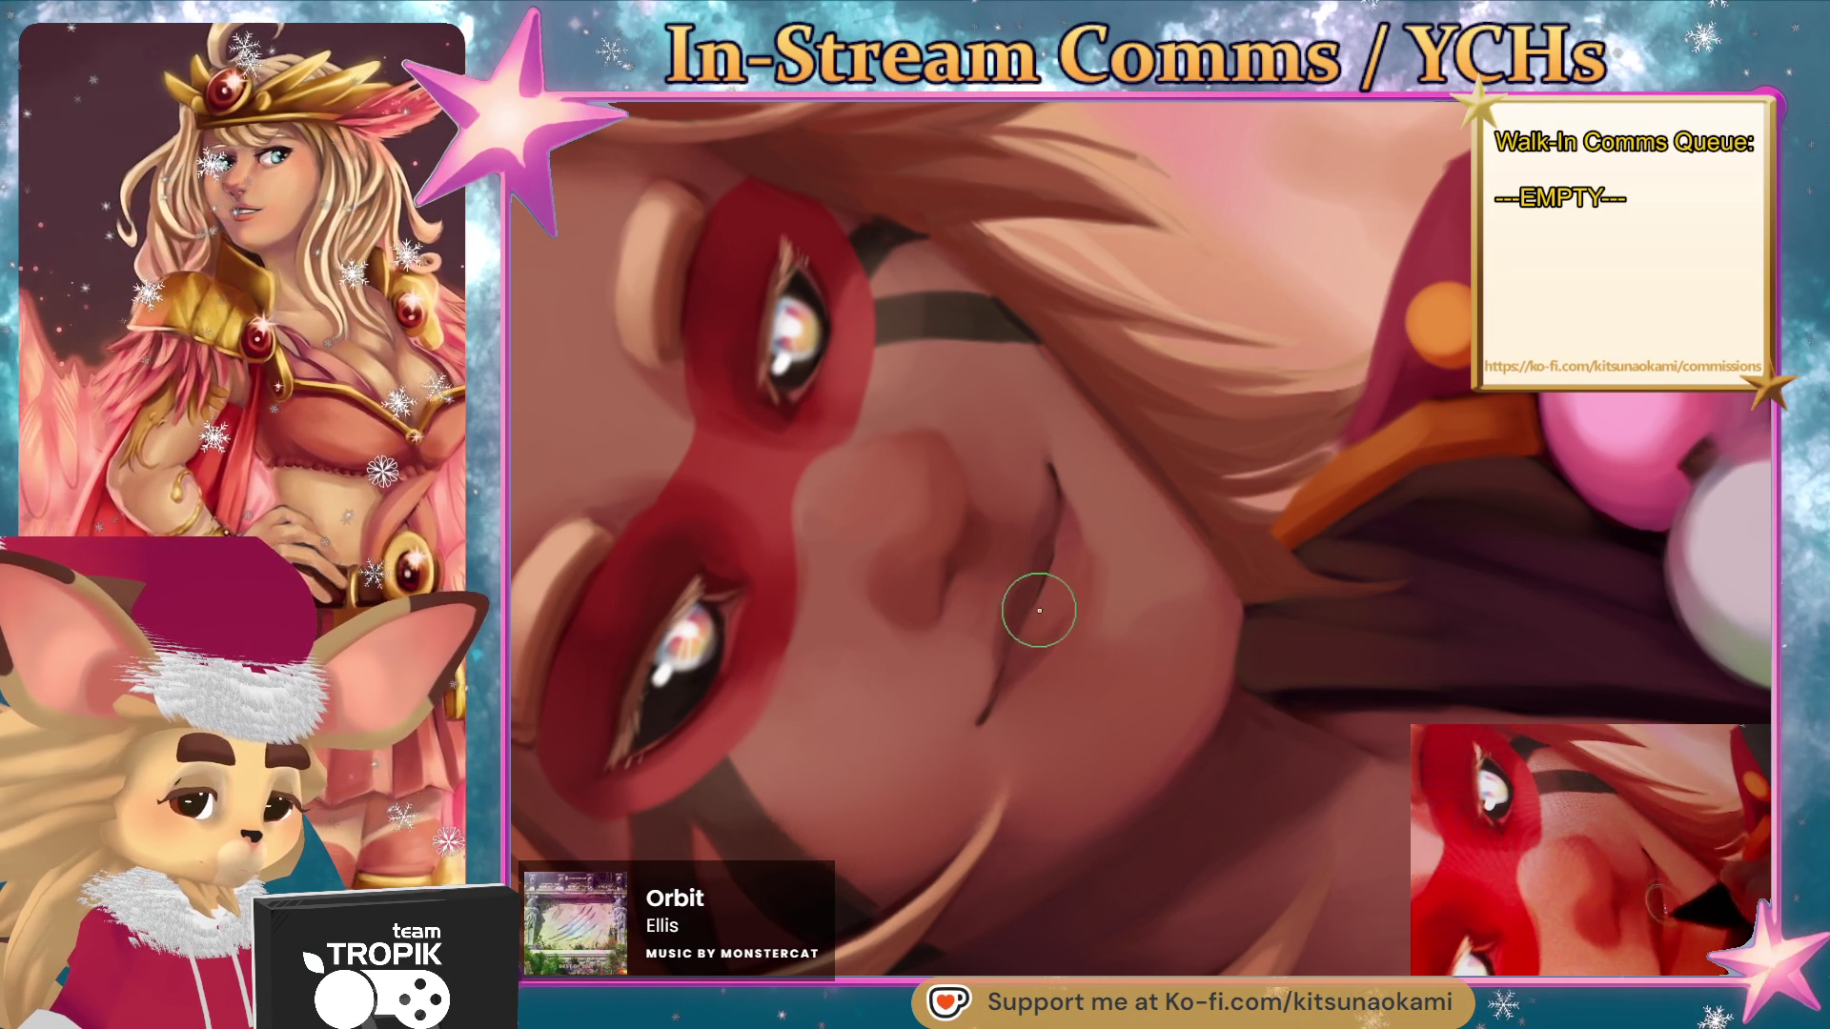
scroll(1031, 615, down, 5)
mouse_move(1070, 621)
mouse_down()
mouse_move(860, 702)
mouse_move(1191, 800)
mouse_move(1349, 818)
mouse_up()
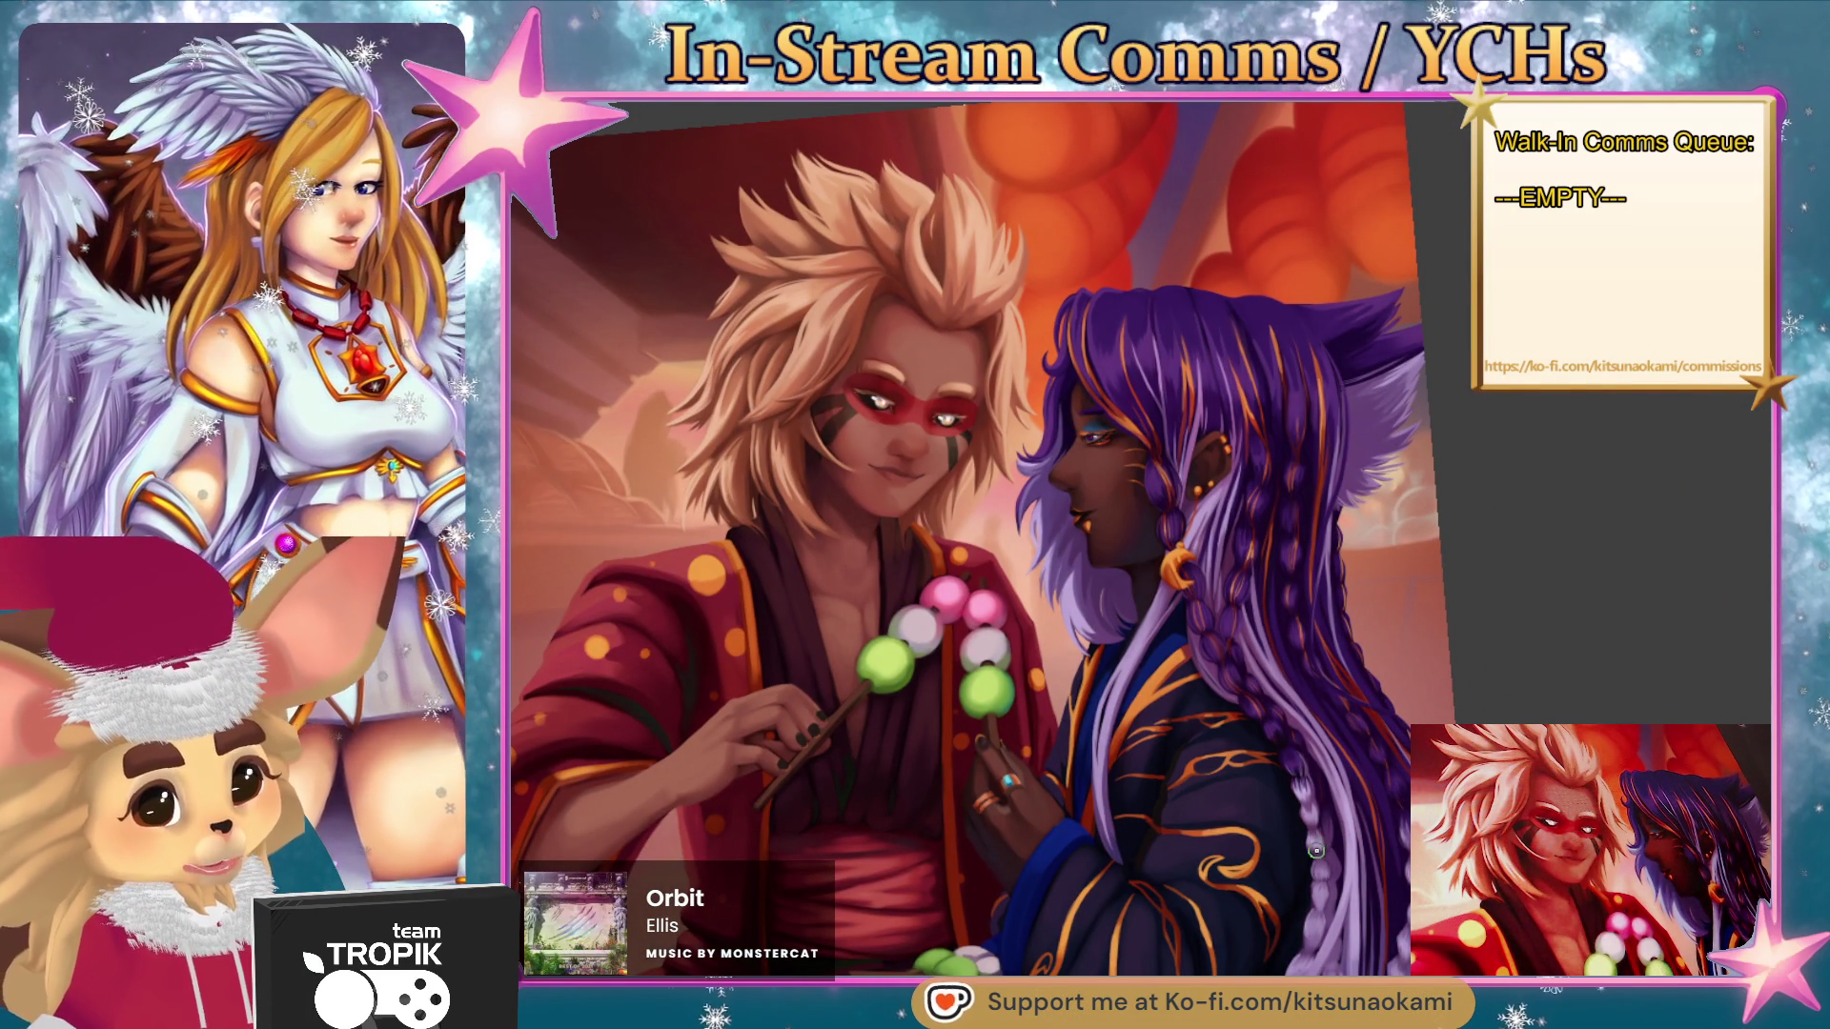
scroll(893, 834, up, 5)
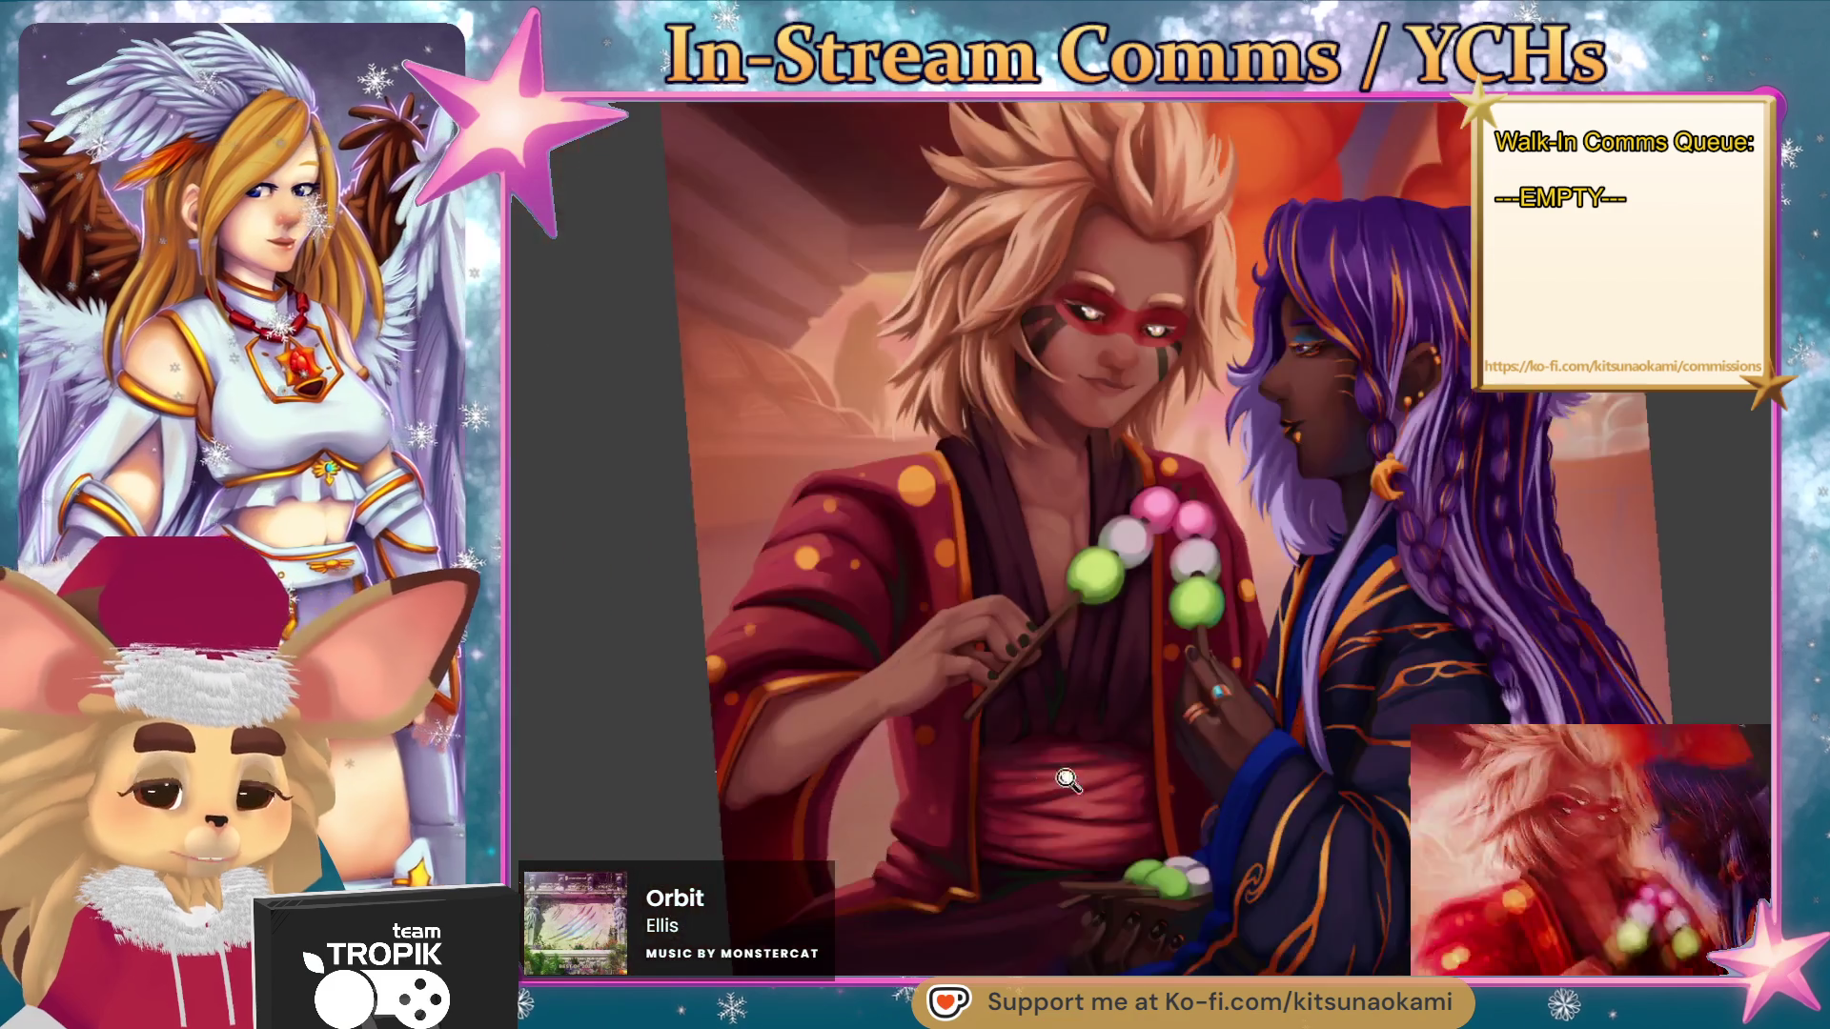
- Zoom to the skewer-holding hand, double the brush size, and sample wrist and hand skin tones
click(1106, 544)
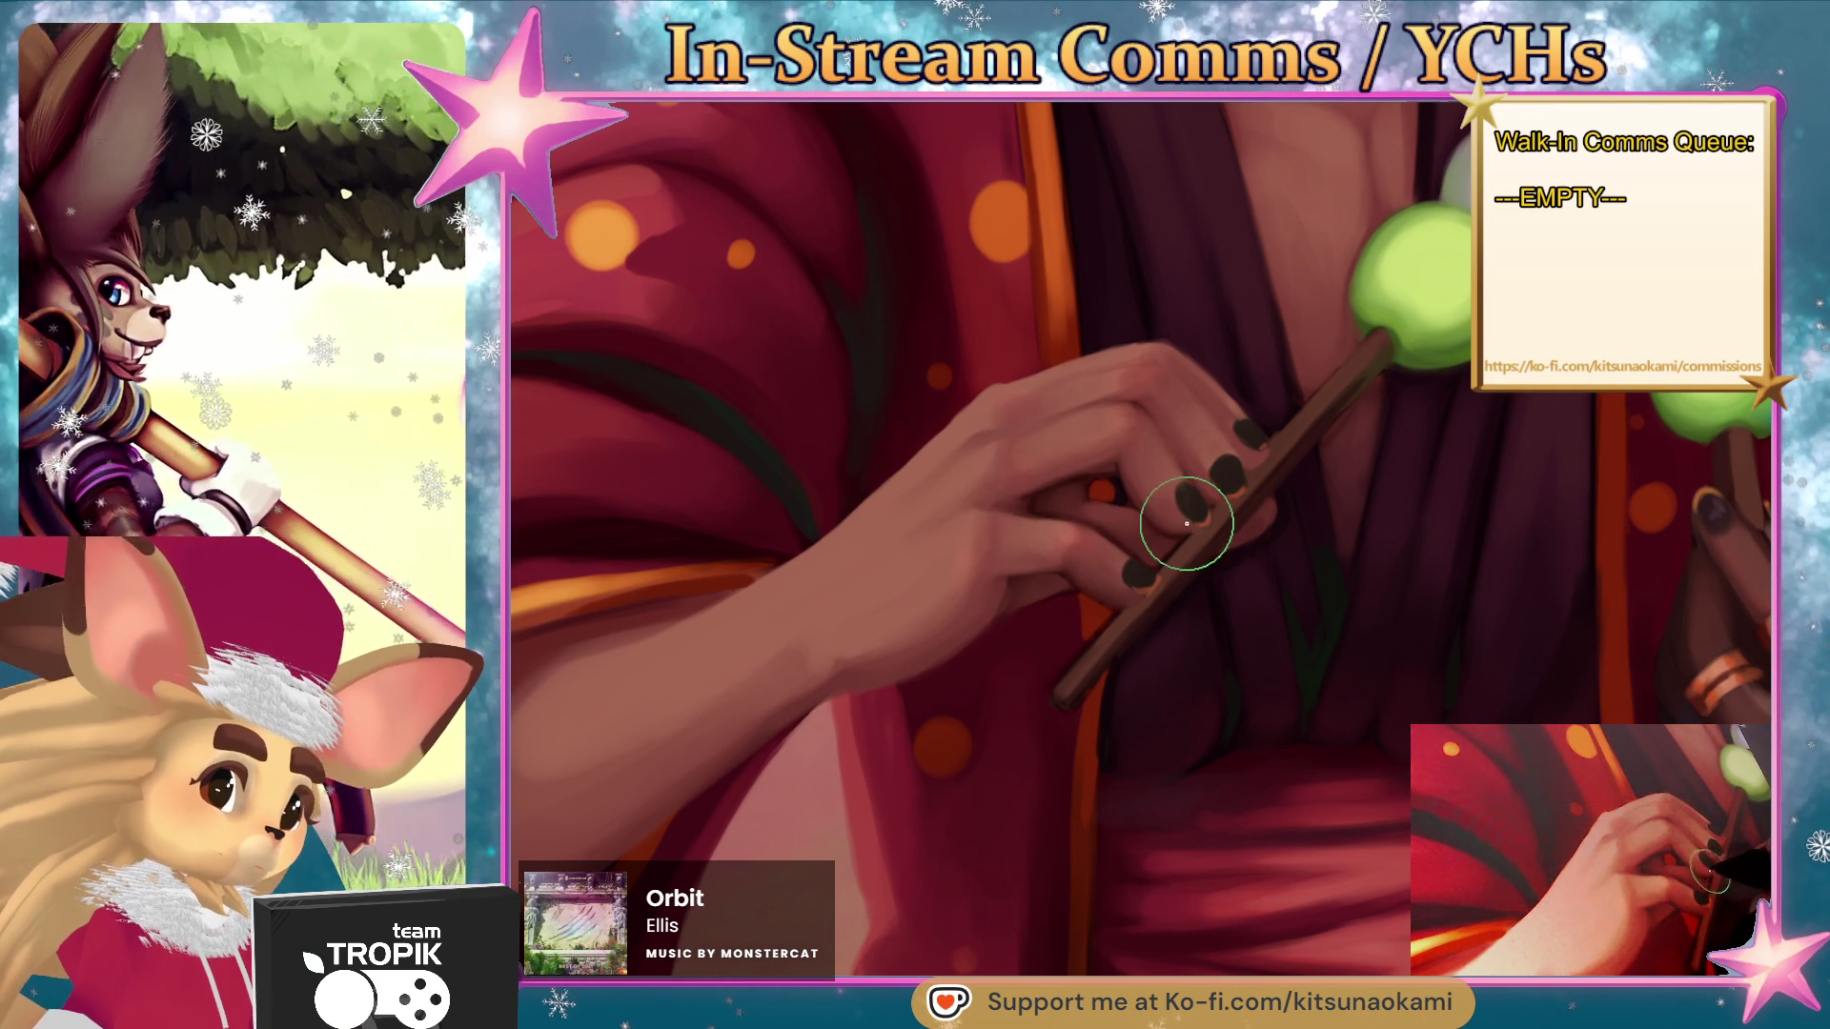
key(bracketright)
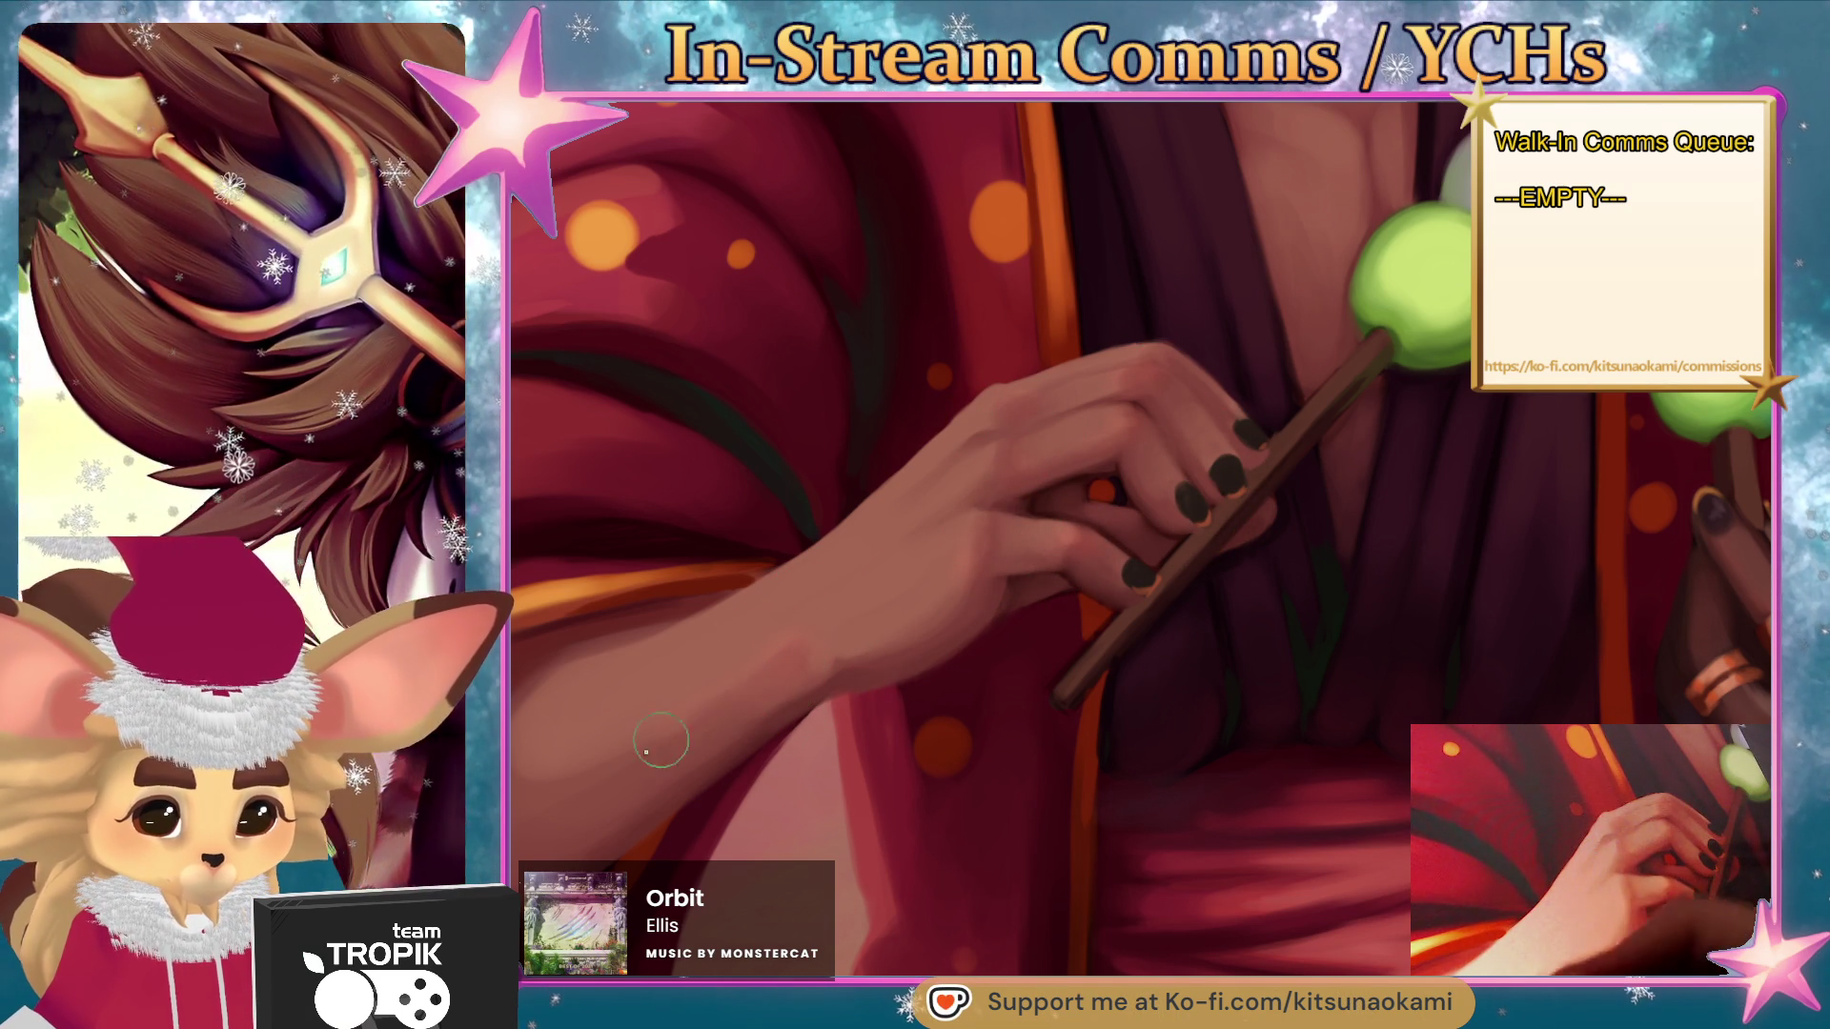
key(bracketright)
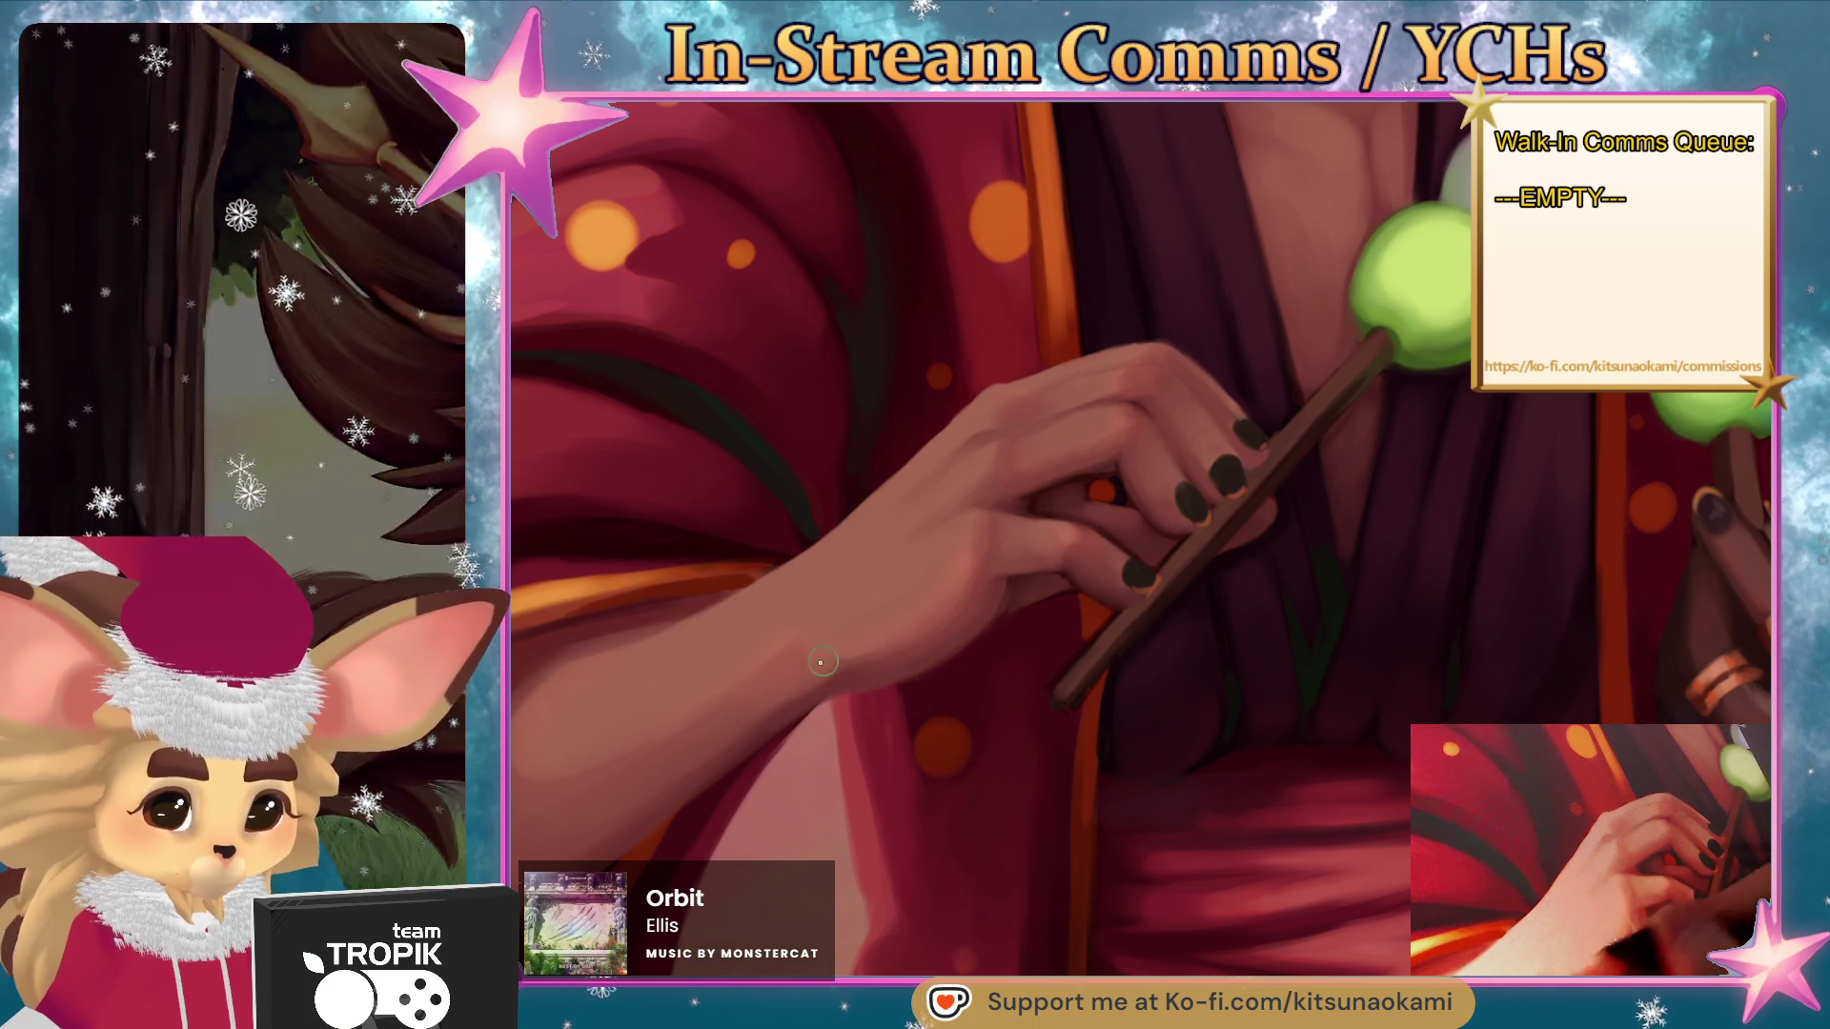
alt+click(959, 580)
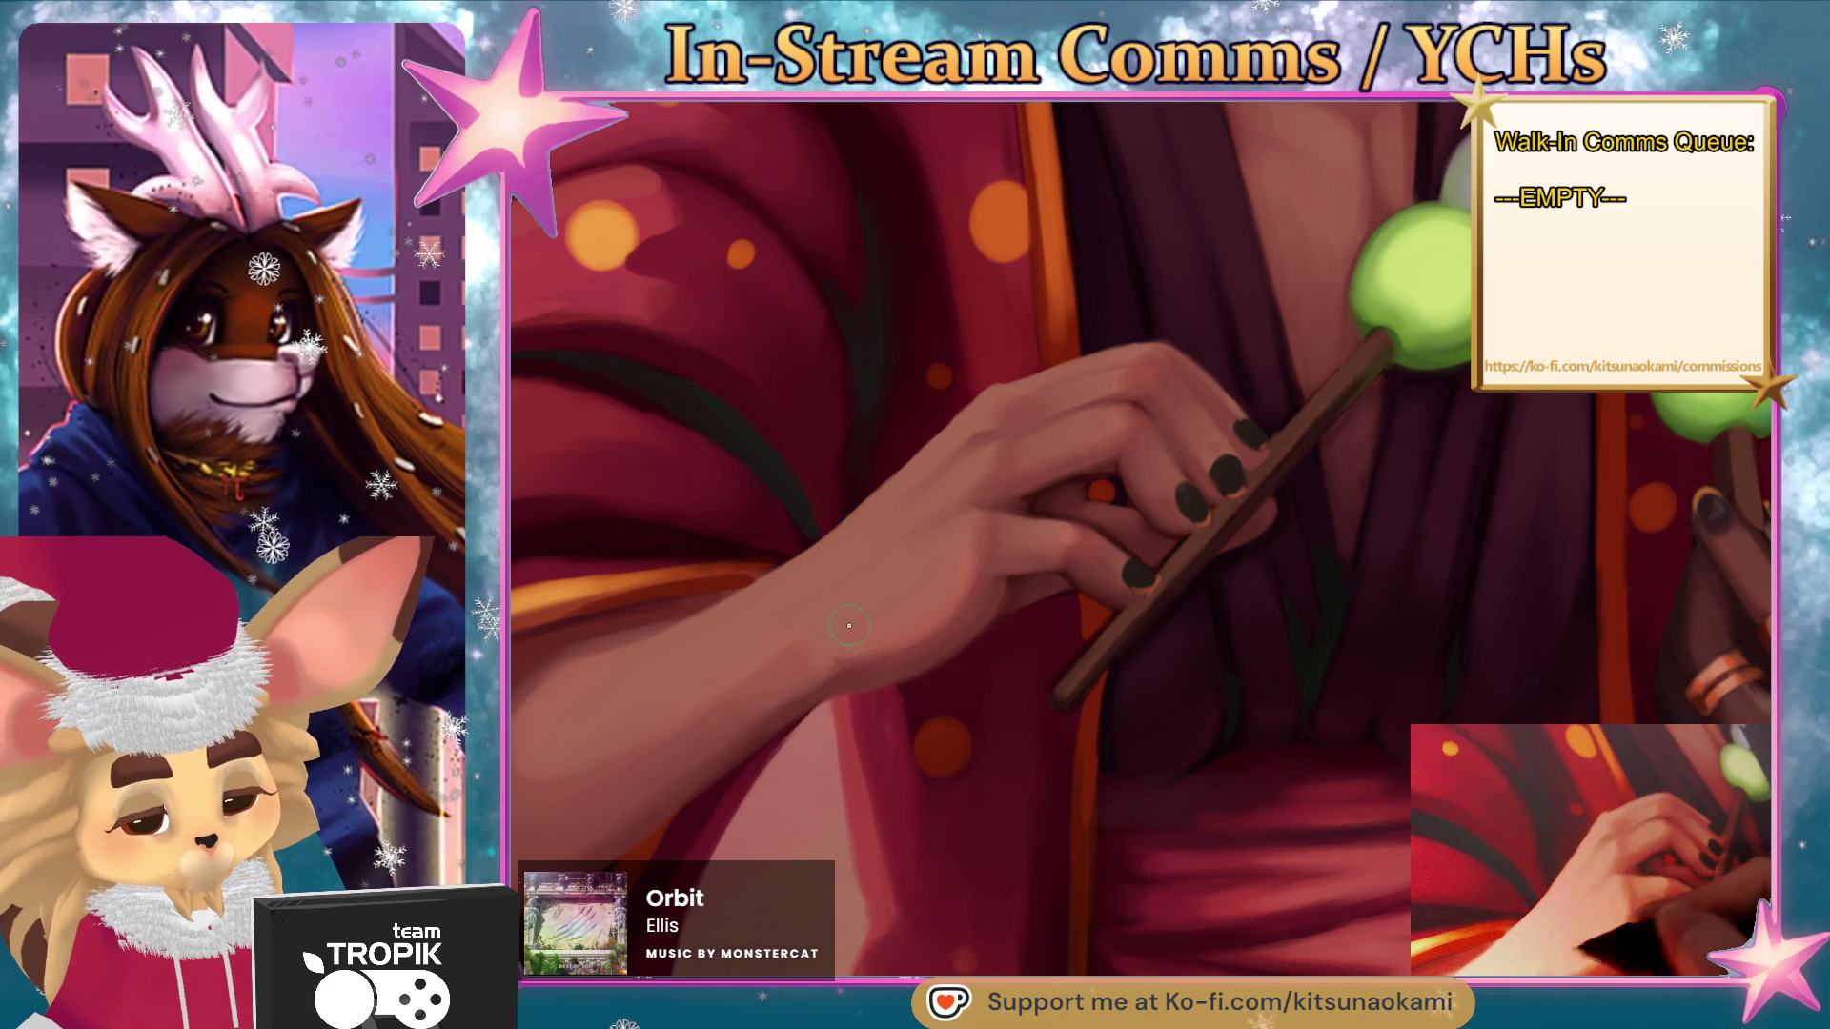
alt+click(985, 607)
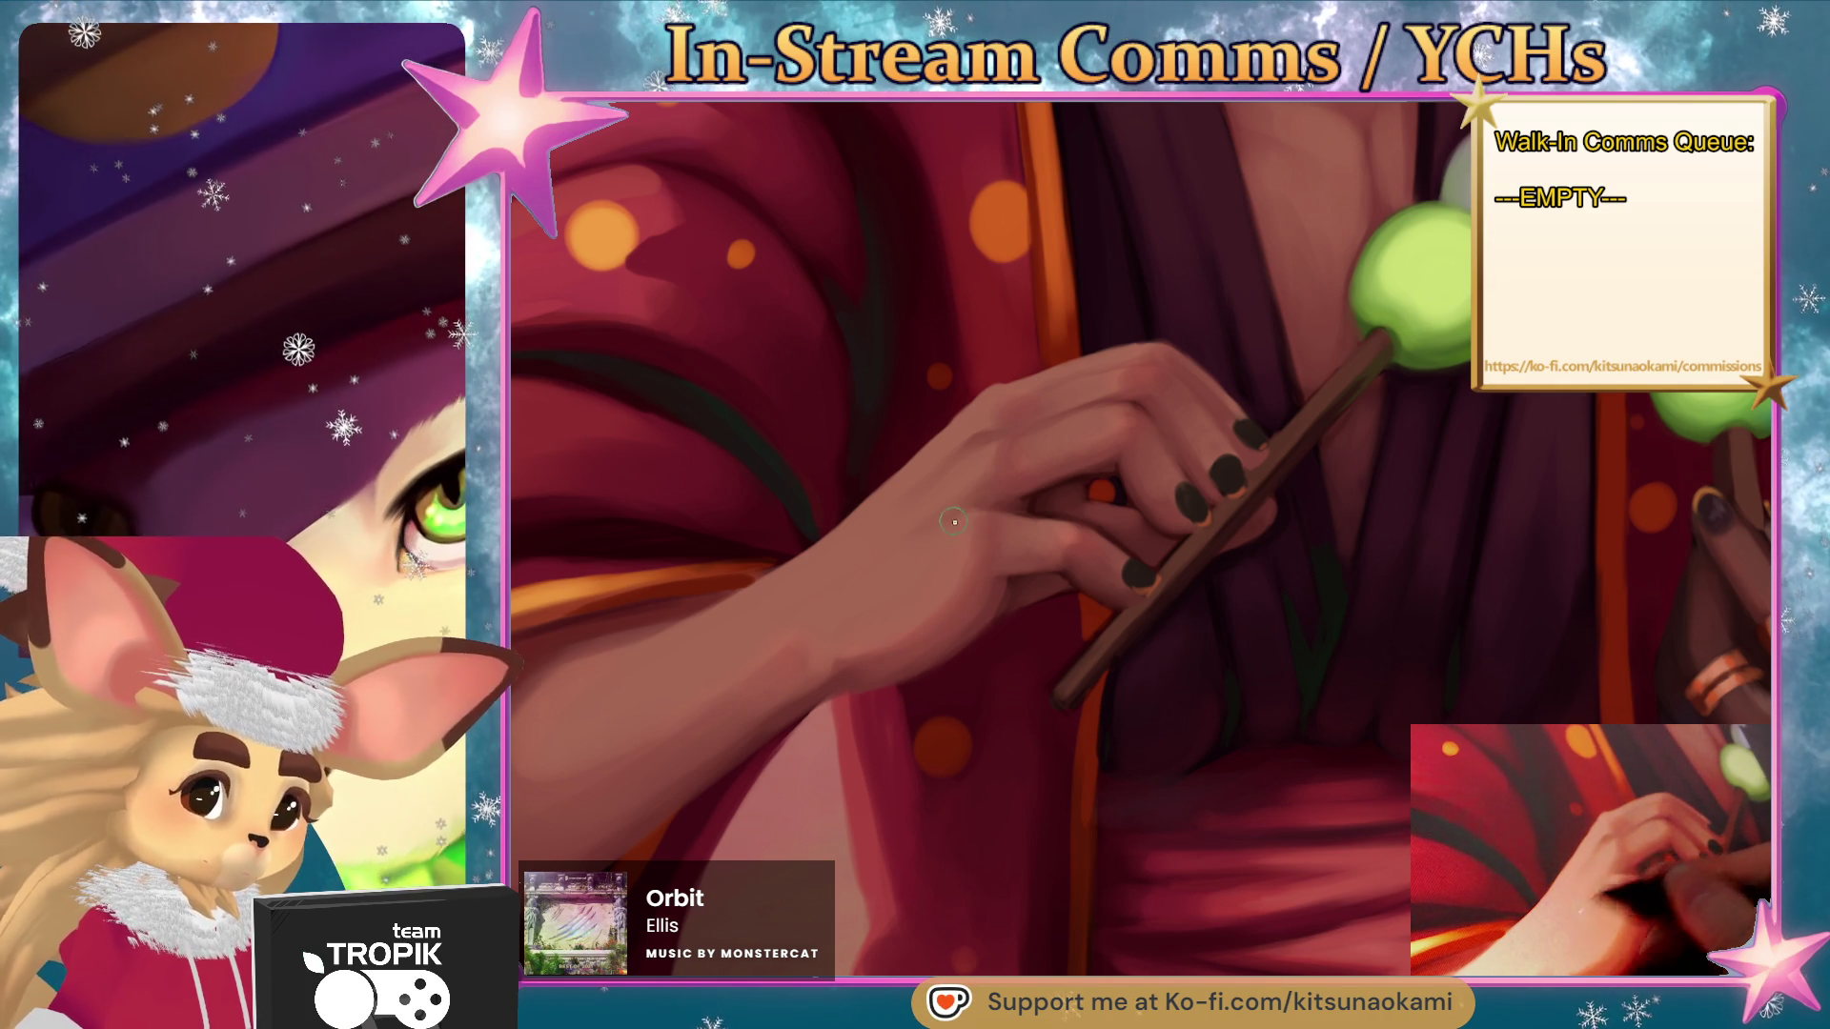
alt+click(1089, 539)
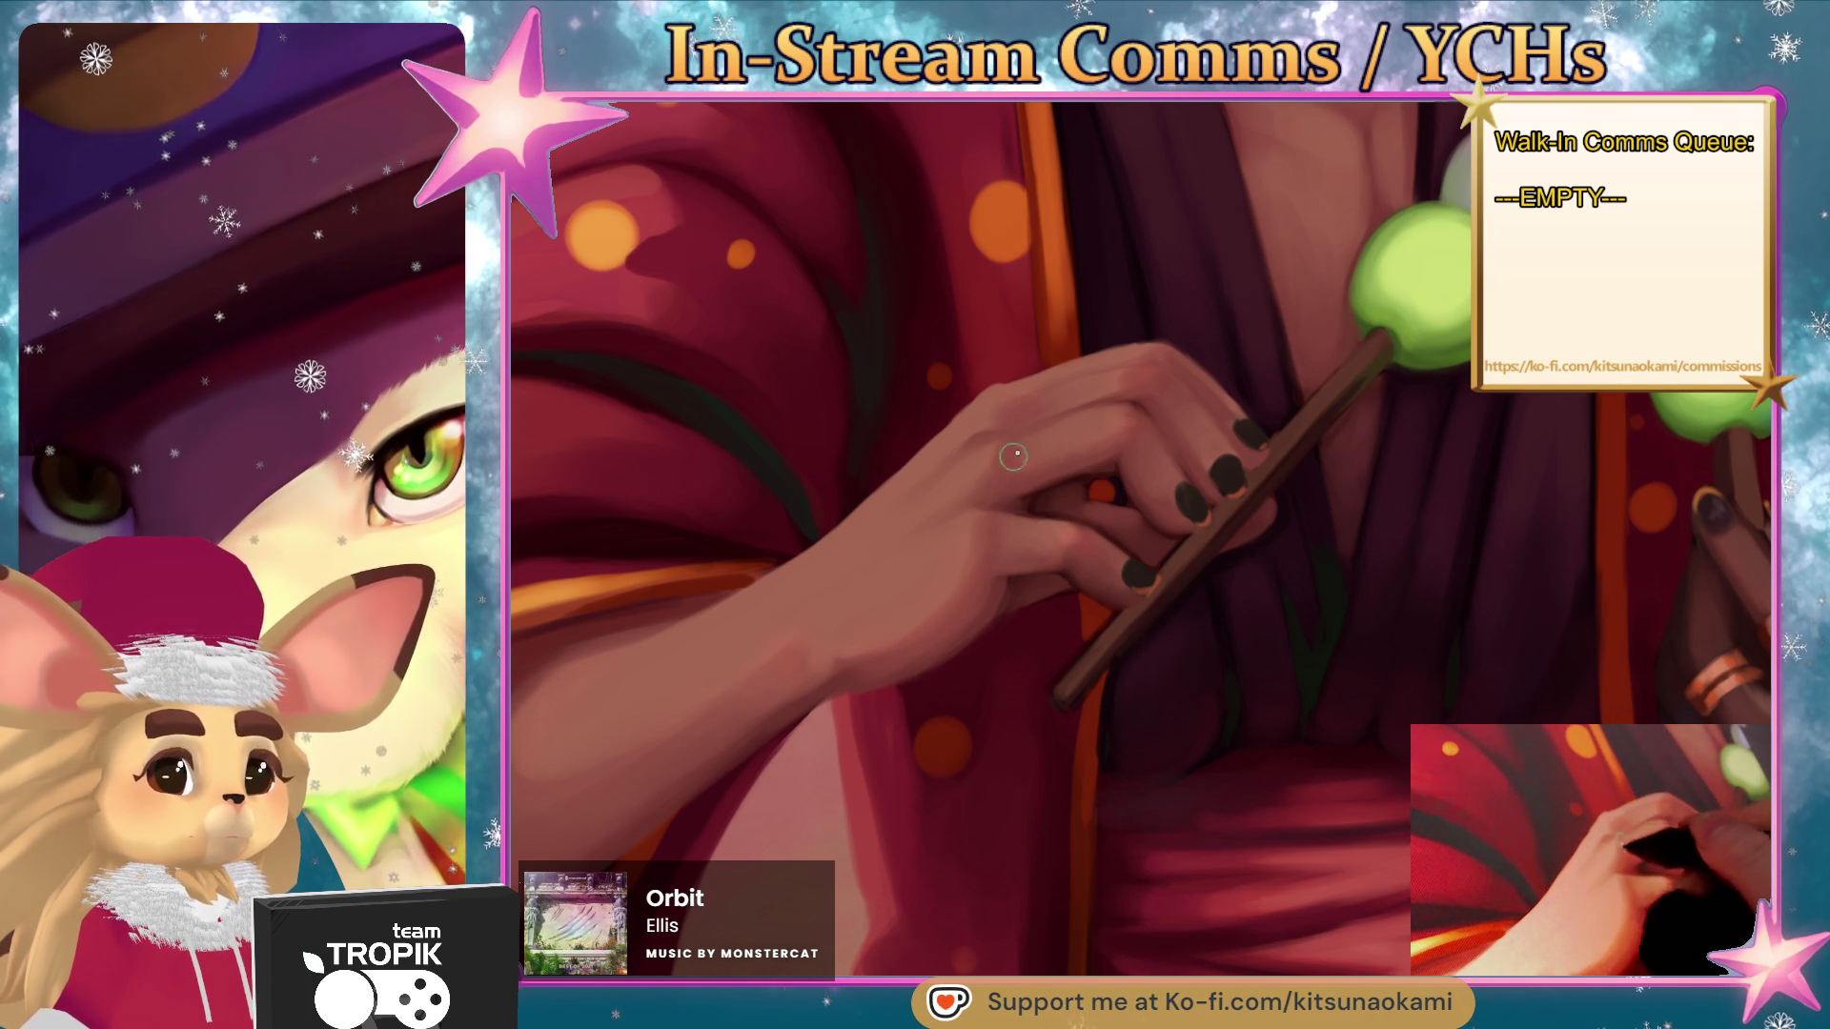
alt+click(1030, 416)
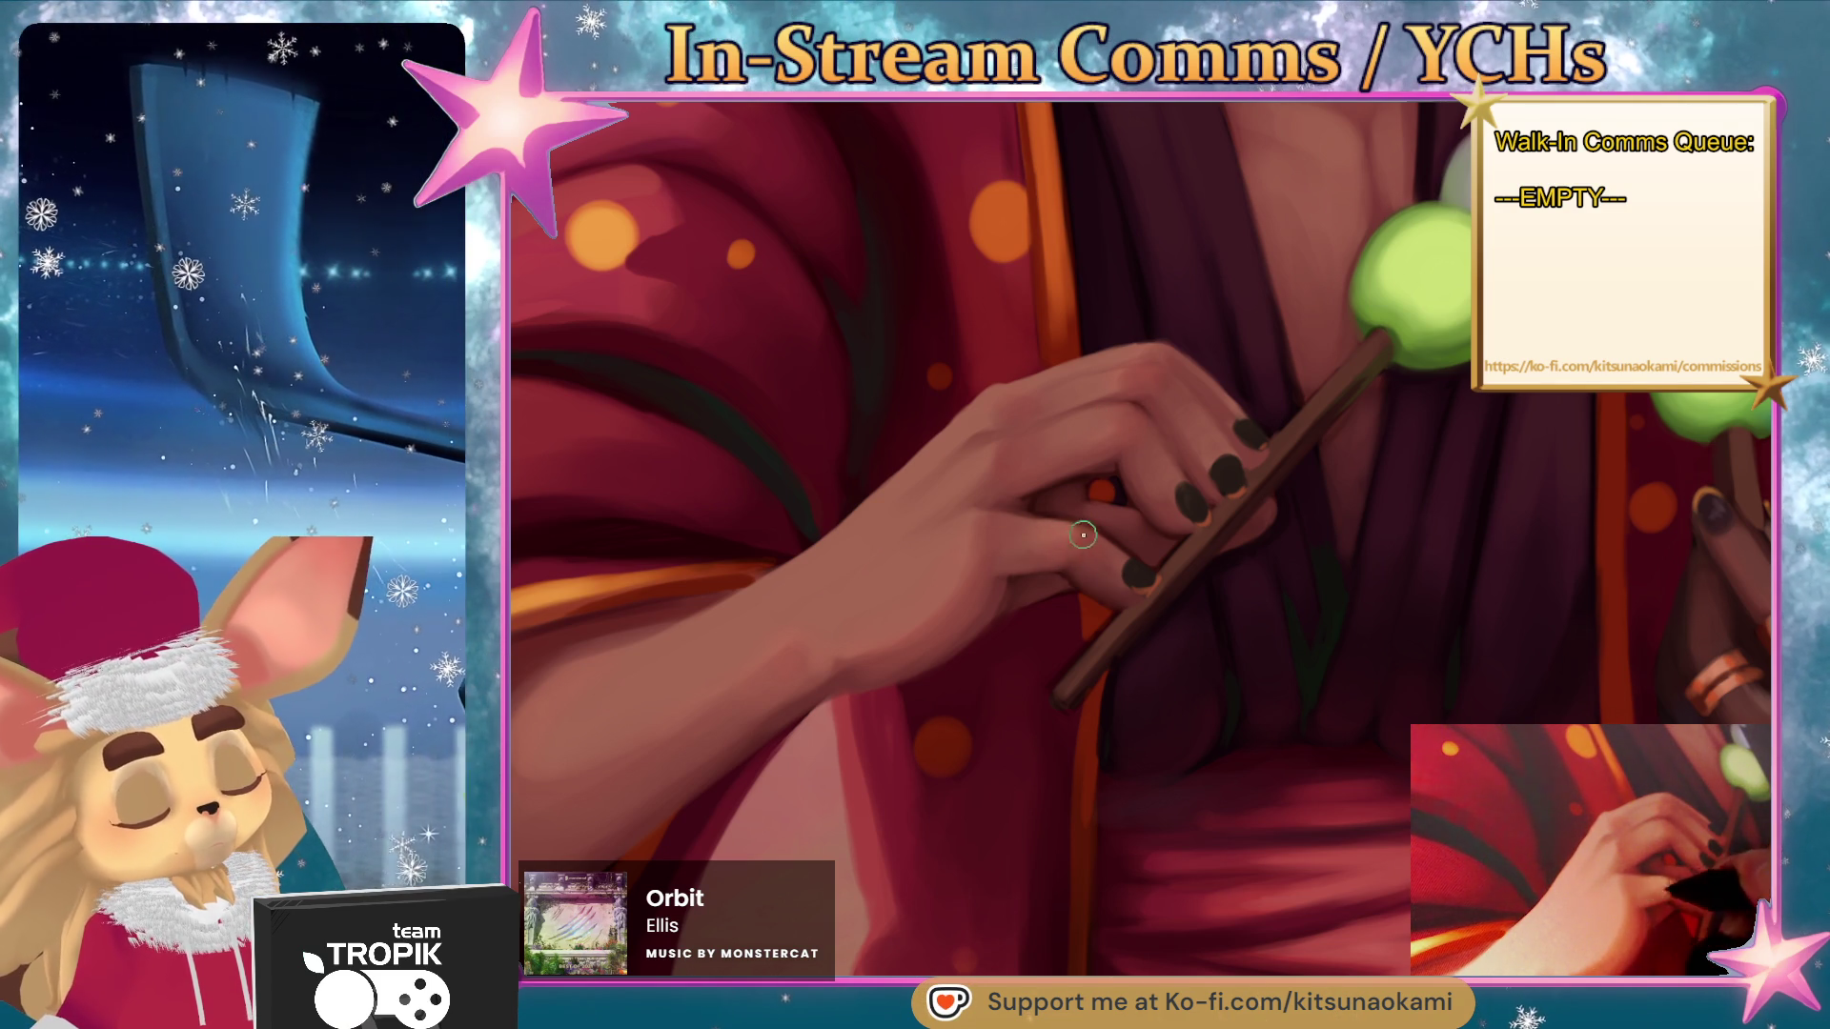
drag(1014, 608, 1153, 560)
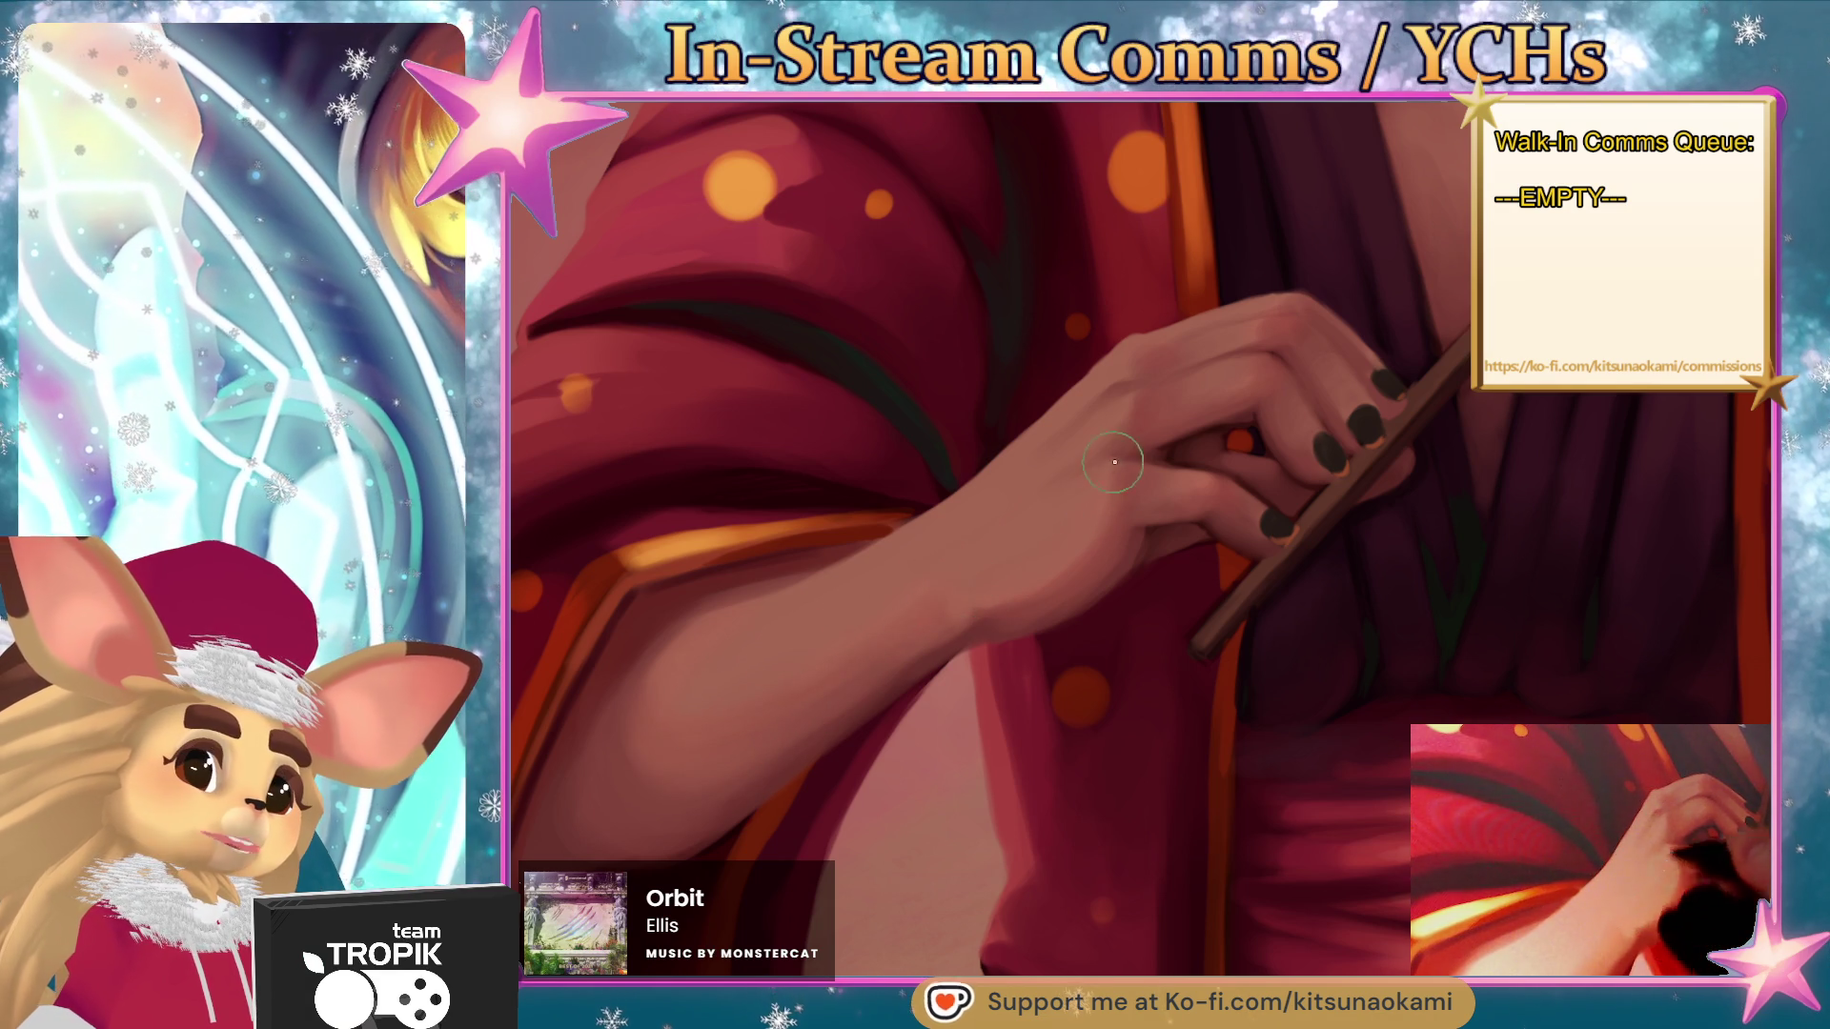
- Paint warm orange rim highlights along the dark fingernails gripping the skewer
scroll(1052, 613, down, 5)
scroll(1010, 620, up, 5)
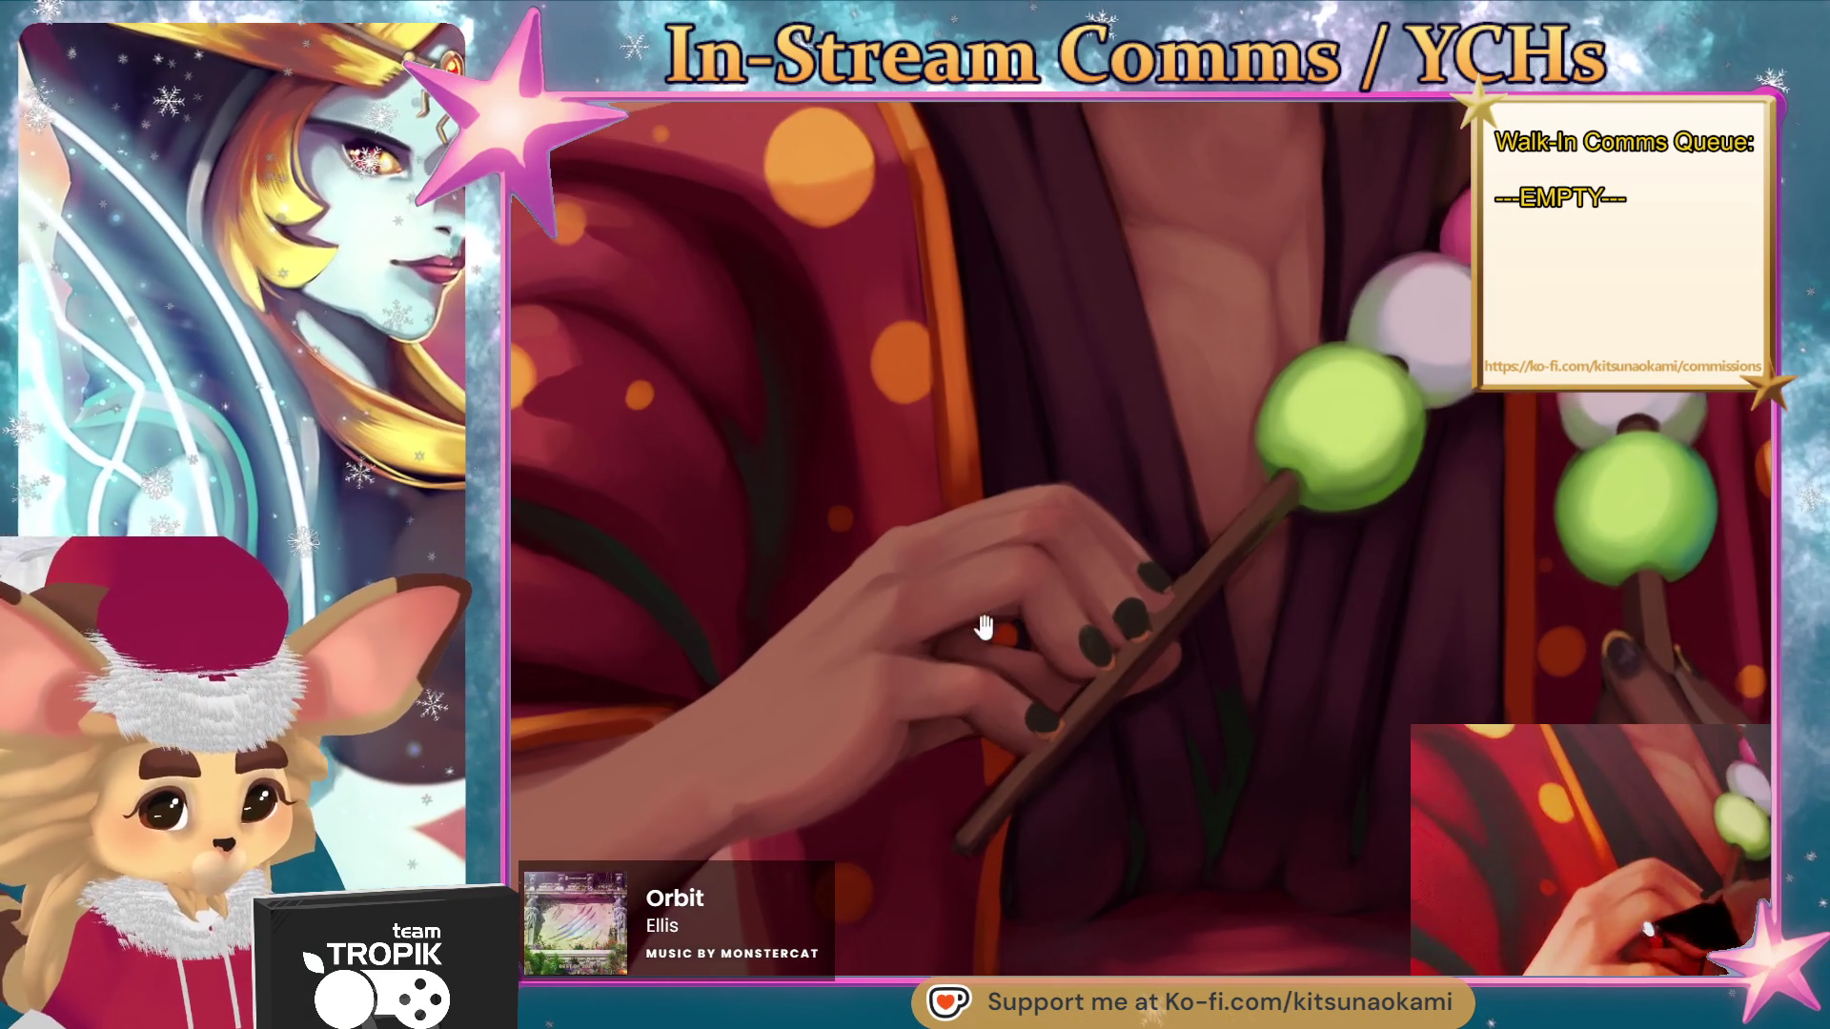
drag(984, 624, 999, 614)
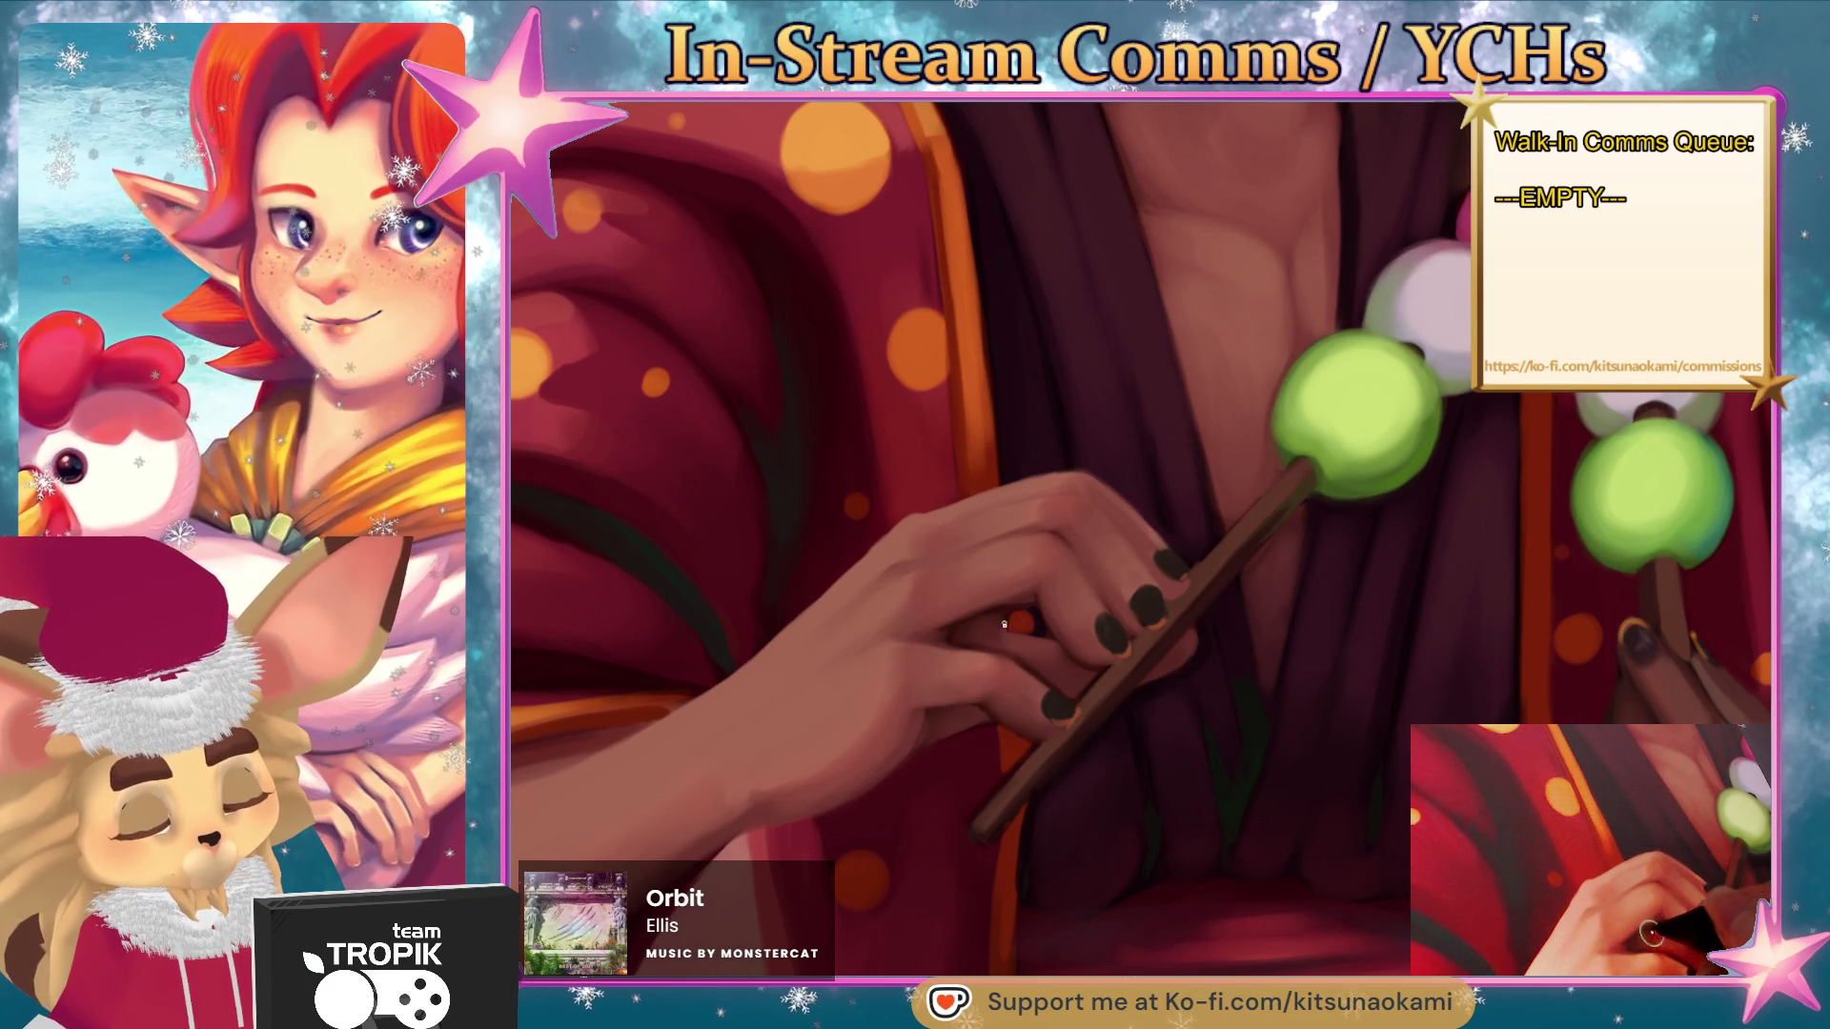
scroll(1153, 724, up, 2)
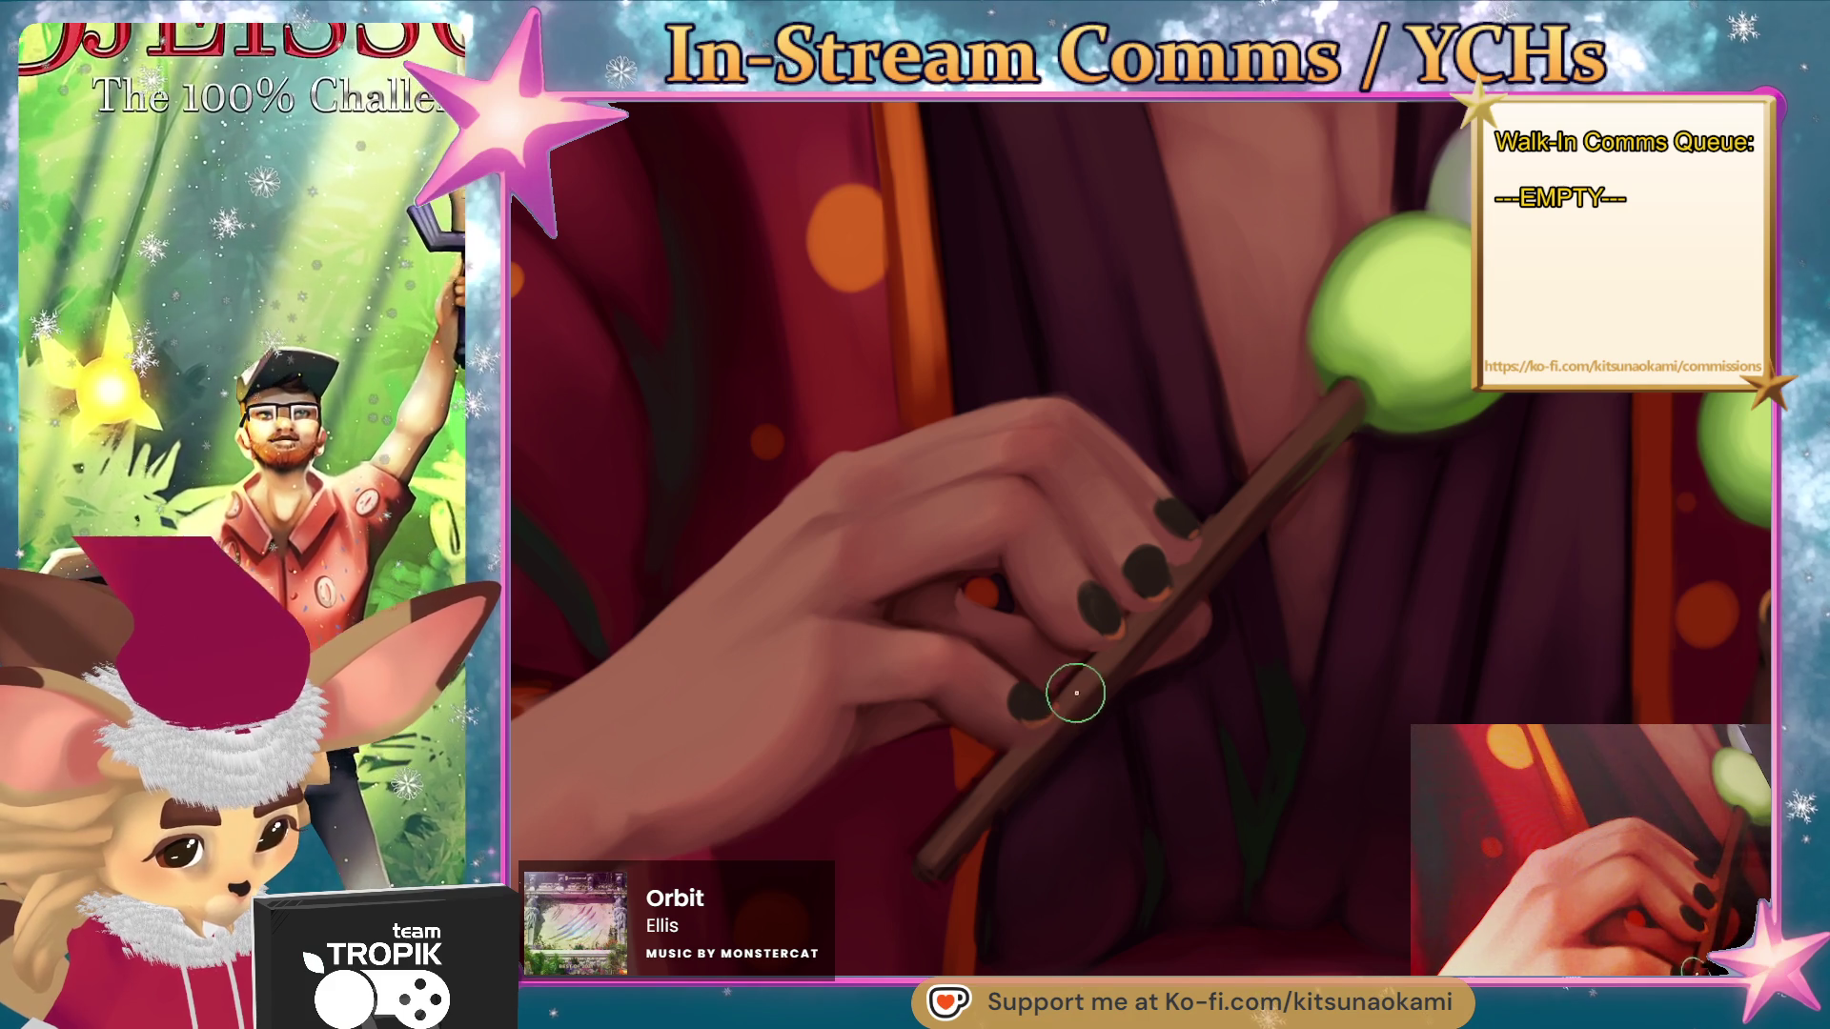
mouse_move(1139, 650)
mouse_down()
mouse_move(1061, 735)
mouse_move(1156, 620)
mouse_up()
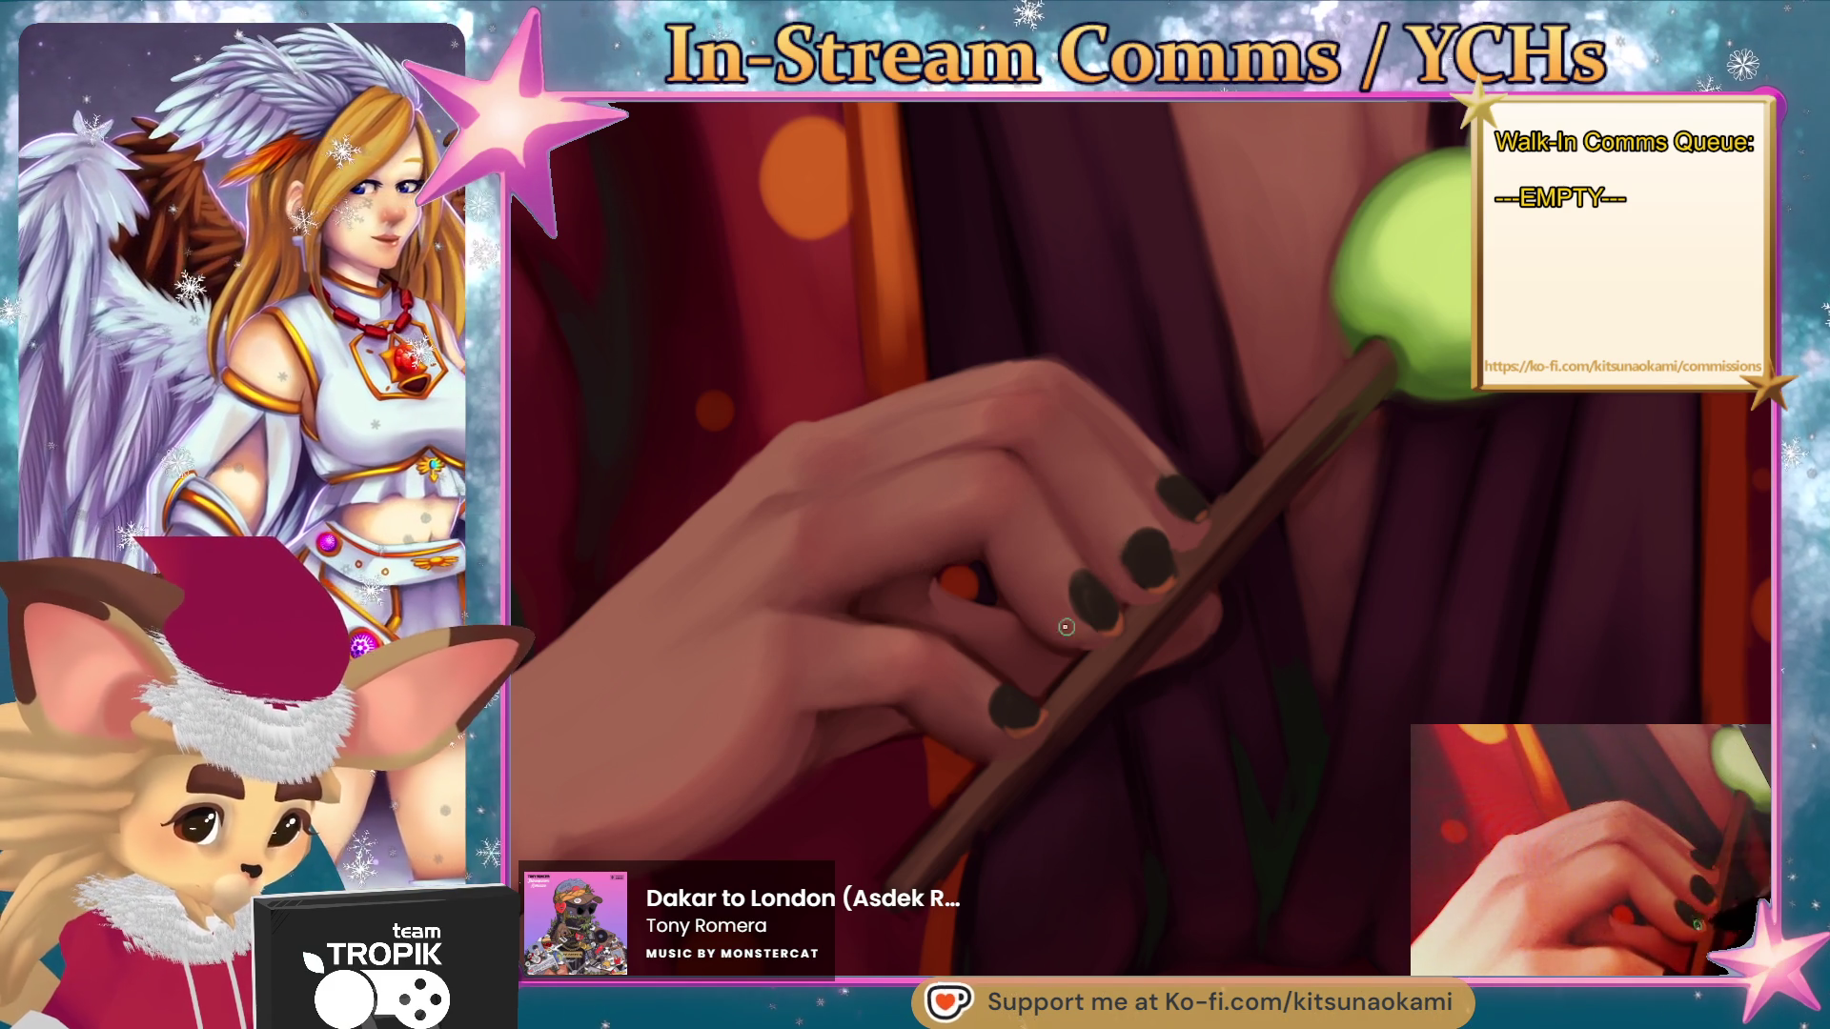
scroll(1064, 629, down, 5)
- Refine the shading of the dark-nailed fingers gripping the green, white and pink dango skewer
scroll(1111, 755, up, 5)
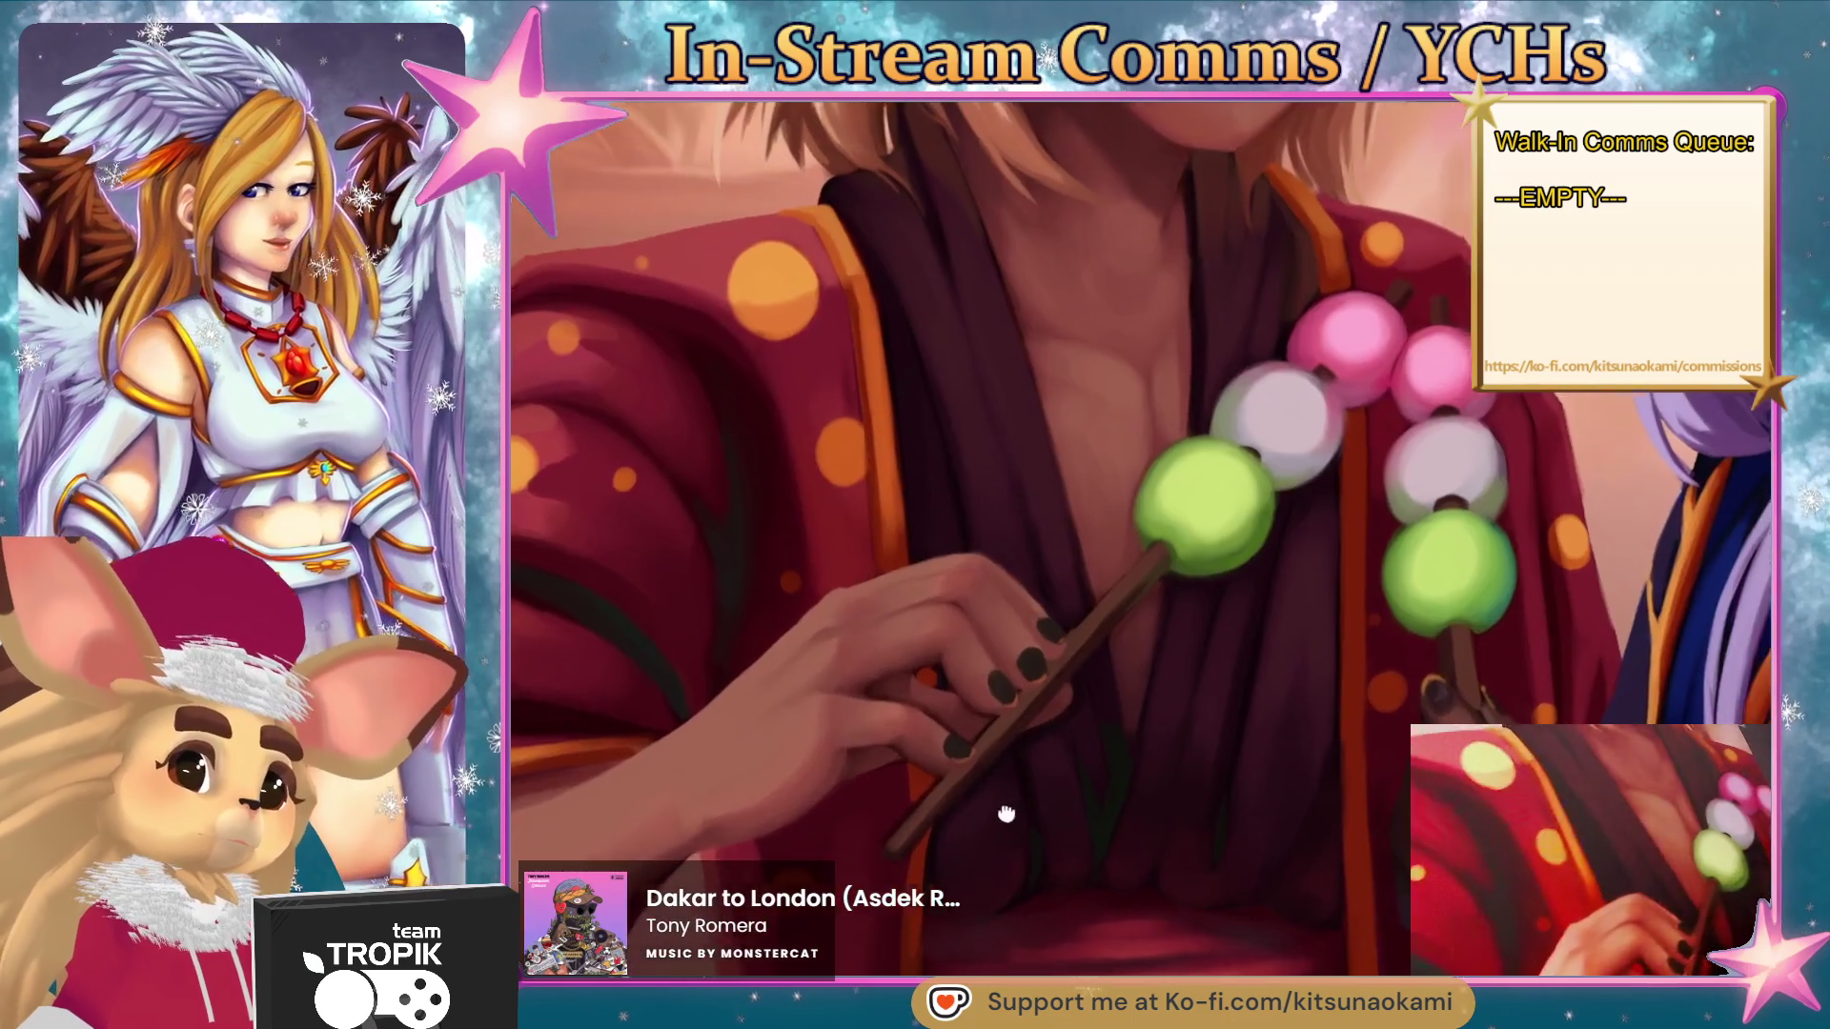
drag(1006, 812, 981, 816)
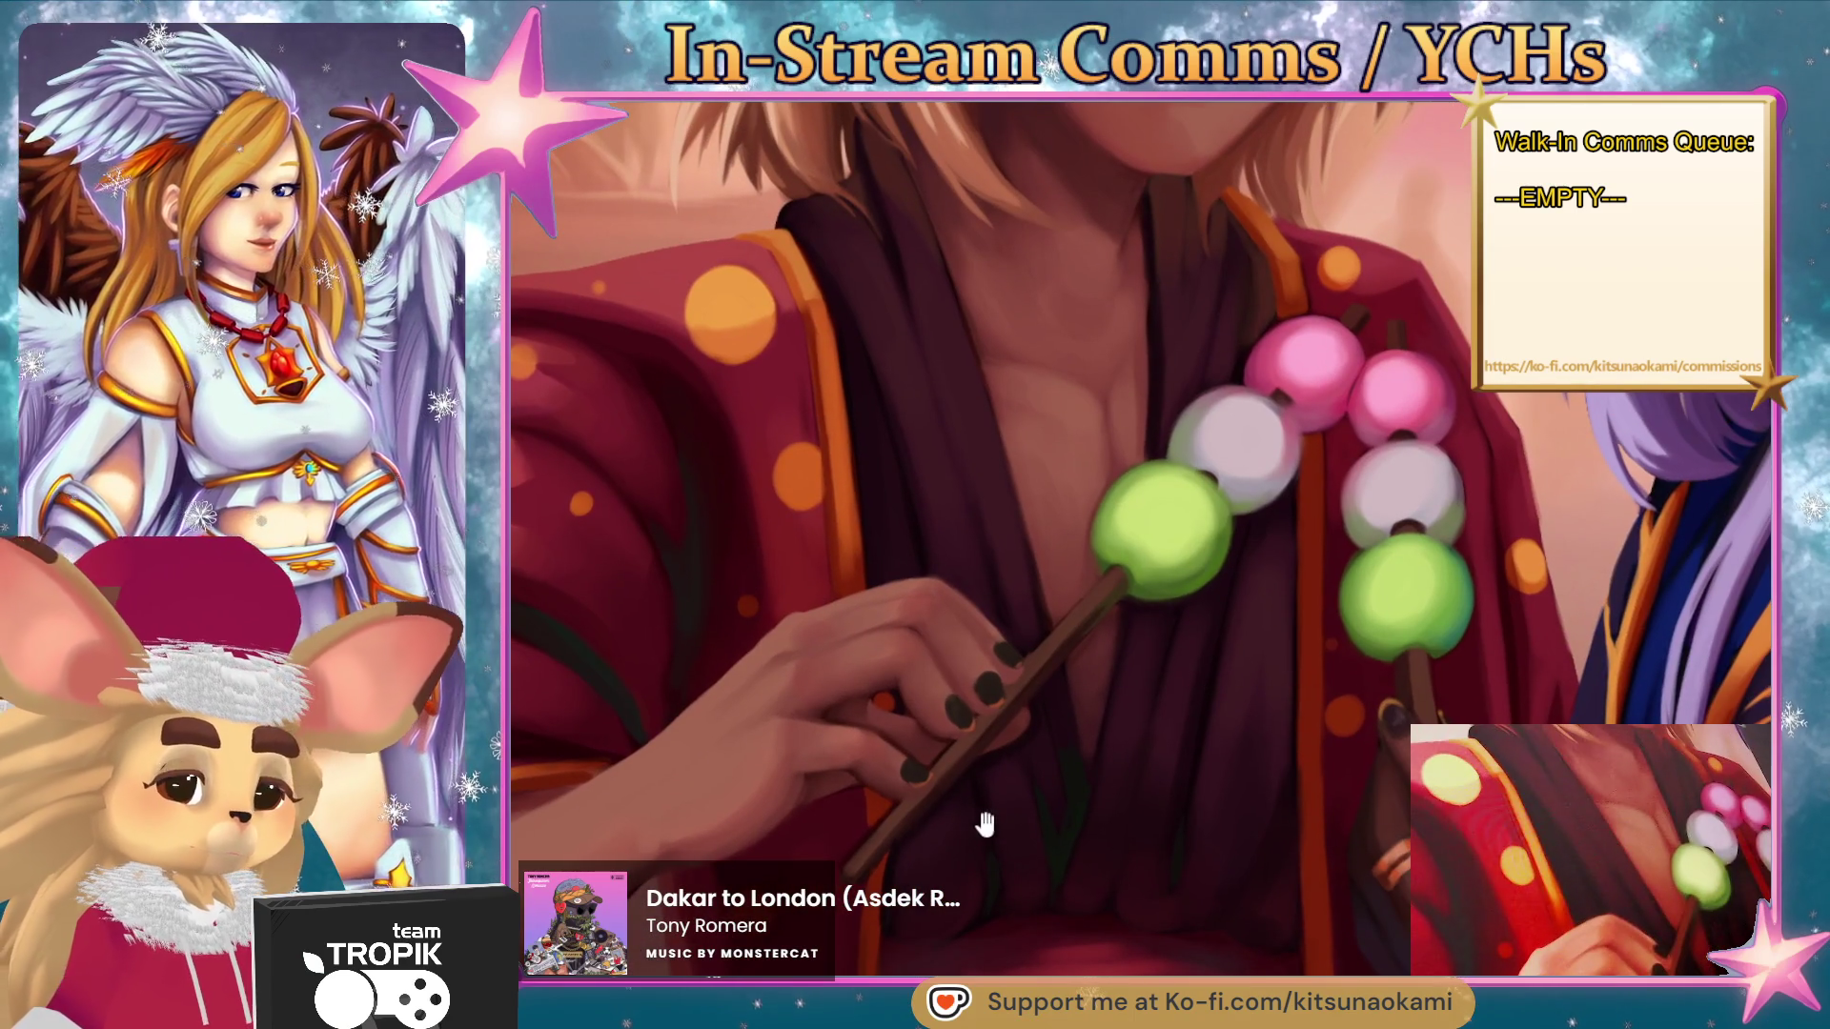
scroll(1010, 813, up, 4)
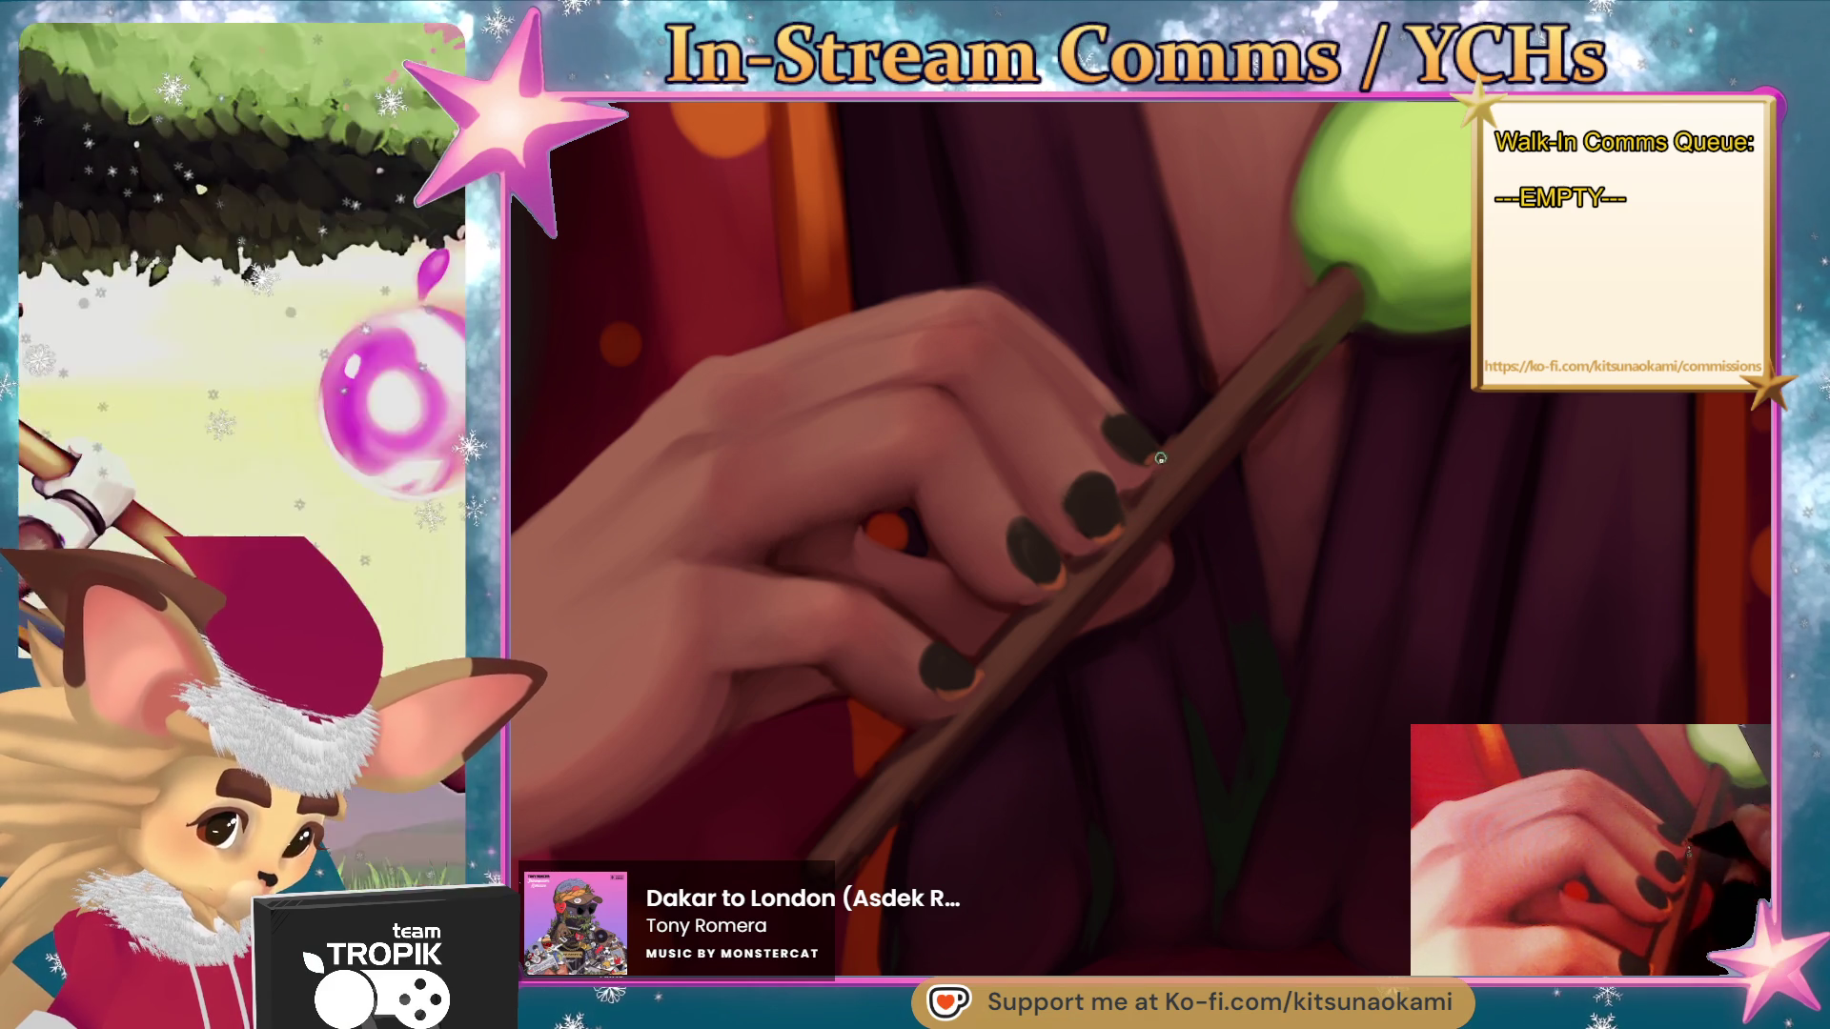
mouse_move(1133, 520)
mouse_down()
mouse_move(1164, 687)
mouse_move(1017, 768)
mouse_move(1078, 731)
mouse_move(1099, 758)
mouse_move(1144, 760)
mouse_move(1006, 482)
mouse_up()
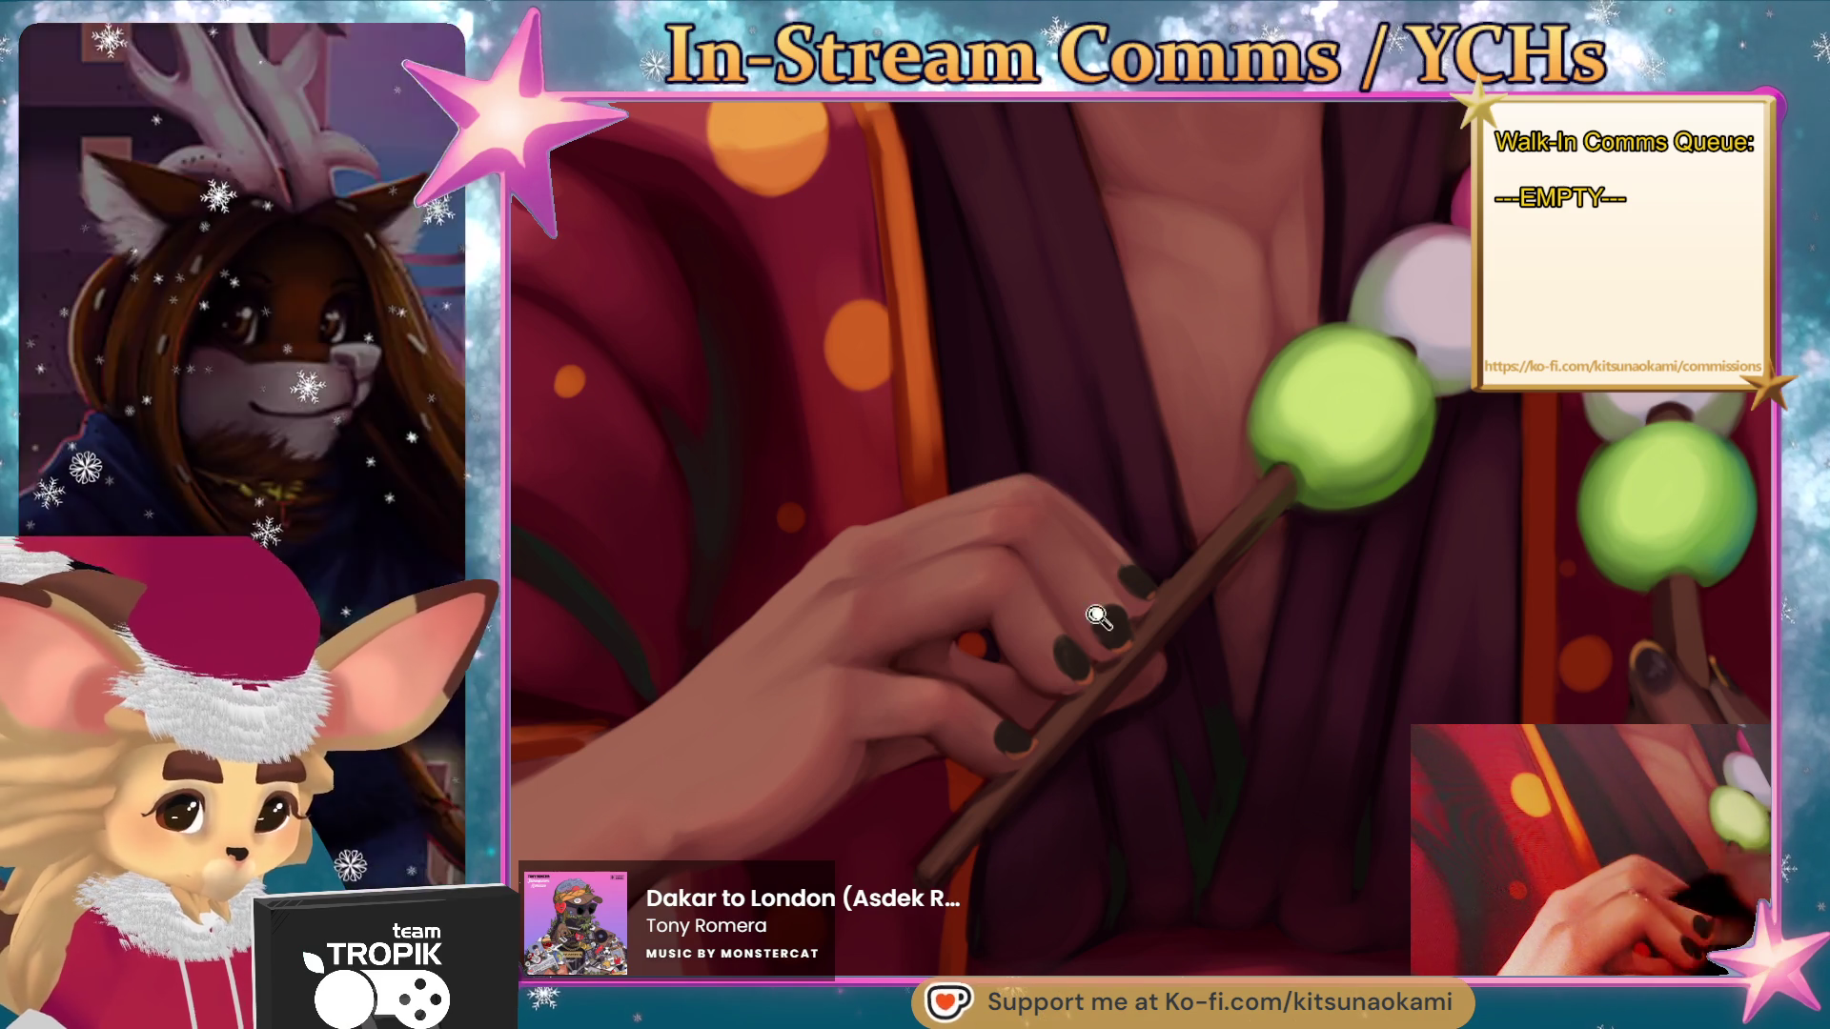
- Fit the entire two-figure illustration to the view with Ctrl+0
key(ctrl+0)
scroll(974, 542, up, 5)
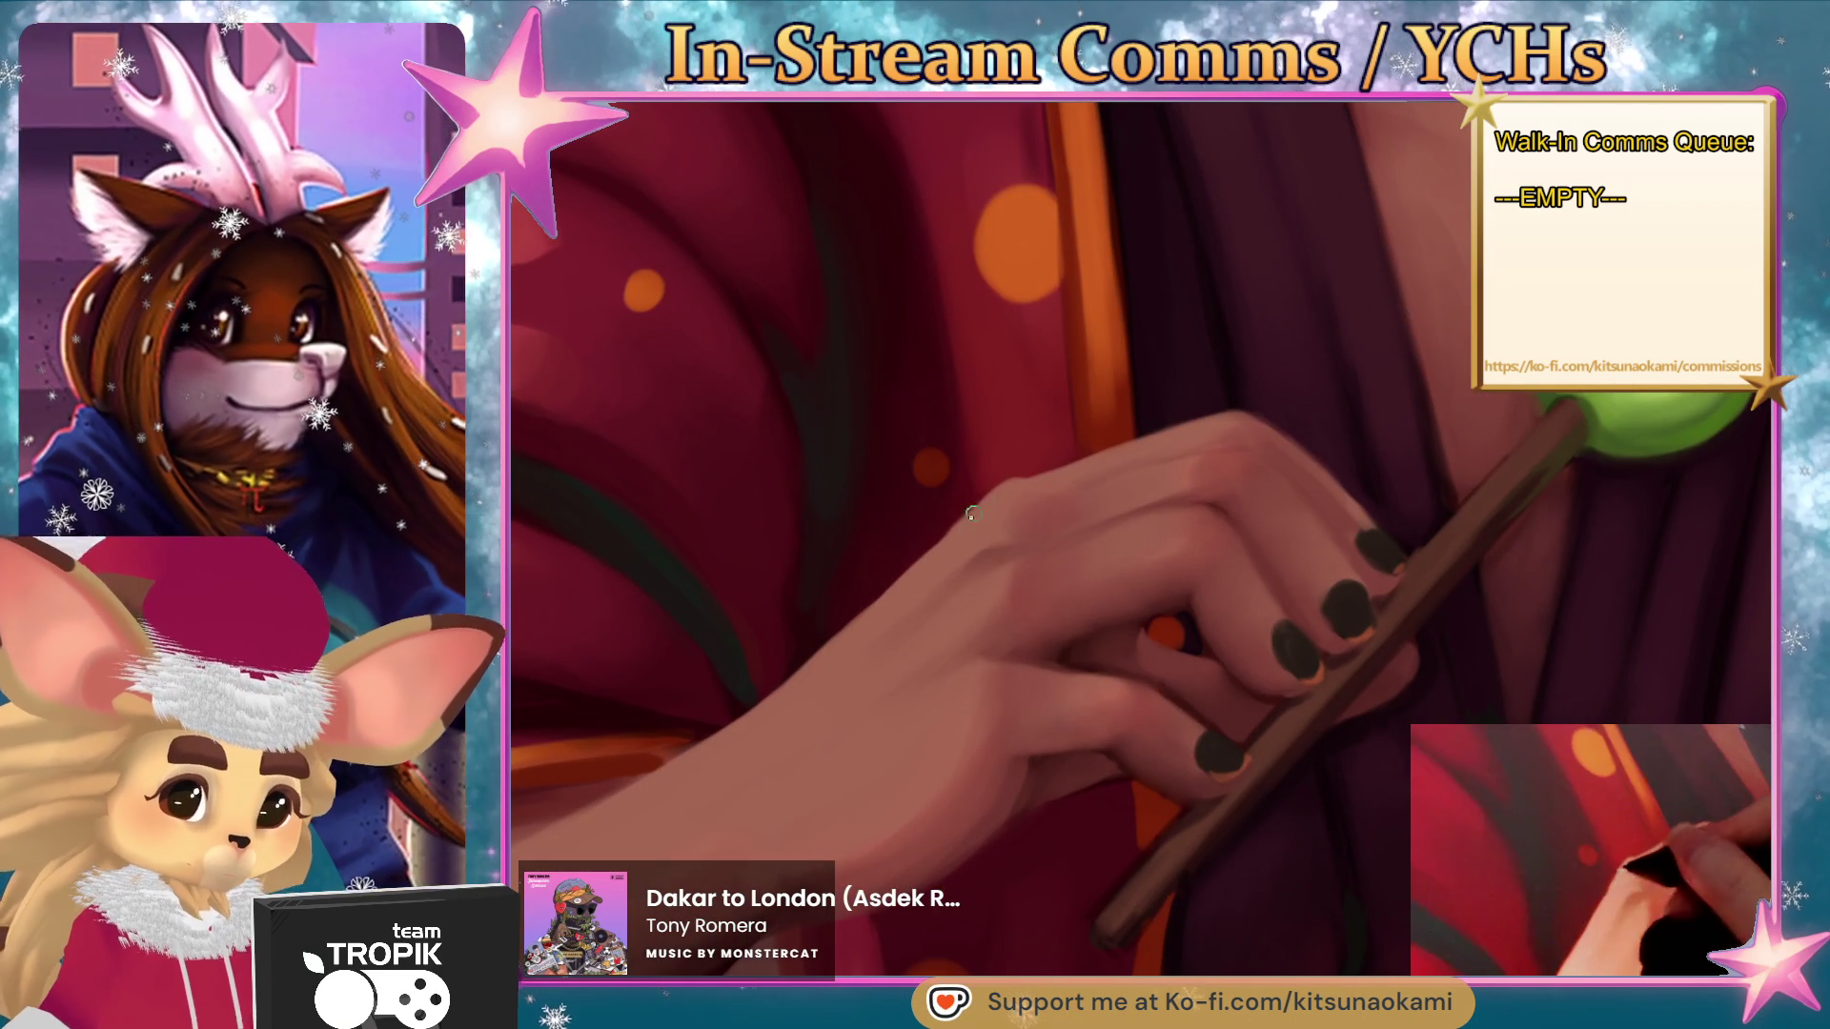
key(ctrl+0)
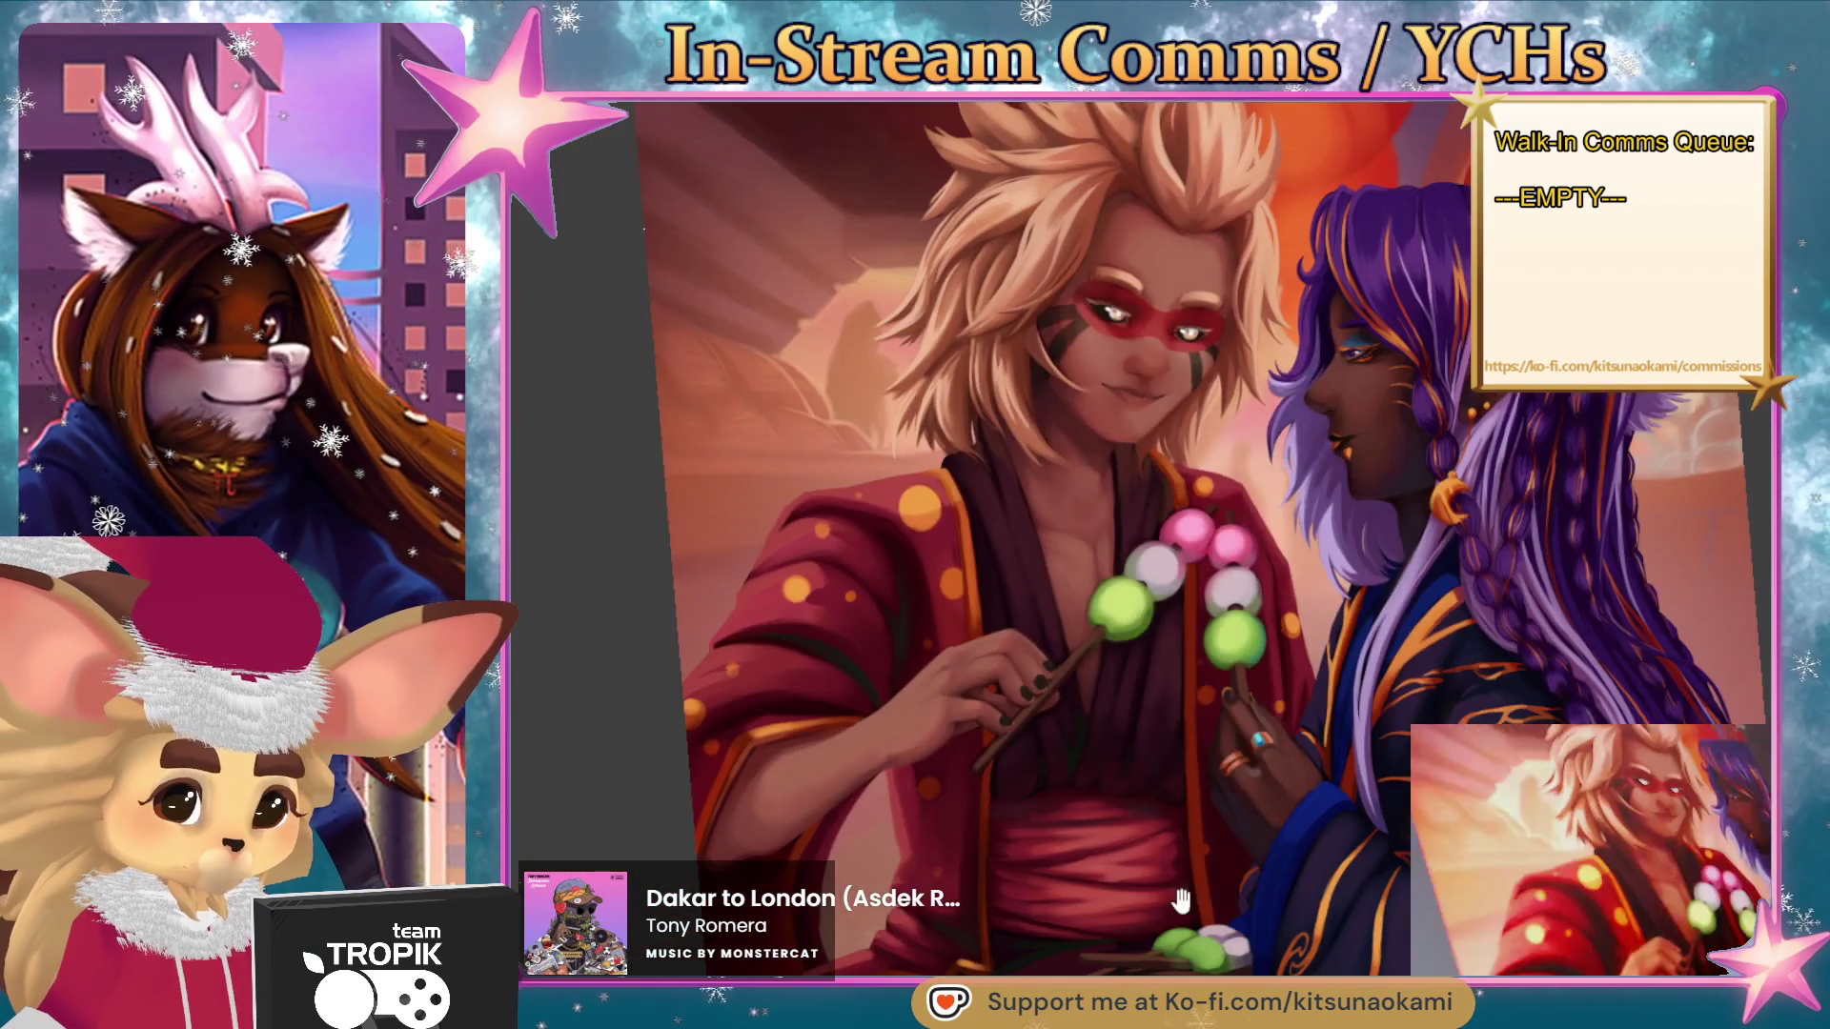
- Smooth the shading on the bare forearm below the hand holding the dango stick
scroll(974, 525, up, 5)
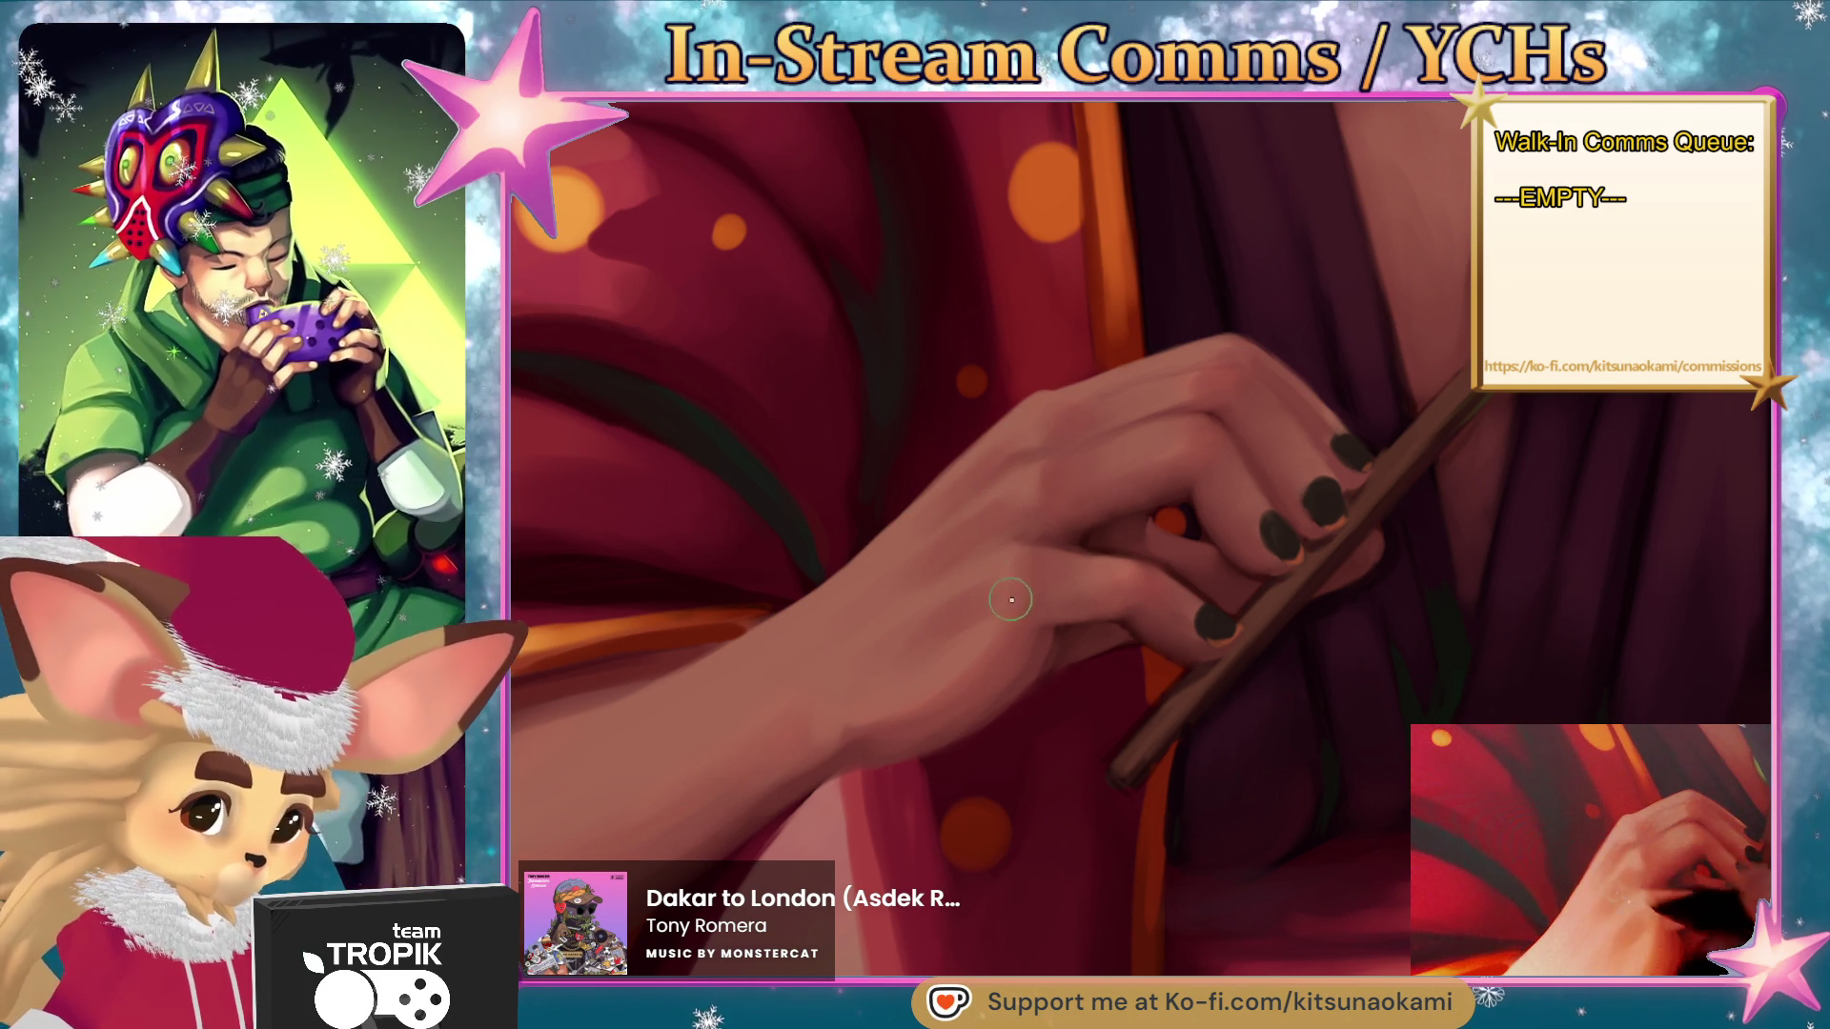
scroll(847, 704, down, 5)
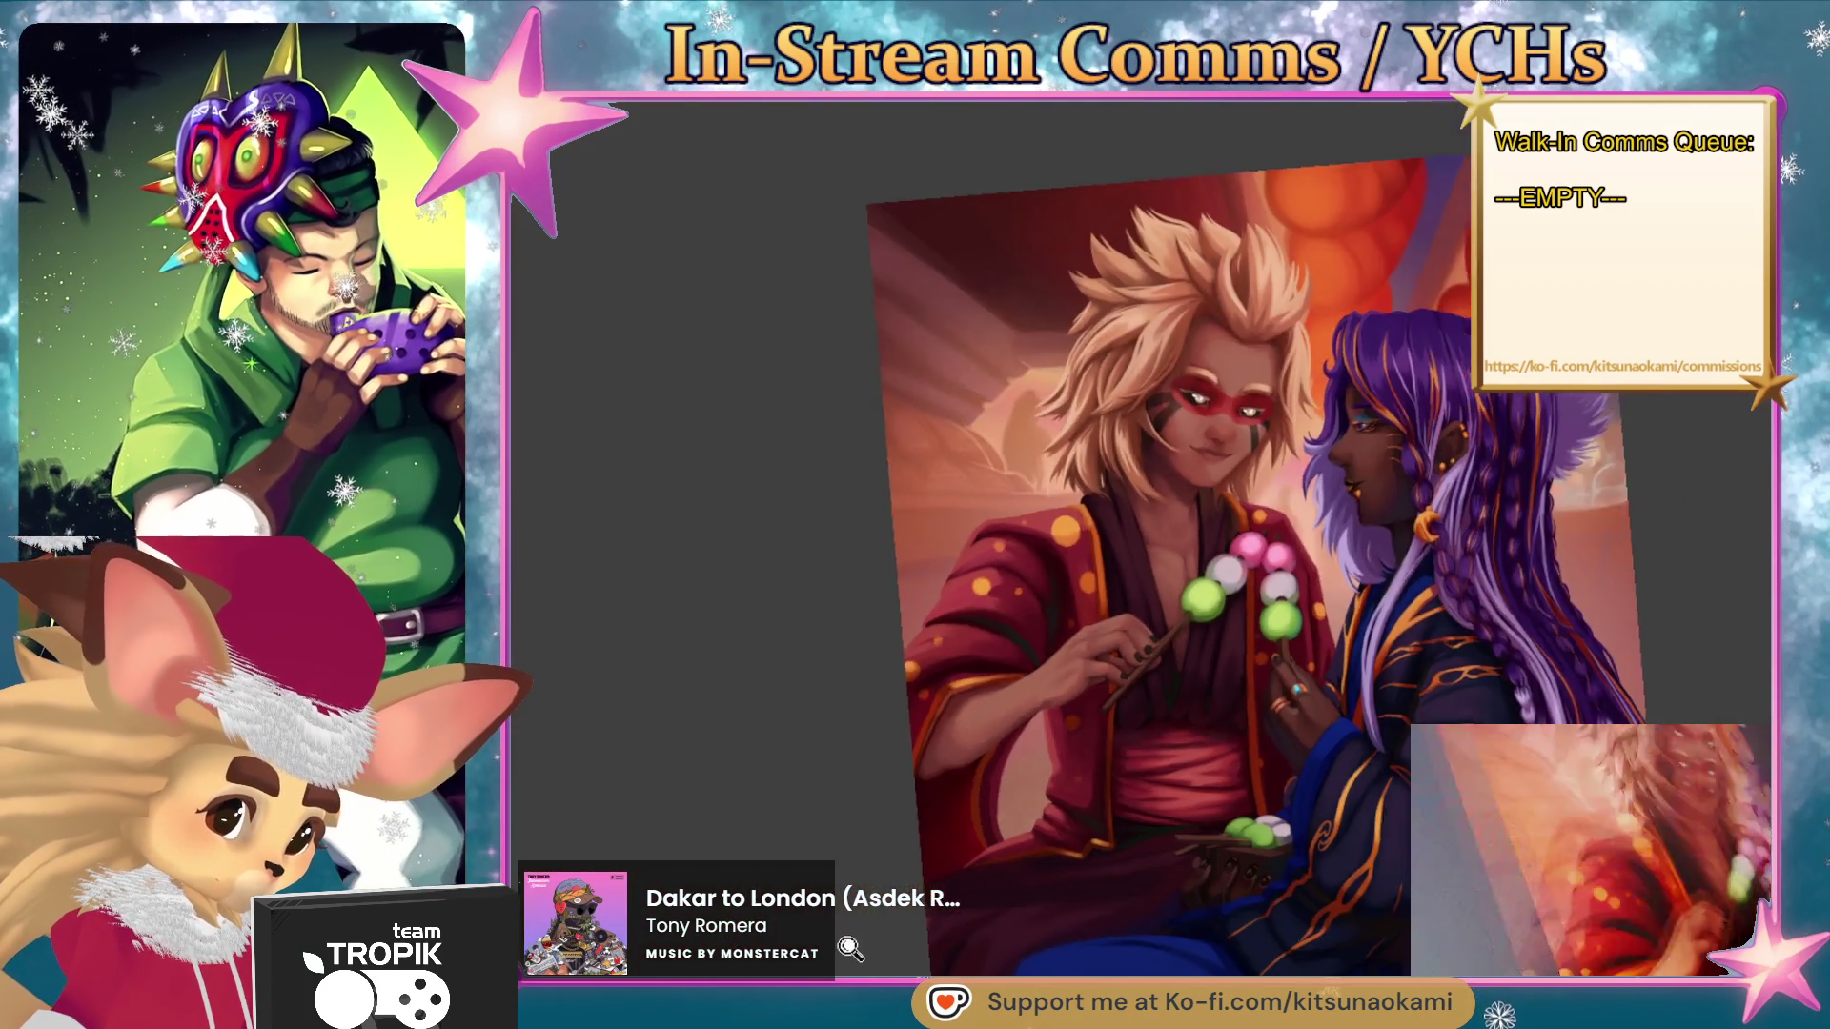
scroll(946, 656, up, 5)
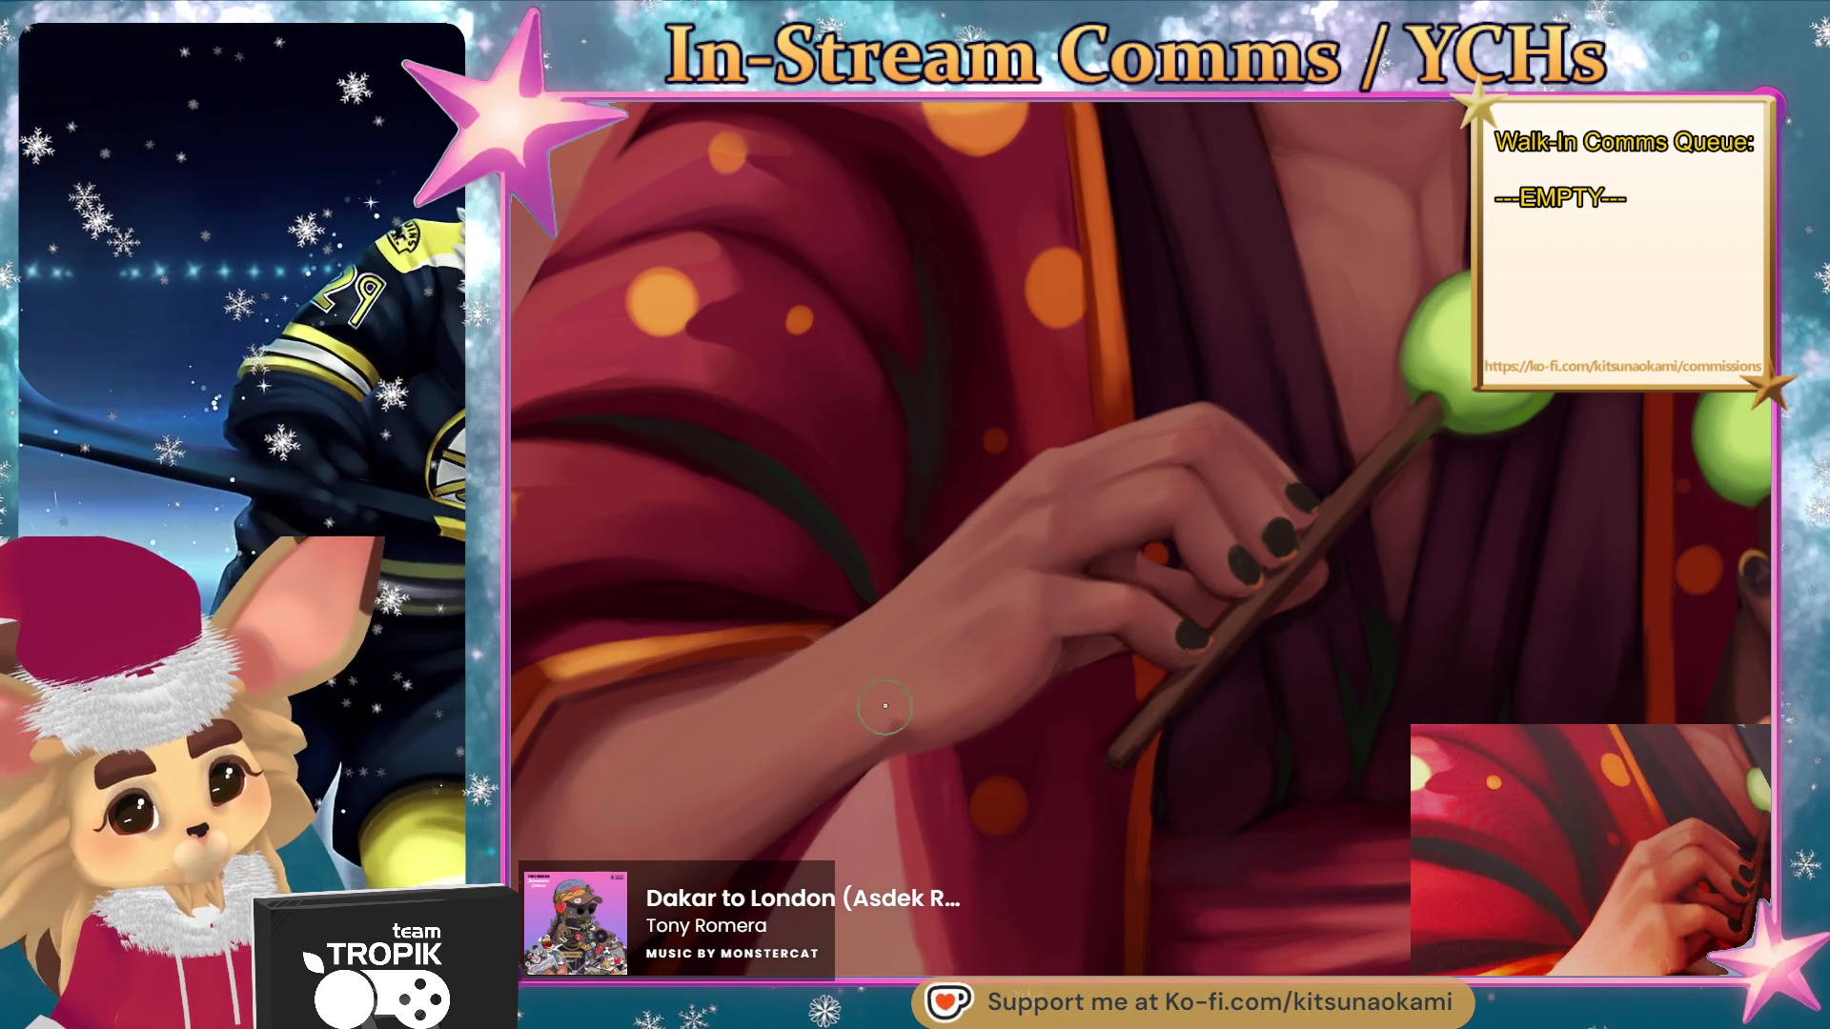
scroll(1020, 756, down, 5)
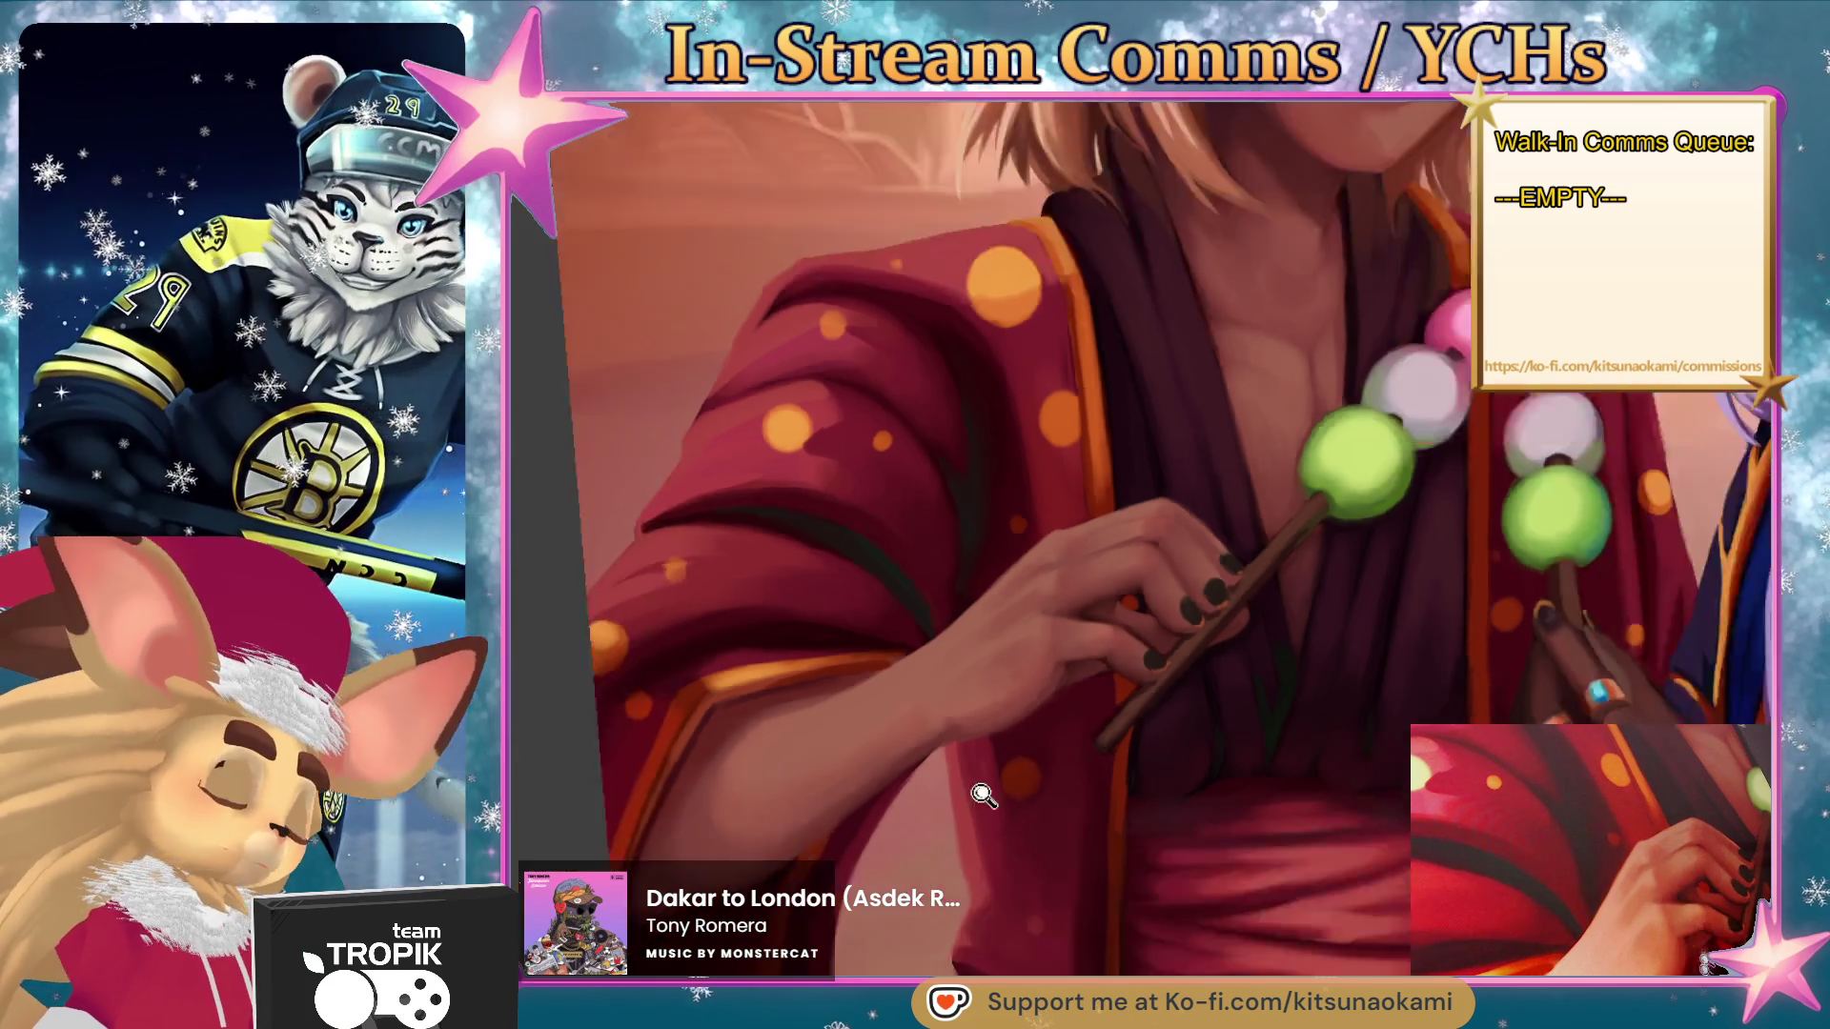
scroll(1140, 875, up, 5)
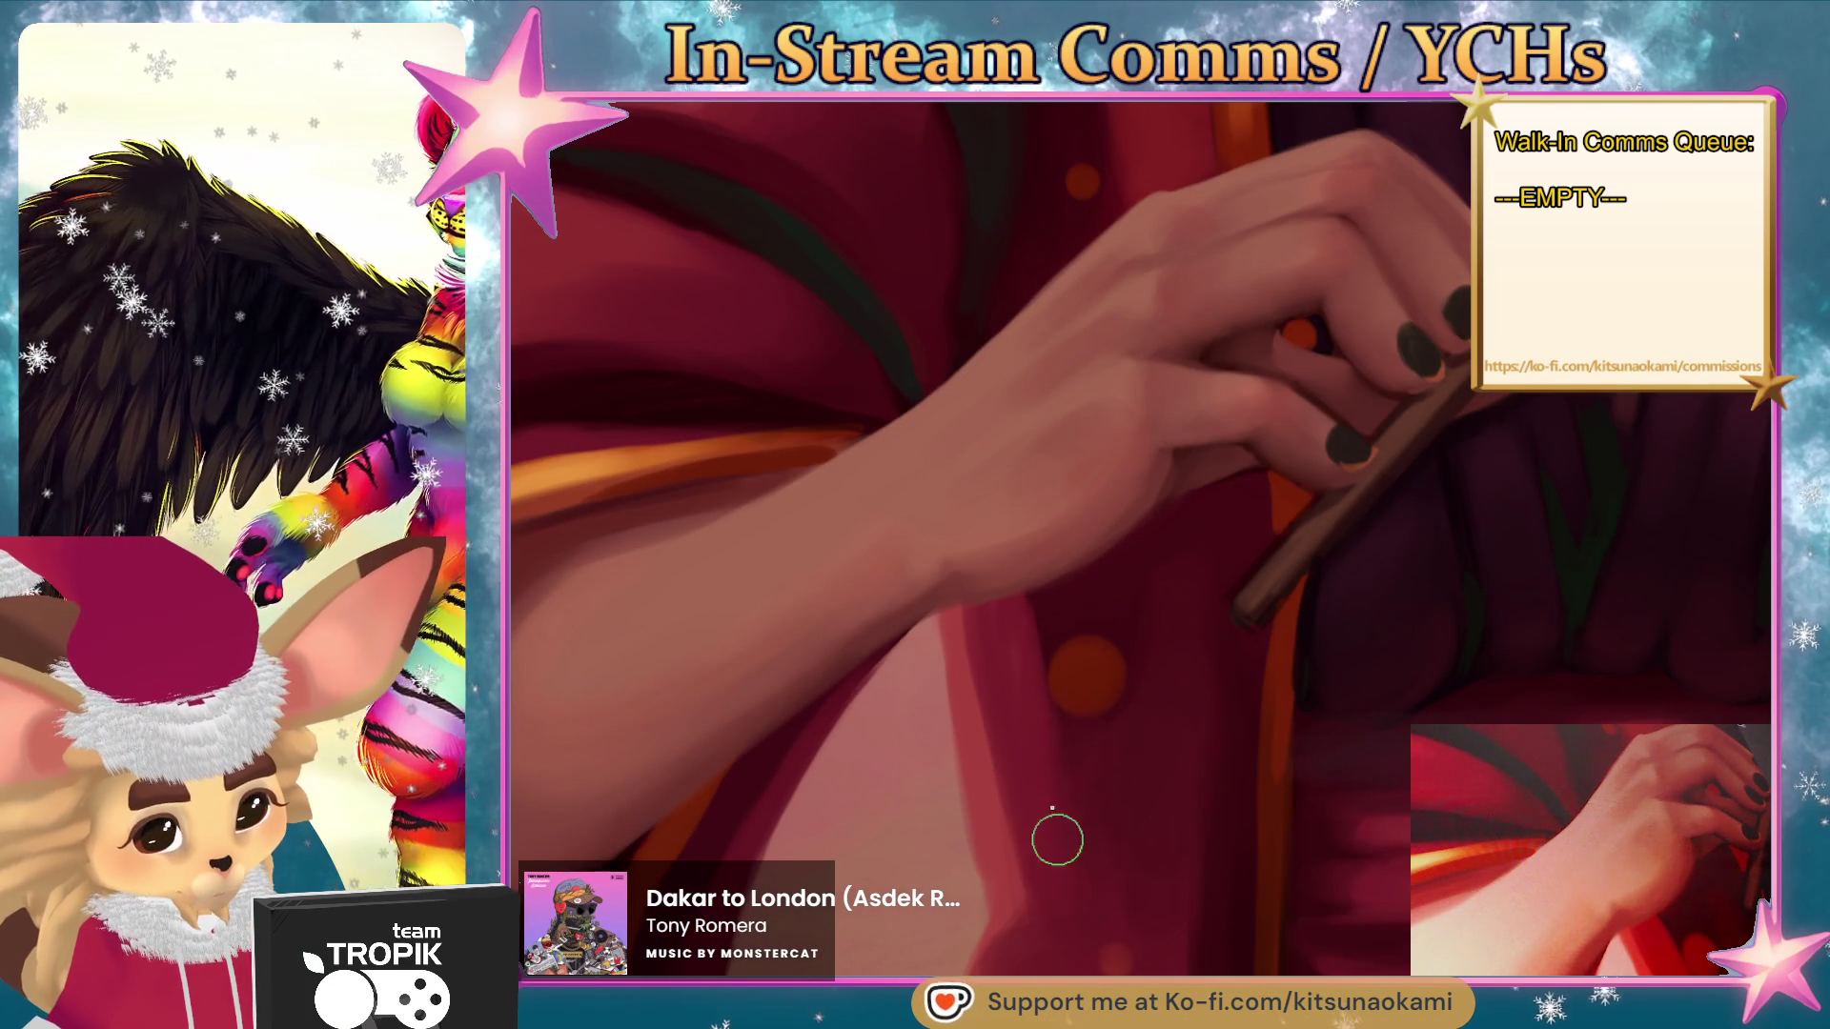
- Try lightening the dark edge of the red robe fold, then undo that stroke
scroll(1033, 893, down, 3)
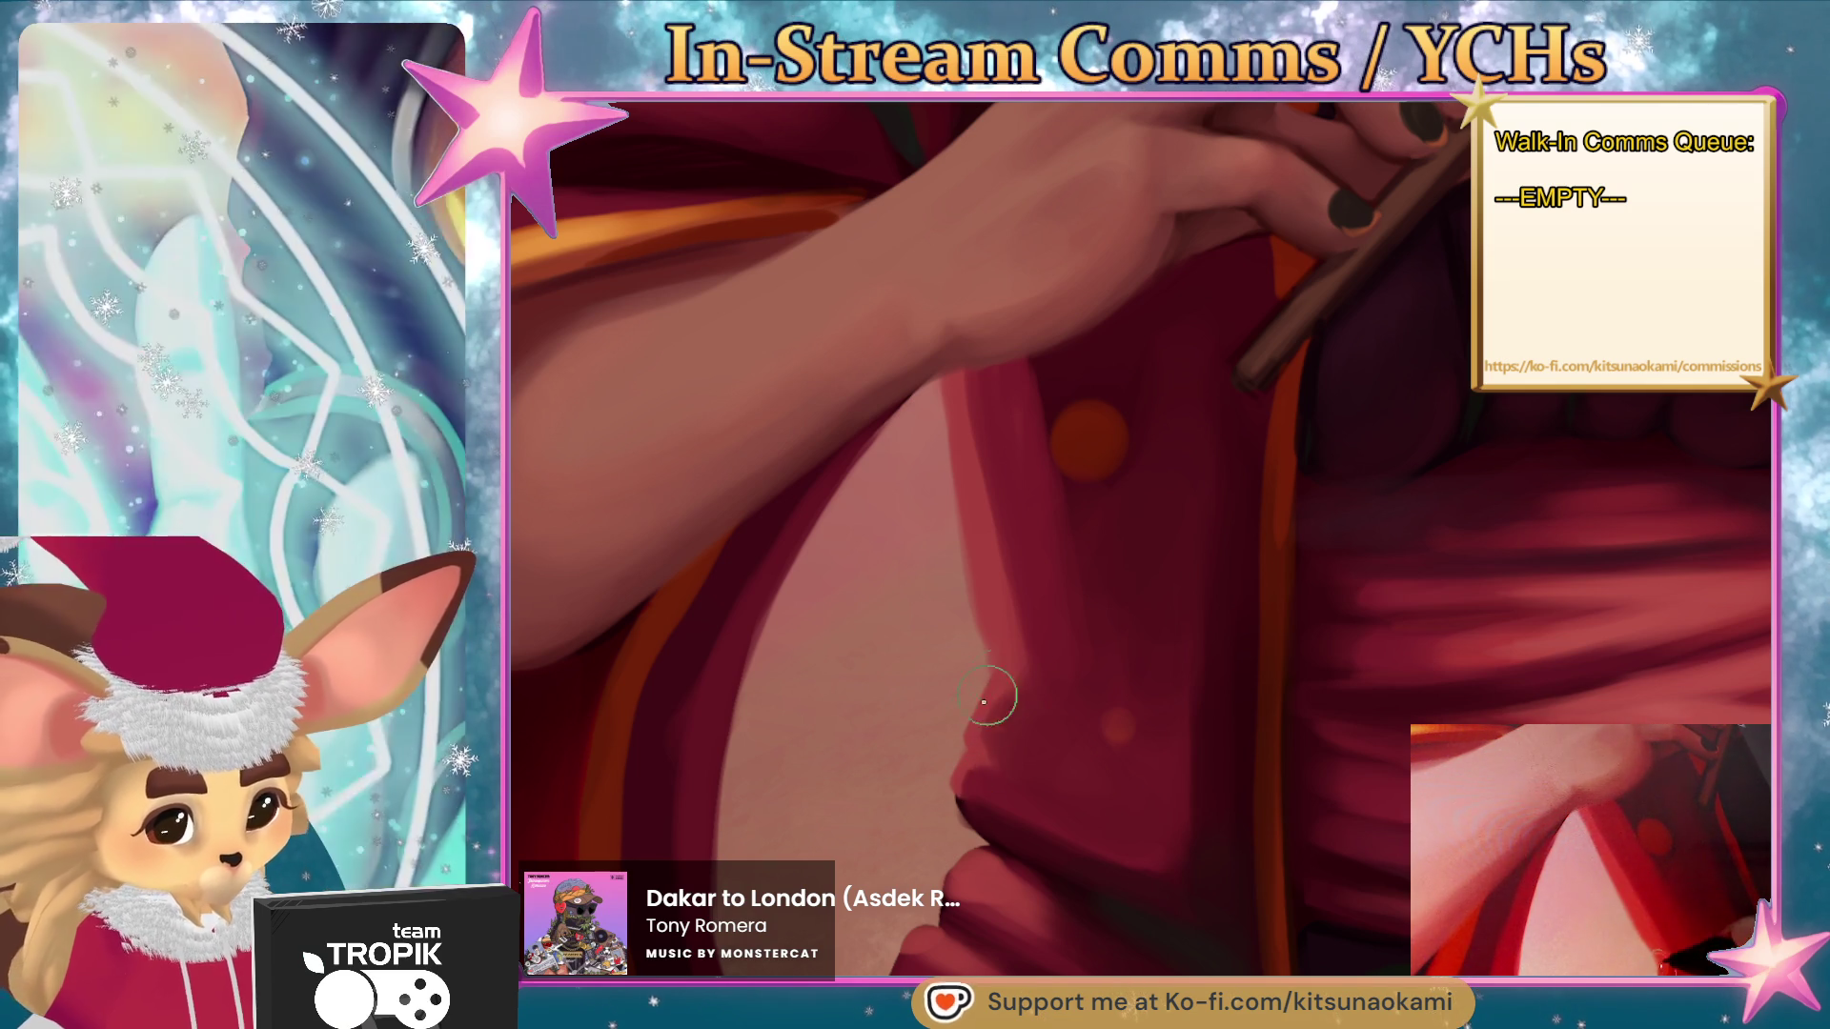
scroll(1062, 747, down, 2)
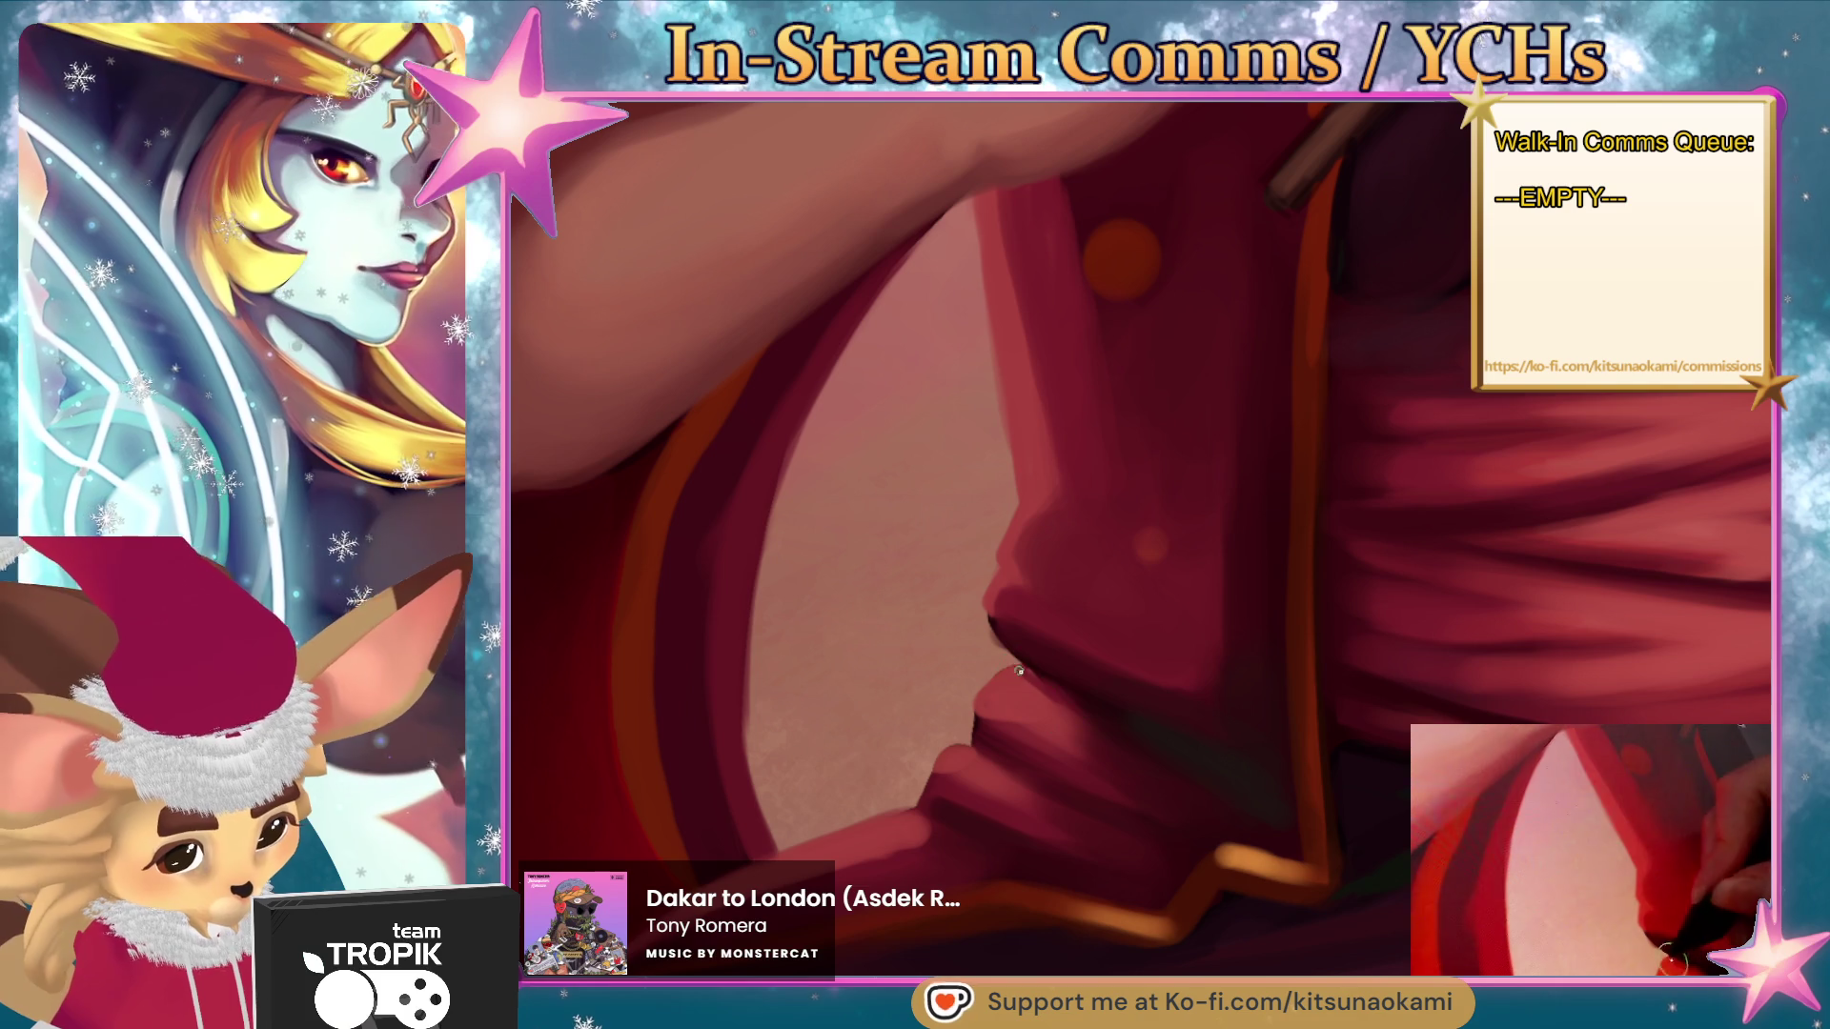
mouse_move(1023, 667)
mouse_down()
mouse_move(1112, 735)
mouse_move(1029, 626)
mouse_up()
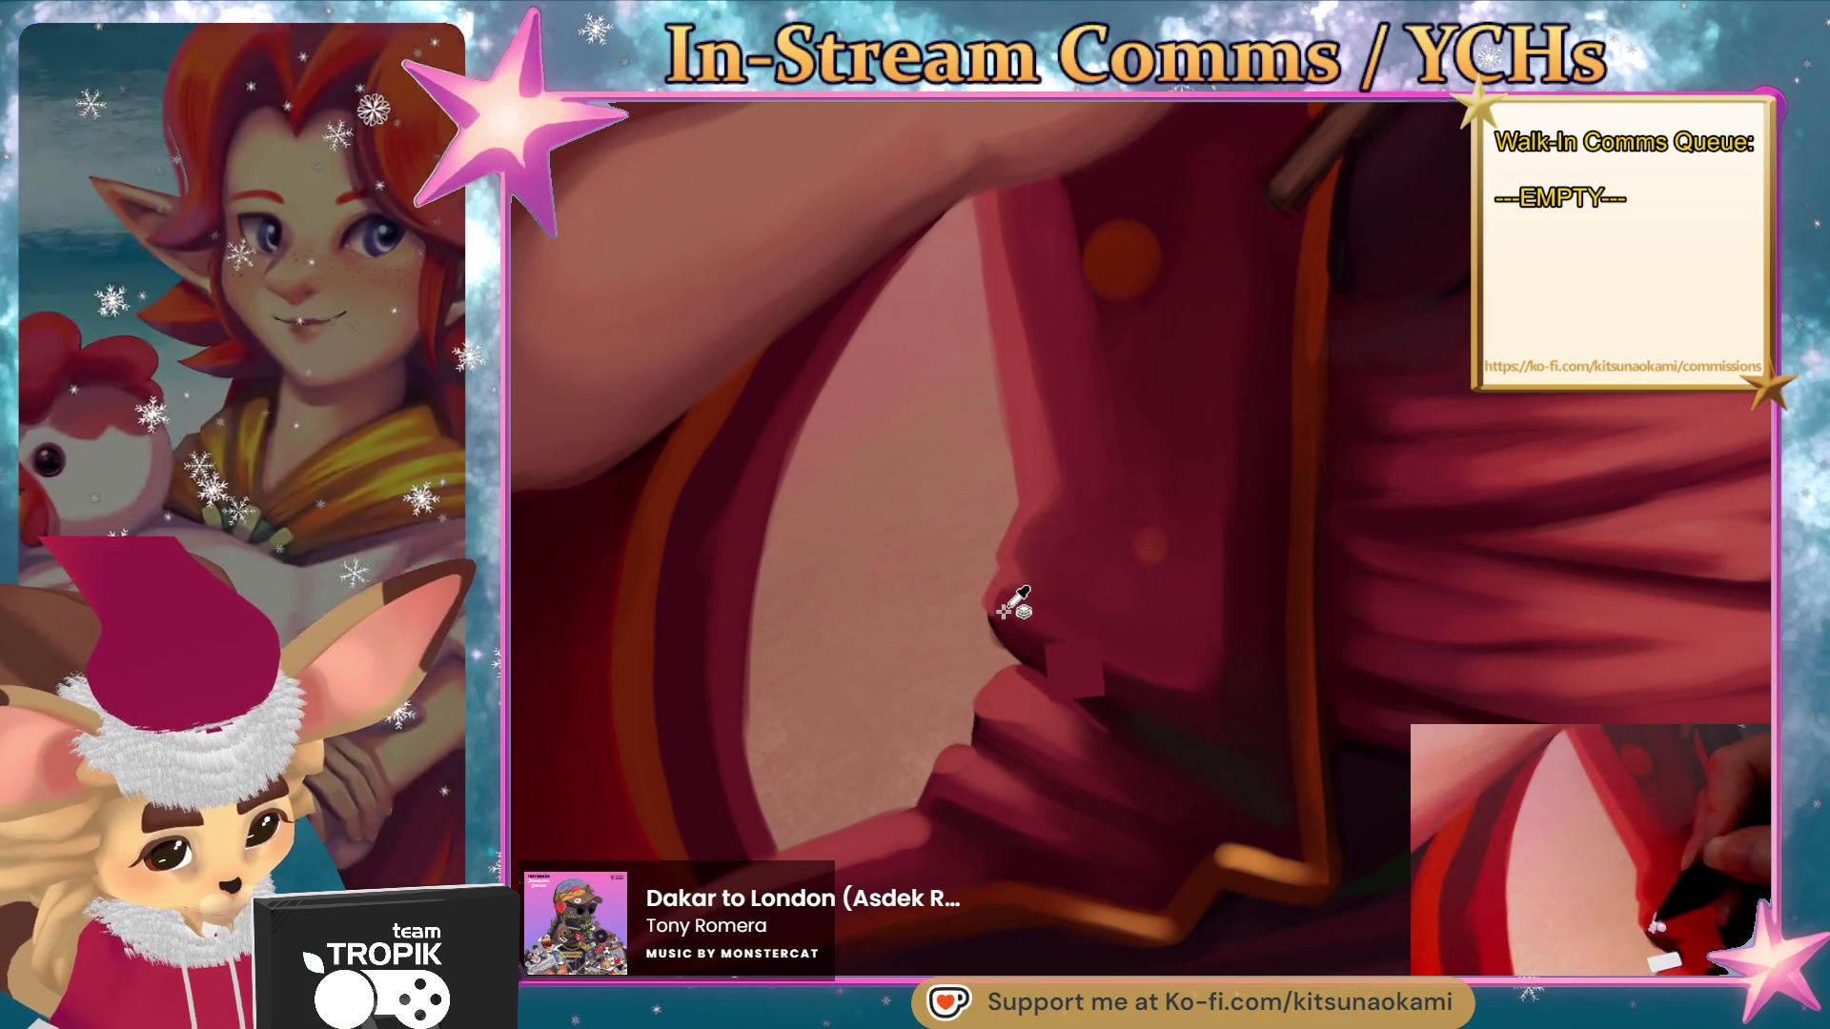
key(ctrl+z)
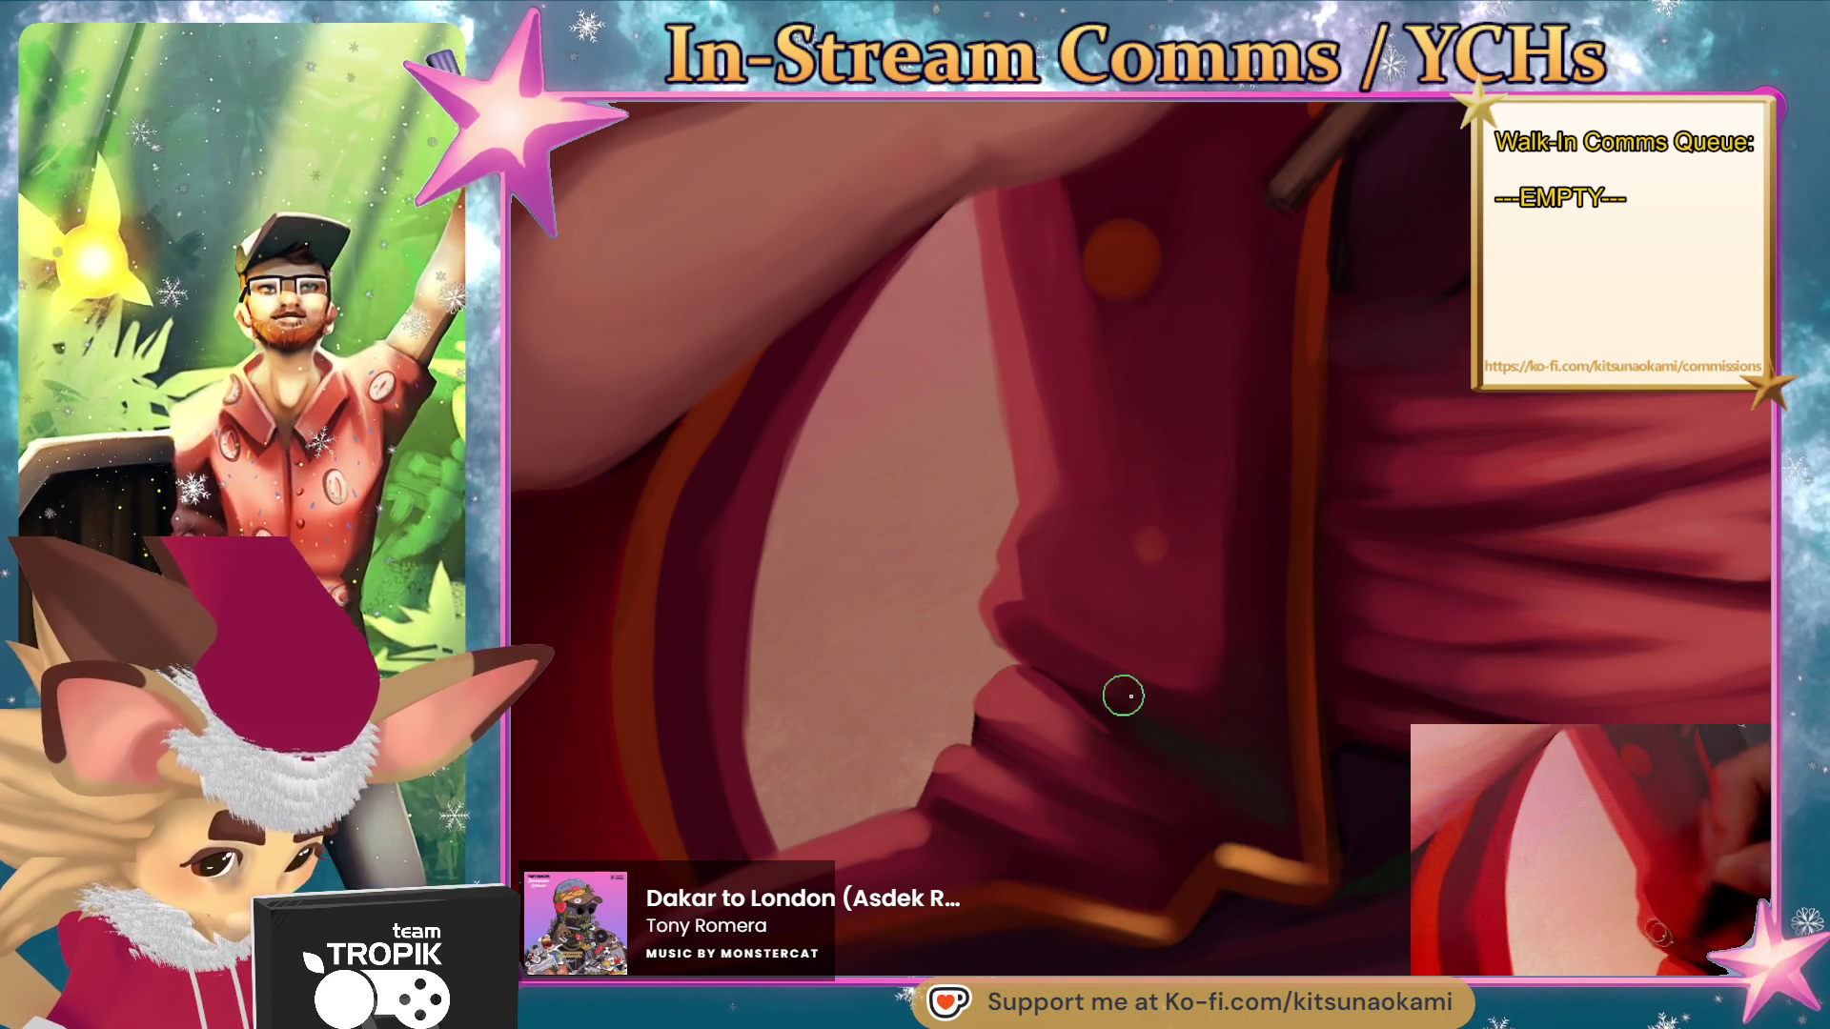
- Sample dark red shades from the robe and repaint its folds below the arm
ctrl+click(1099, 721)
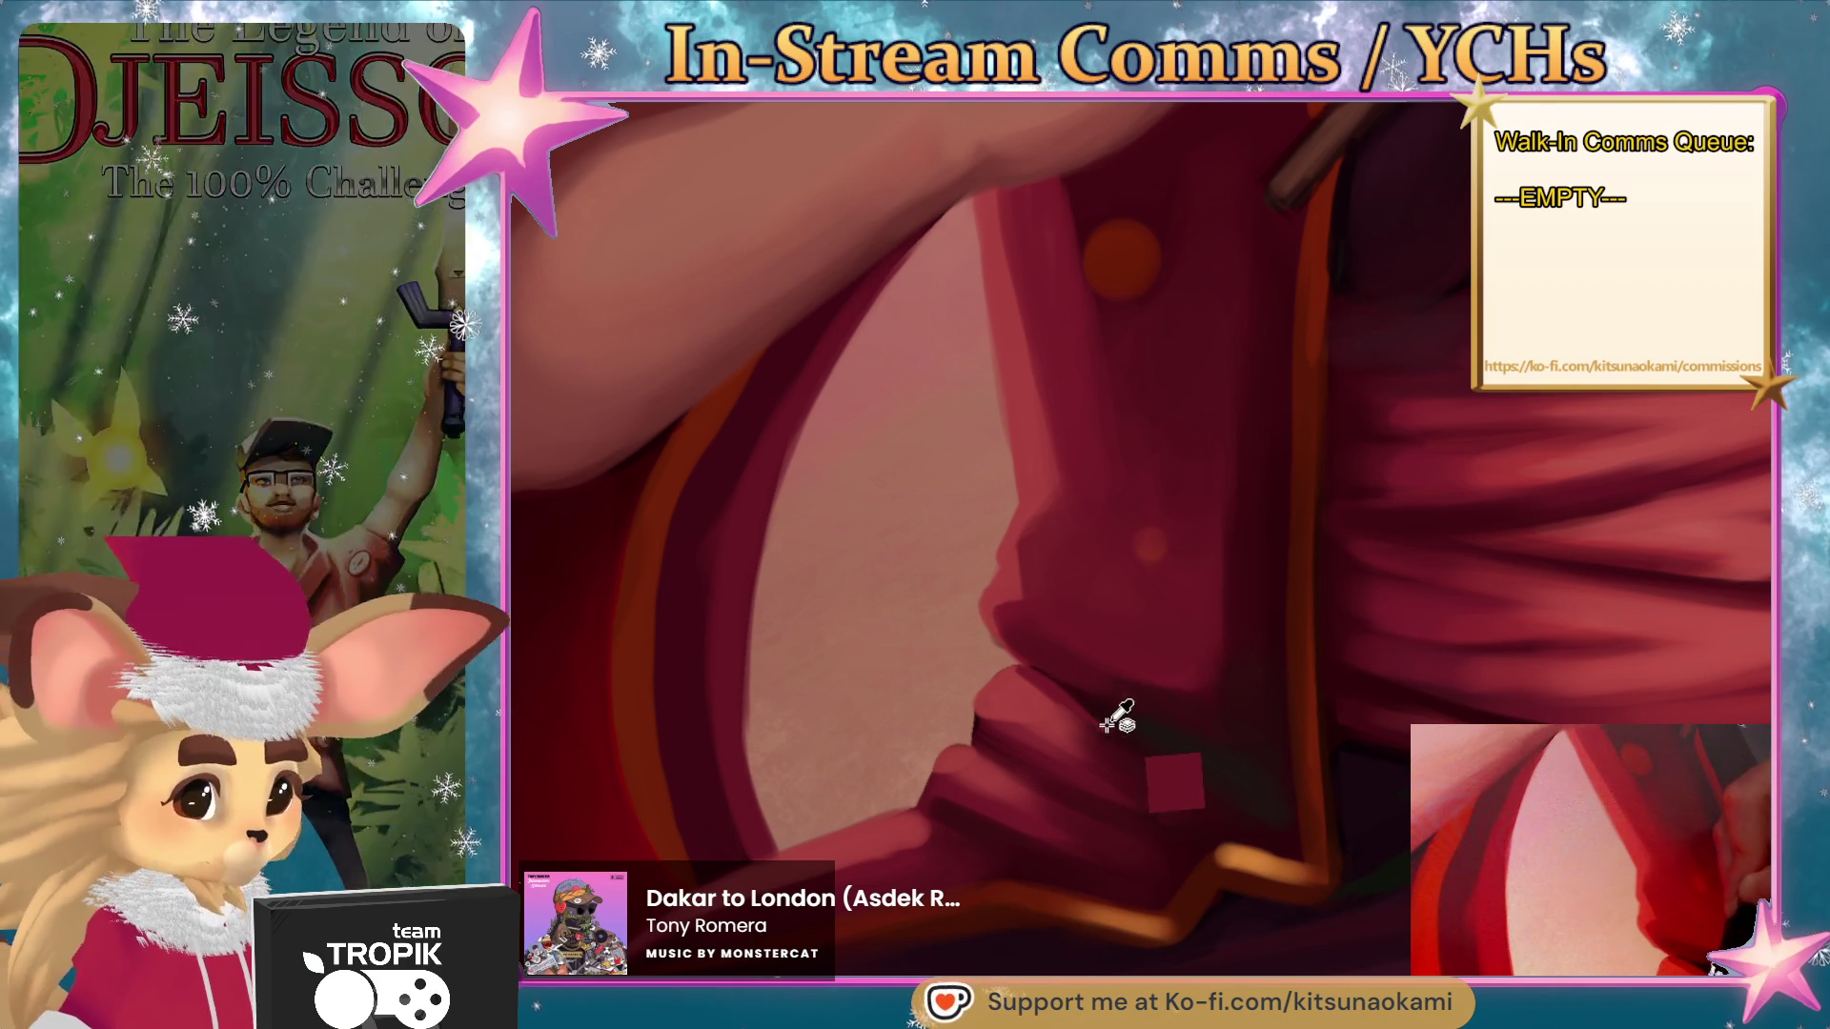
ctrl+click(1037, 718)
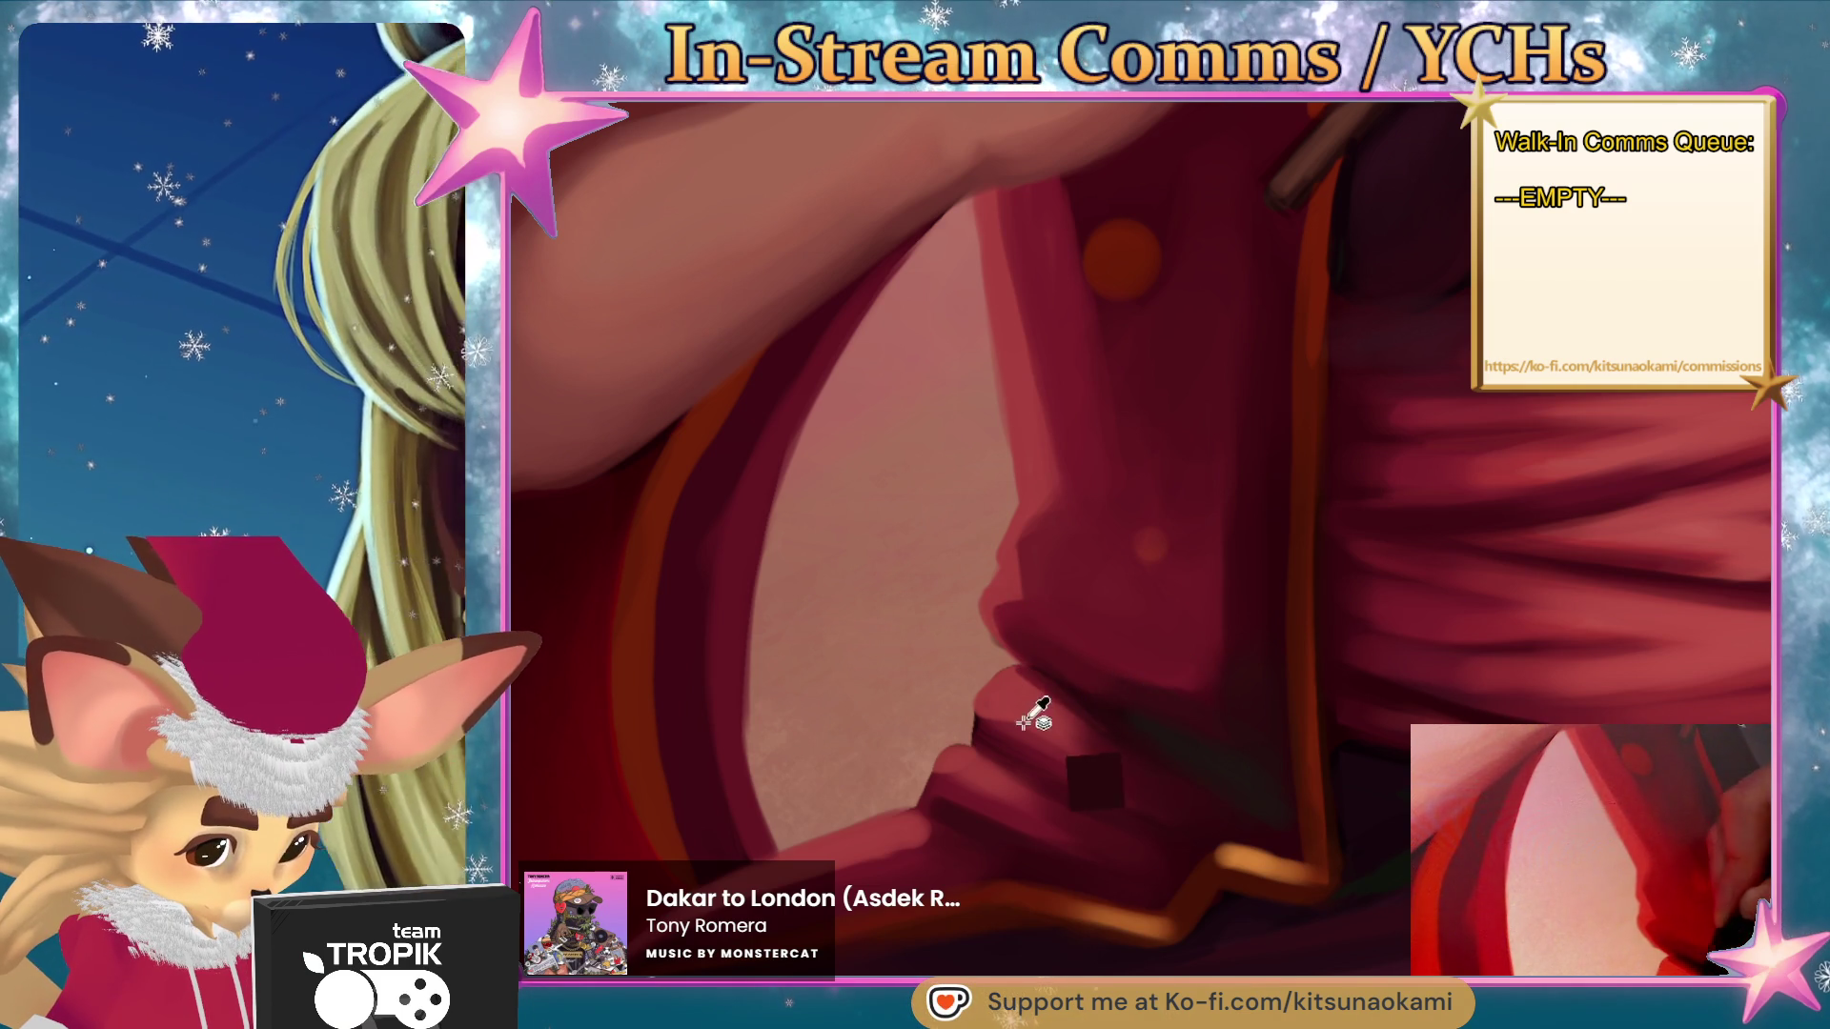
ctrl+click(1127, 740)
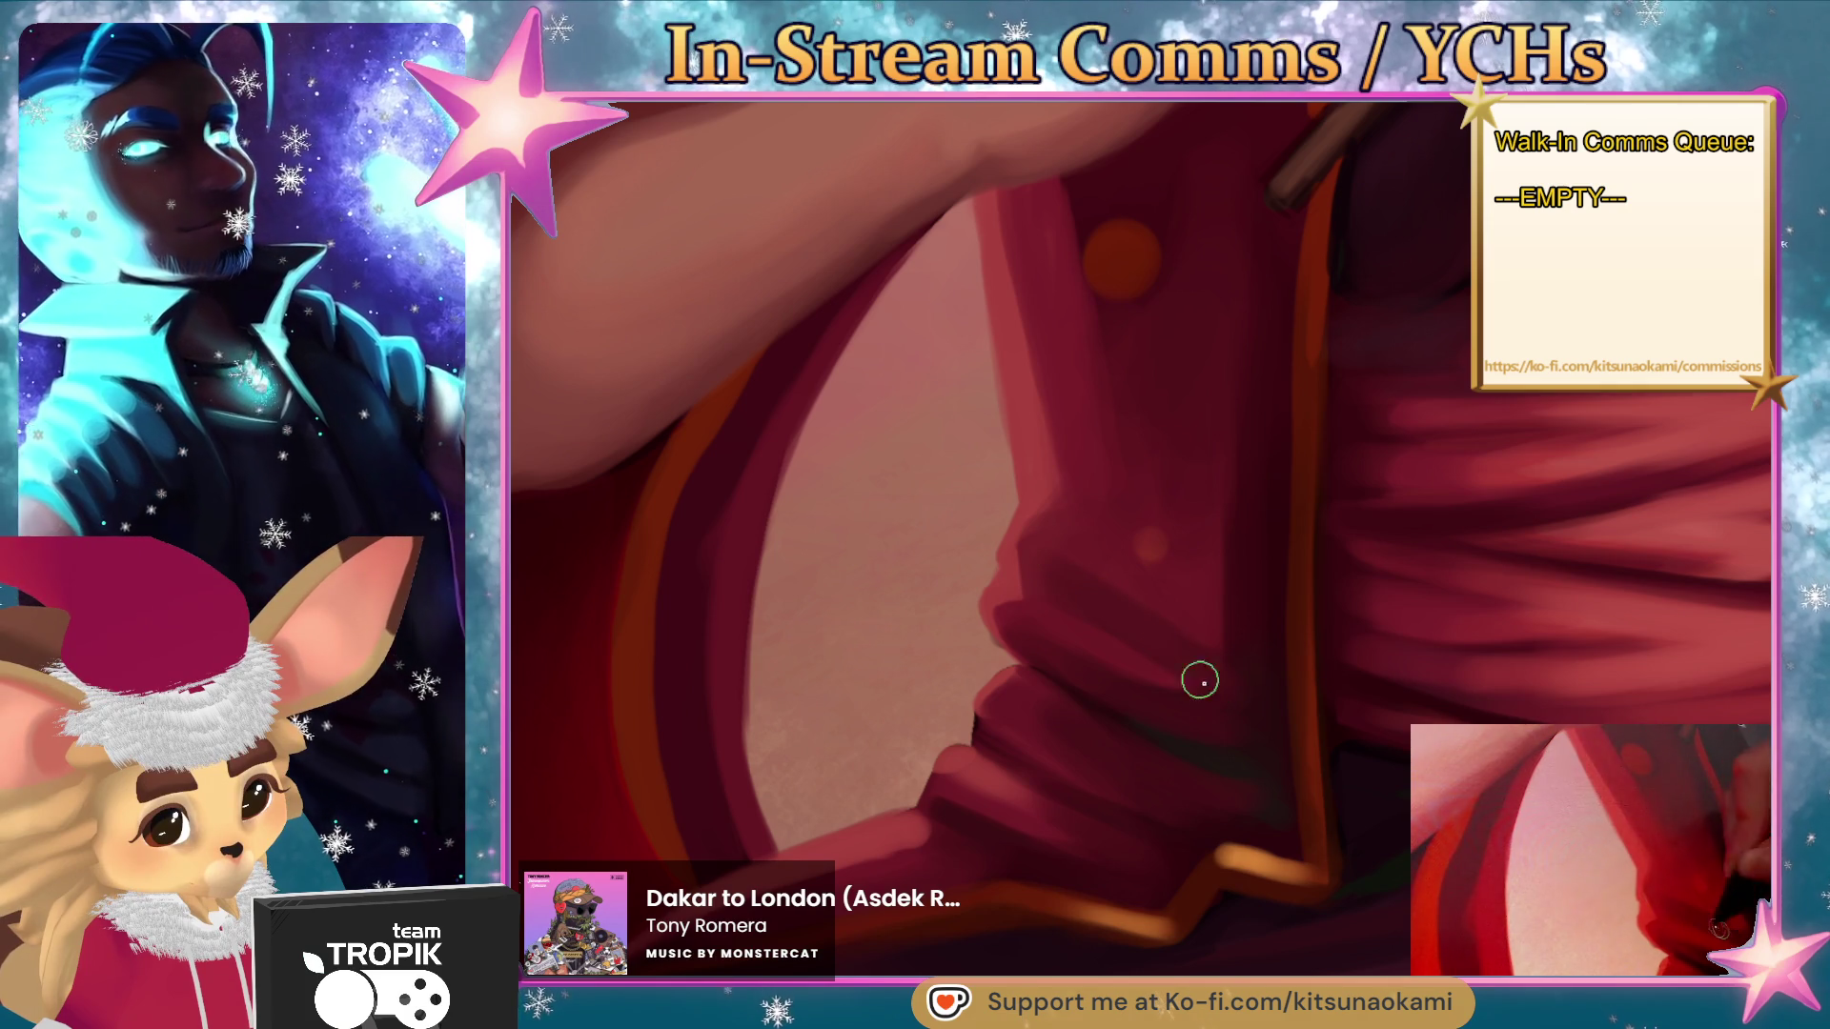
ctrl+click(1207, 619)
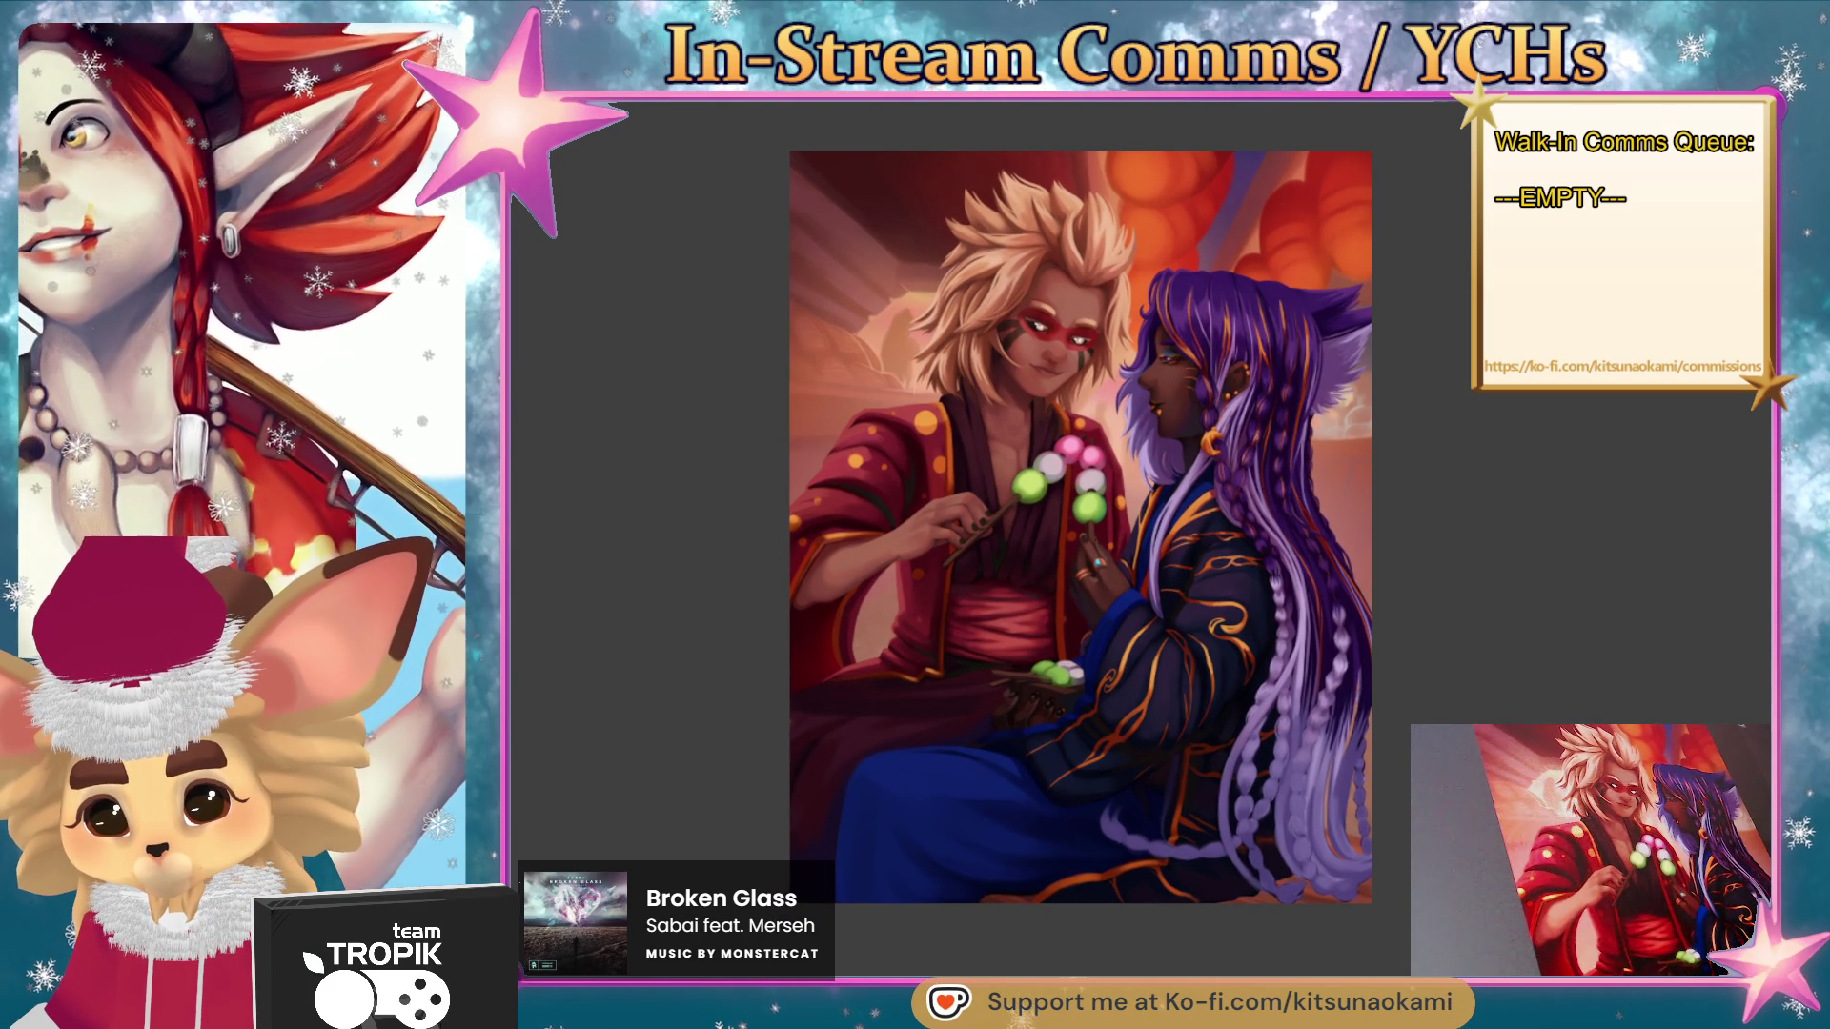
scroll(1093, 853, up, 5)
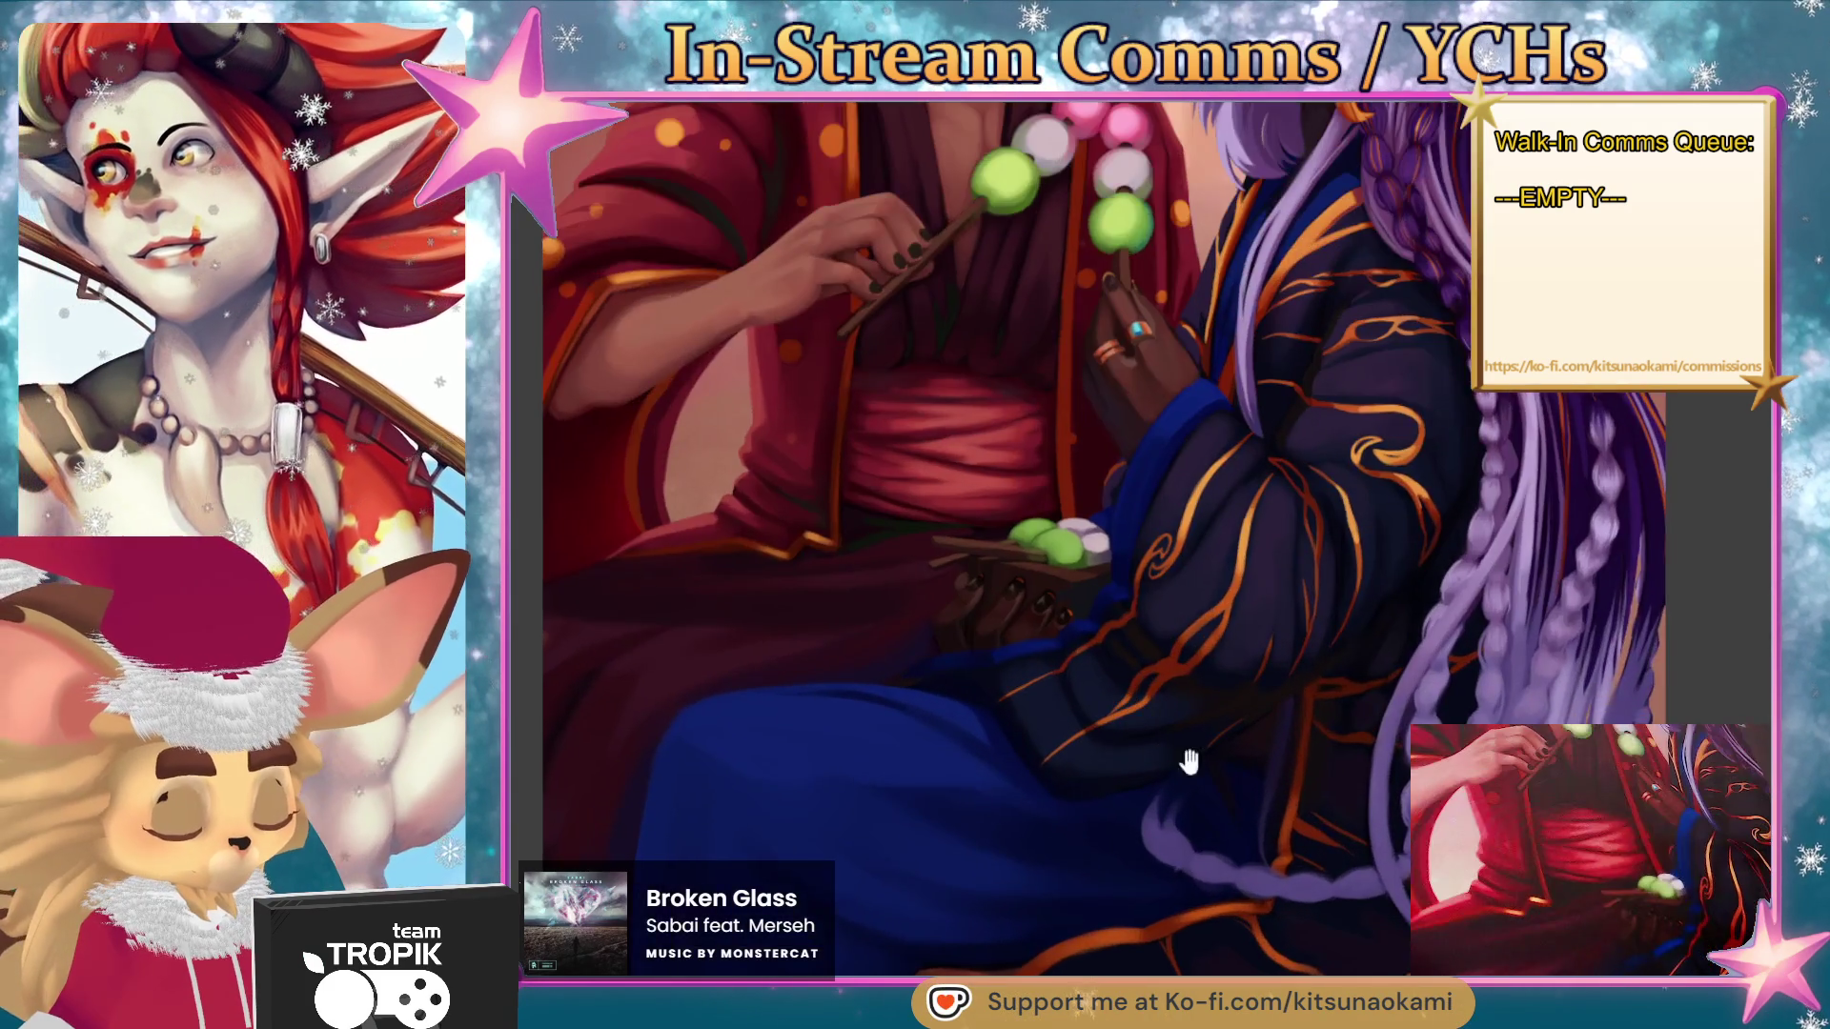
scroll(1229, 817, down, 5)
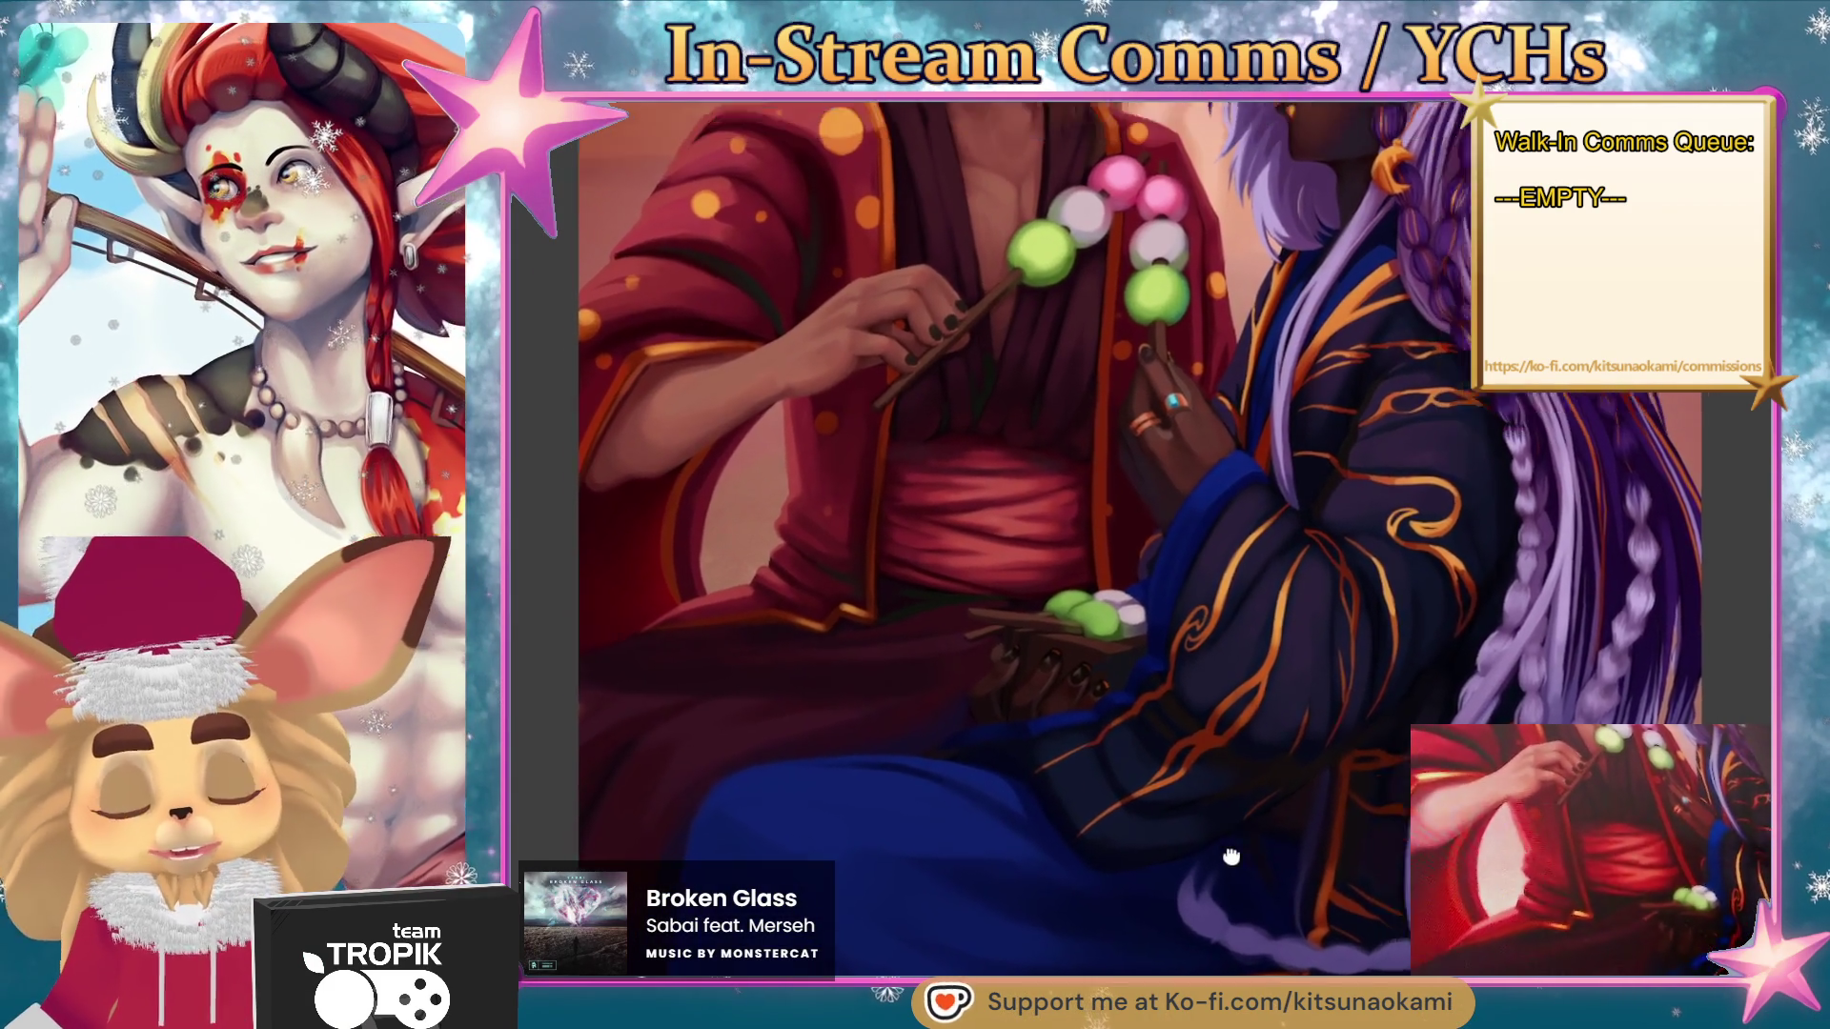
scroll(1141, 539, down, 2)
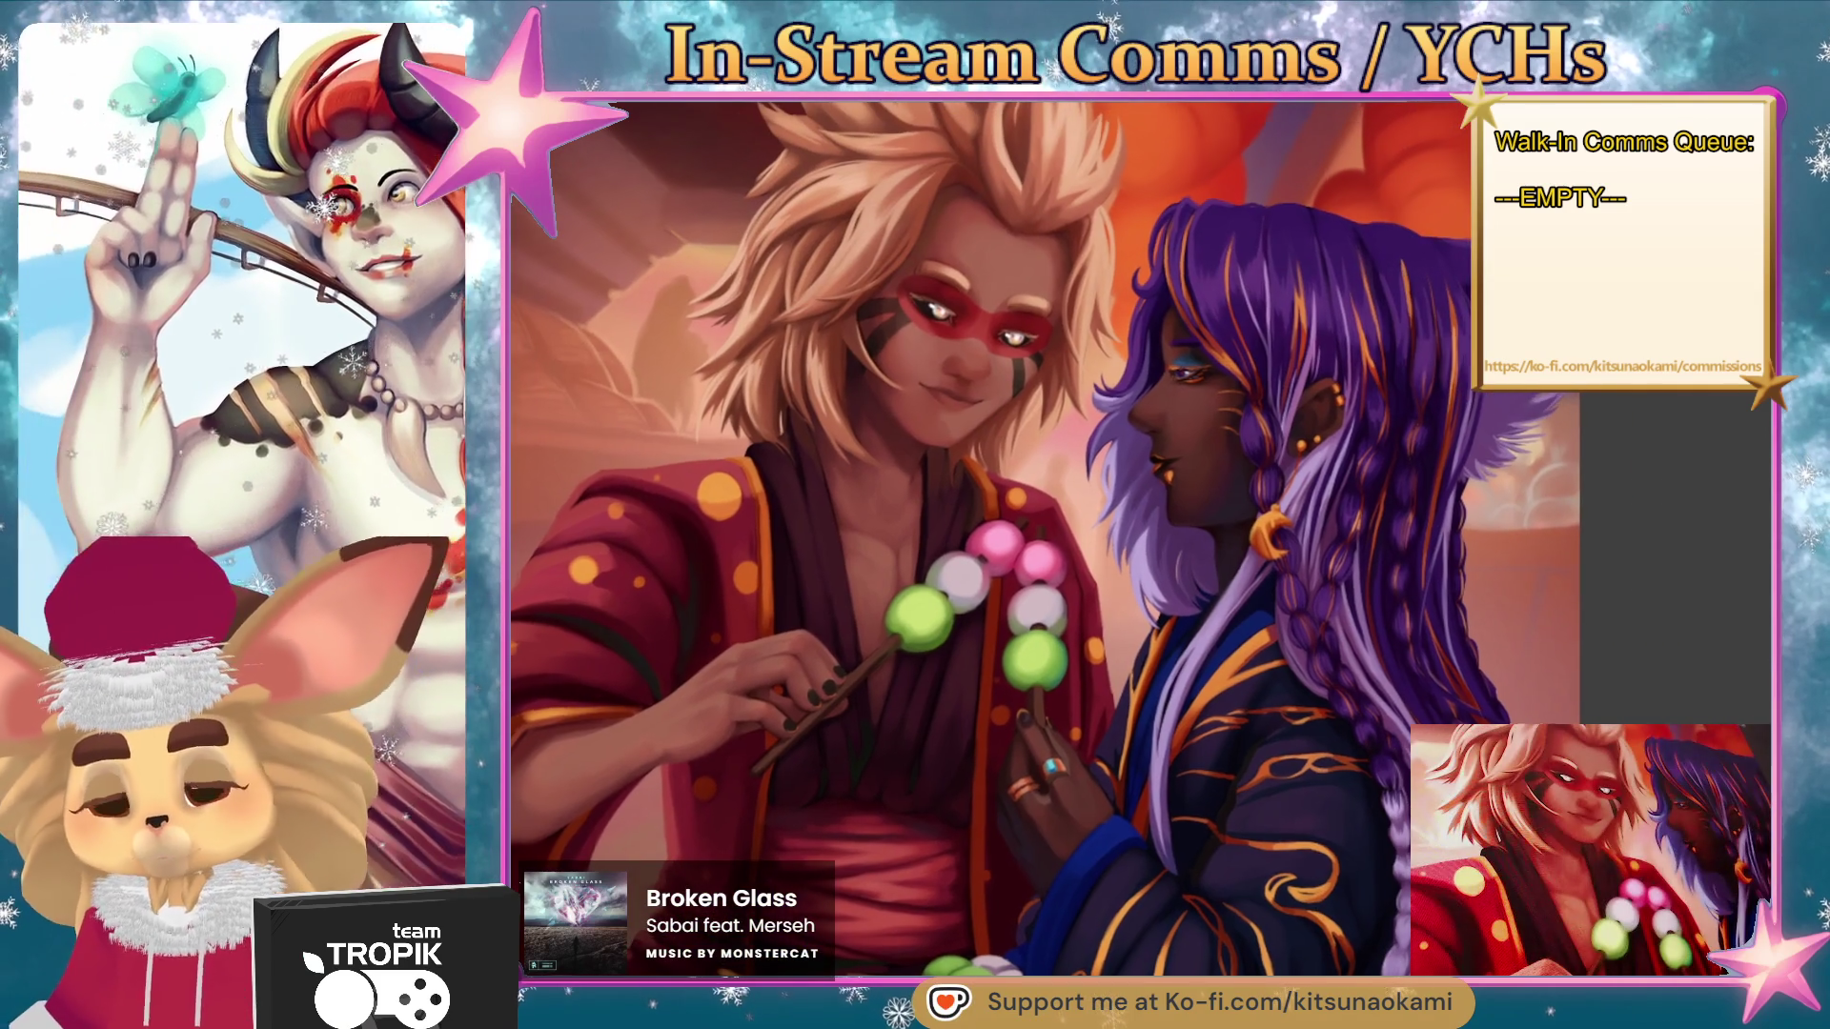
scroll(1140, 538, down, 2)
scroll(1019, 533, down, 3)
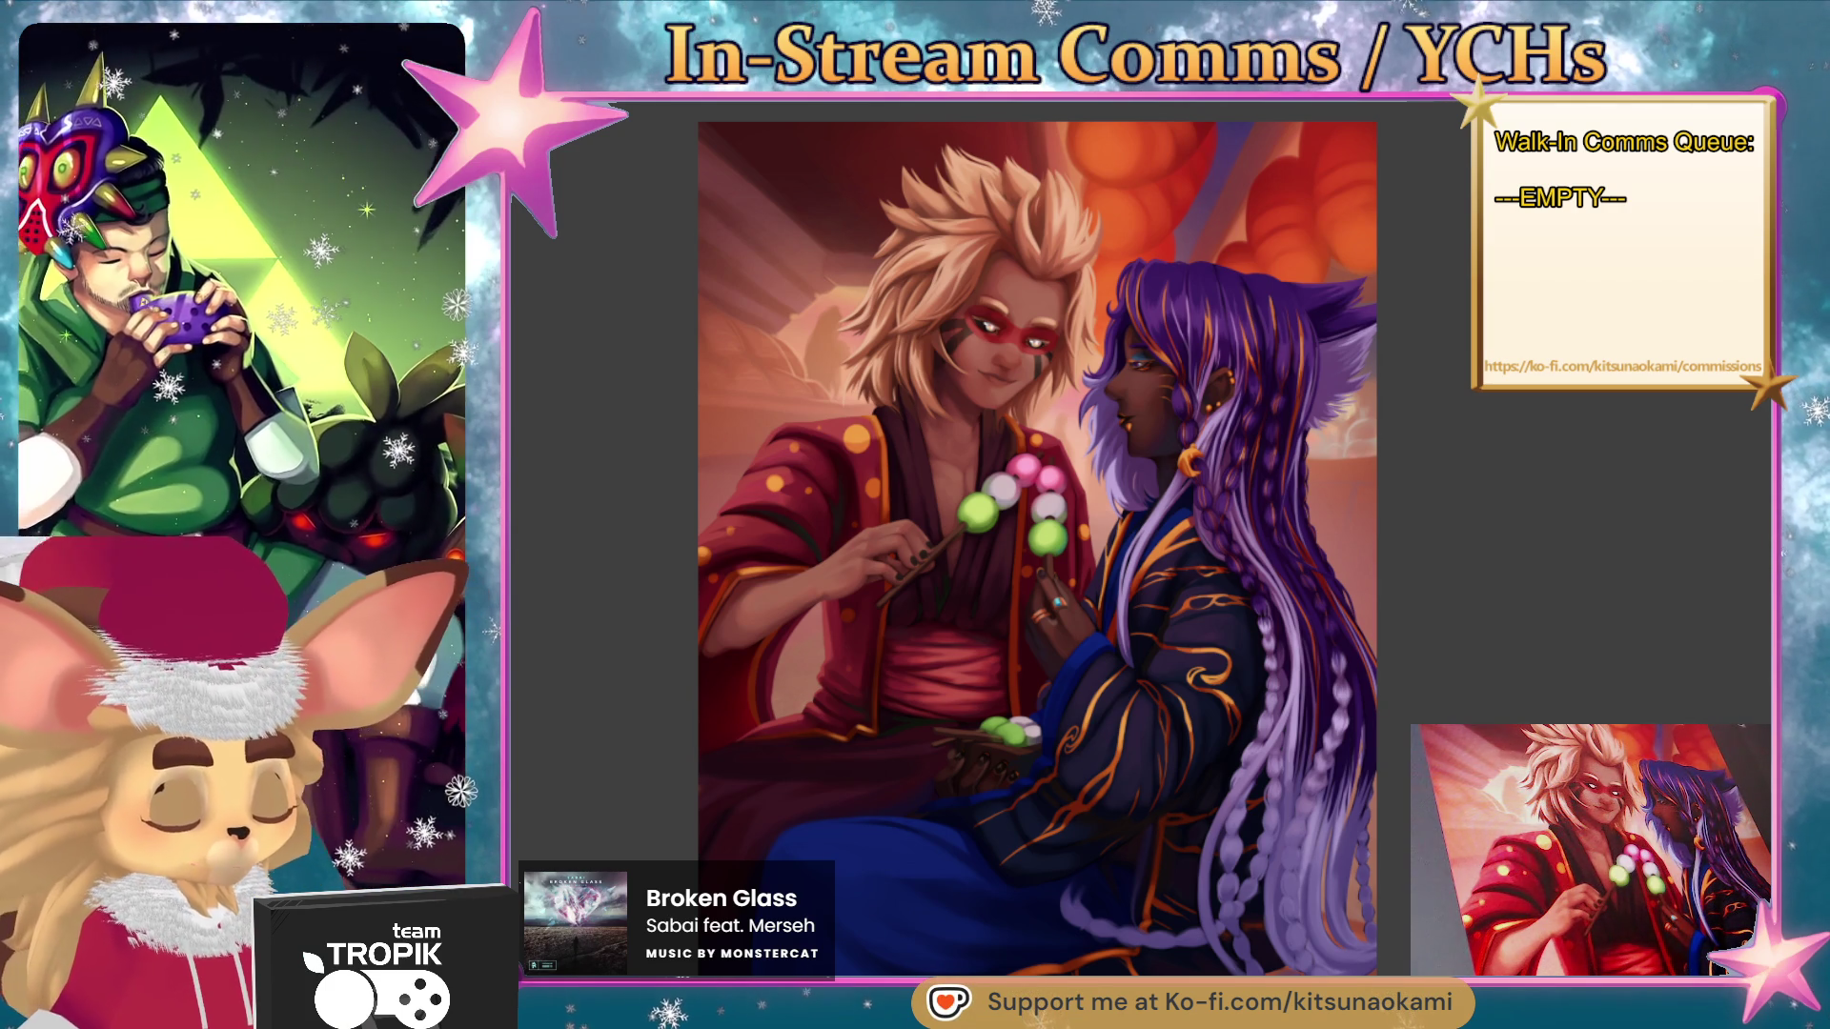
drag(1191, 824, 1346, 722)
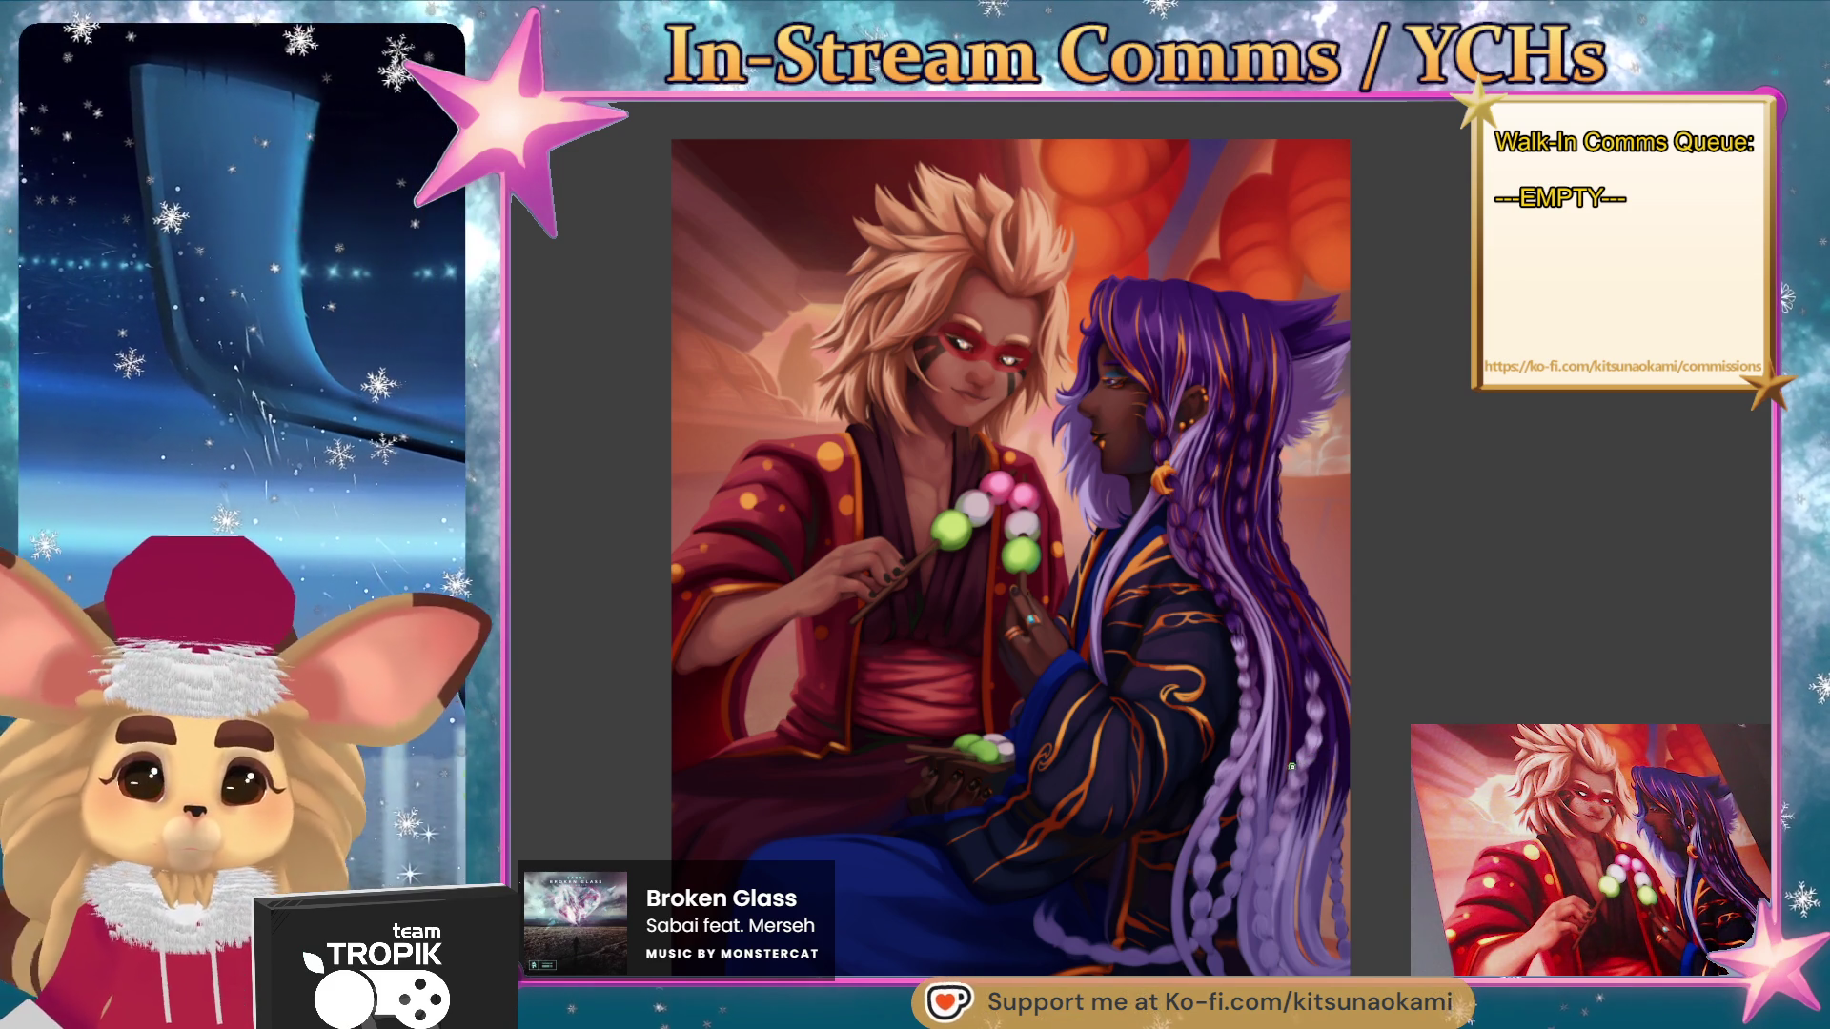
mouse_move(1203, 826)
mouse_down()
mouse_move(1253, 743)
mouse_move(1233, 825)
mouse_move(1235, 802)
mouse_up()
drag(1223, 883, 1247, 749)
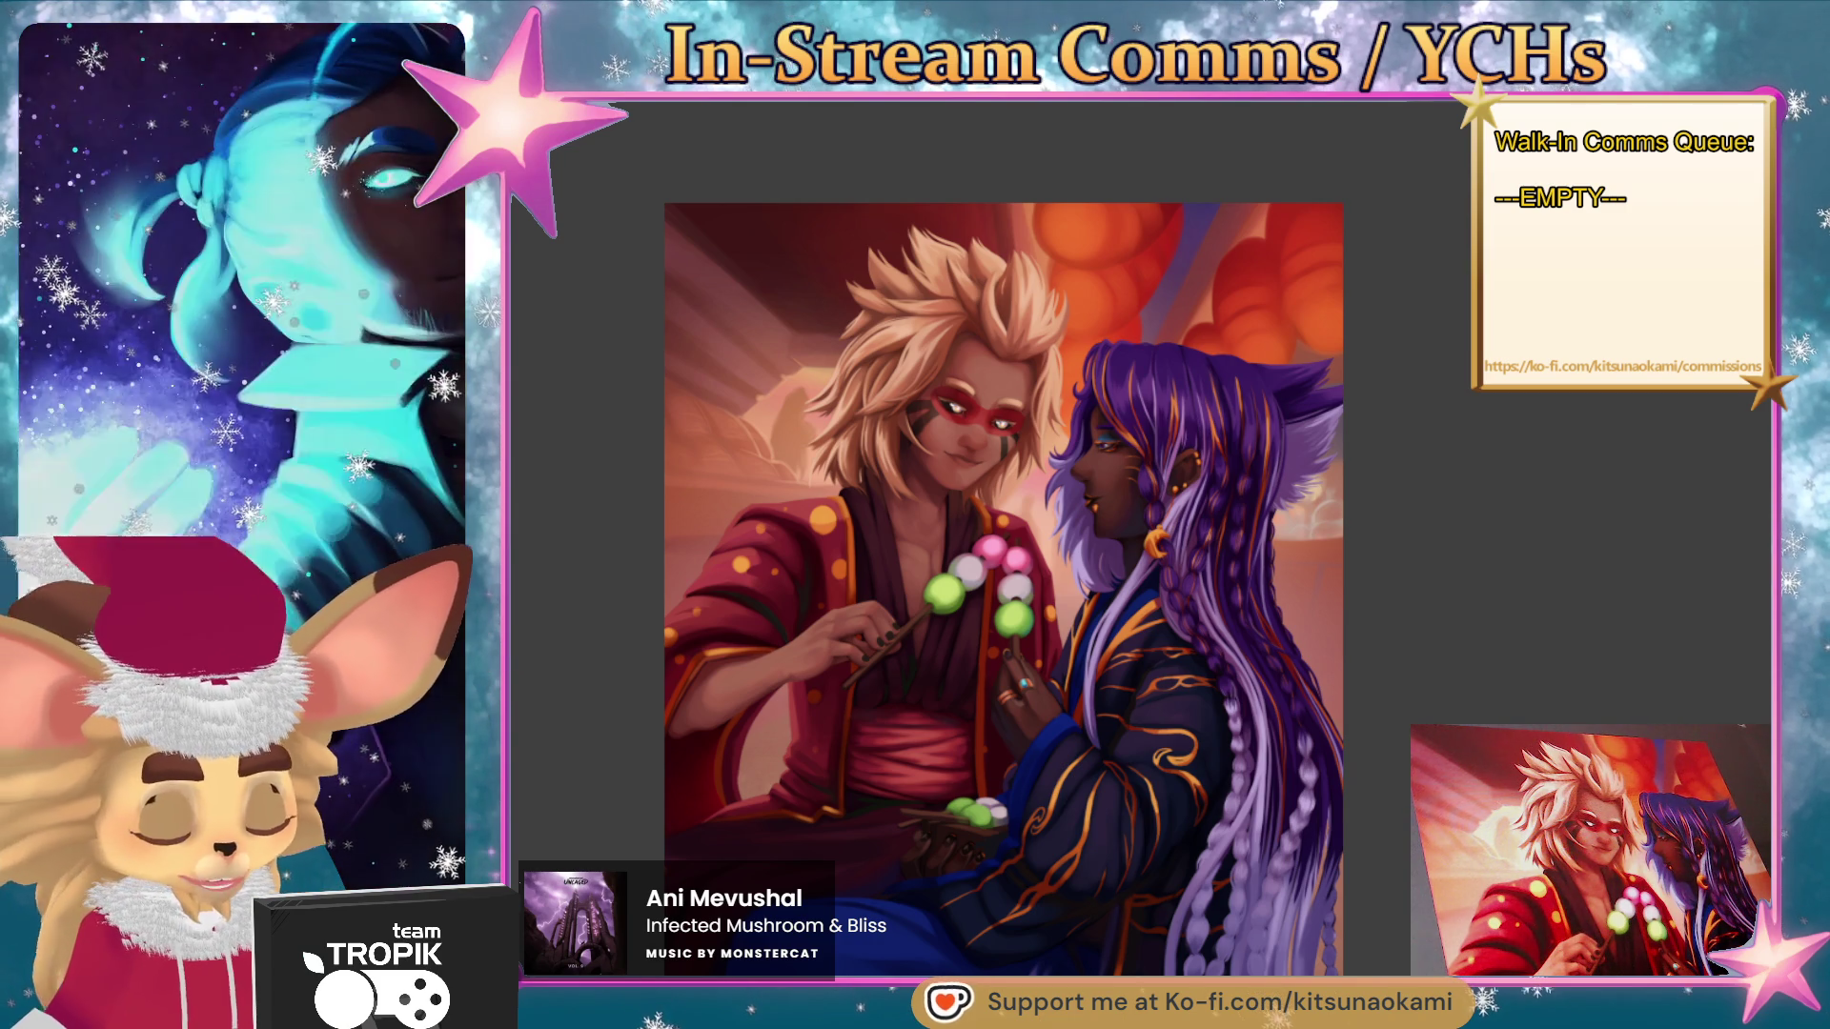
scroll(1167, 285, up, 10)
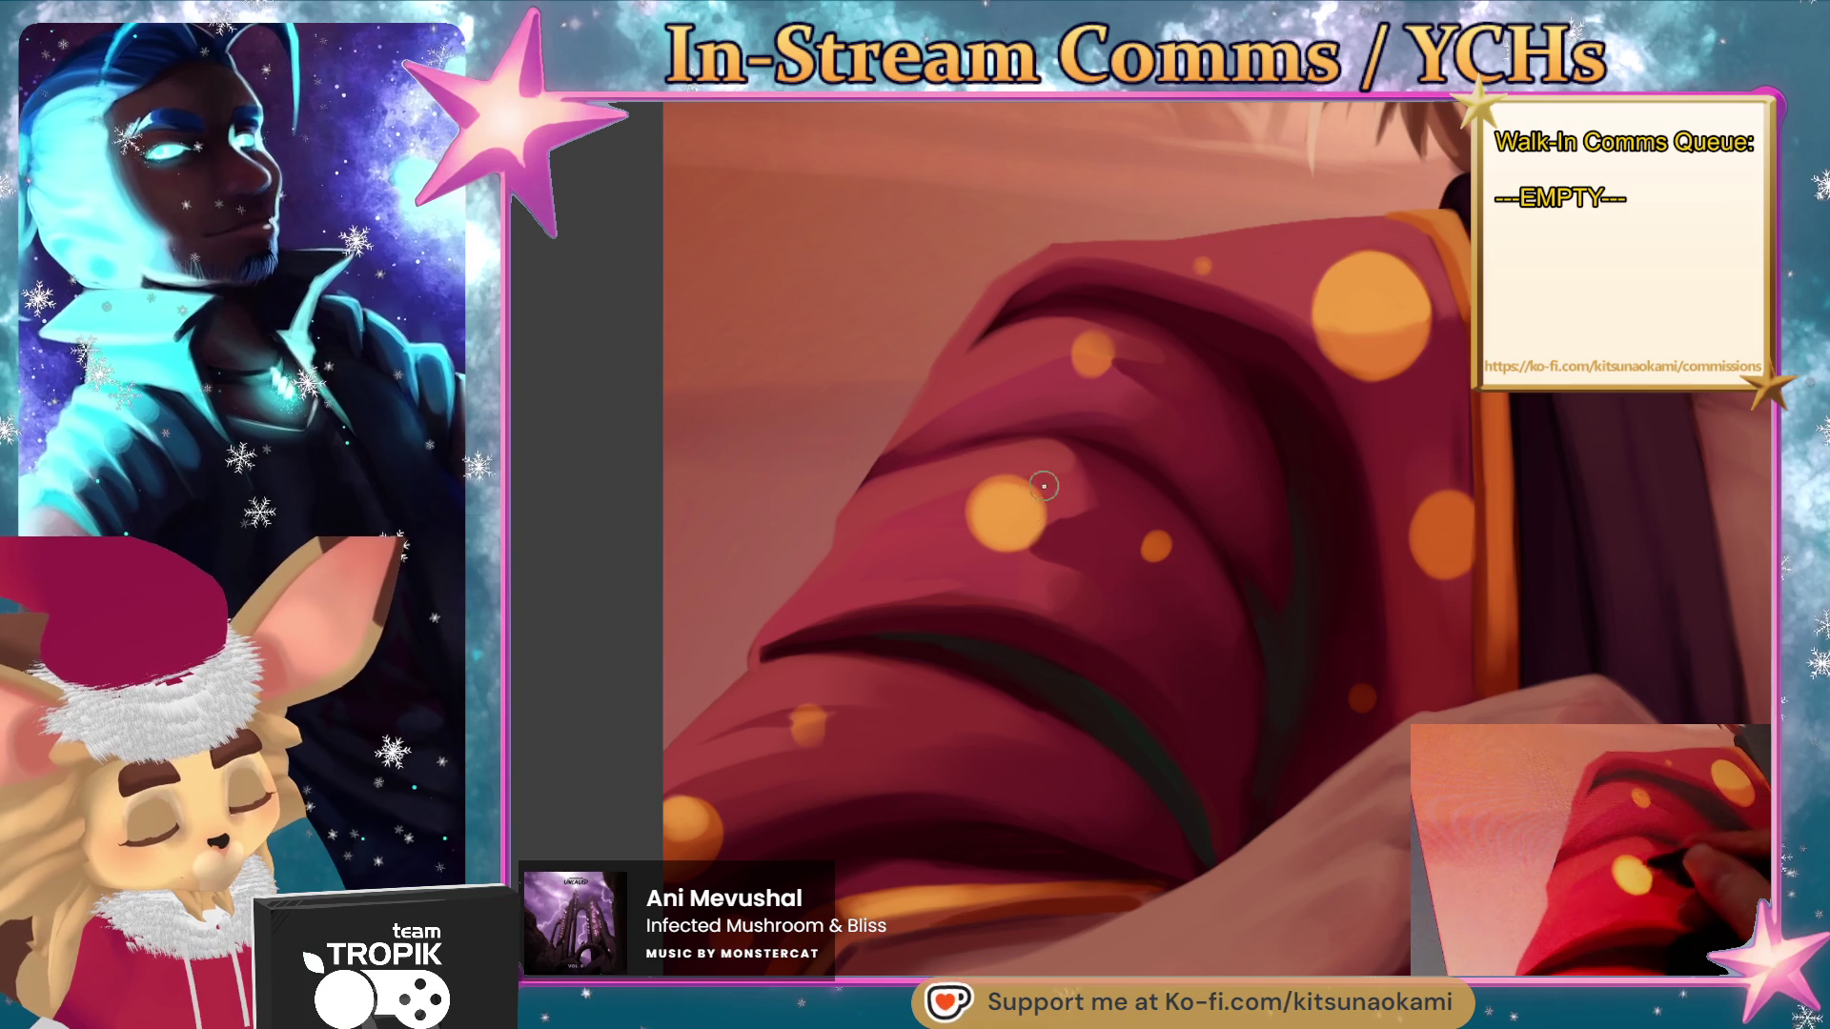
- Sample the crimson sleeve and orange dot colours to repaint the sleeve's shading and dots
alt+click(1089, 524)
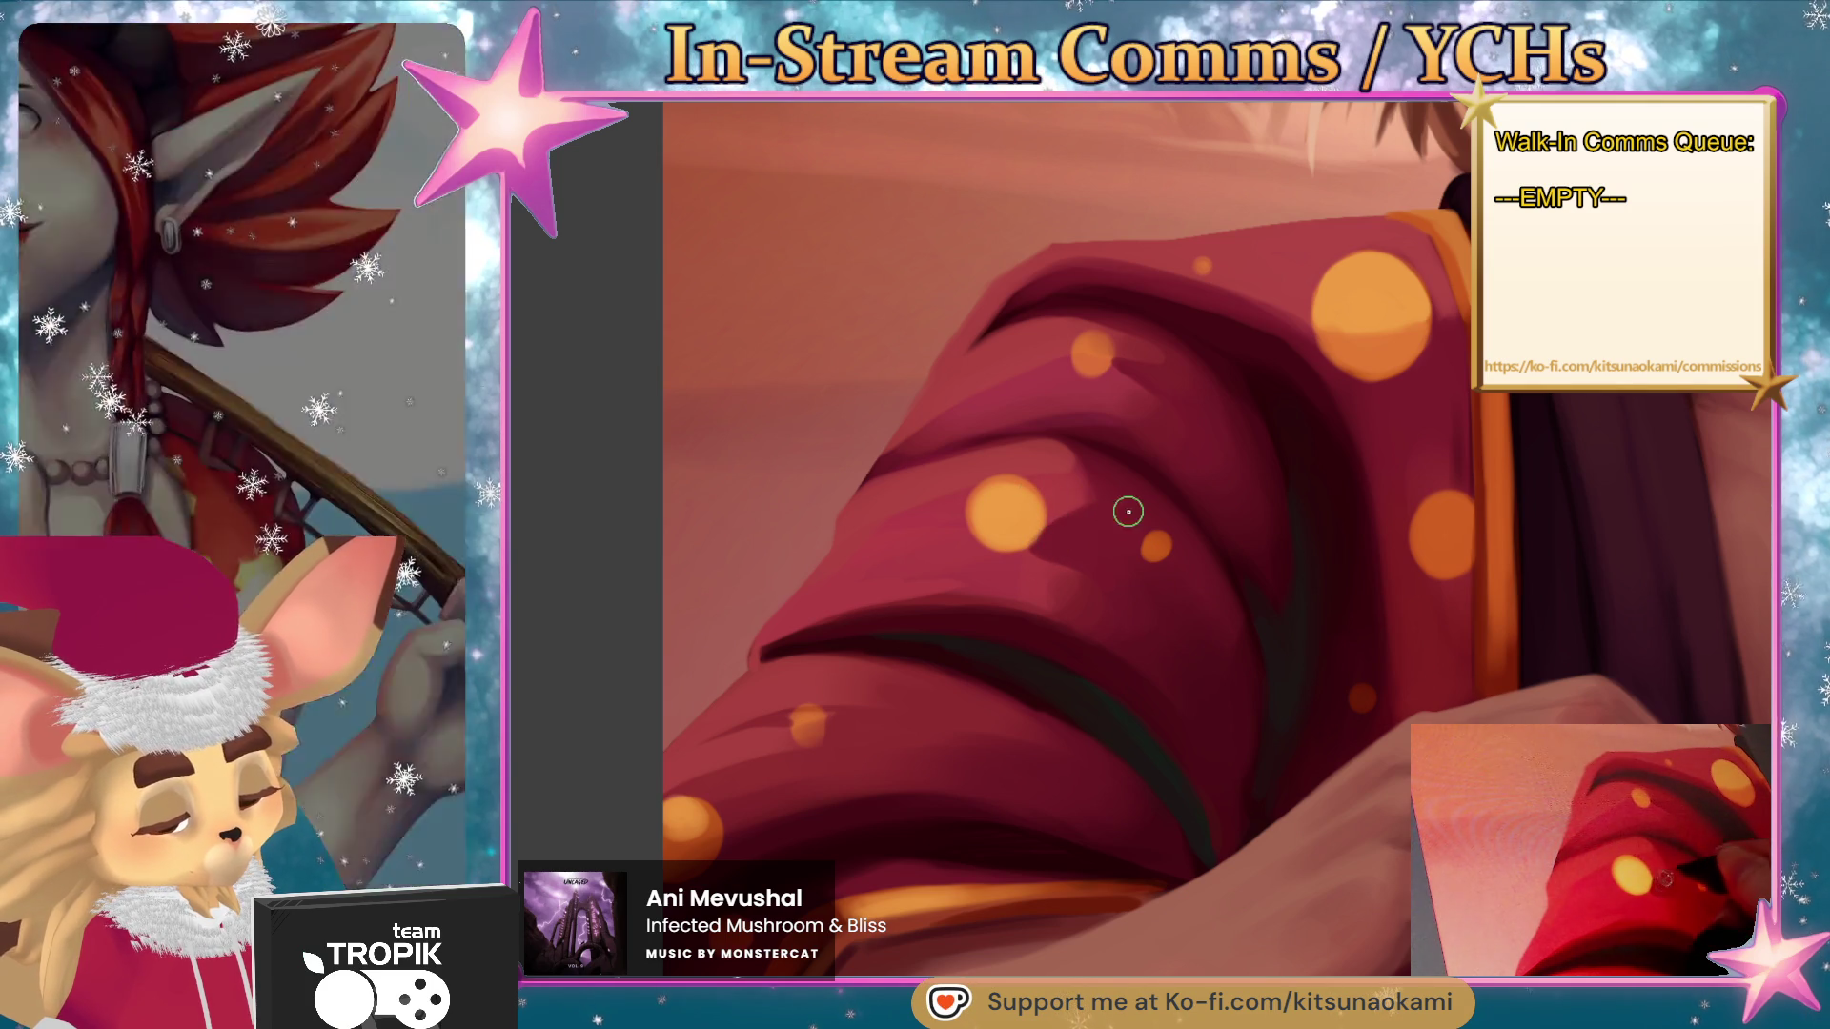
scroll(1105, 534, up, 1)
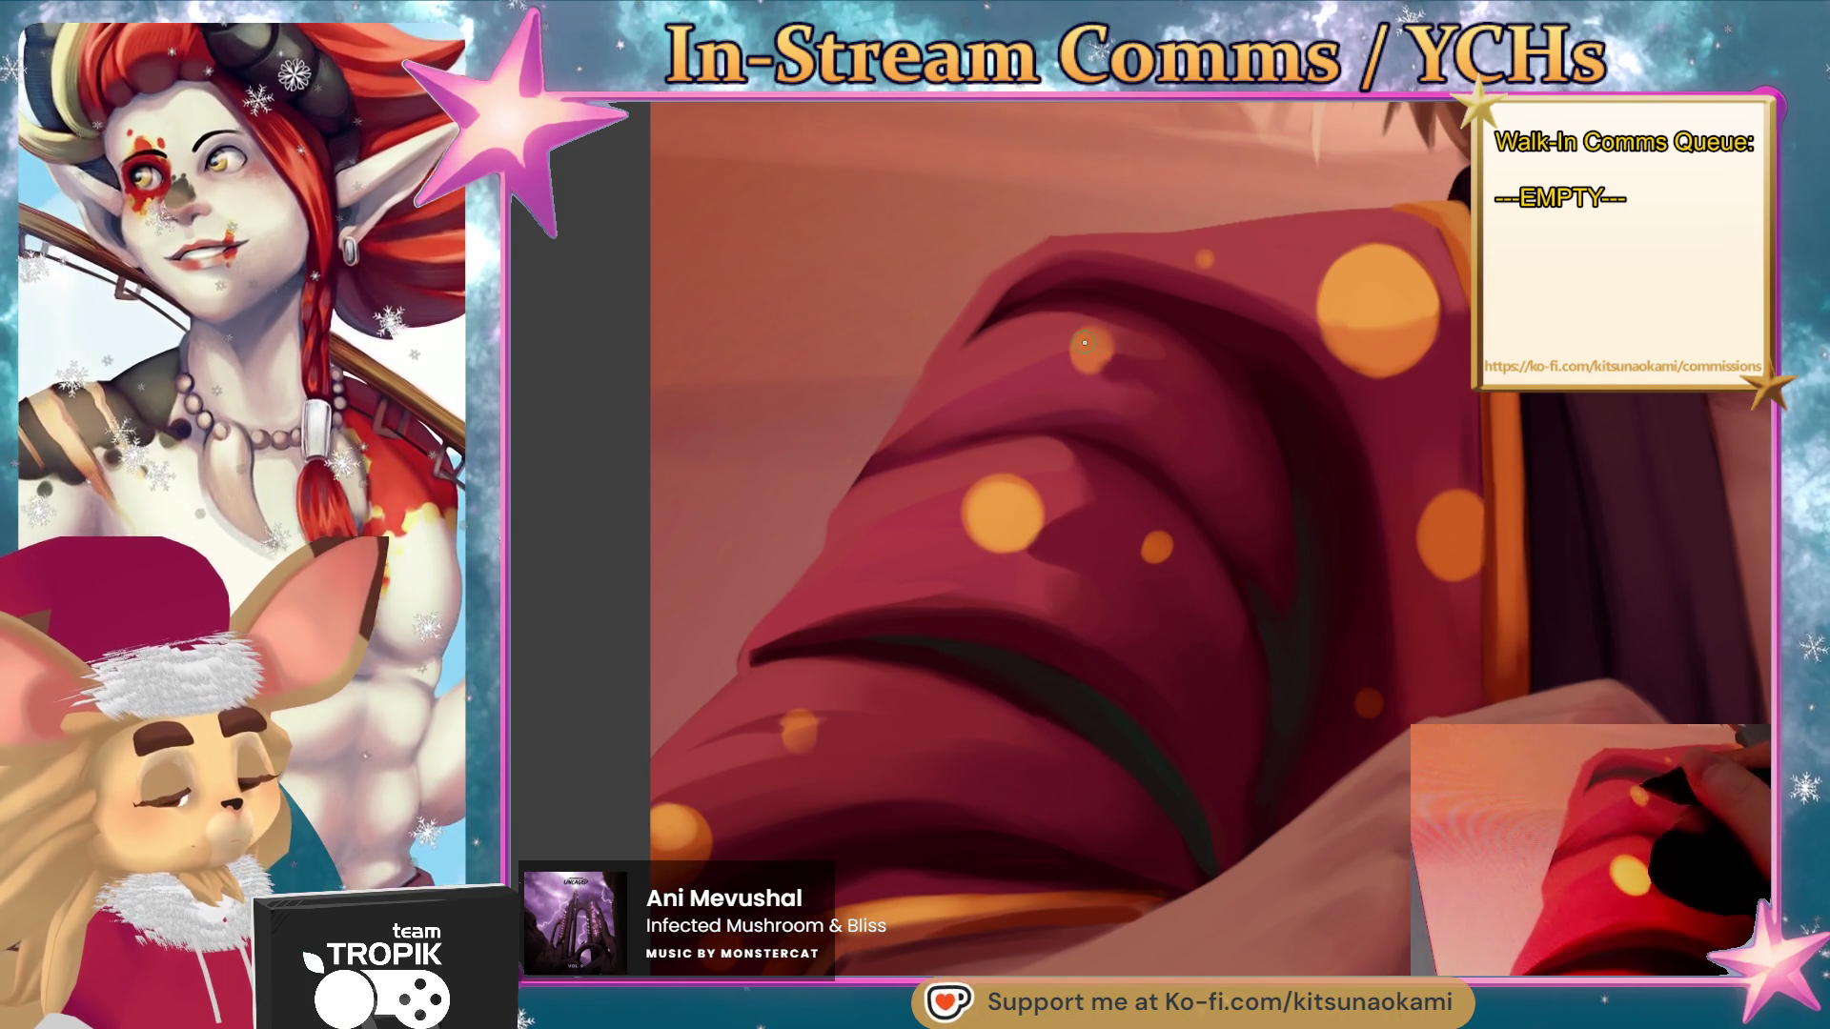
scroll(1081, 355, down, 3)
scroll(957, 462, up, 1)
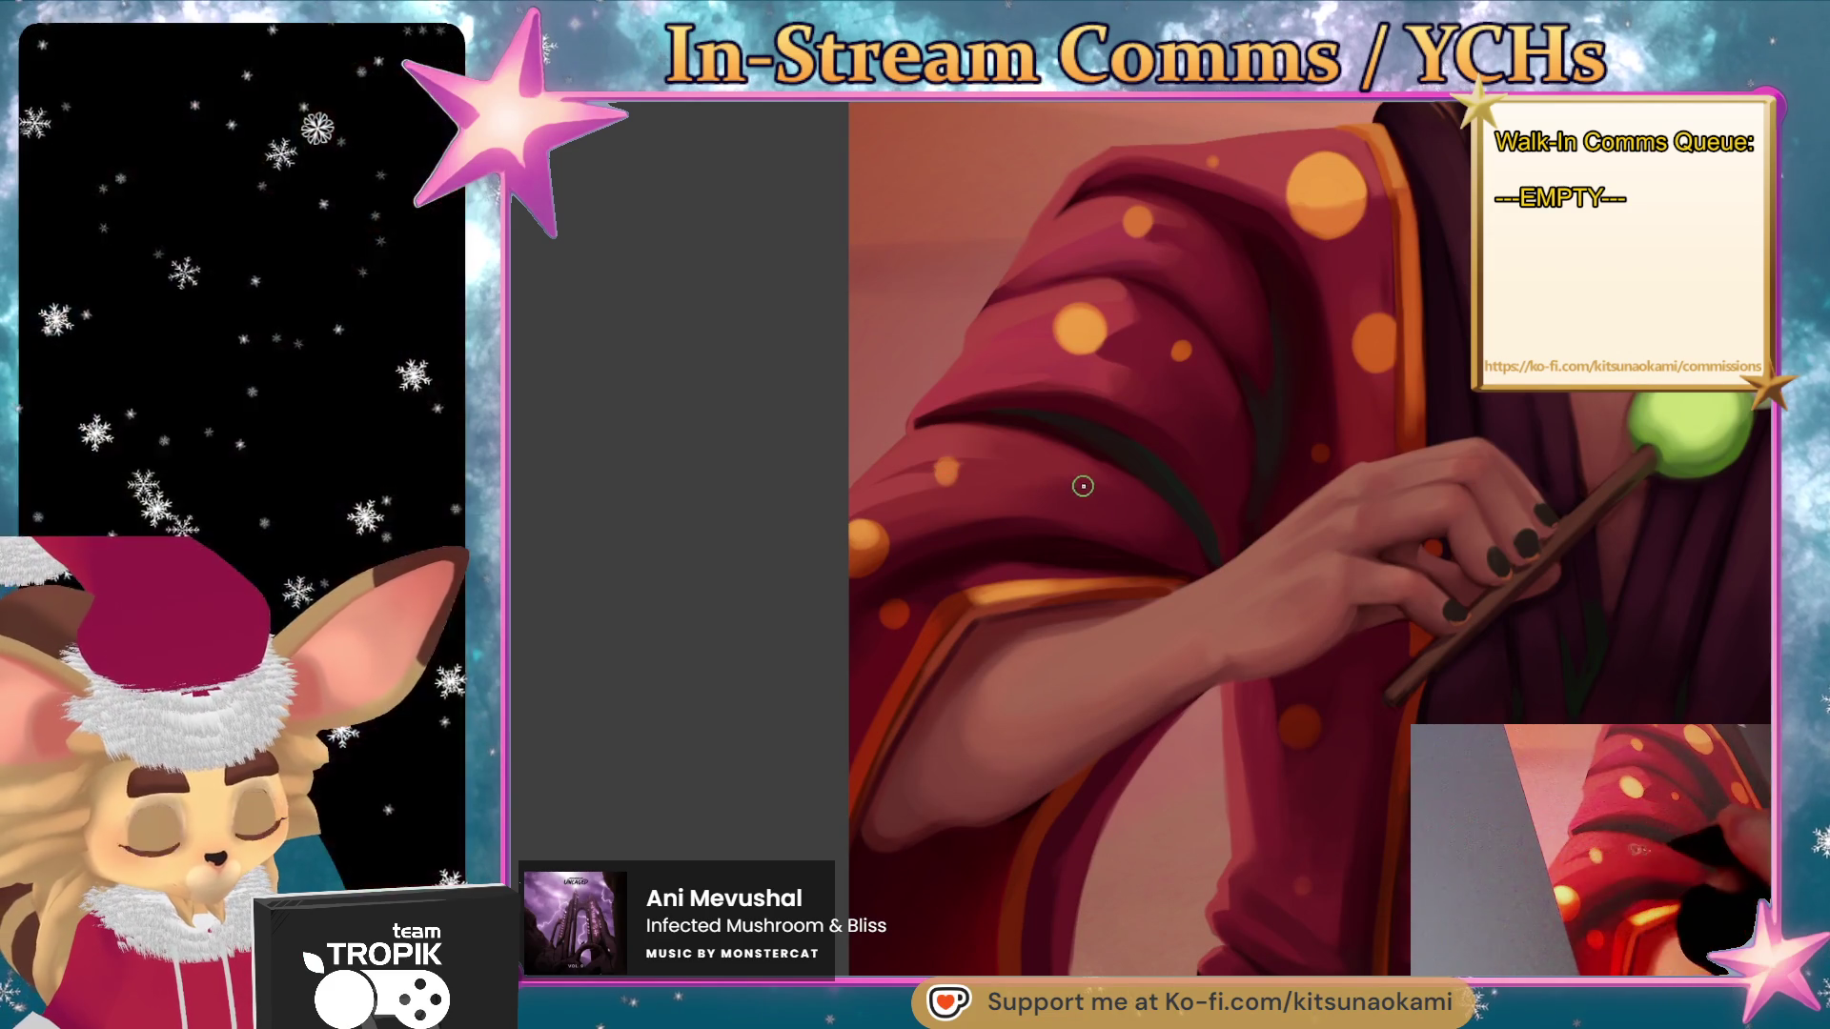
alt+click(948, 477)
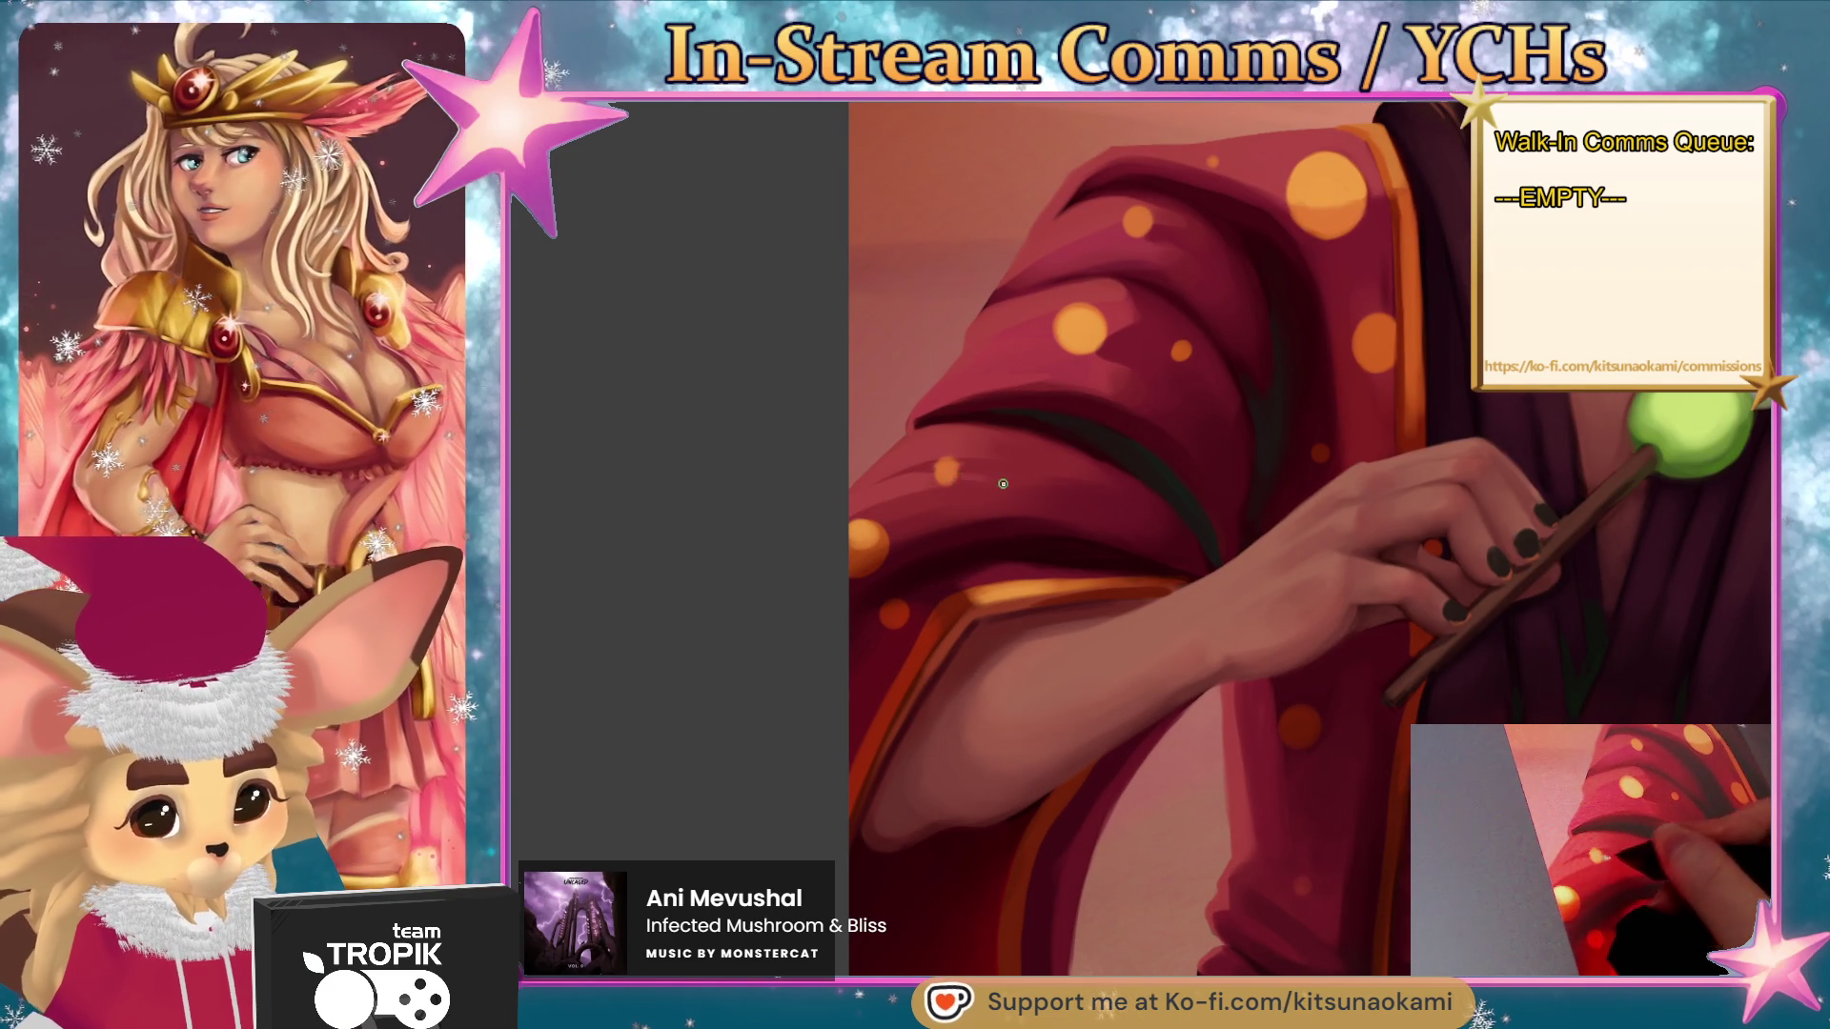
scroll(1054, 624, down, 2)
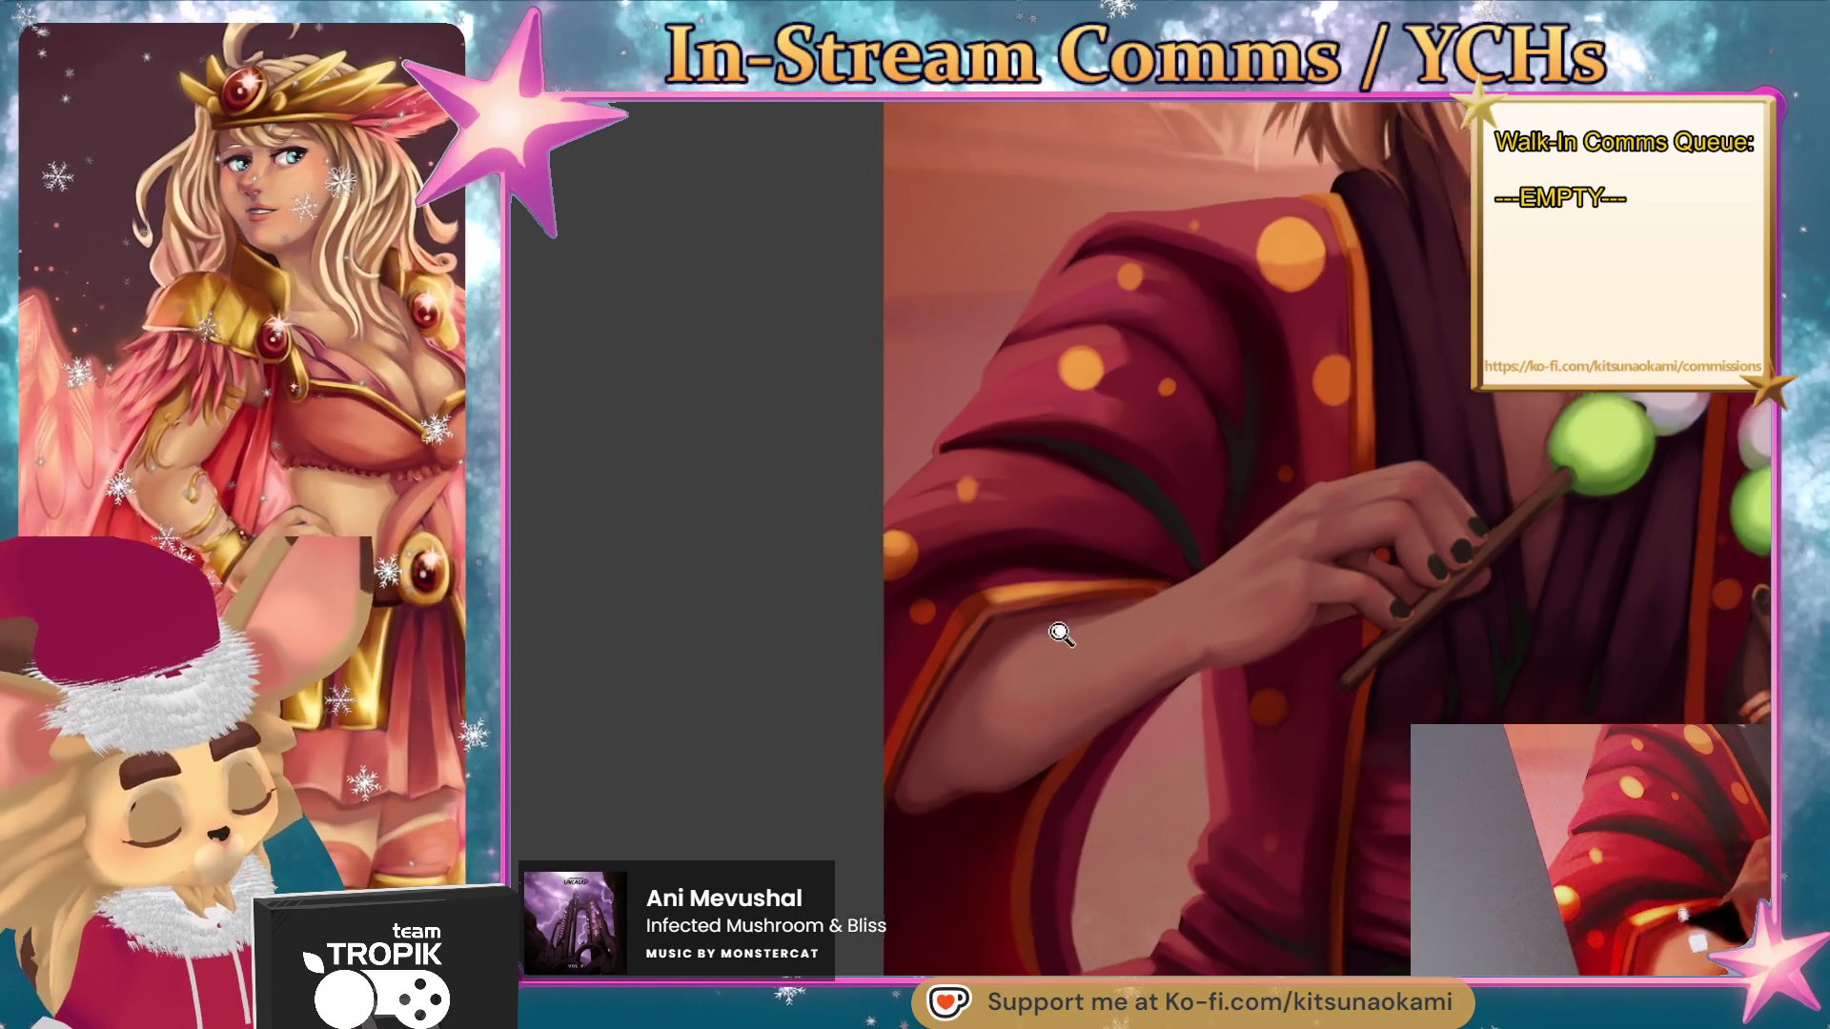
mouse_move(1020, 669)
mouse_down()
mouse_move(996, 719)
mouse_move(934, 742)
mouse_up()
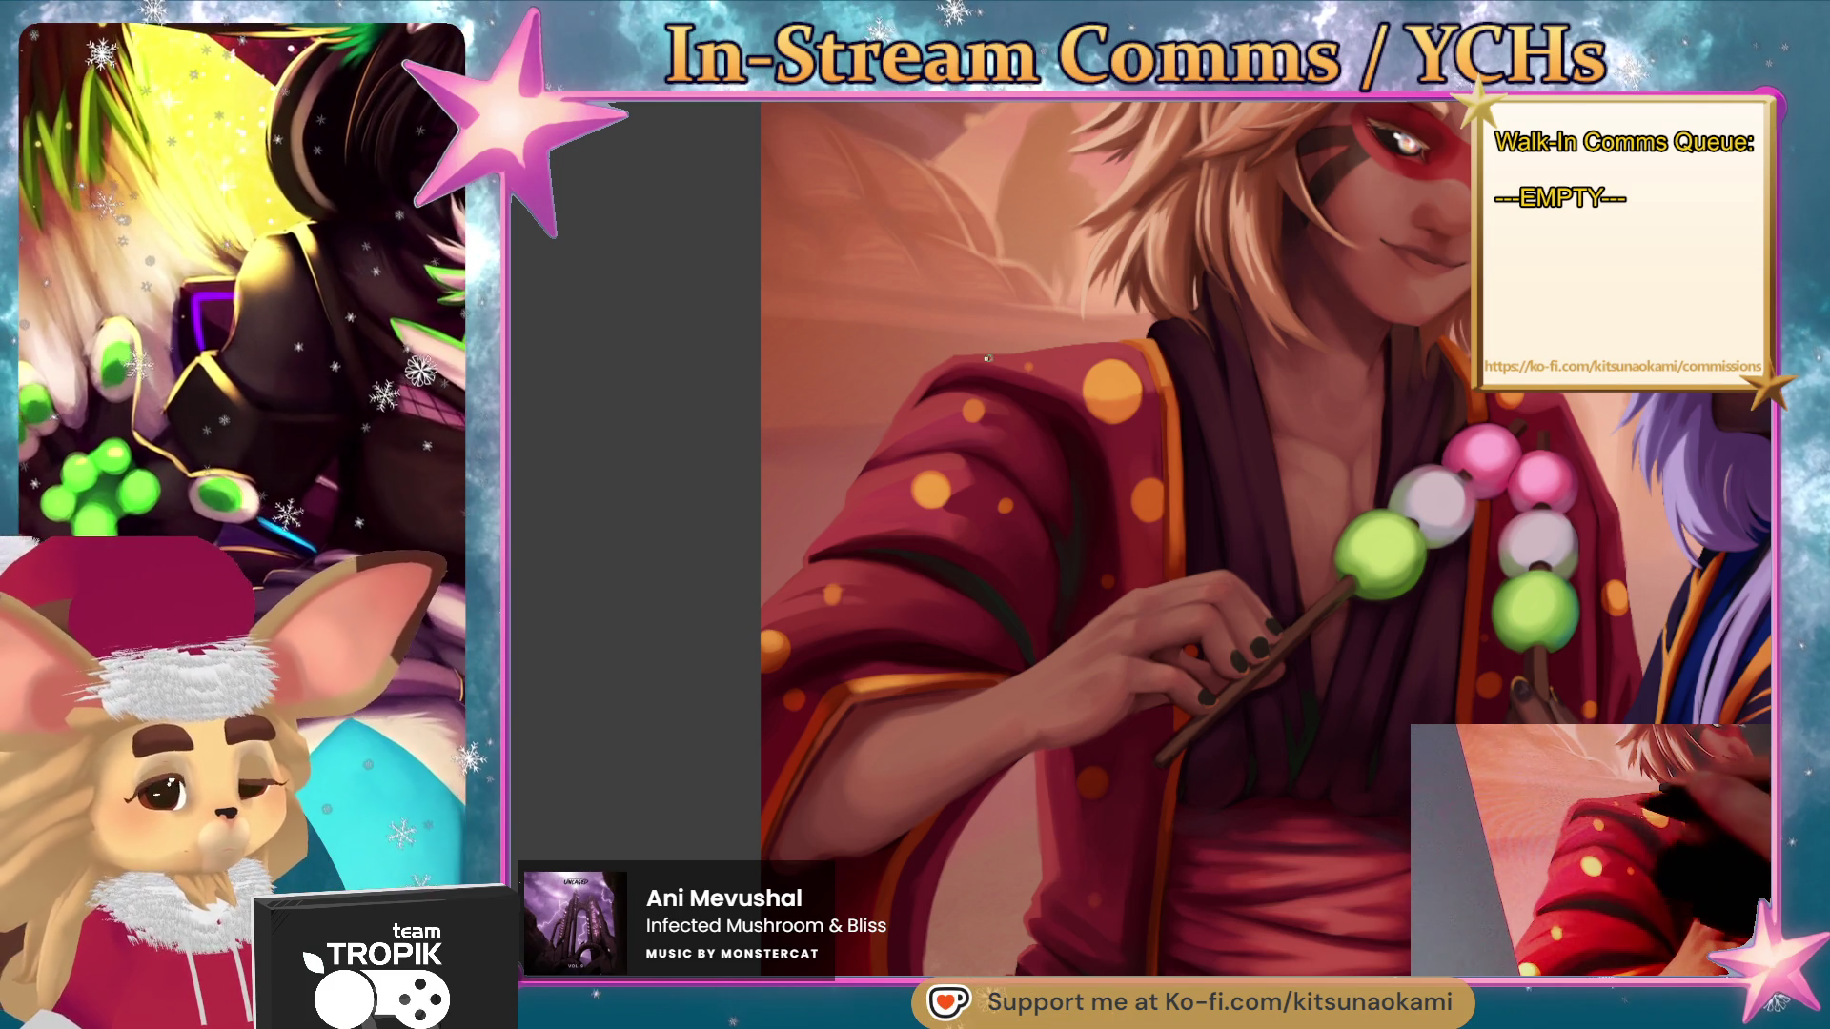
- Touch up the orange collar edge and shaded kimono shoulder, then zoom back out
scroll(1007, 365, up, 3)
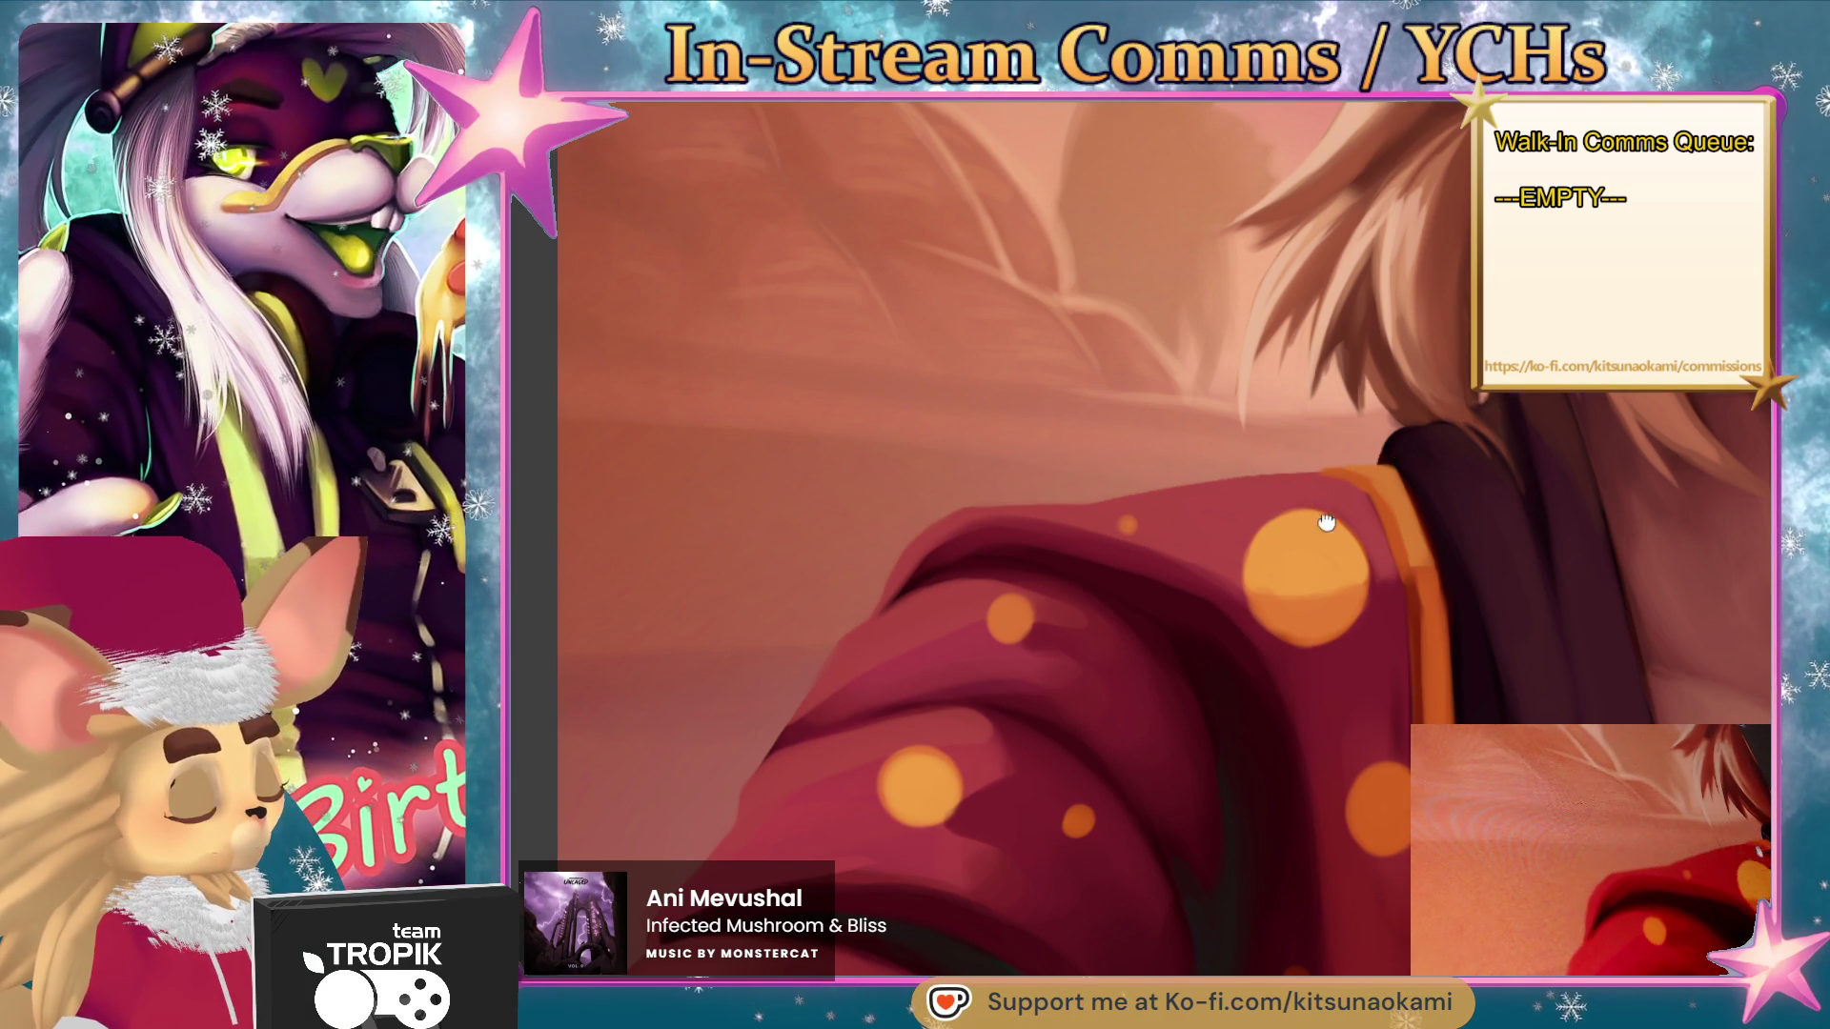
drag(1335, 511, 896, 629)
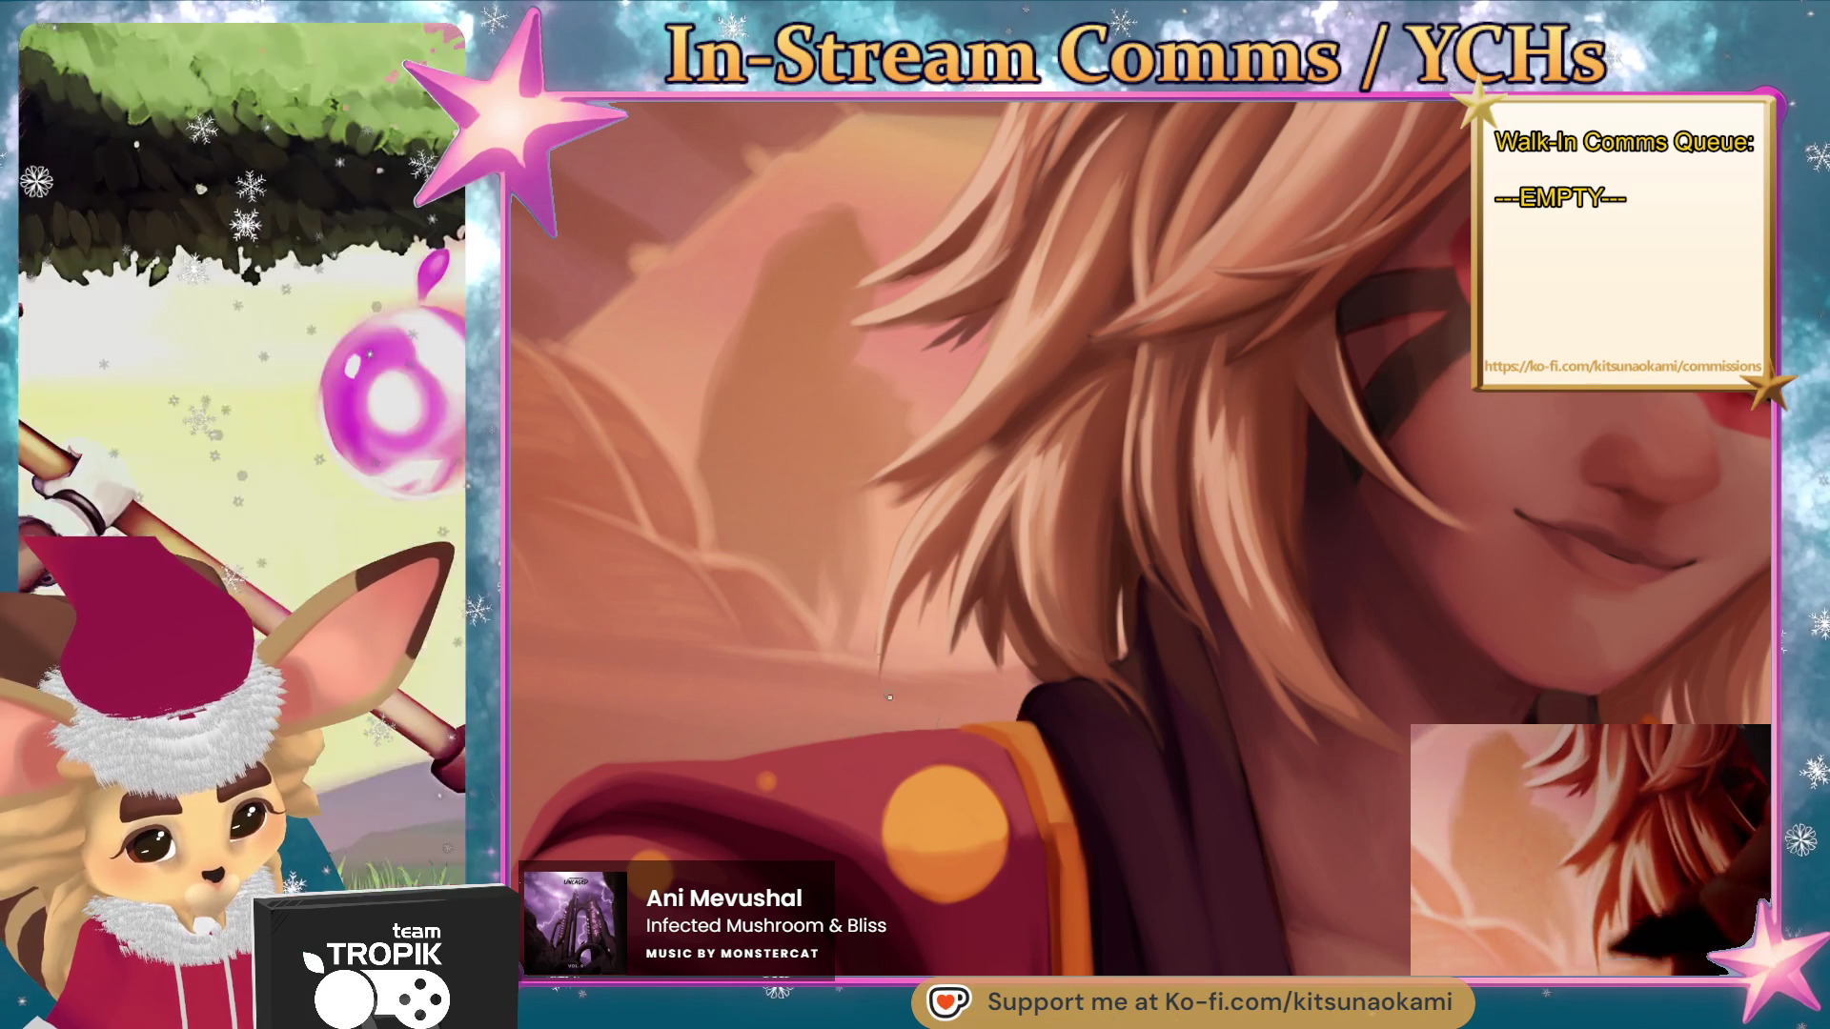
drag(953, 724, 1173, 542)
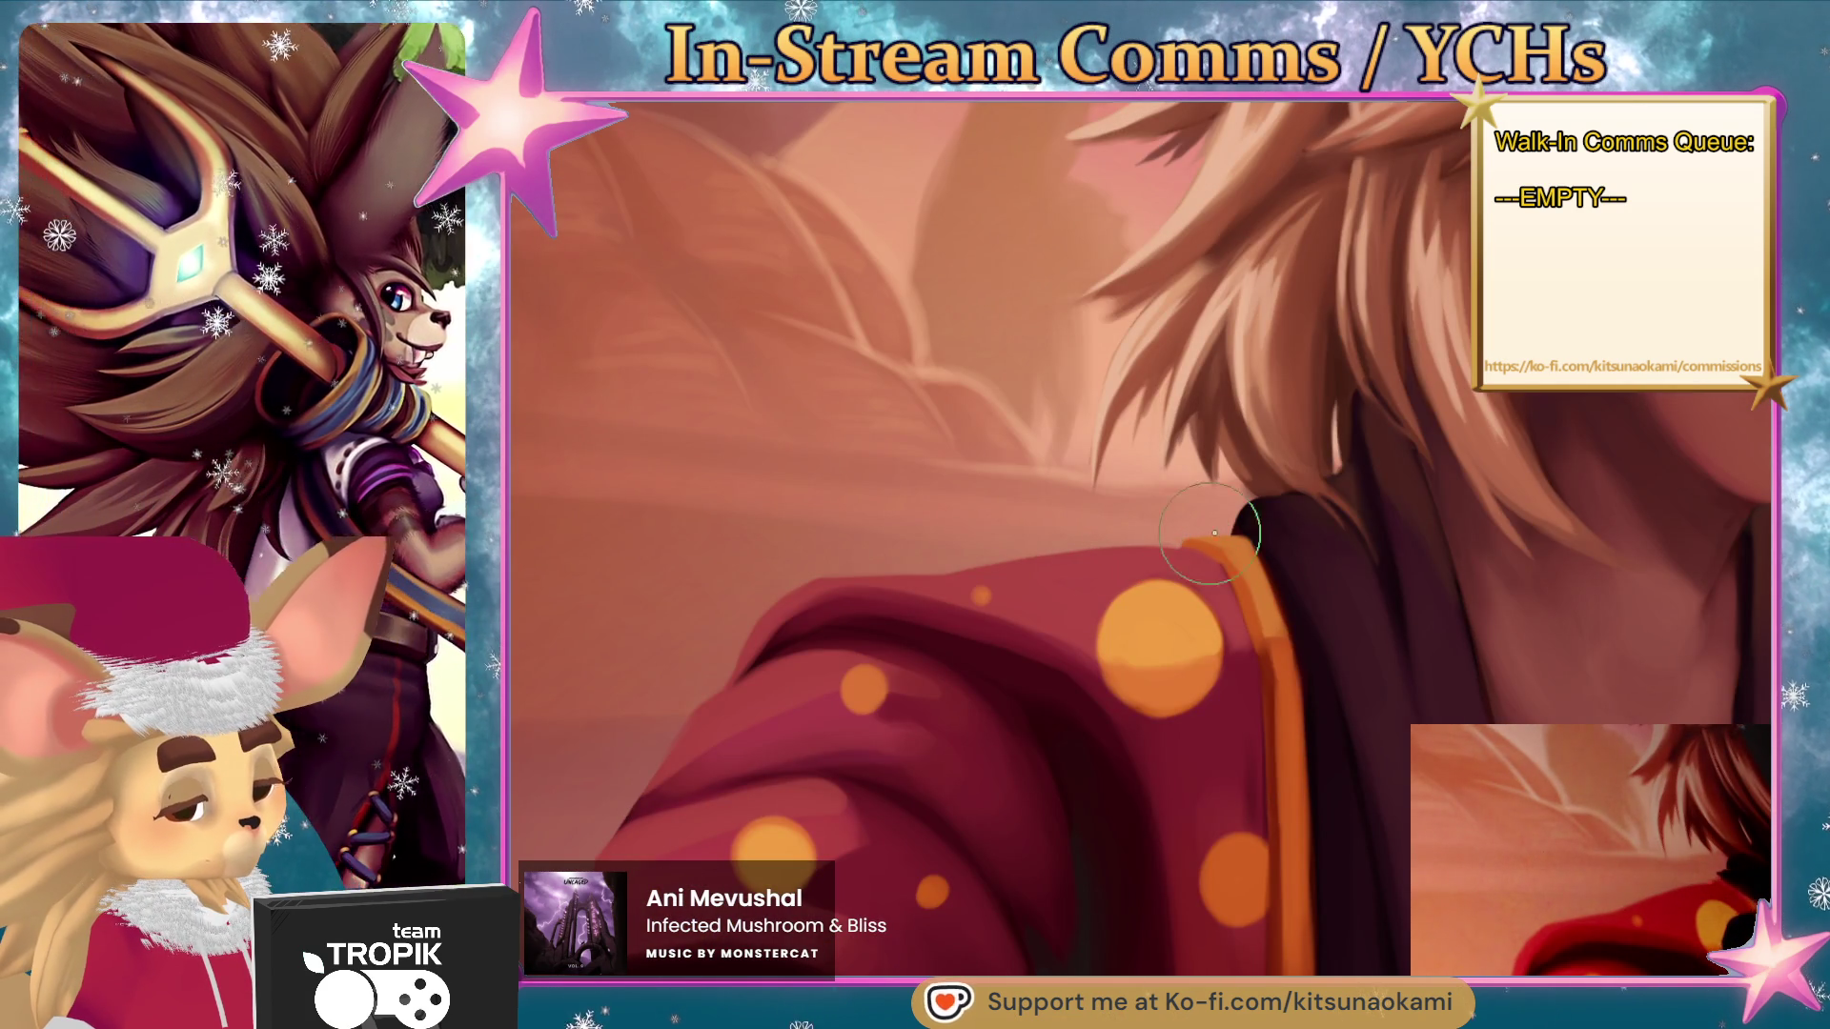
scroll(1290, 534, down, 5)
mouse_move(1166, 831)
mouse_down()
mouse_move(985, 798)
mouse_move(1037, 825)
mouse_move(1009, 859)
mouse_up()
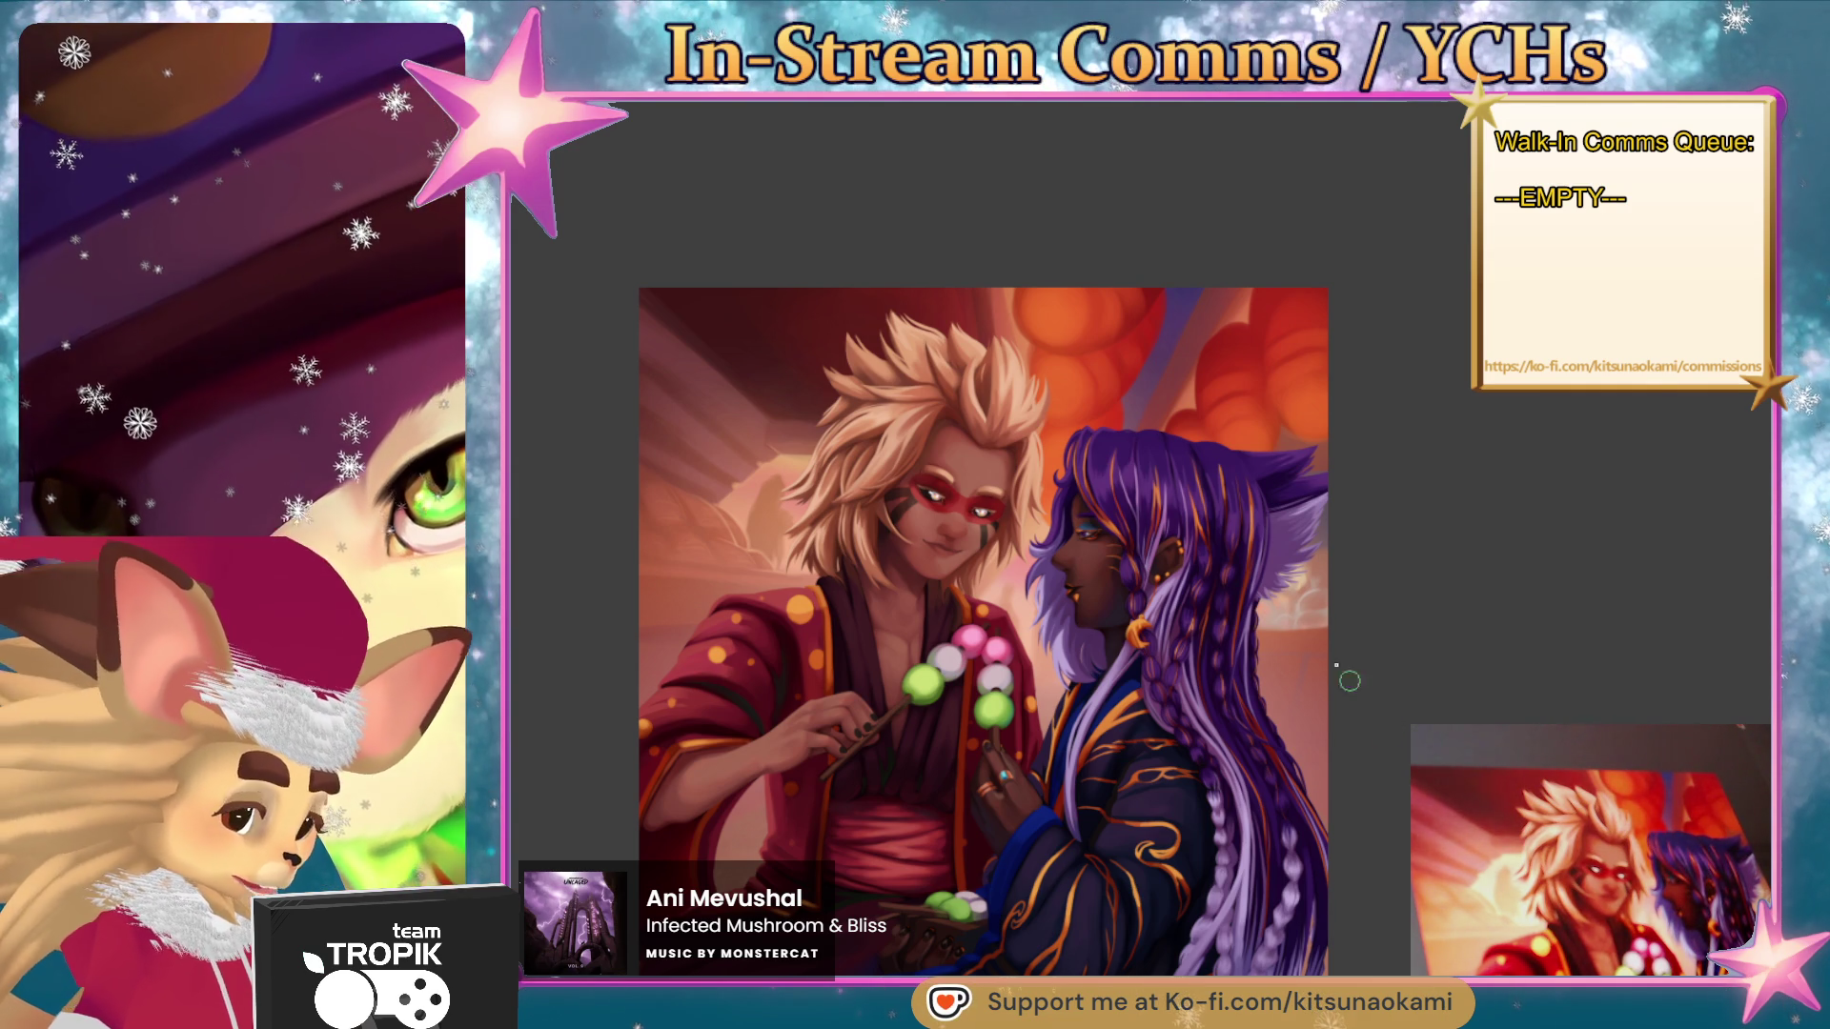
- Magnify the purple-haired figure's head and ear with the zoom tool
click(1208, 591)
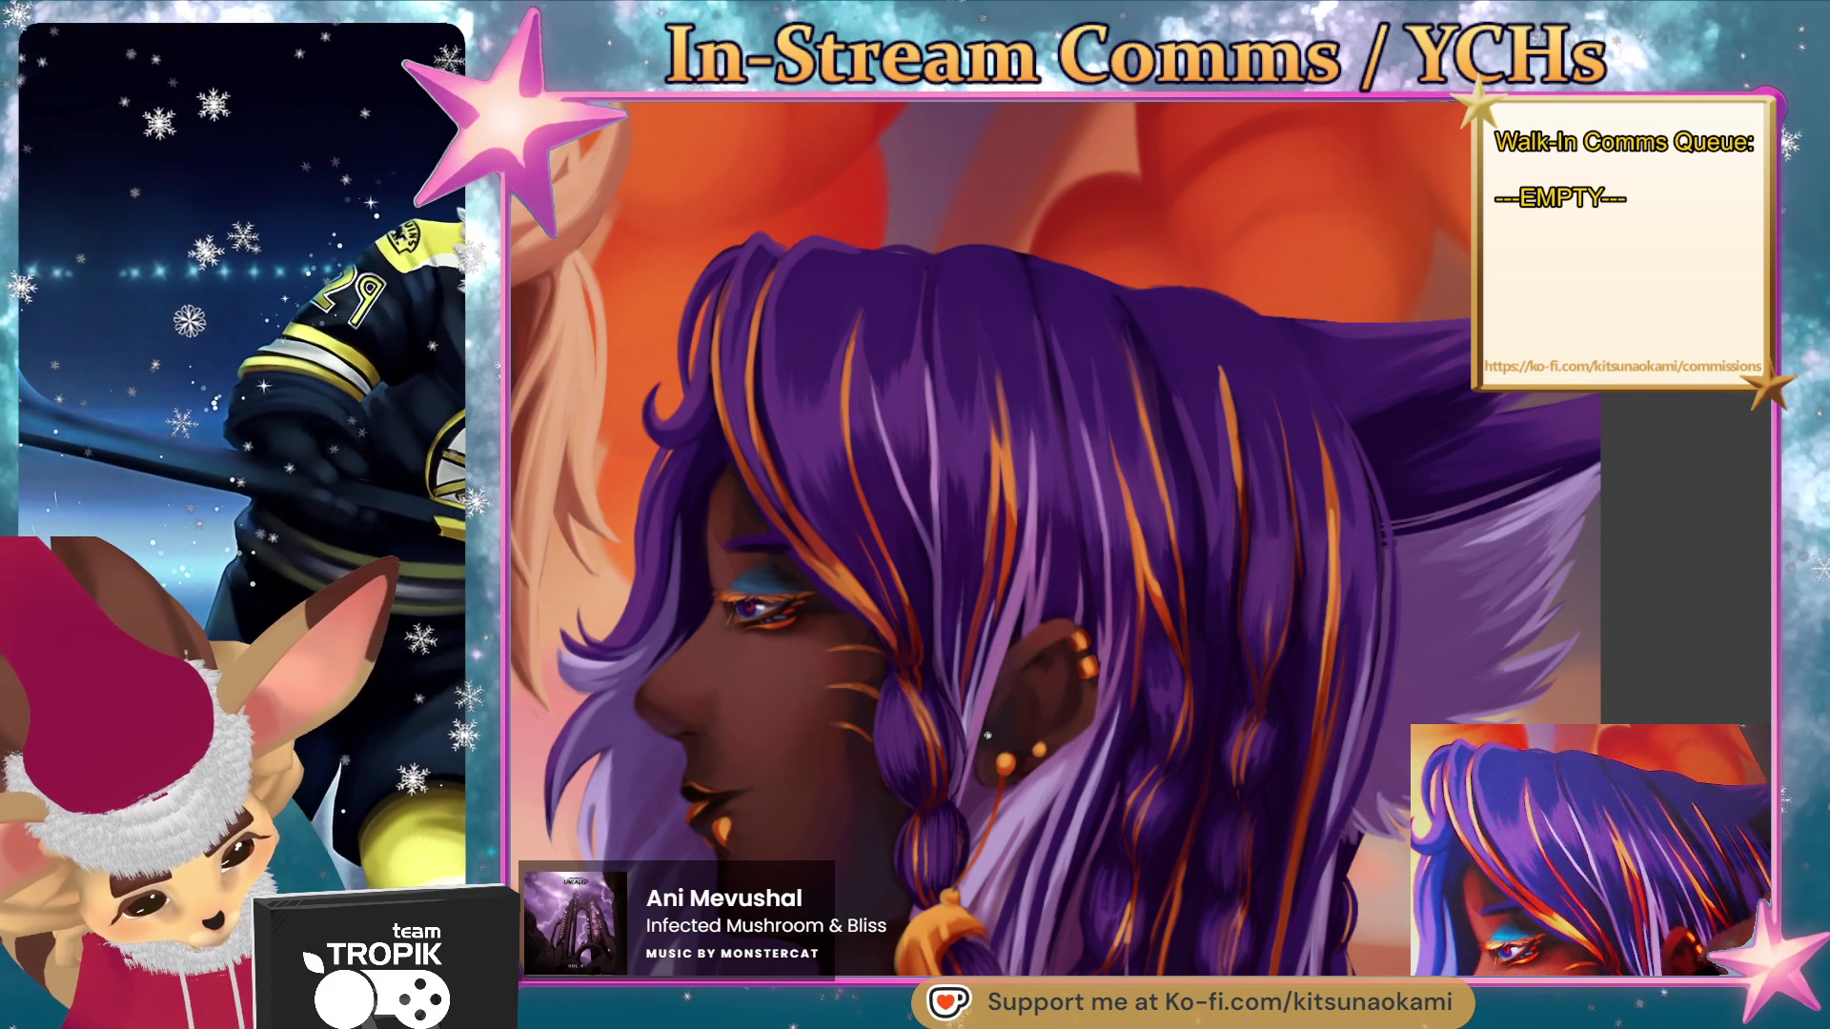
- Sample colours around the ear and paint extra gold studs along its upper rim
alt+click(1074, 683)
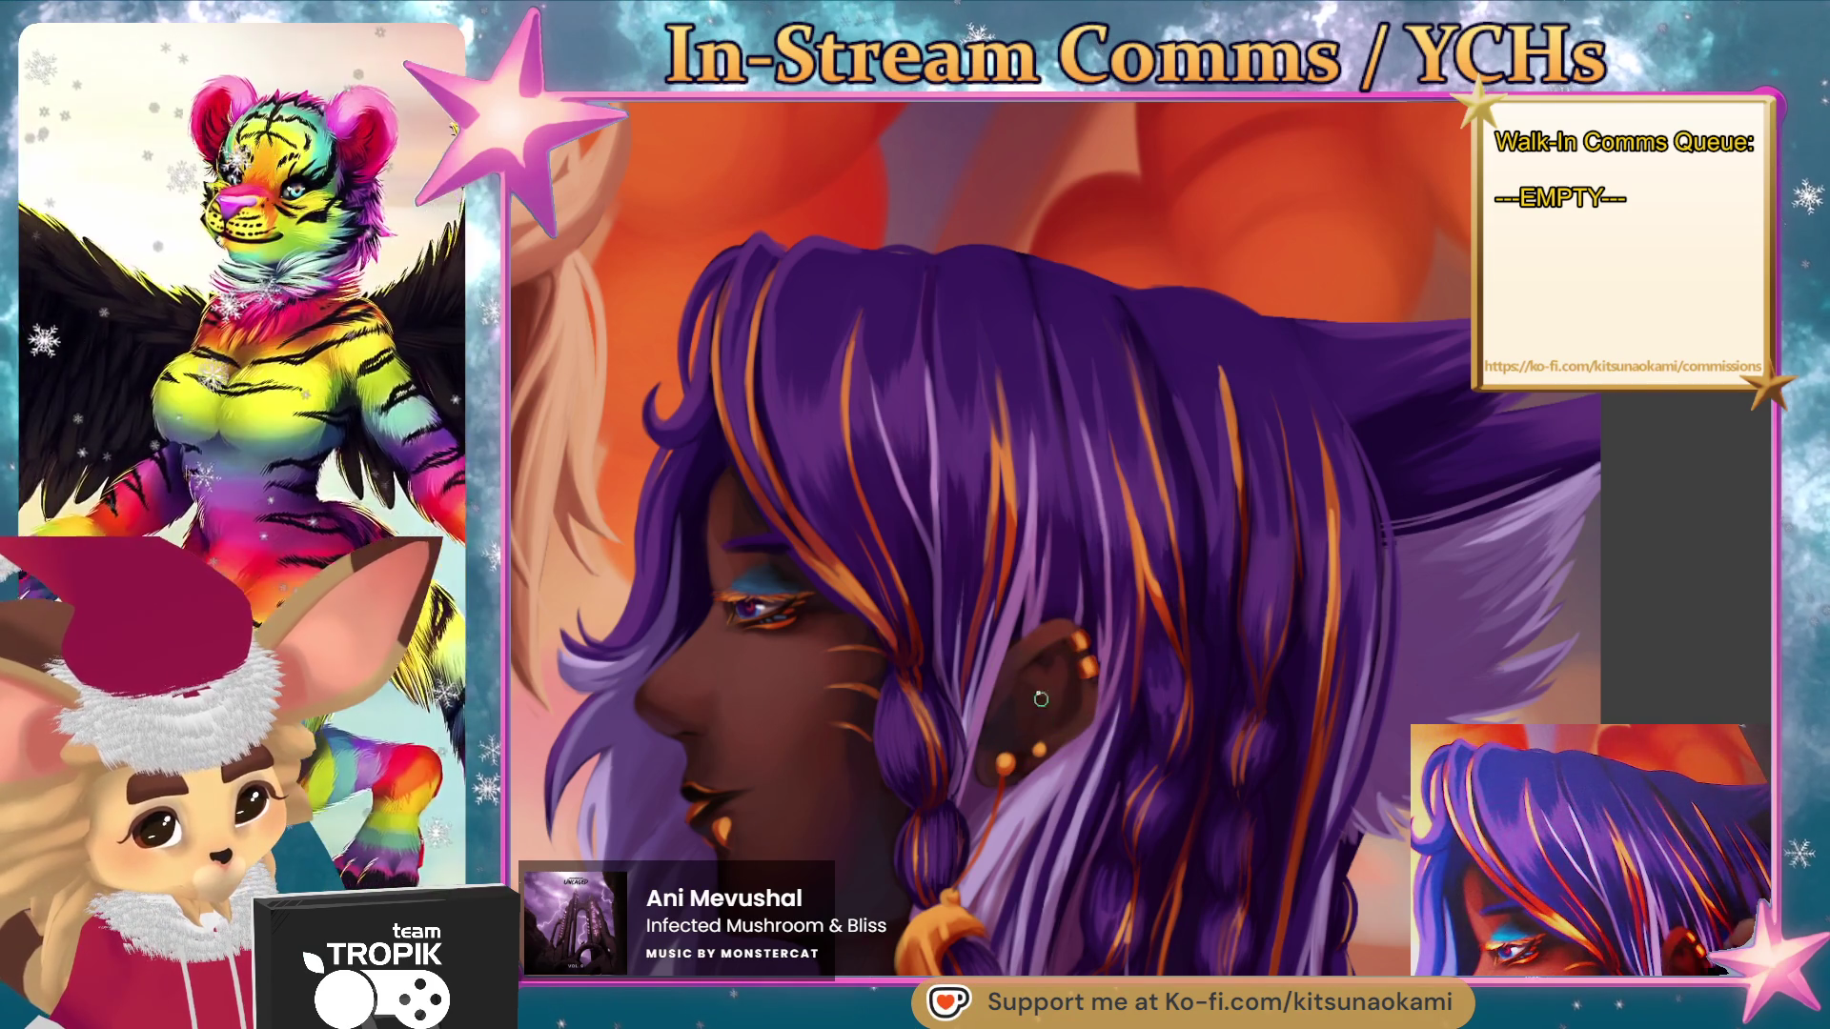
alt+click(1043, 737)
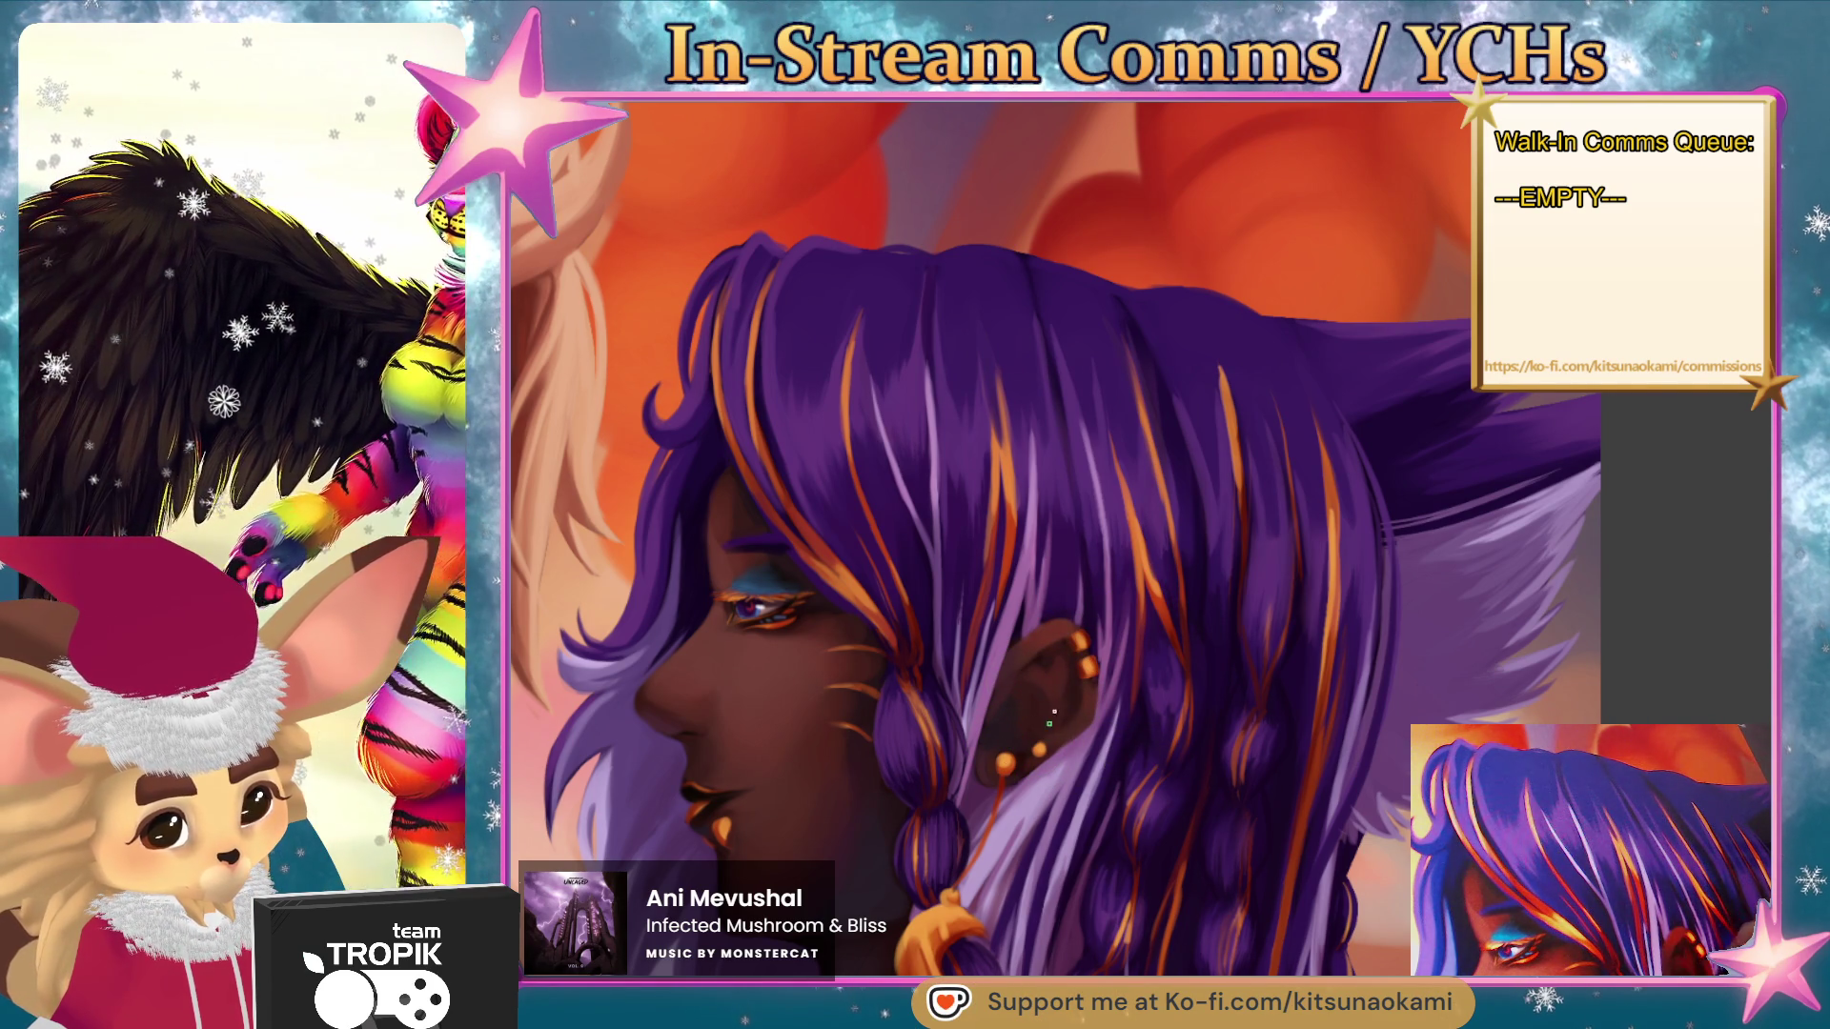
alt+click(1046, 735)
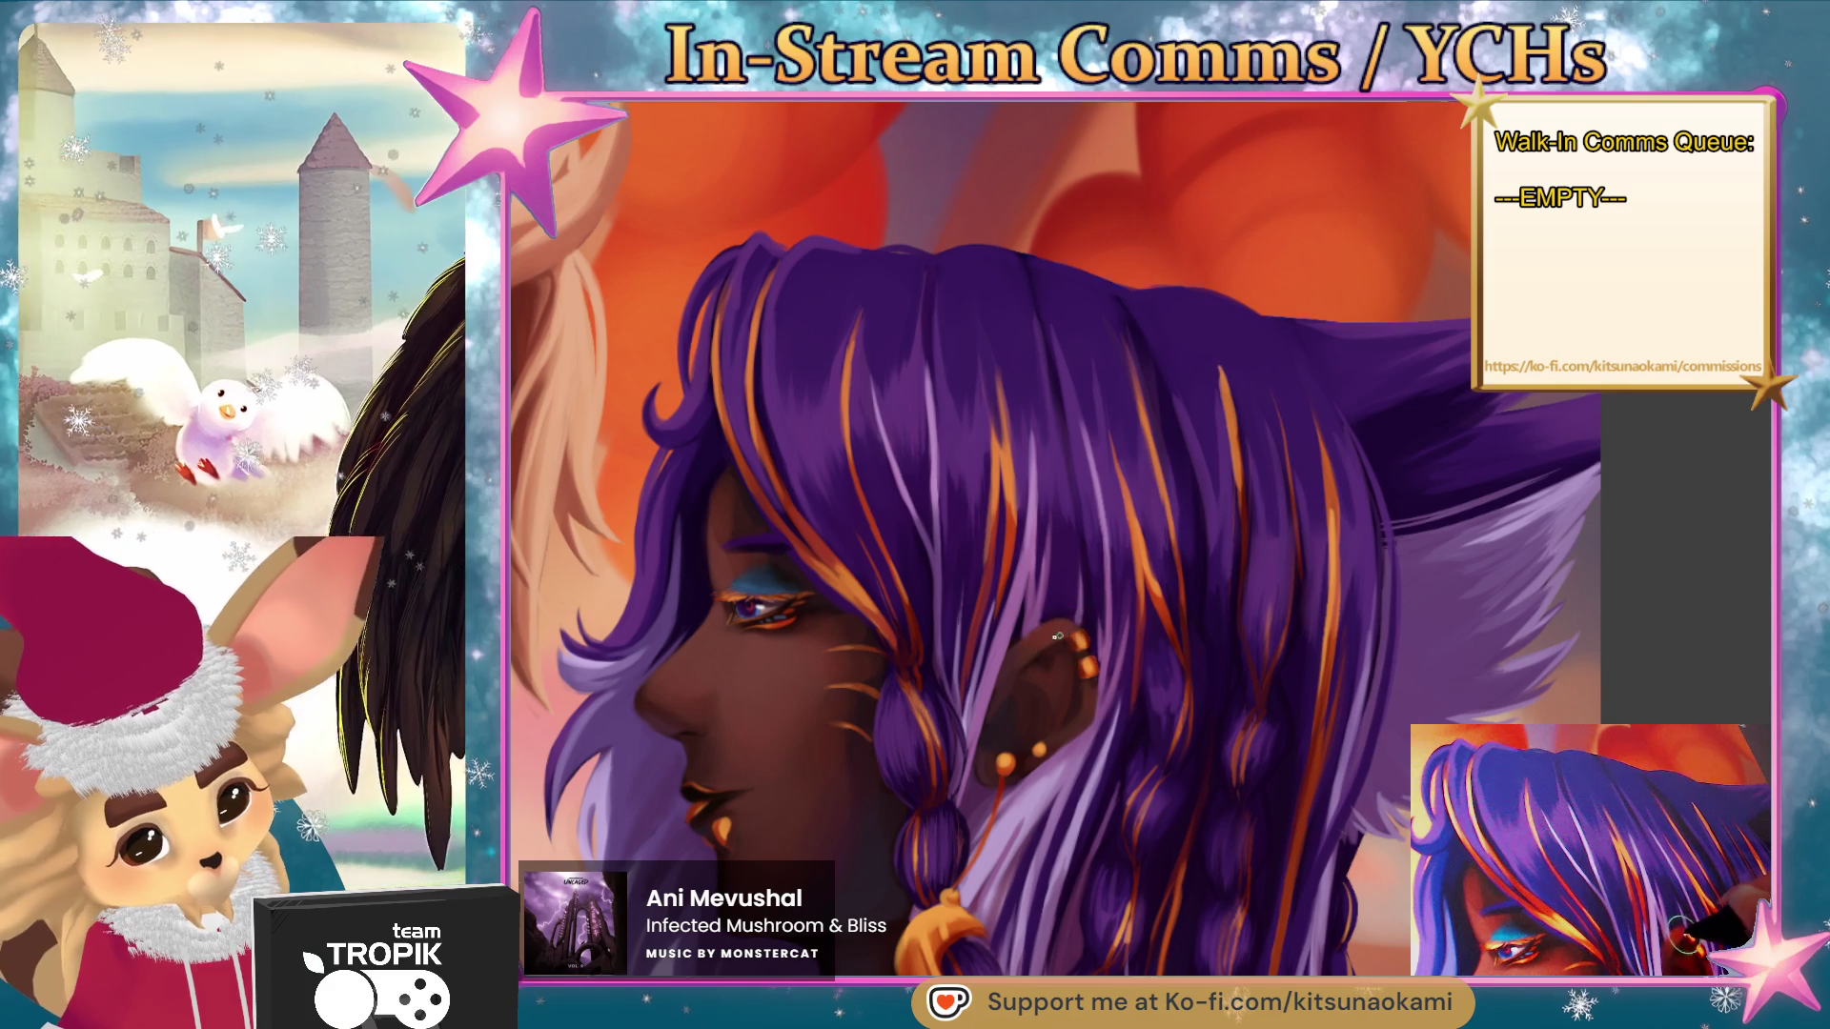
alt+click(1168, 667)
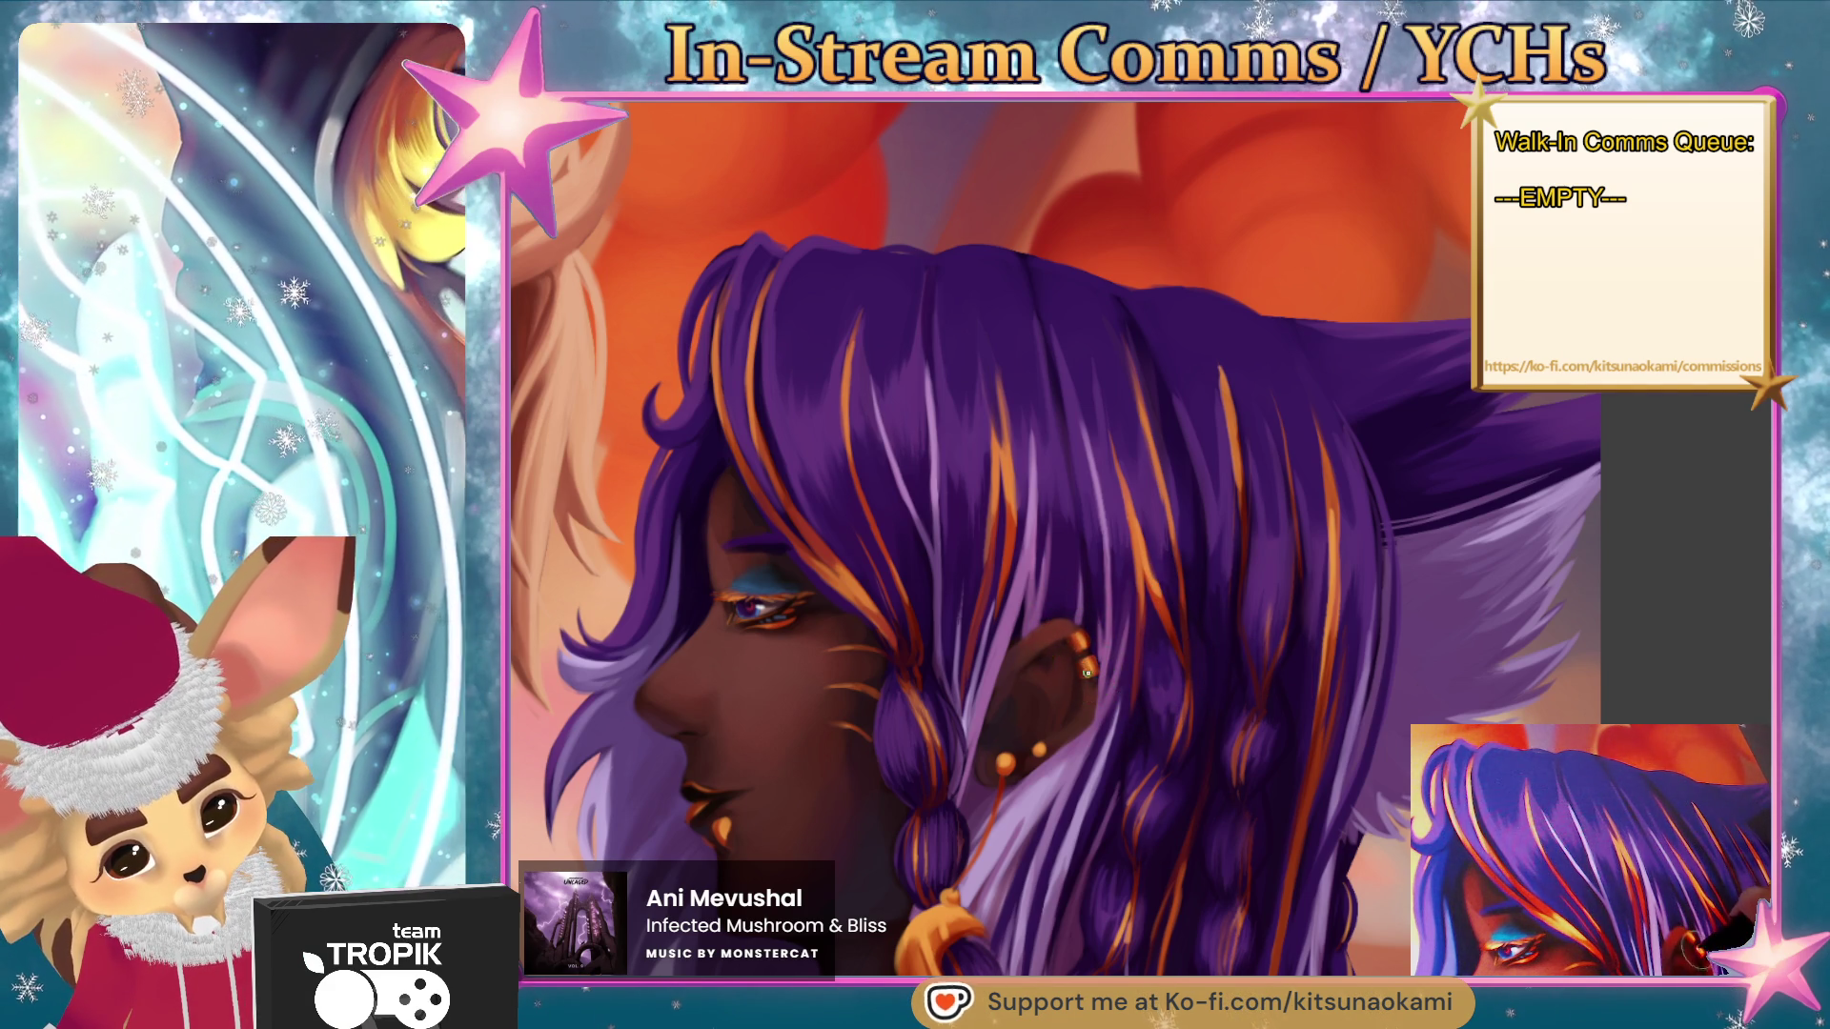
drag(1236, 577, 1212, 601)
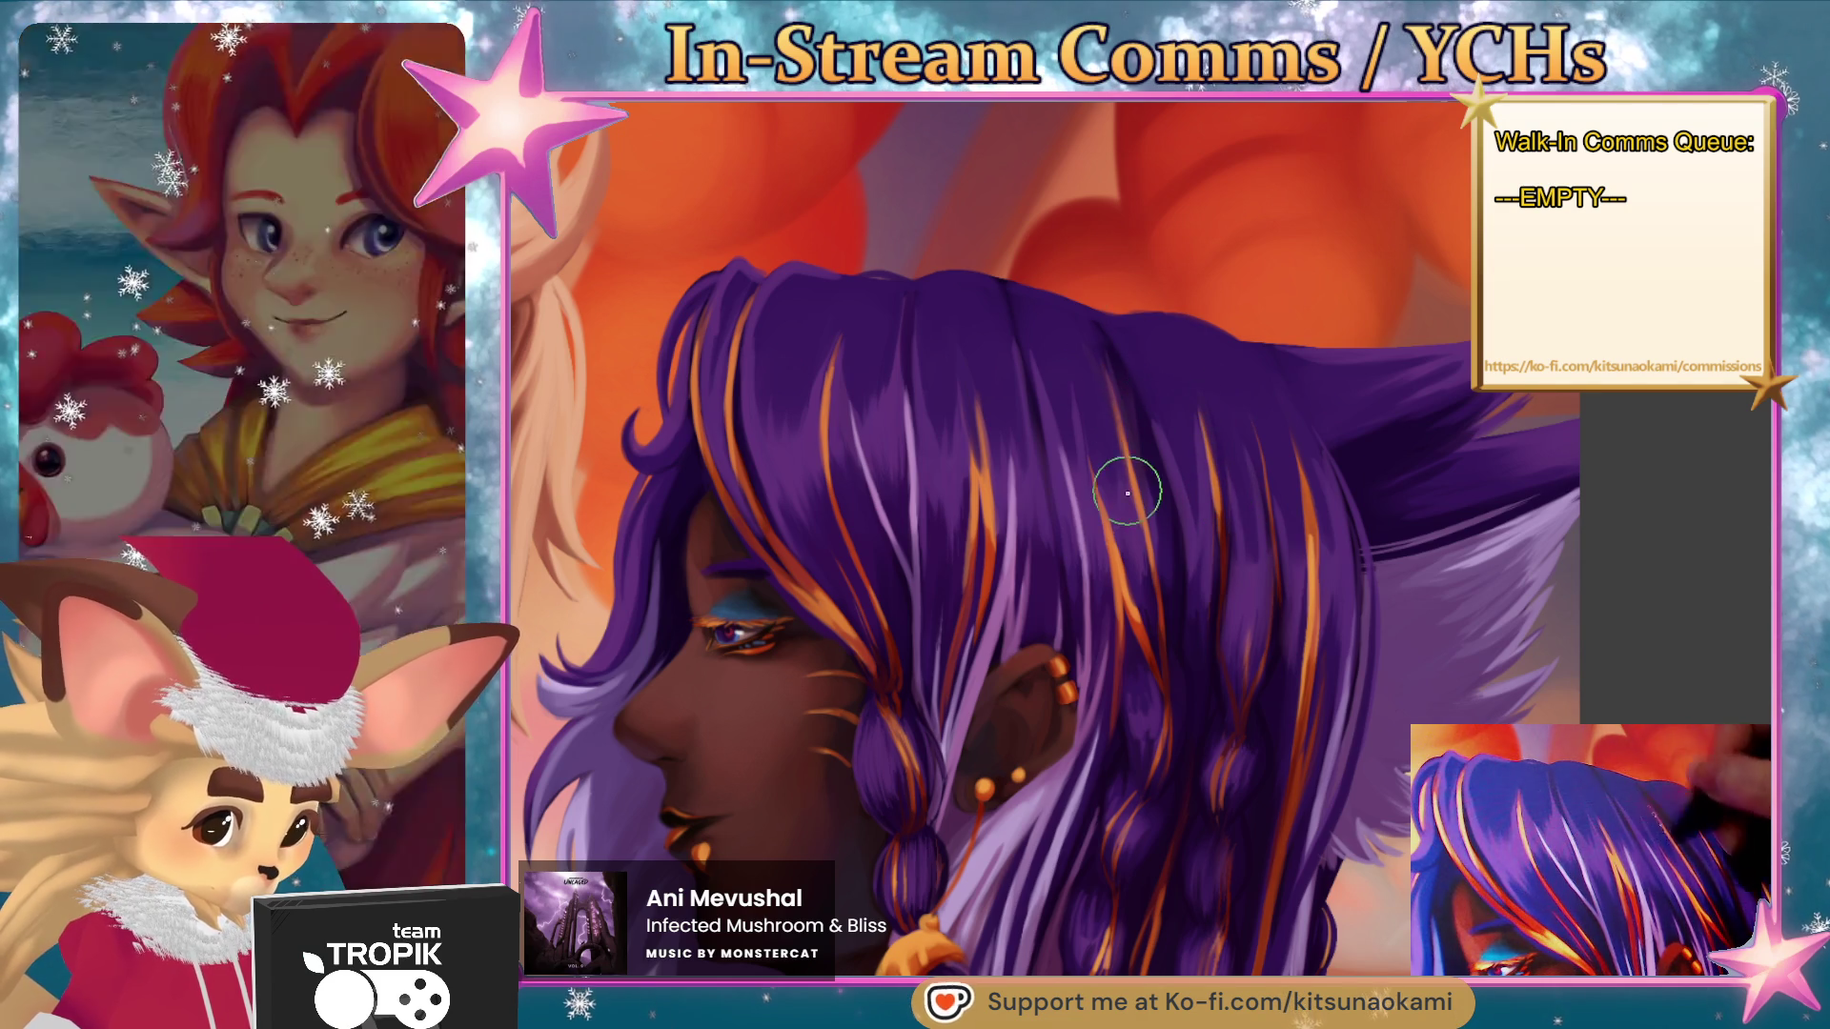
- Enlarge the brush and paint orange streaks into the front hair lock, then zoom out
scroll(1137, 584, down, 5)
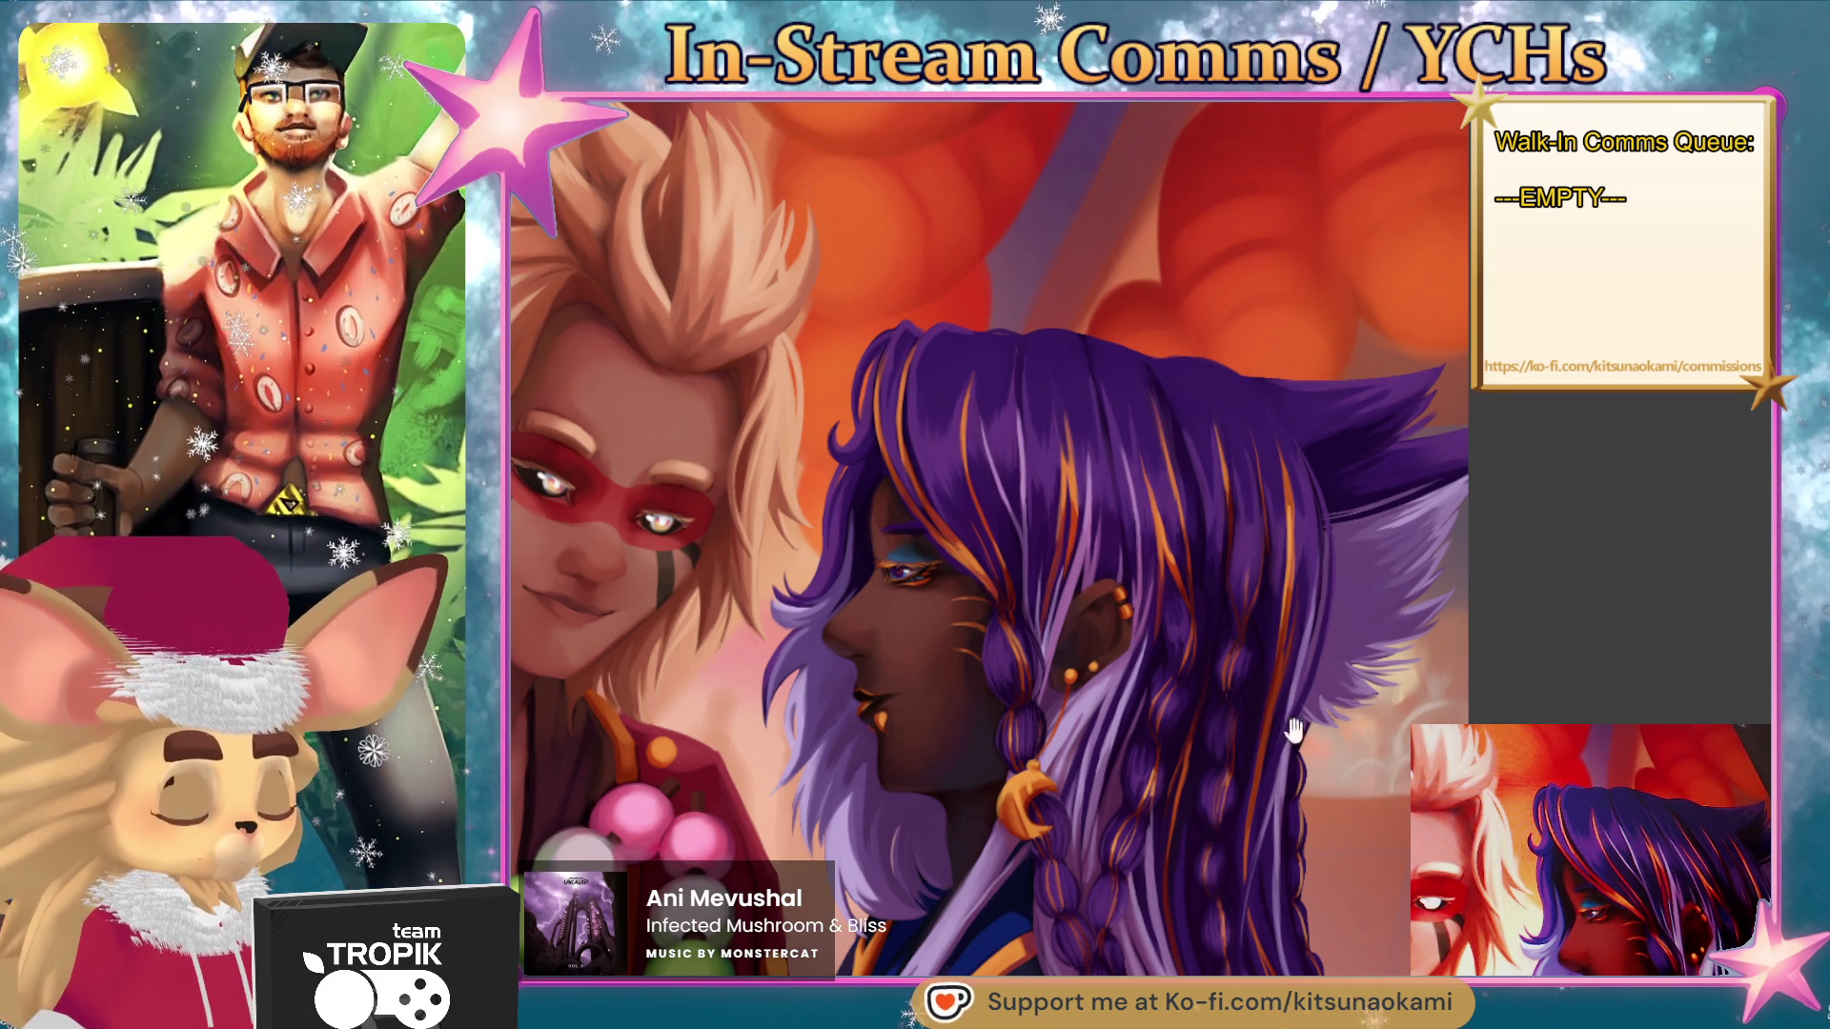
scroll(900, 532, up, 4)
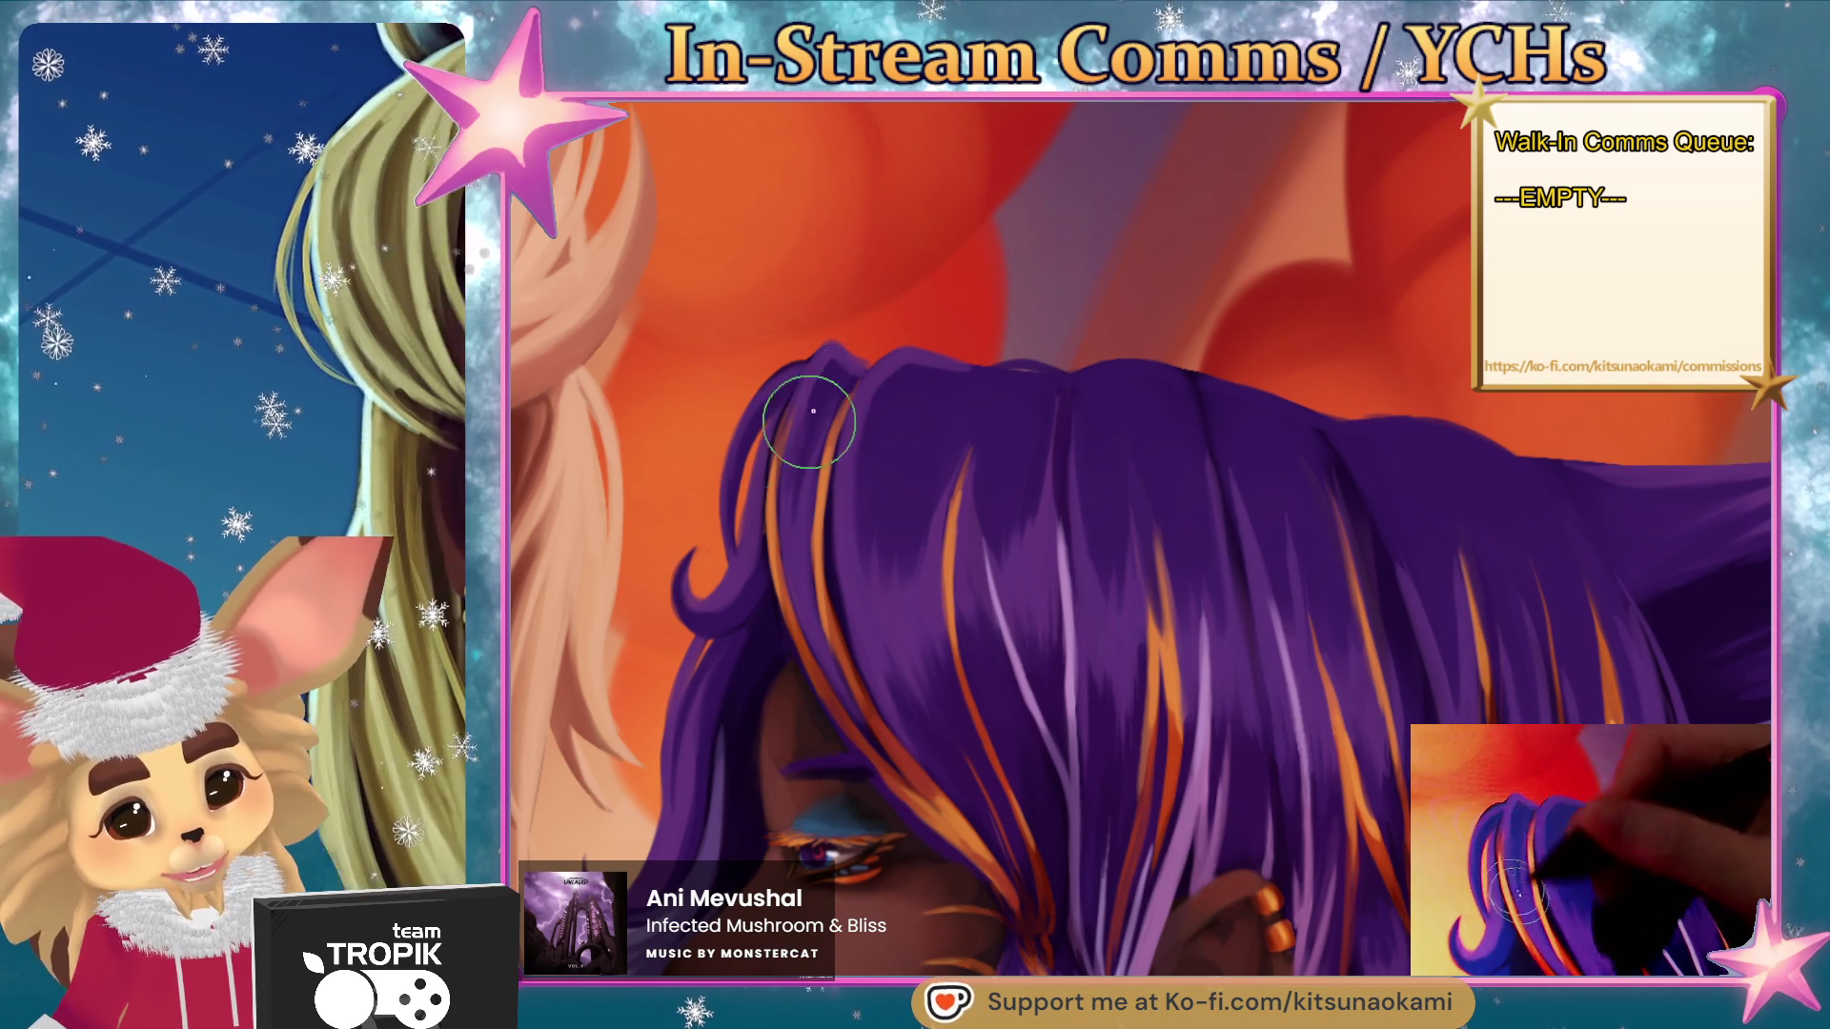
key(bracketright)
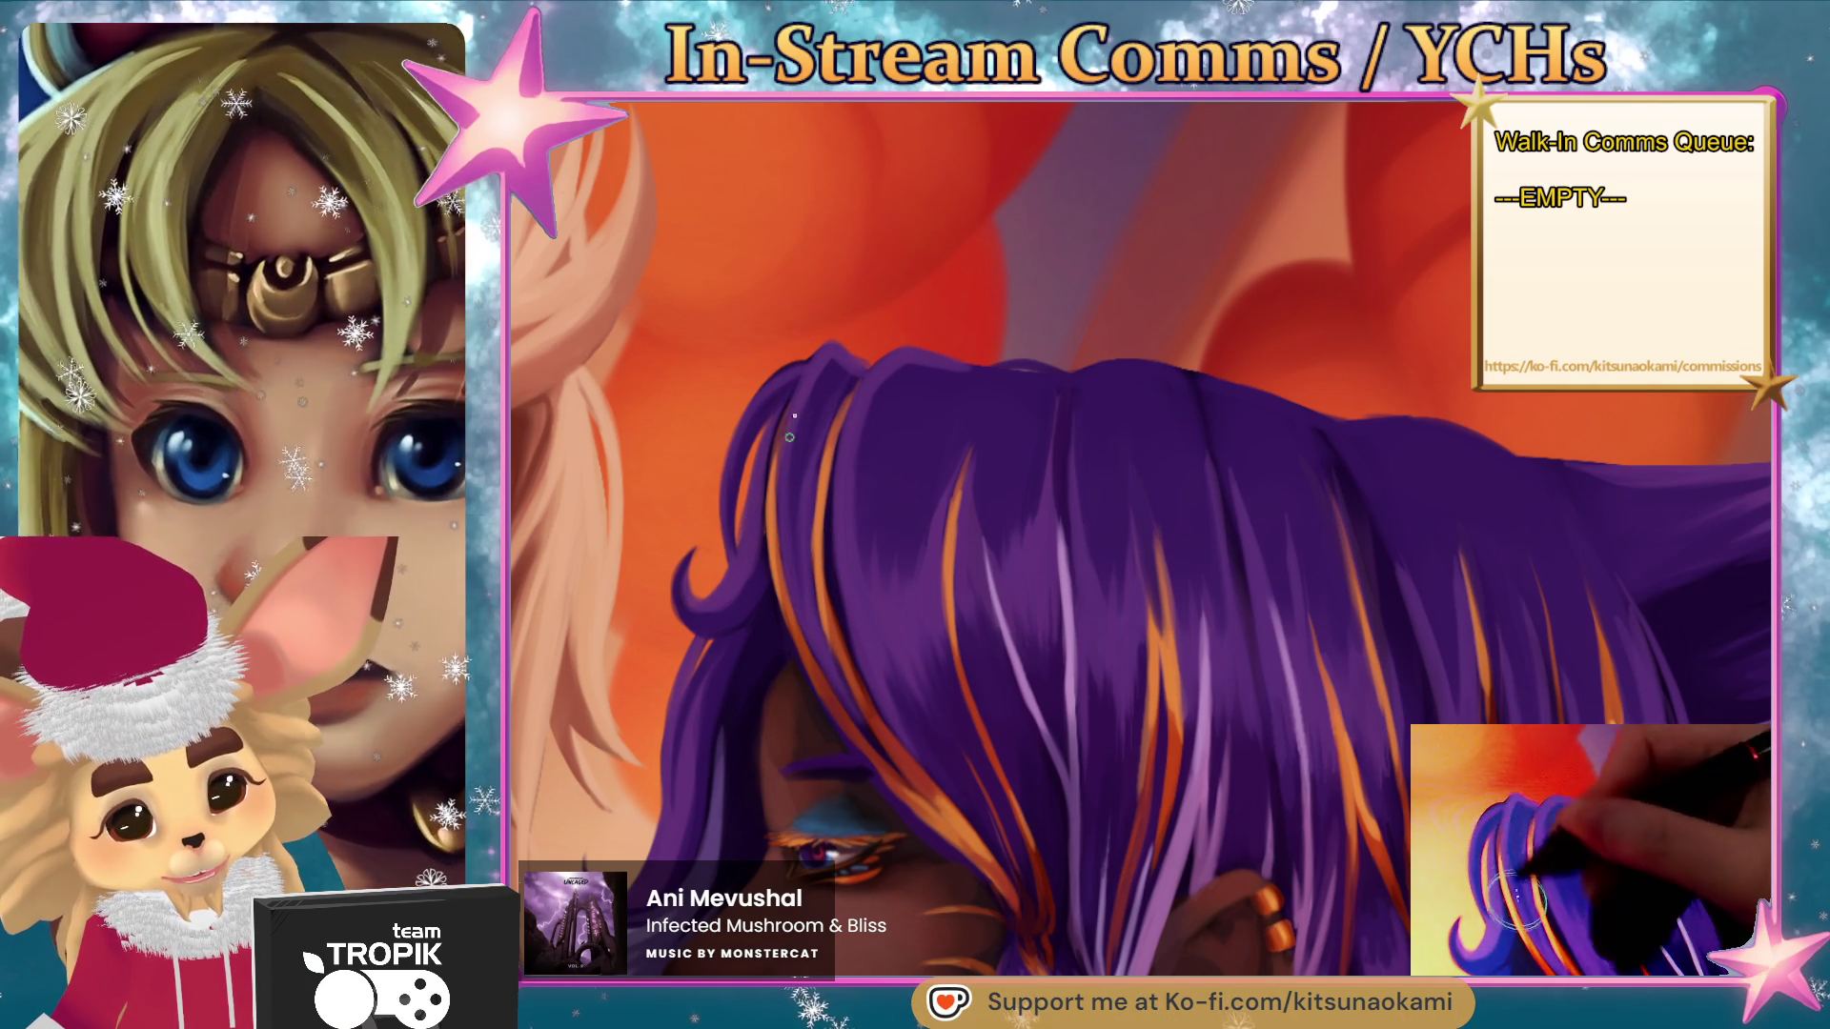
scroll(810, 525, down, 5)
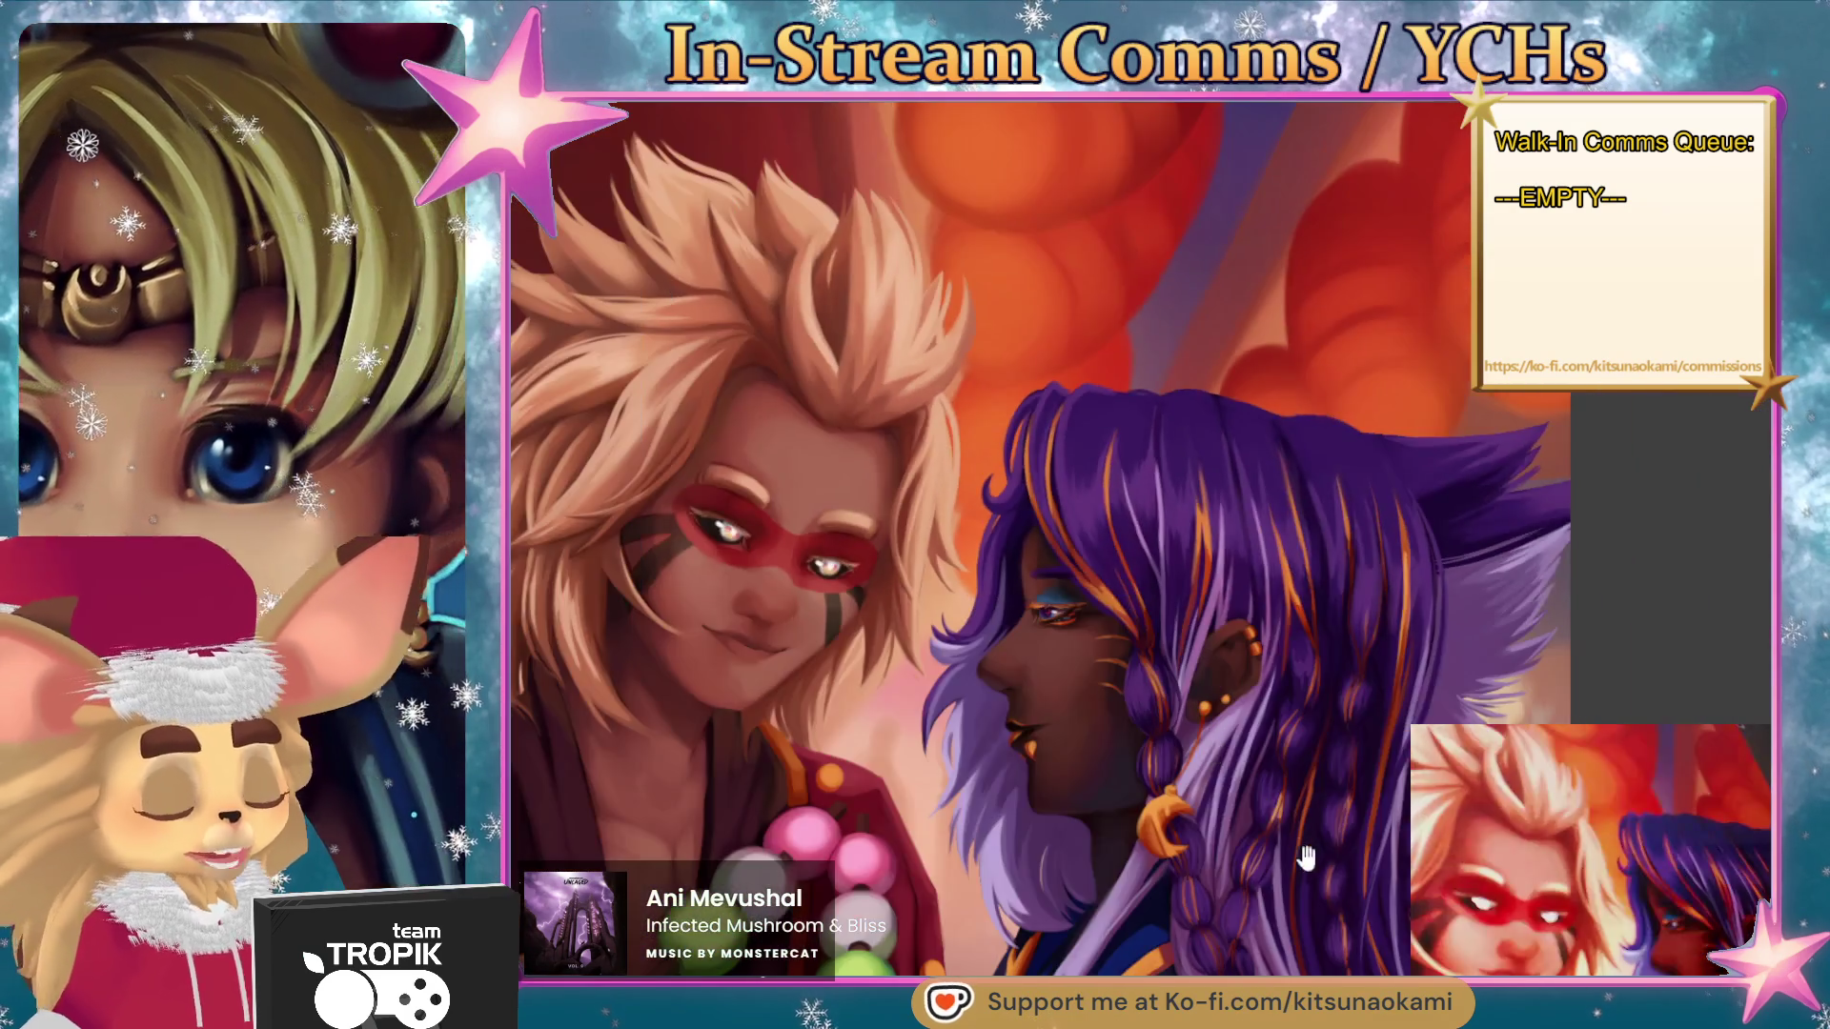
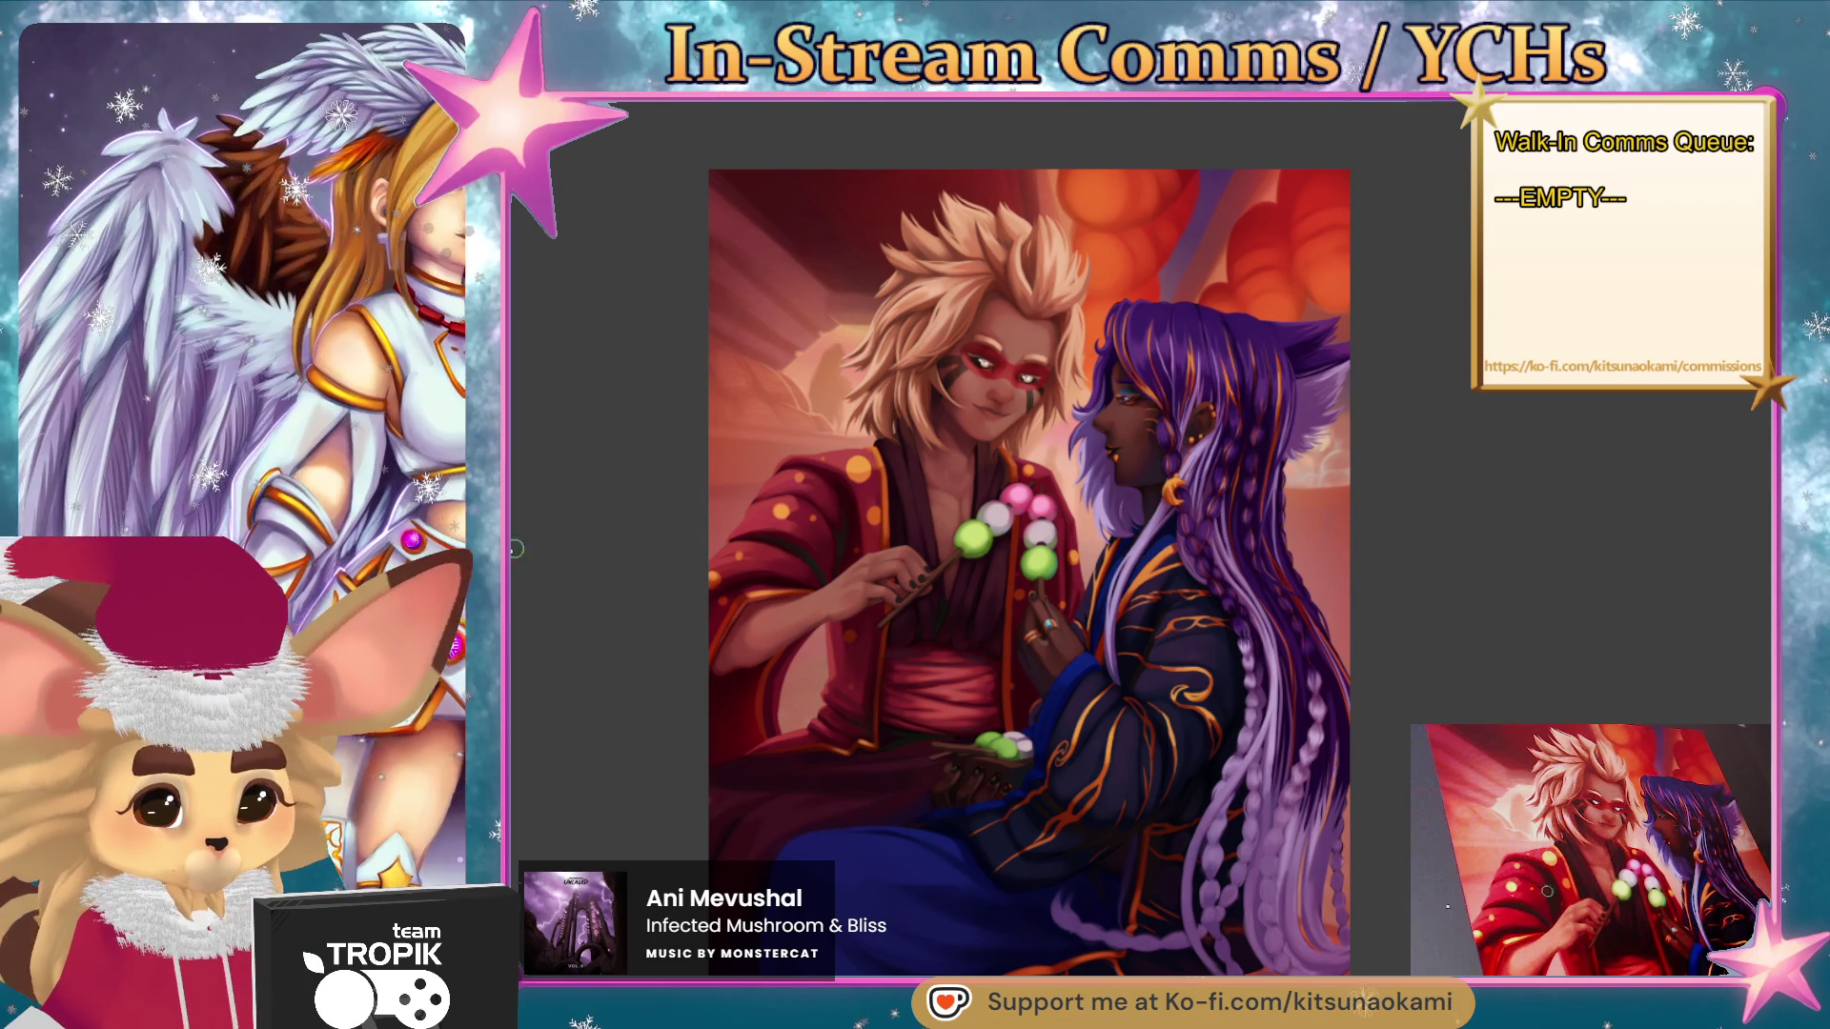
- Enlarge the brush and deepen the left edge and lower-right robe shading with a darker blue tone
key(bracketright)
key(bracketright)
key(bracketright)
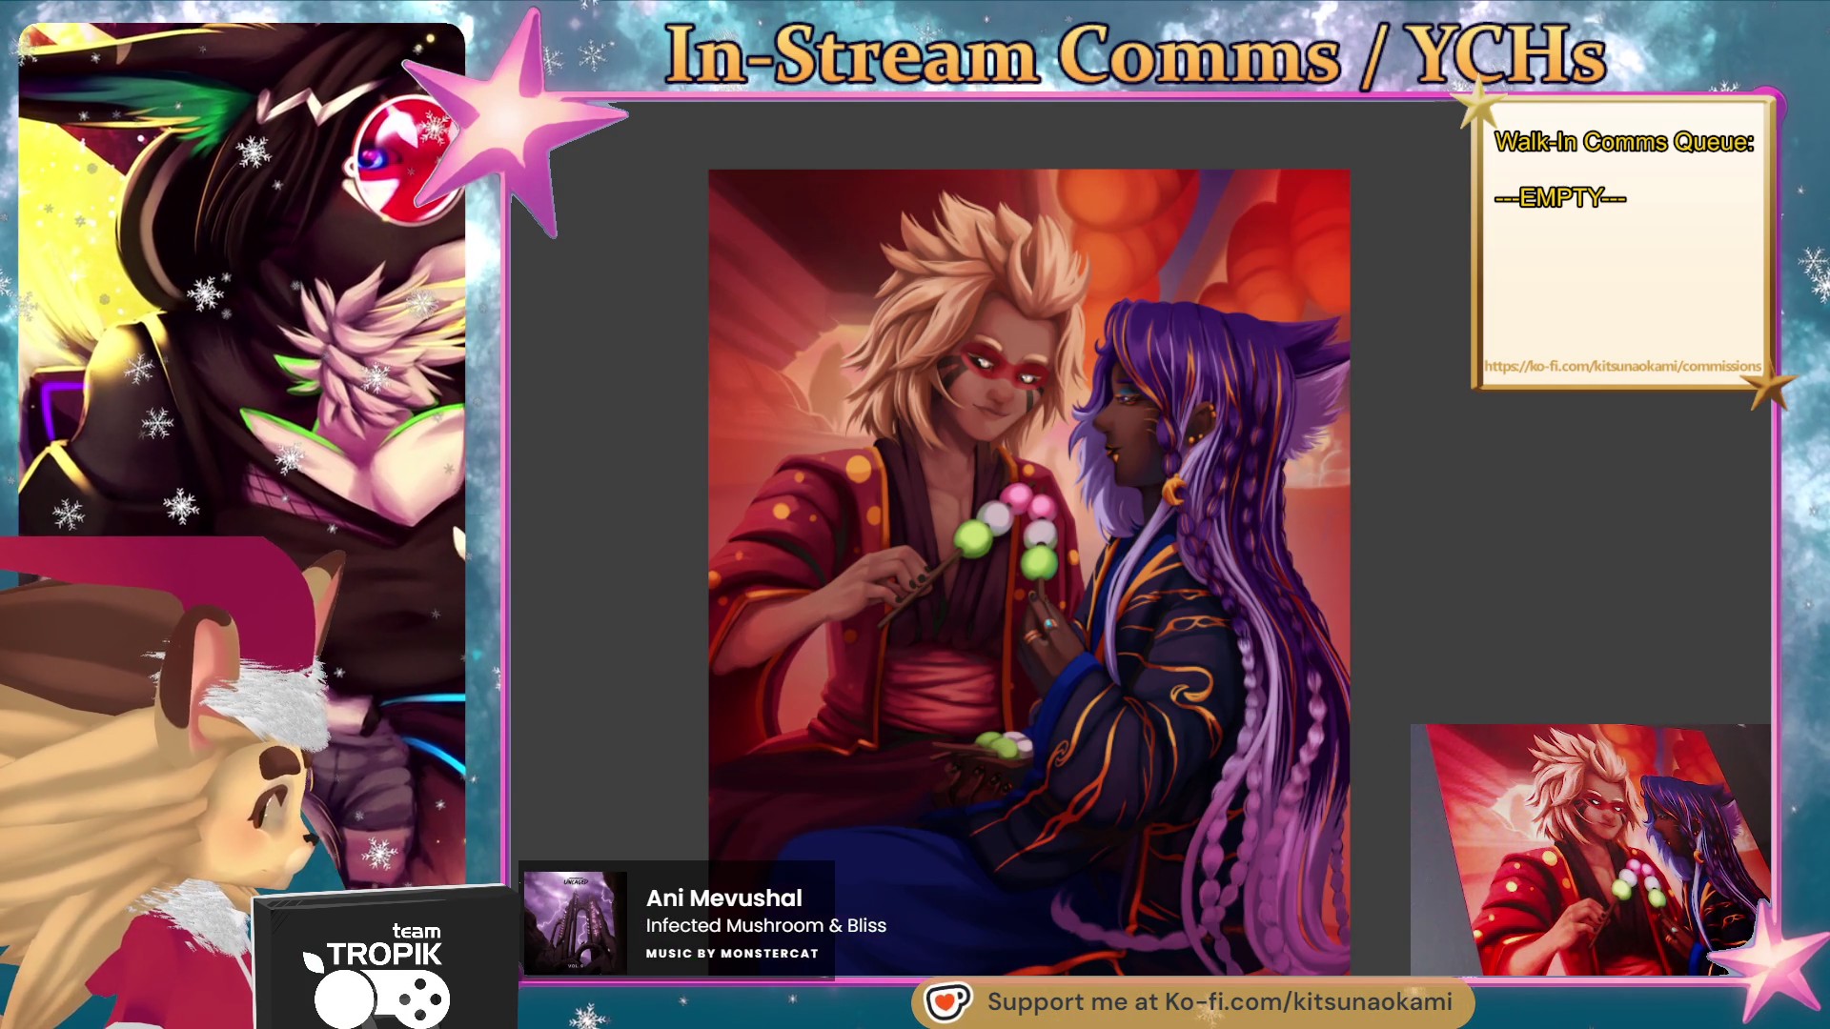
key(ctrl+z)
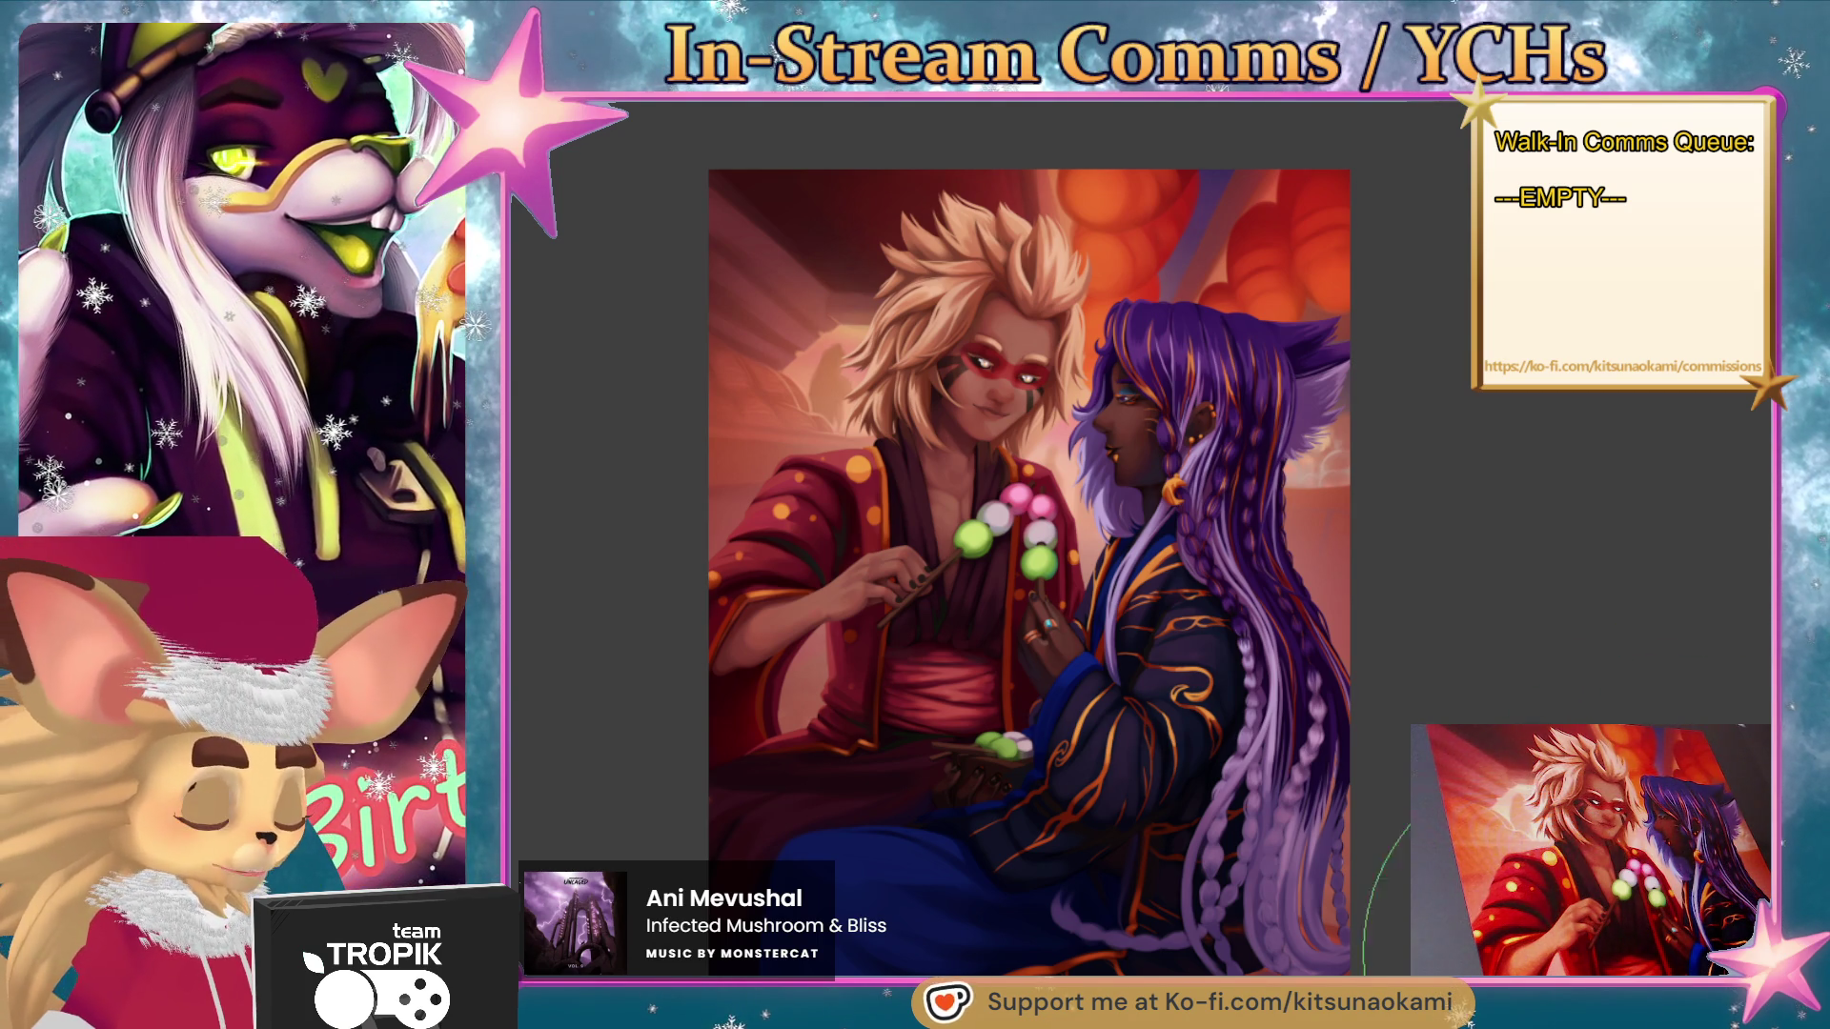
- Pan up and left, then zoom in on the purple braid tips at the lower right
mouse_move(1370, 882)
mouse_down()
mouse_move(1366, 663)
mouse_move(1368, 776)
mouse_move(1398, 826)
mouse_up()
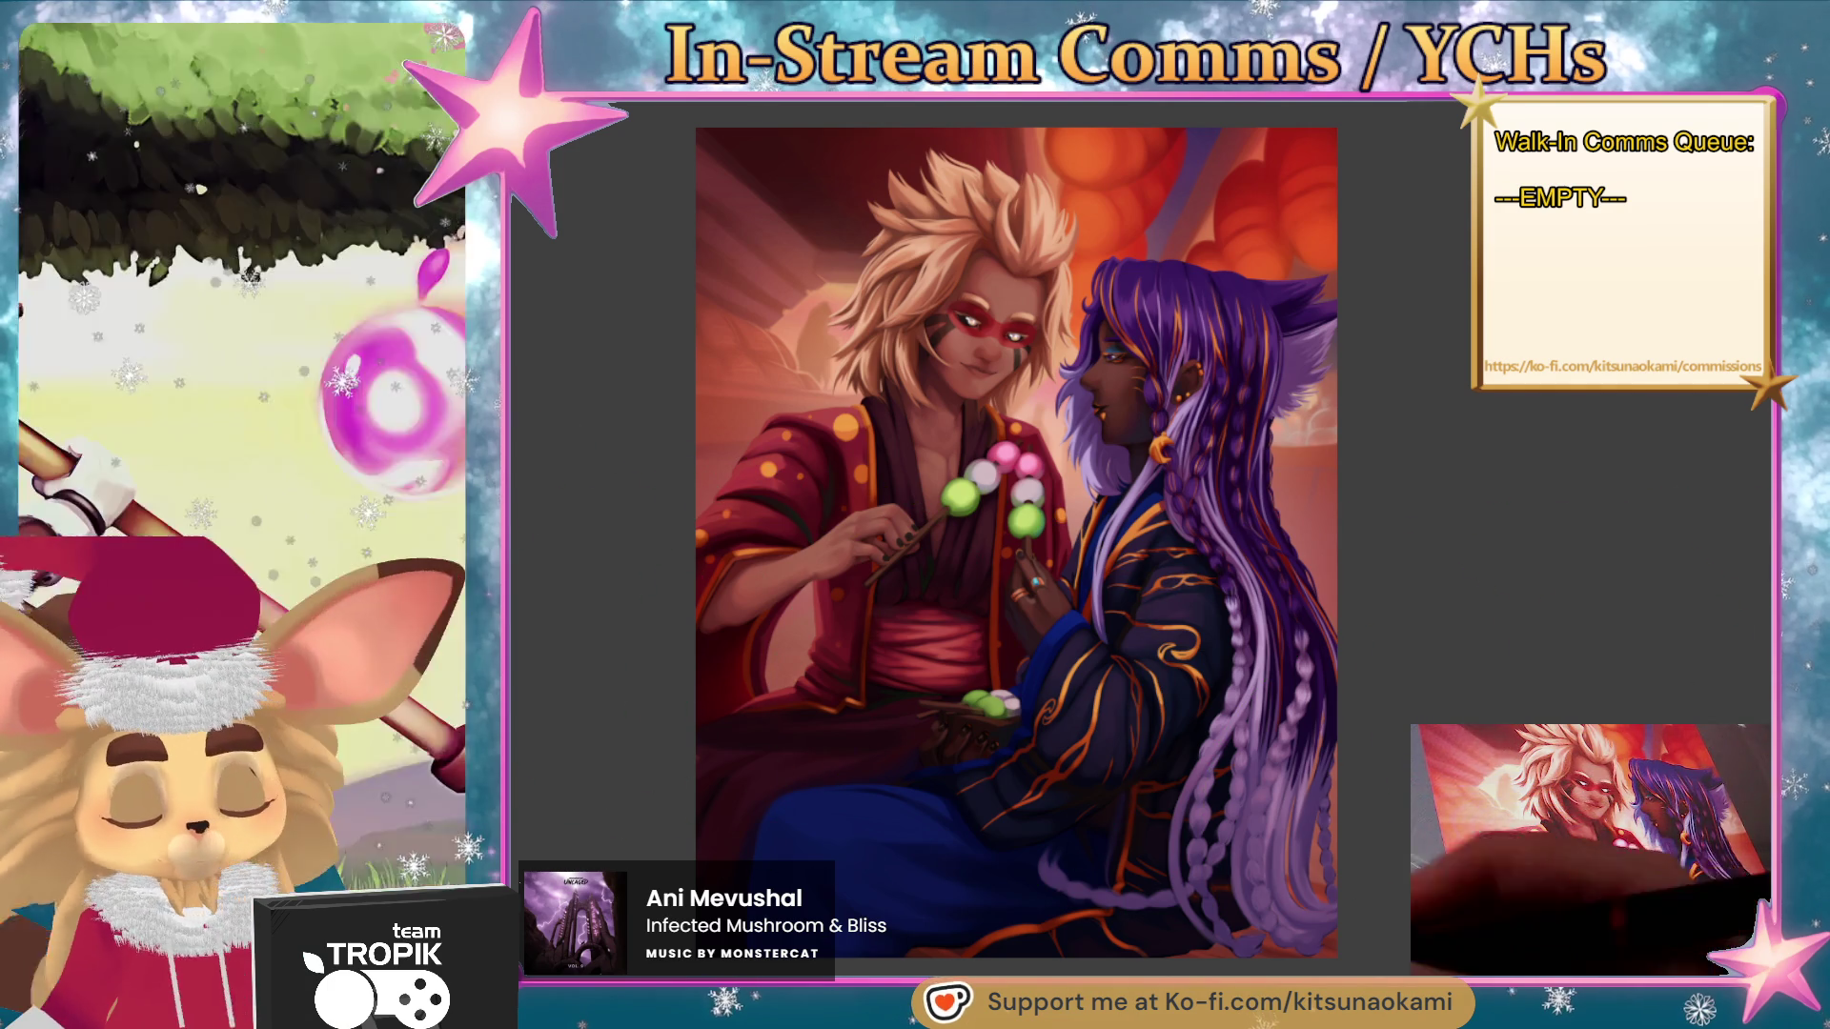
mouse_move(1389, 849)
mouse_down()
mouse_move(1376, 780)
mouse_move(1355, 853)
mouse_up()
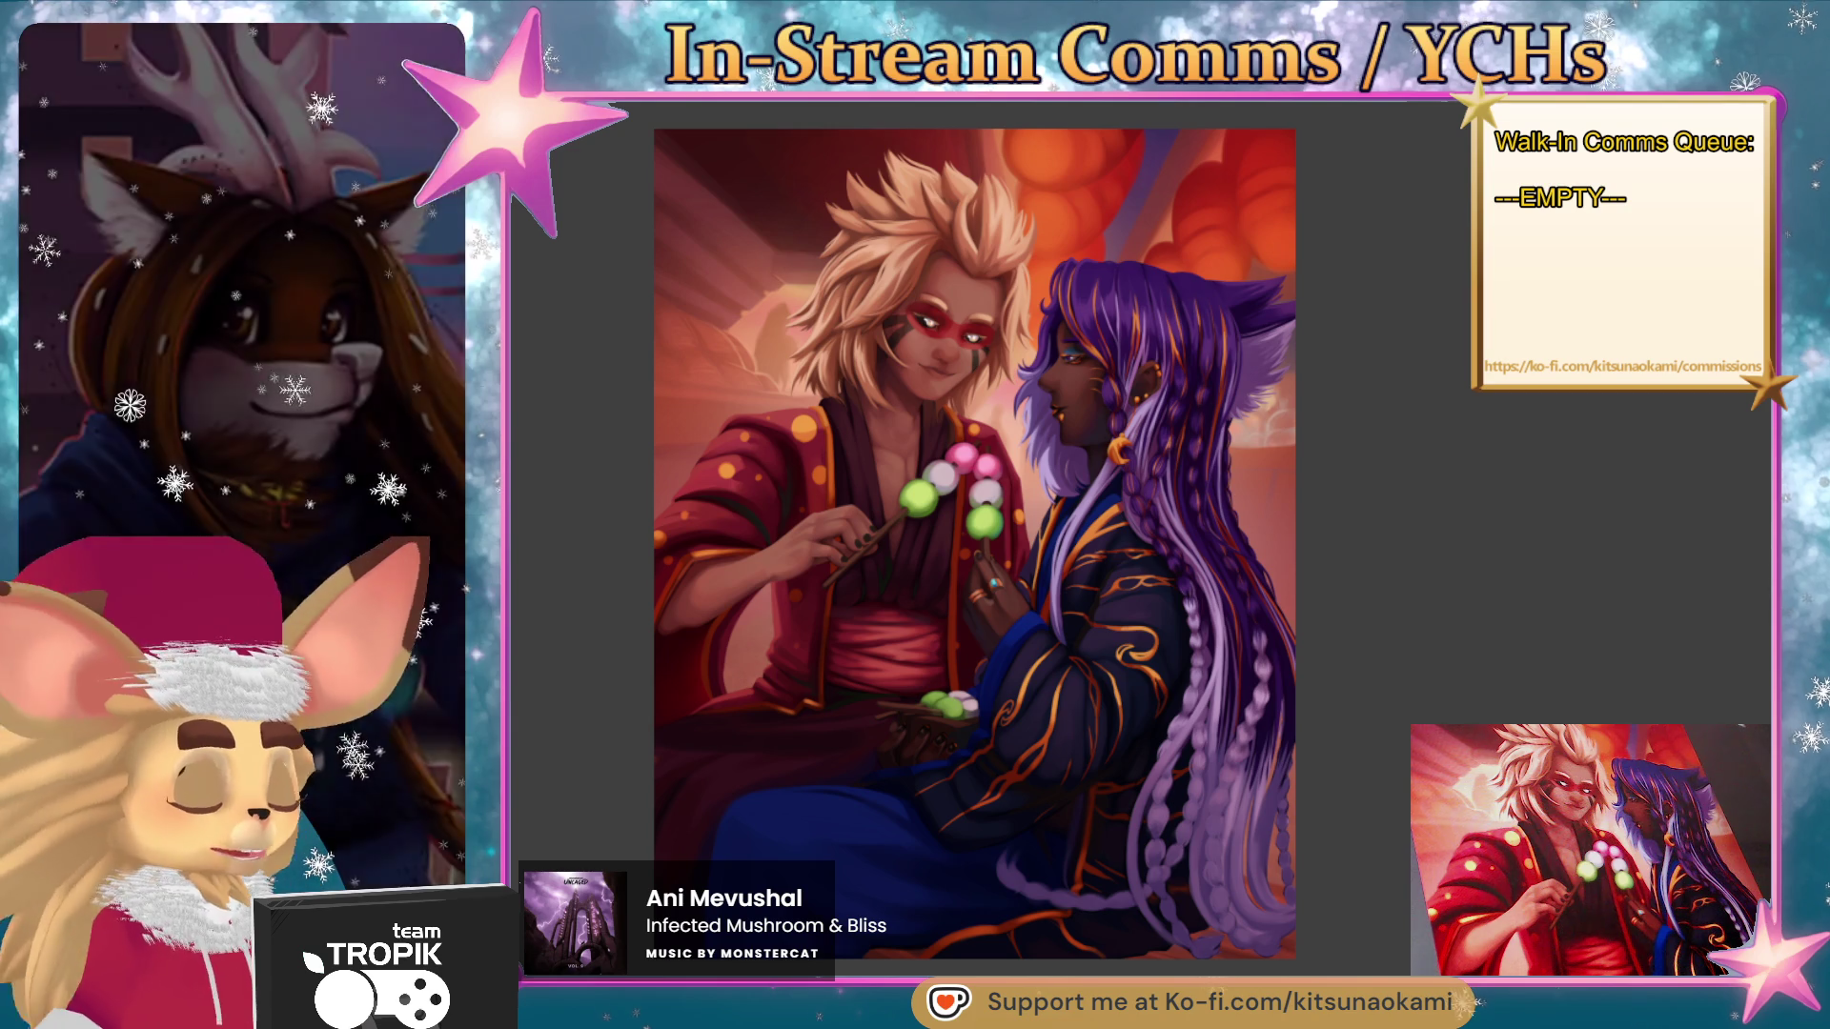
scroll(1302, 942, up, 5)
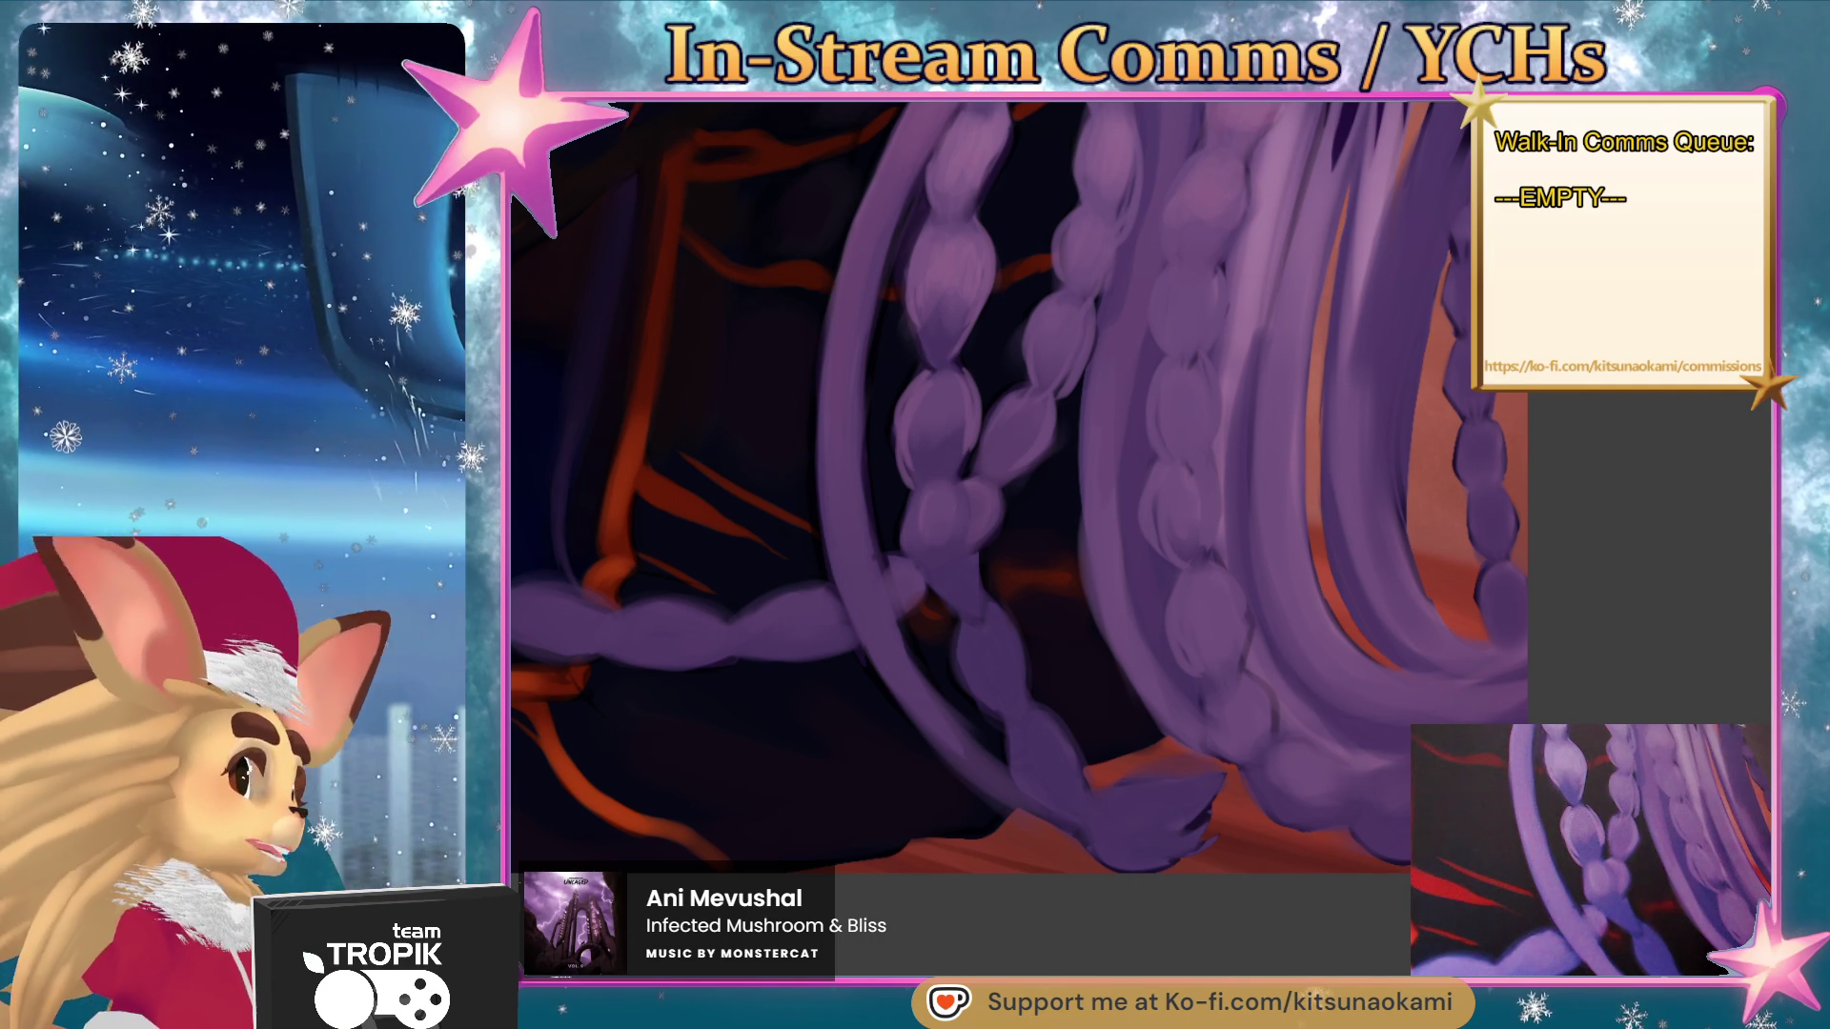
- Centre the view on the lower braid ends, enlarge the brush, and pan down-left over the braids
drag(1384, 847, 1303, 957)
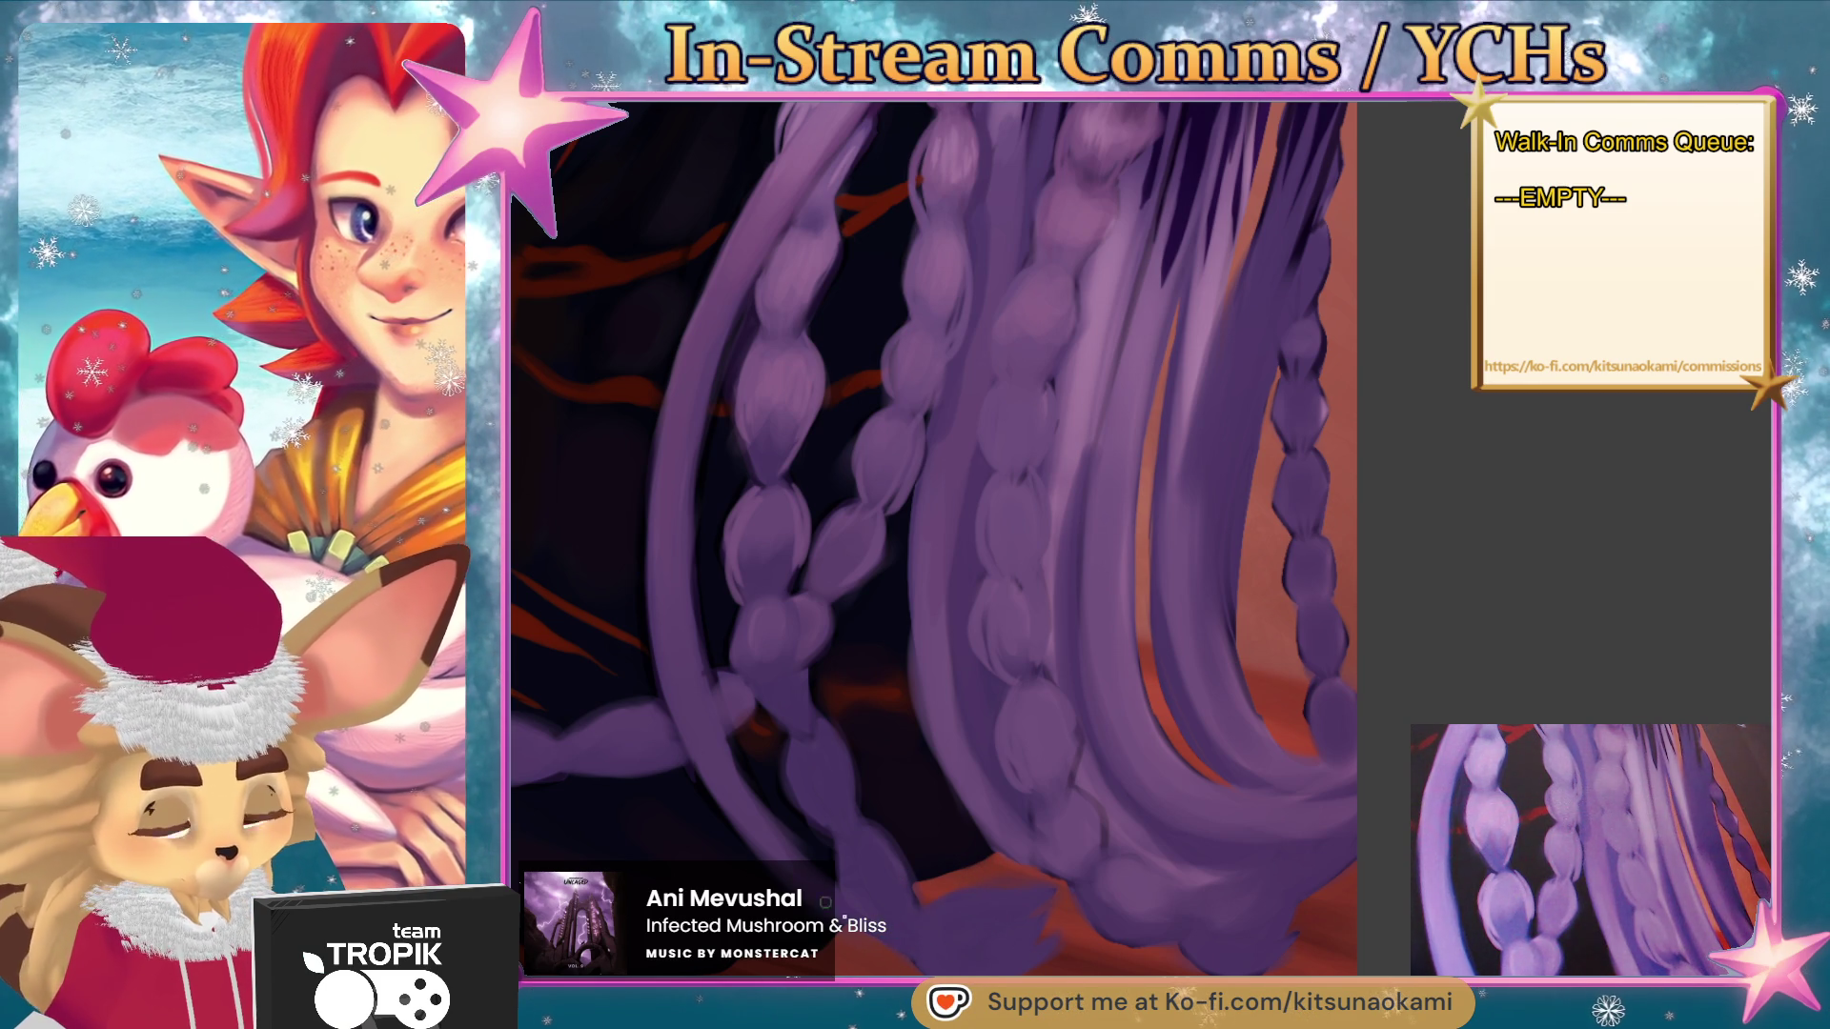
key(bracketright)
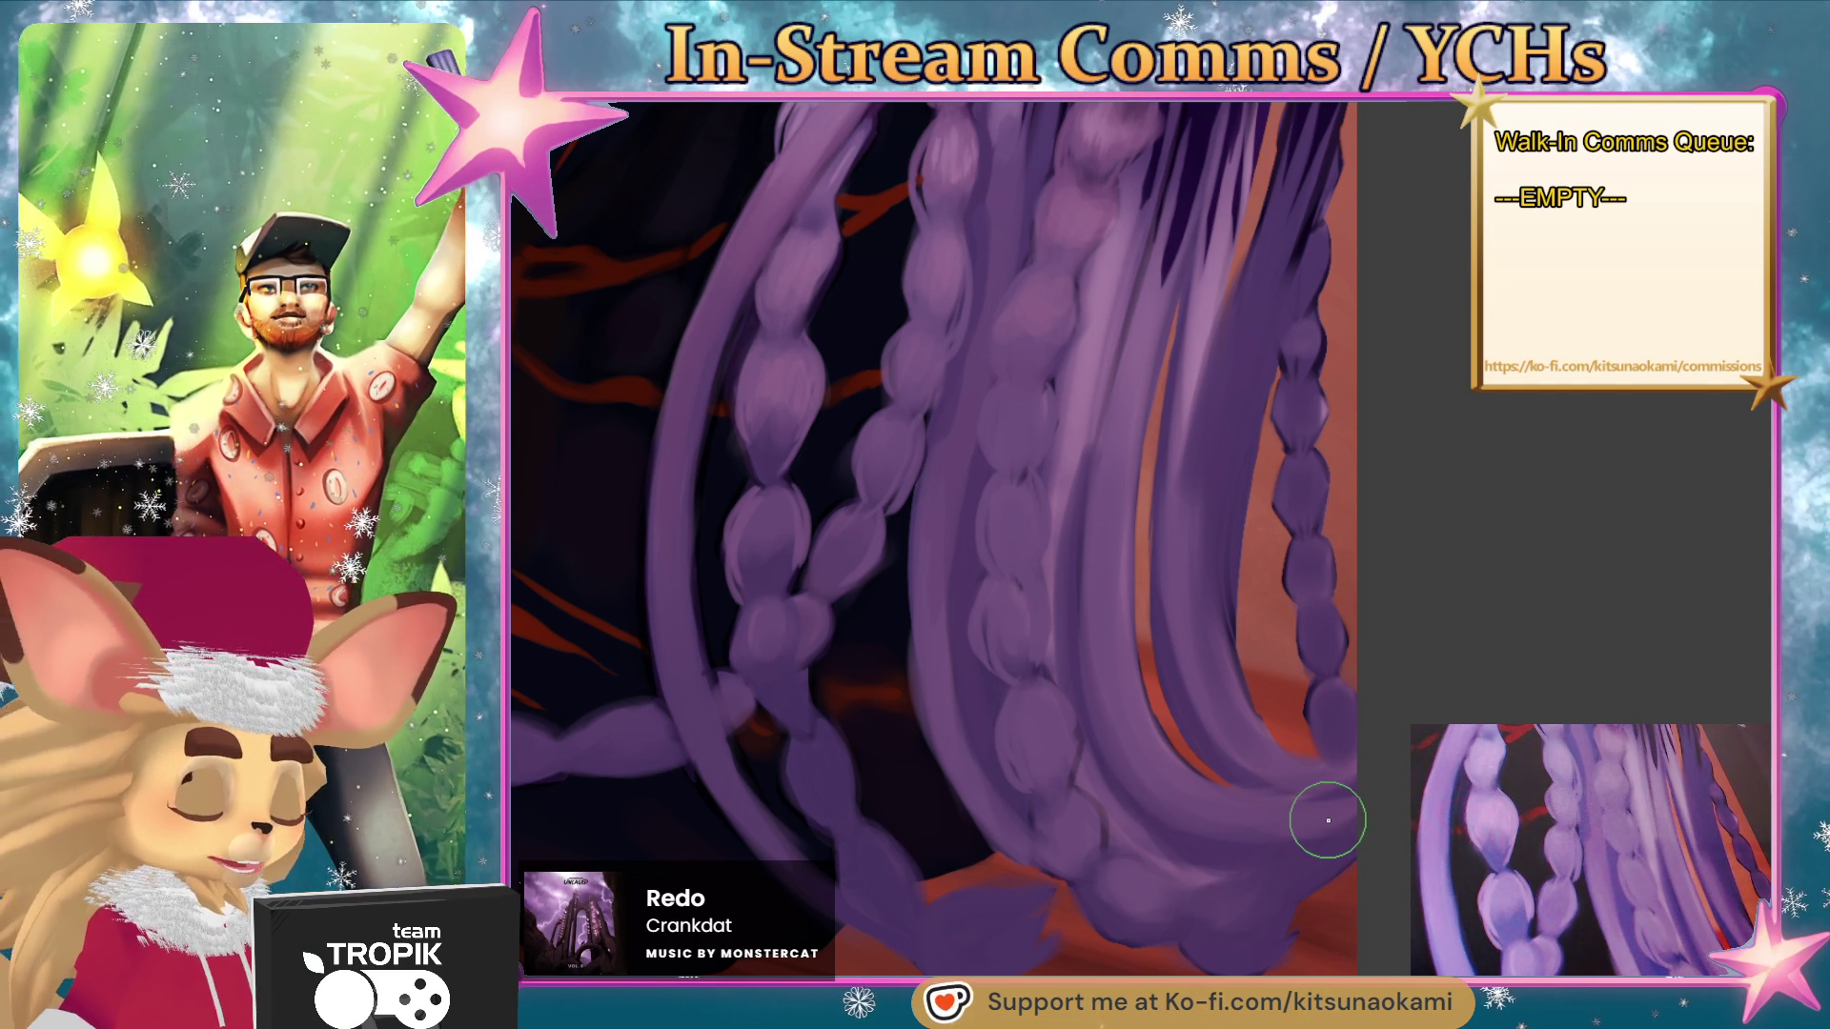
mouse_move(1217, 523)
mouse_down()
mouse_move(1333, 739)
mouse_move(1261, 797)
mouse_move(1290, 677)
mouse_move(1263, 766)
mouse_move(1290, 735)
mouse_up()
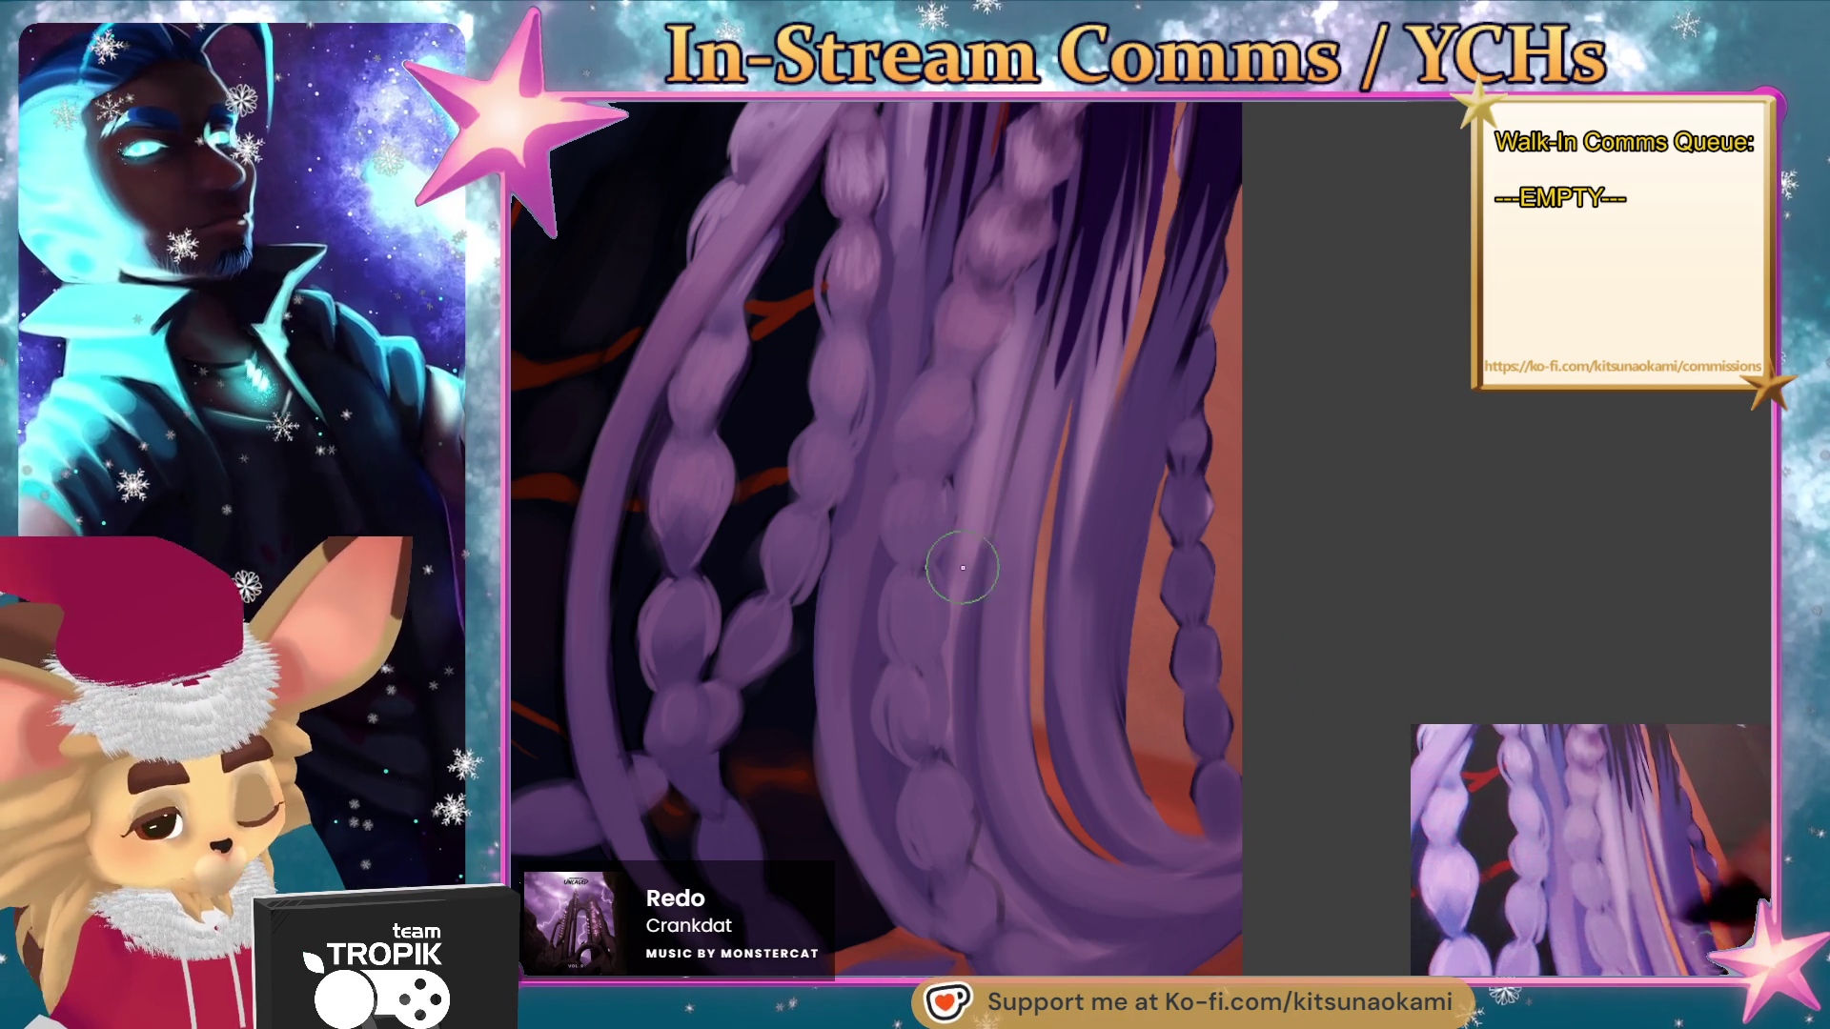
- Sample the braid's purple, then paint a faint lighter stroke and a darker streak along the strands
ctrl+click(925, 570)
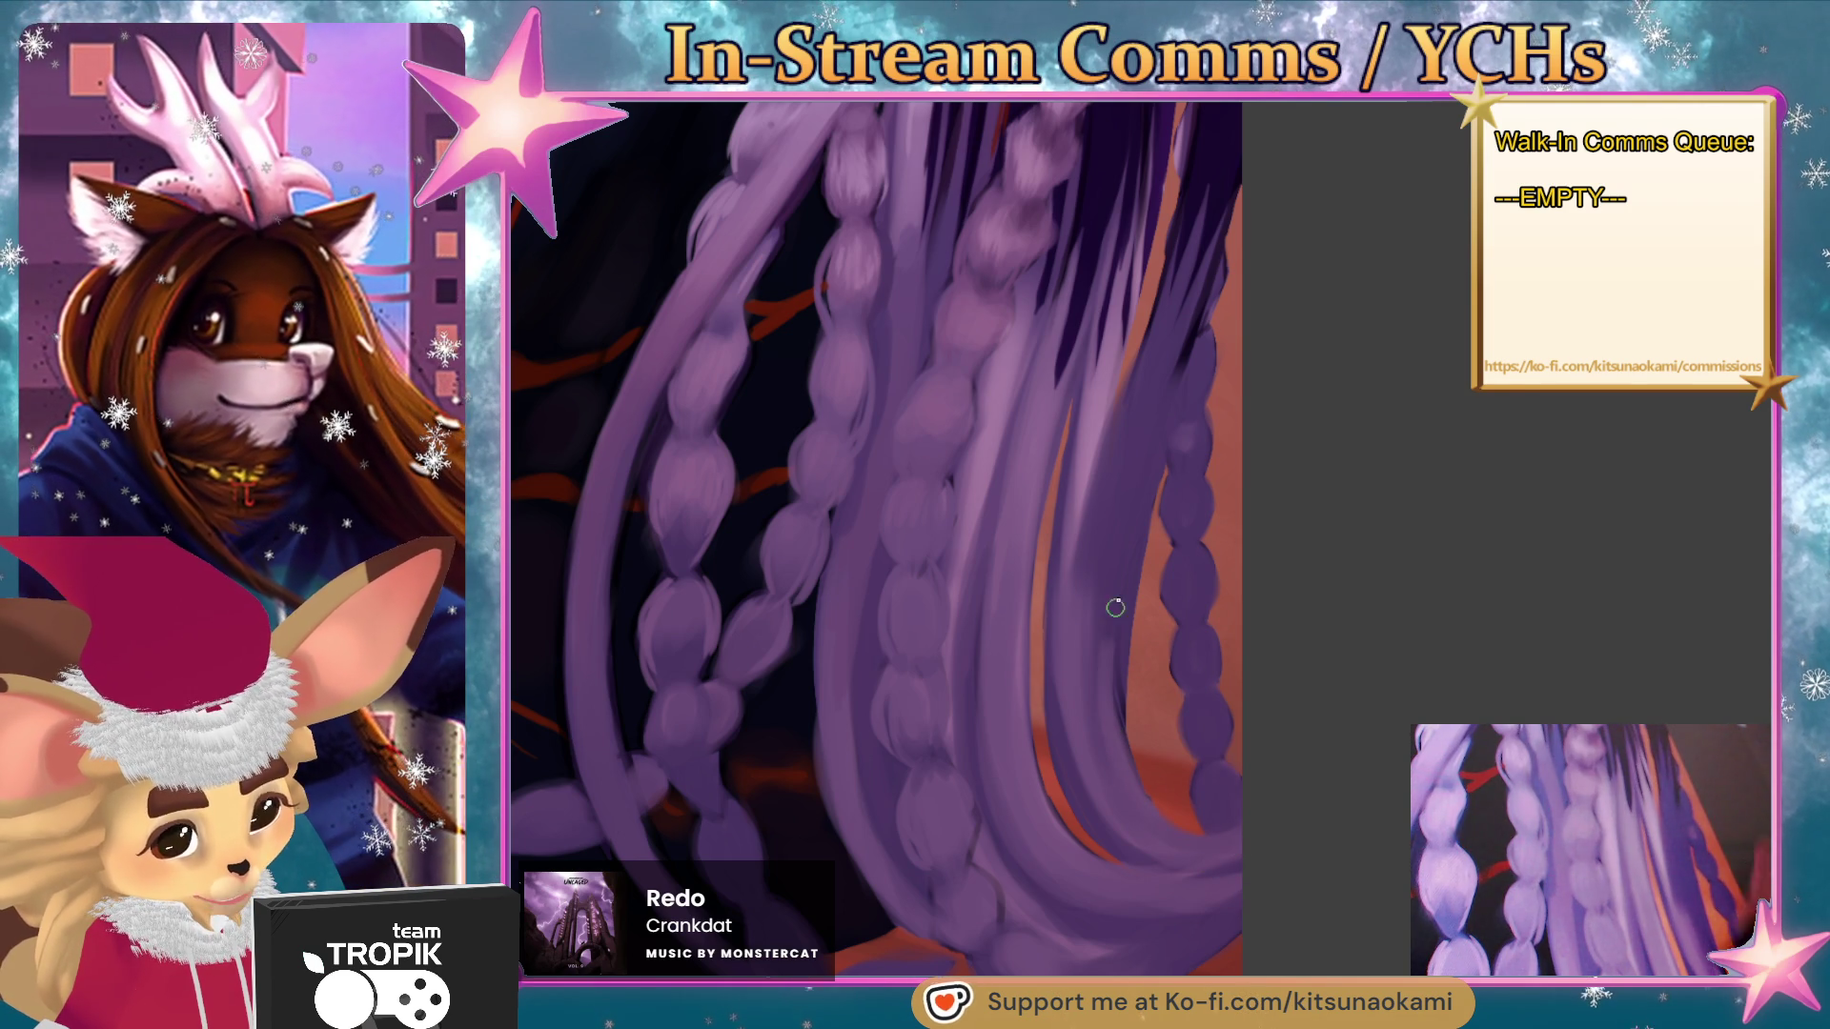
drag(1107, 626, 1113, 506)
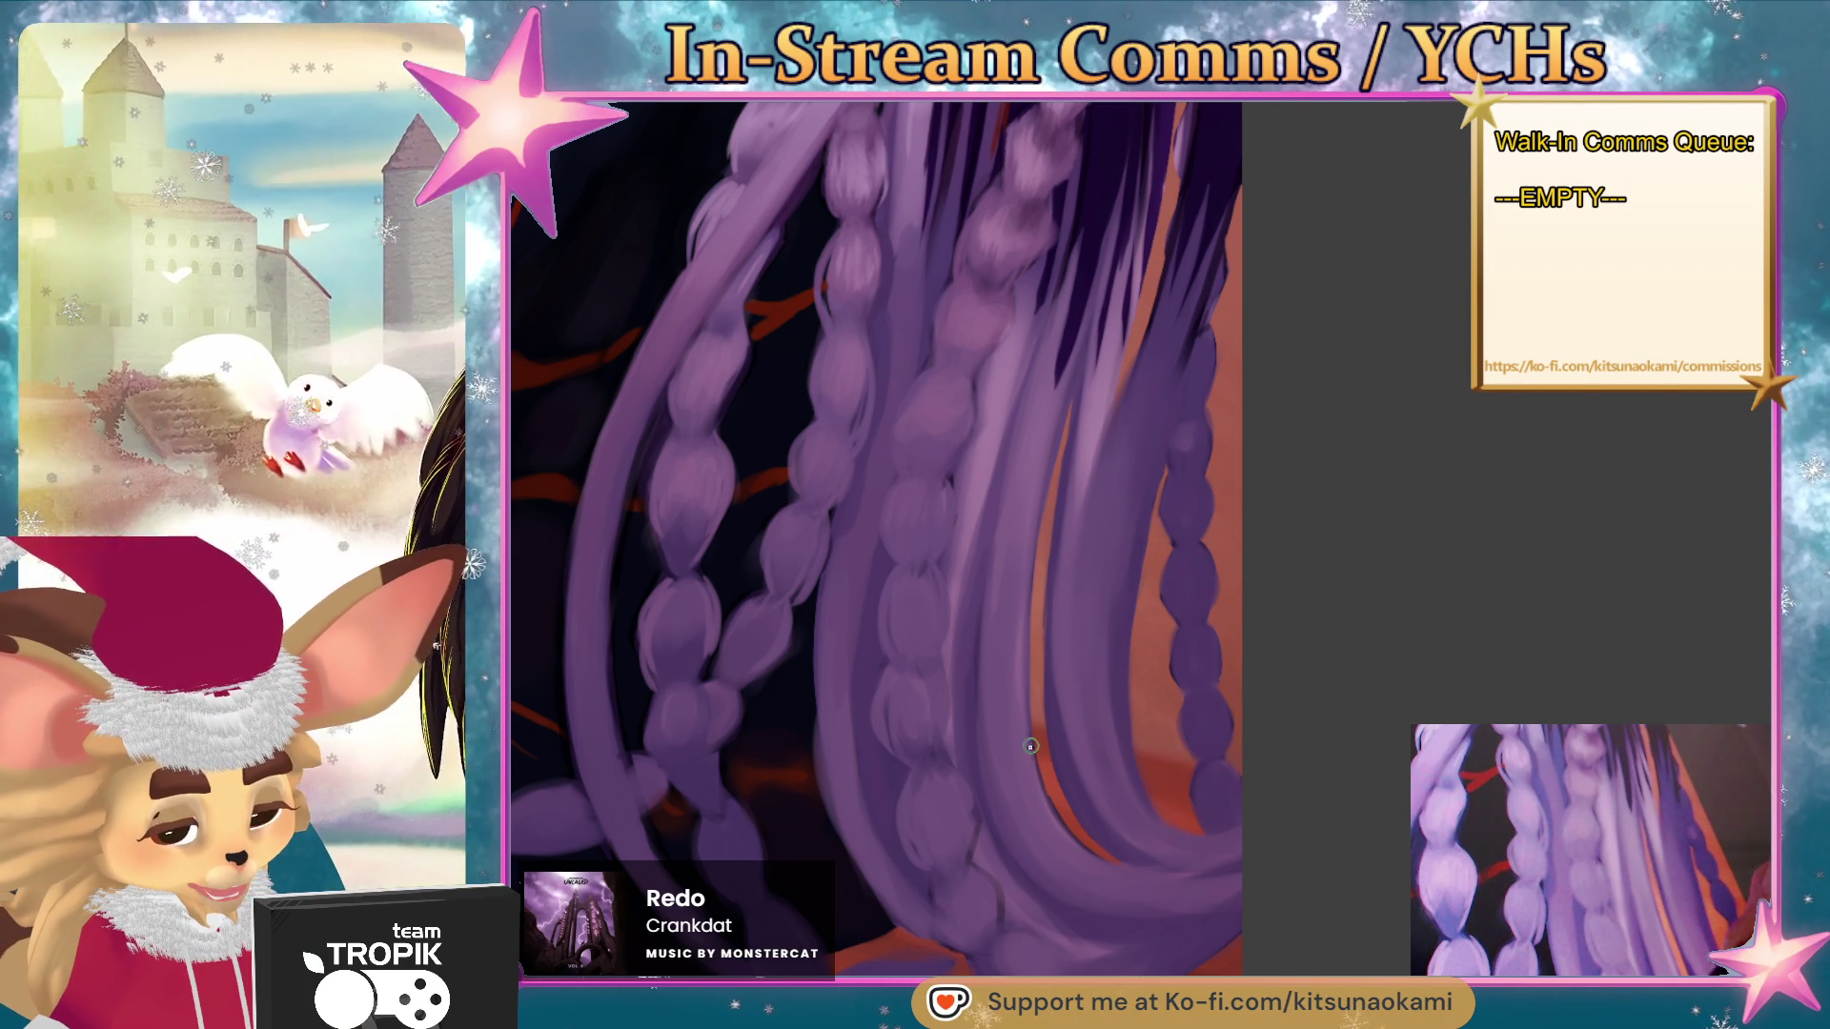
drag(1018, 716, 1030, 567)
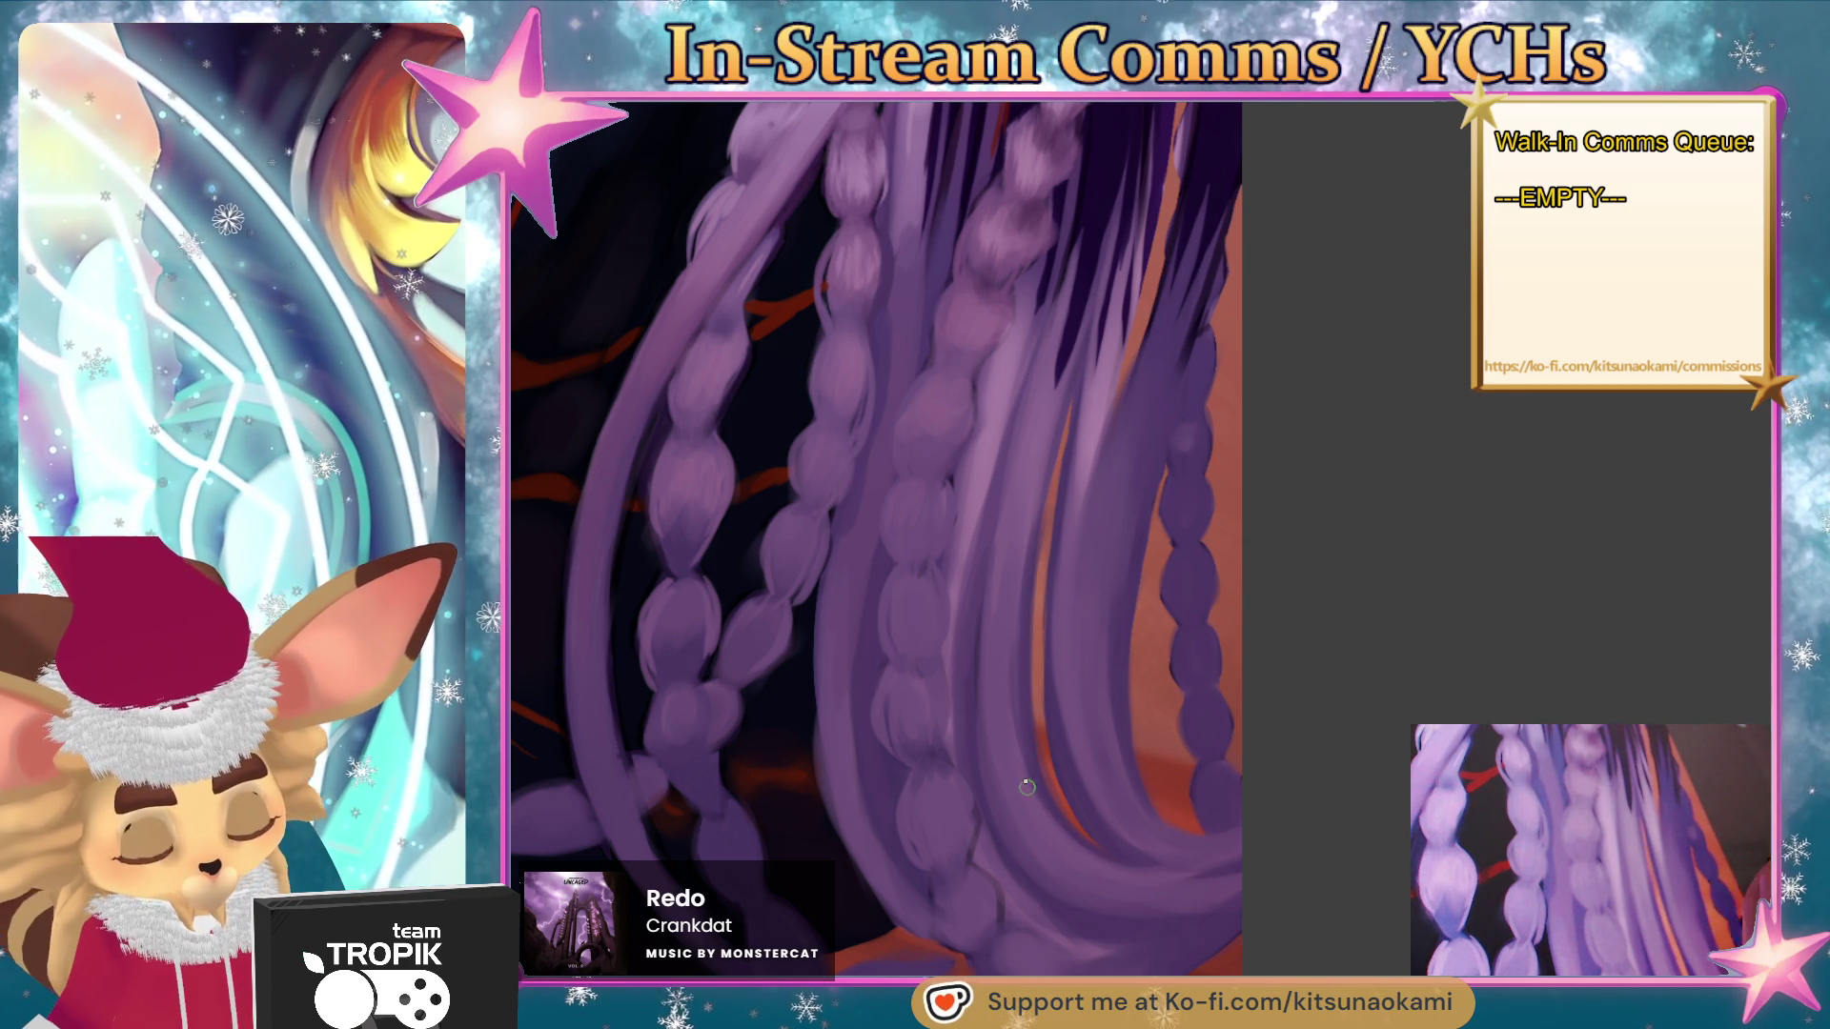
- Sample a braid purple and paint a lighter strand on the upper purple hair
scroll(1252, 675, down, 1)
scroll(1252, 675, down, 1)
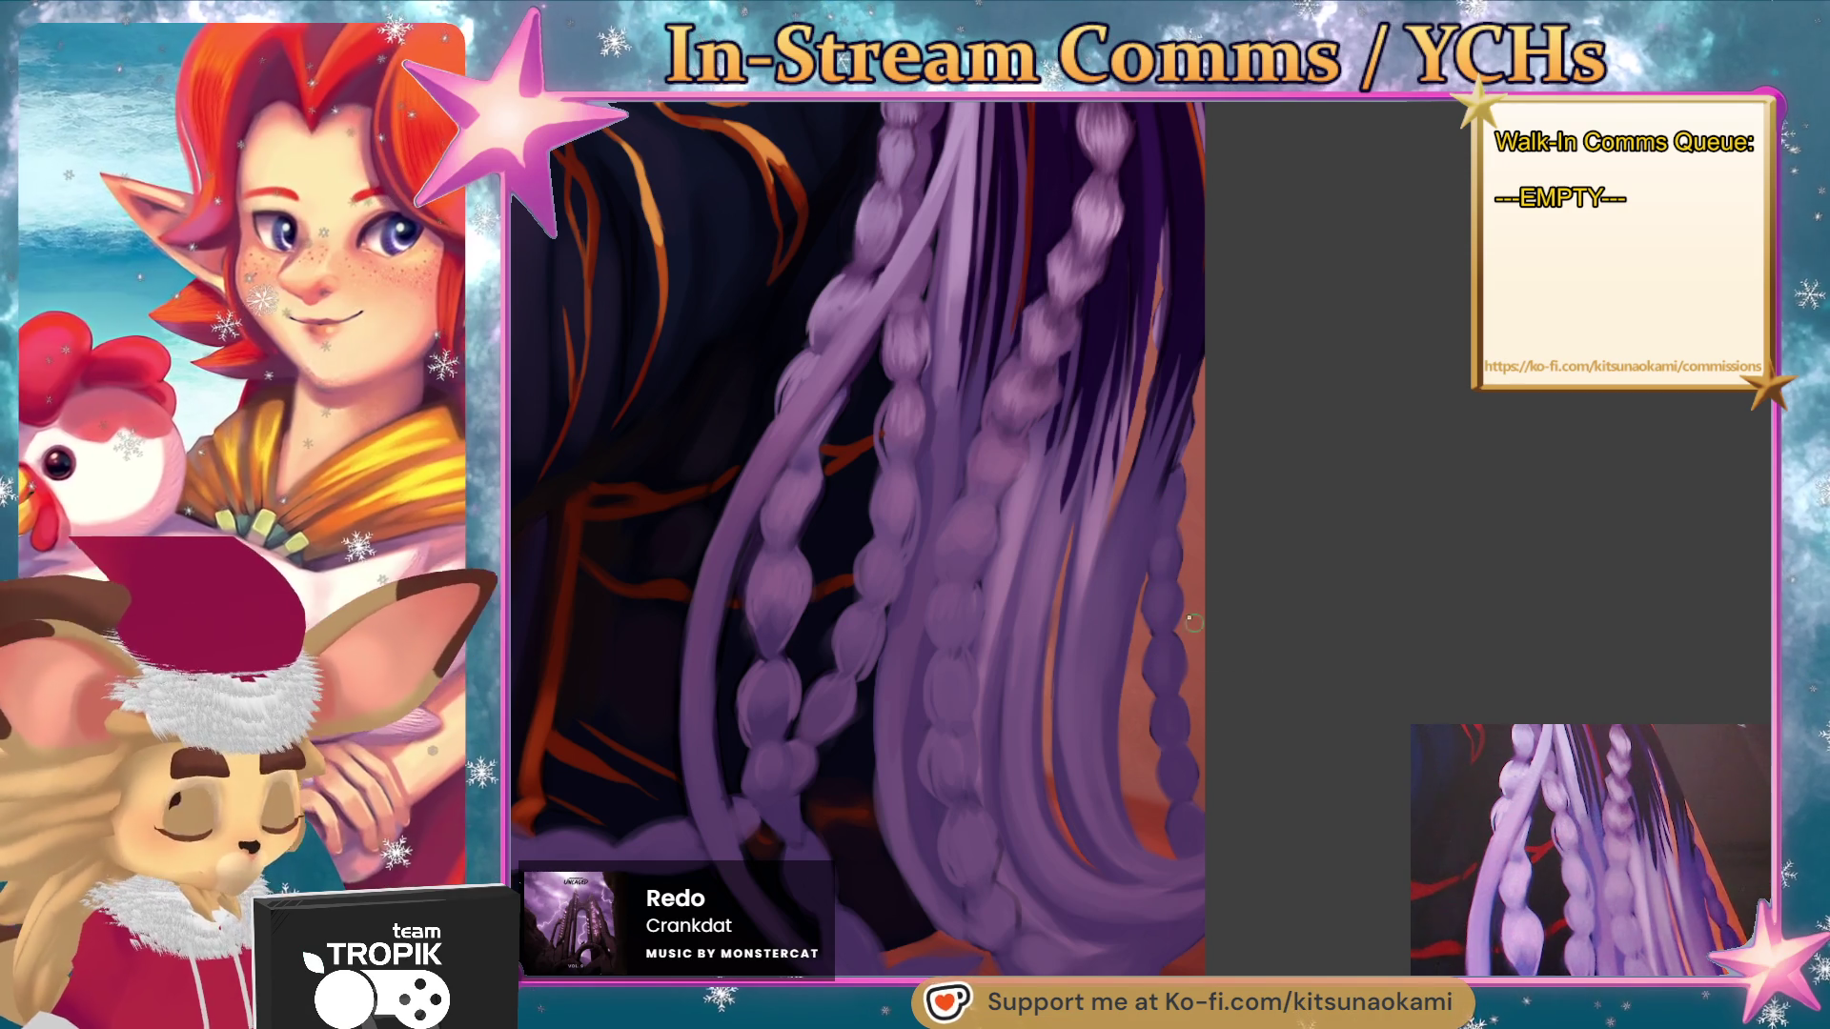
ctrl+click(1129, 681)
scroll(1134, 676, down, 3)
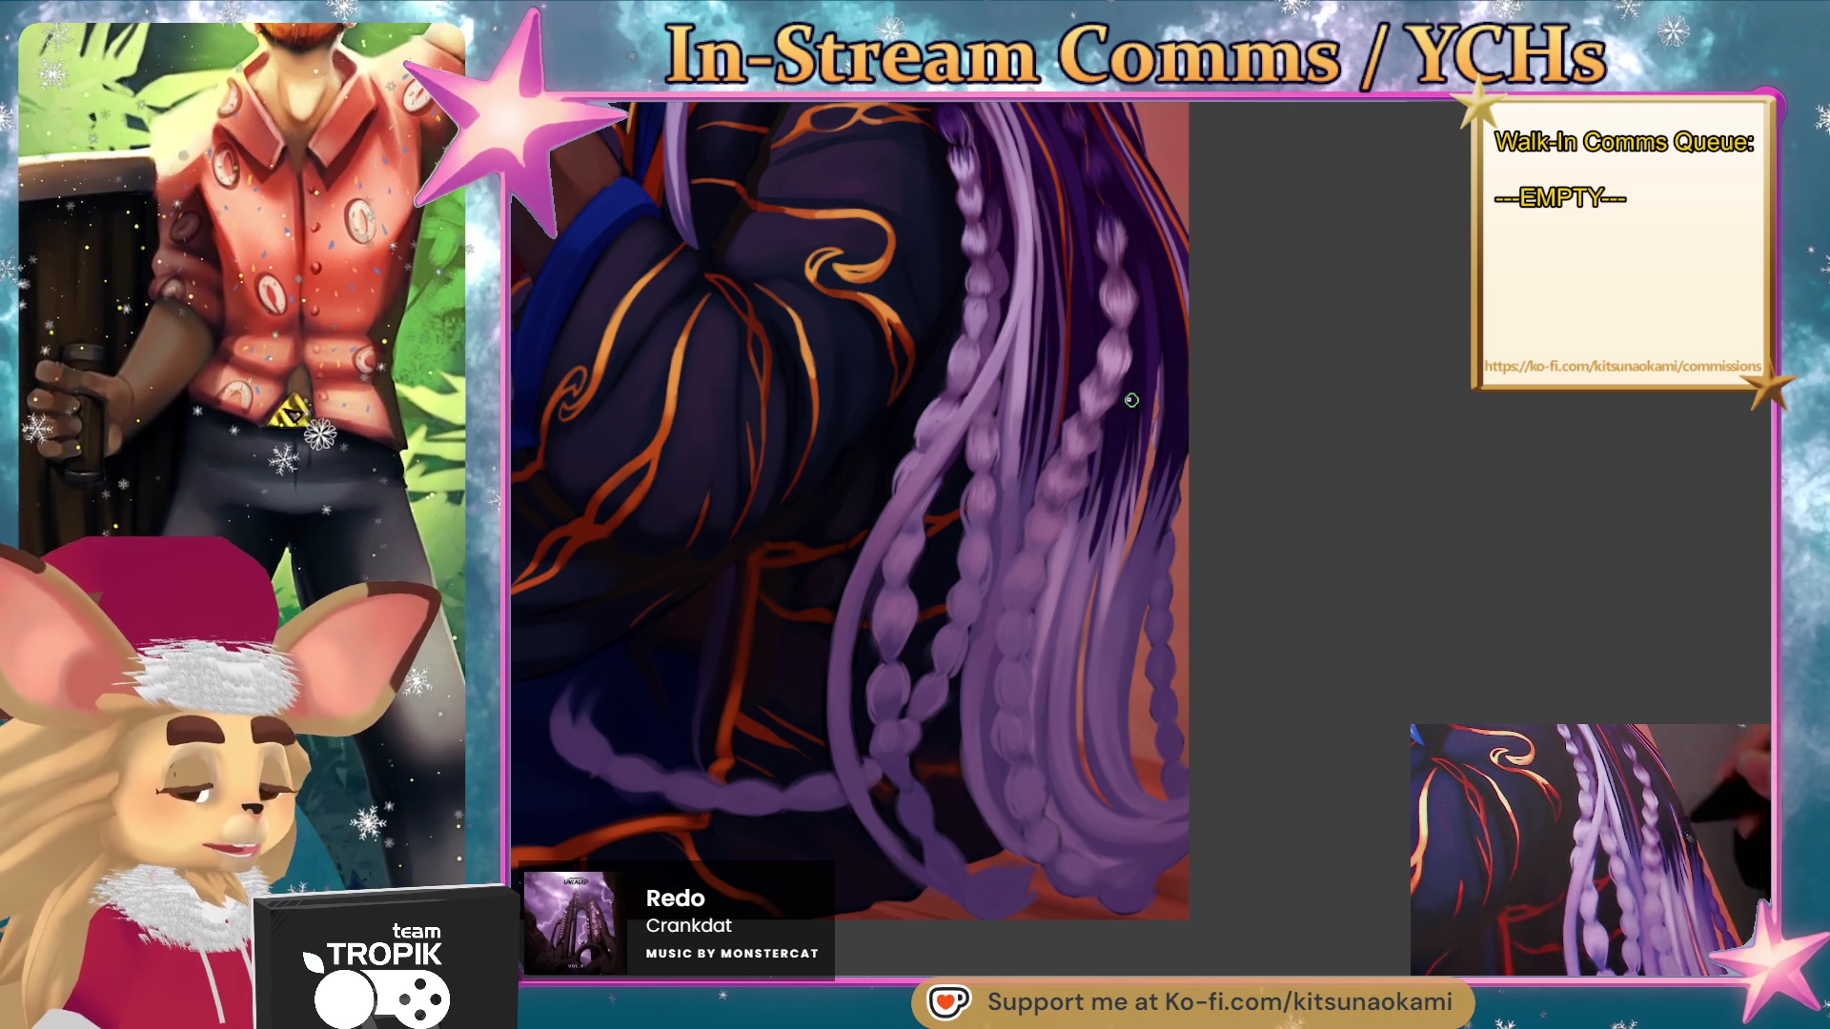
scroll(1147, 536, up, 2)
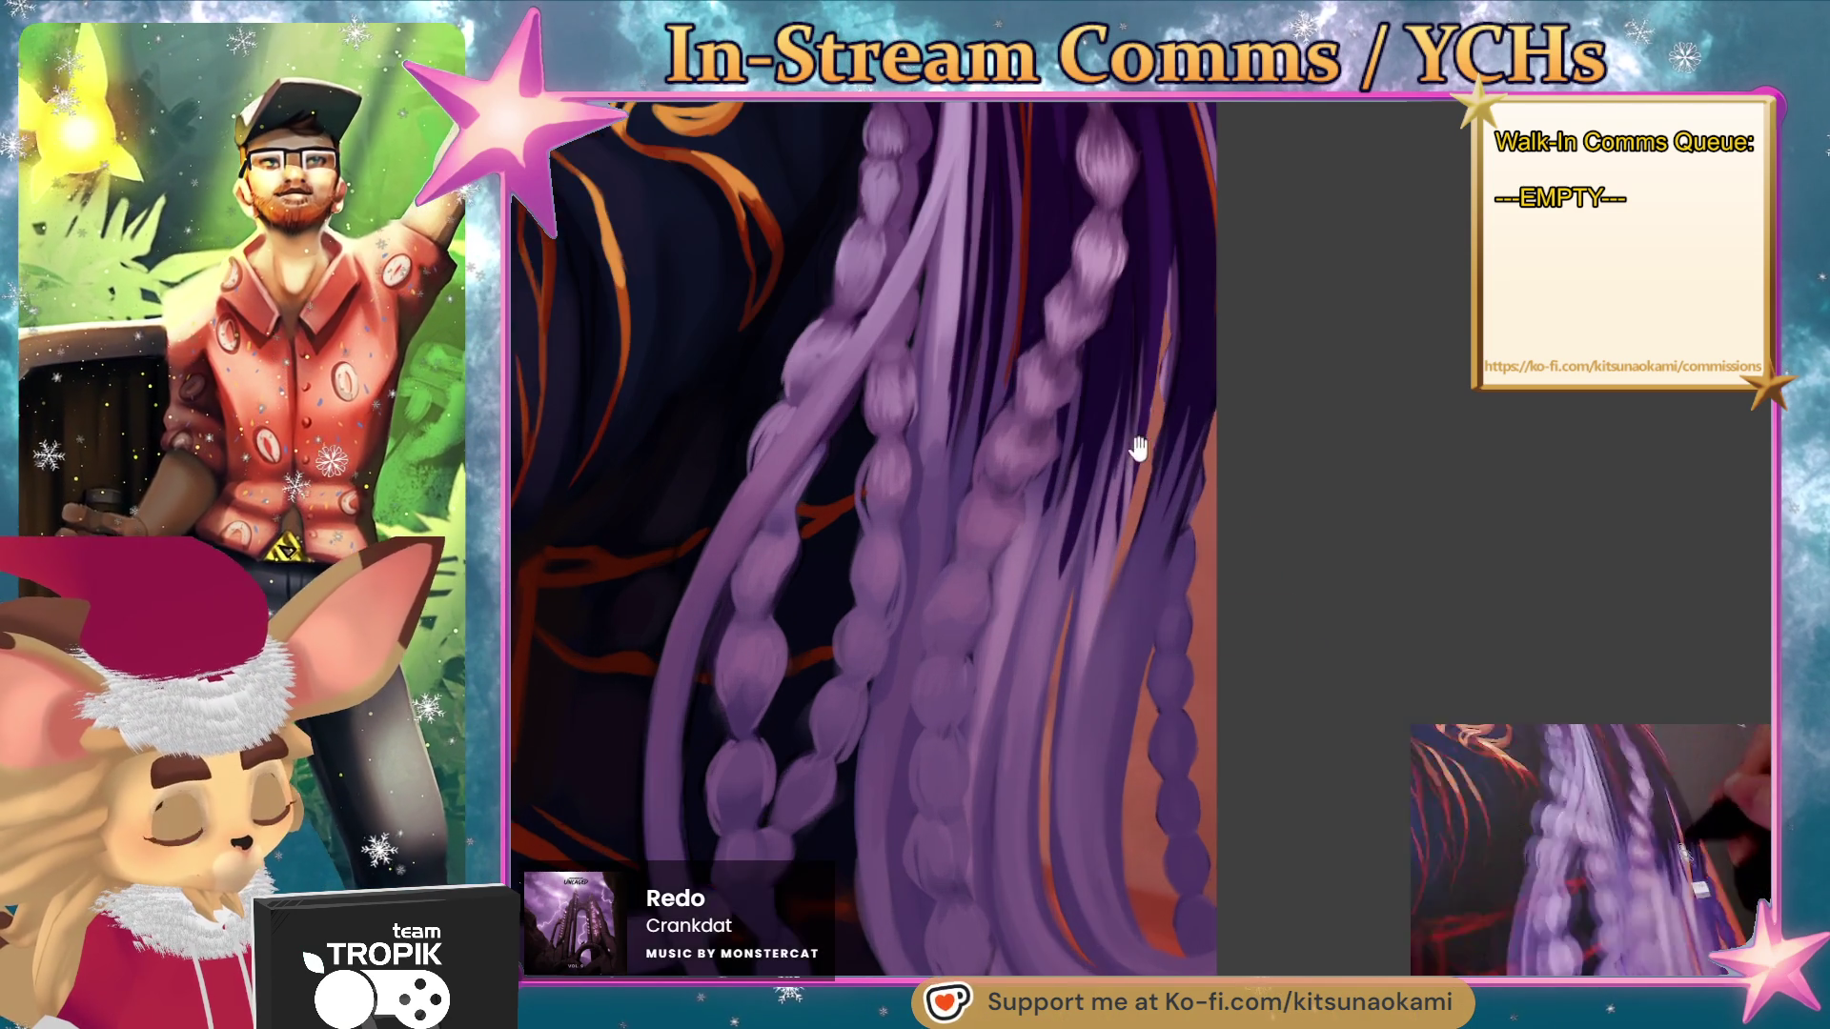
mouse_move(1048, 467)
mouse_down()
mouse_move(1027, 595)
mouse_move(1067, 437)
mouse_move(1029, 519)
mouse_up()
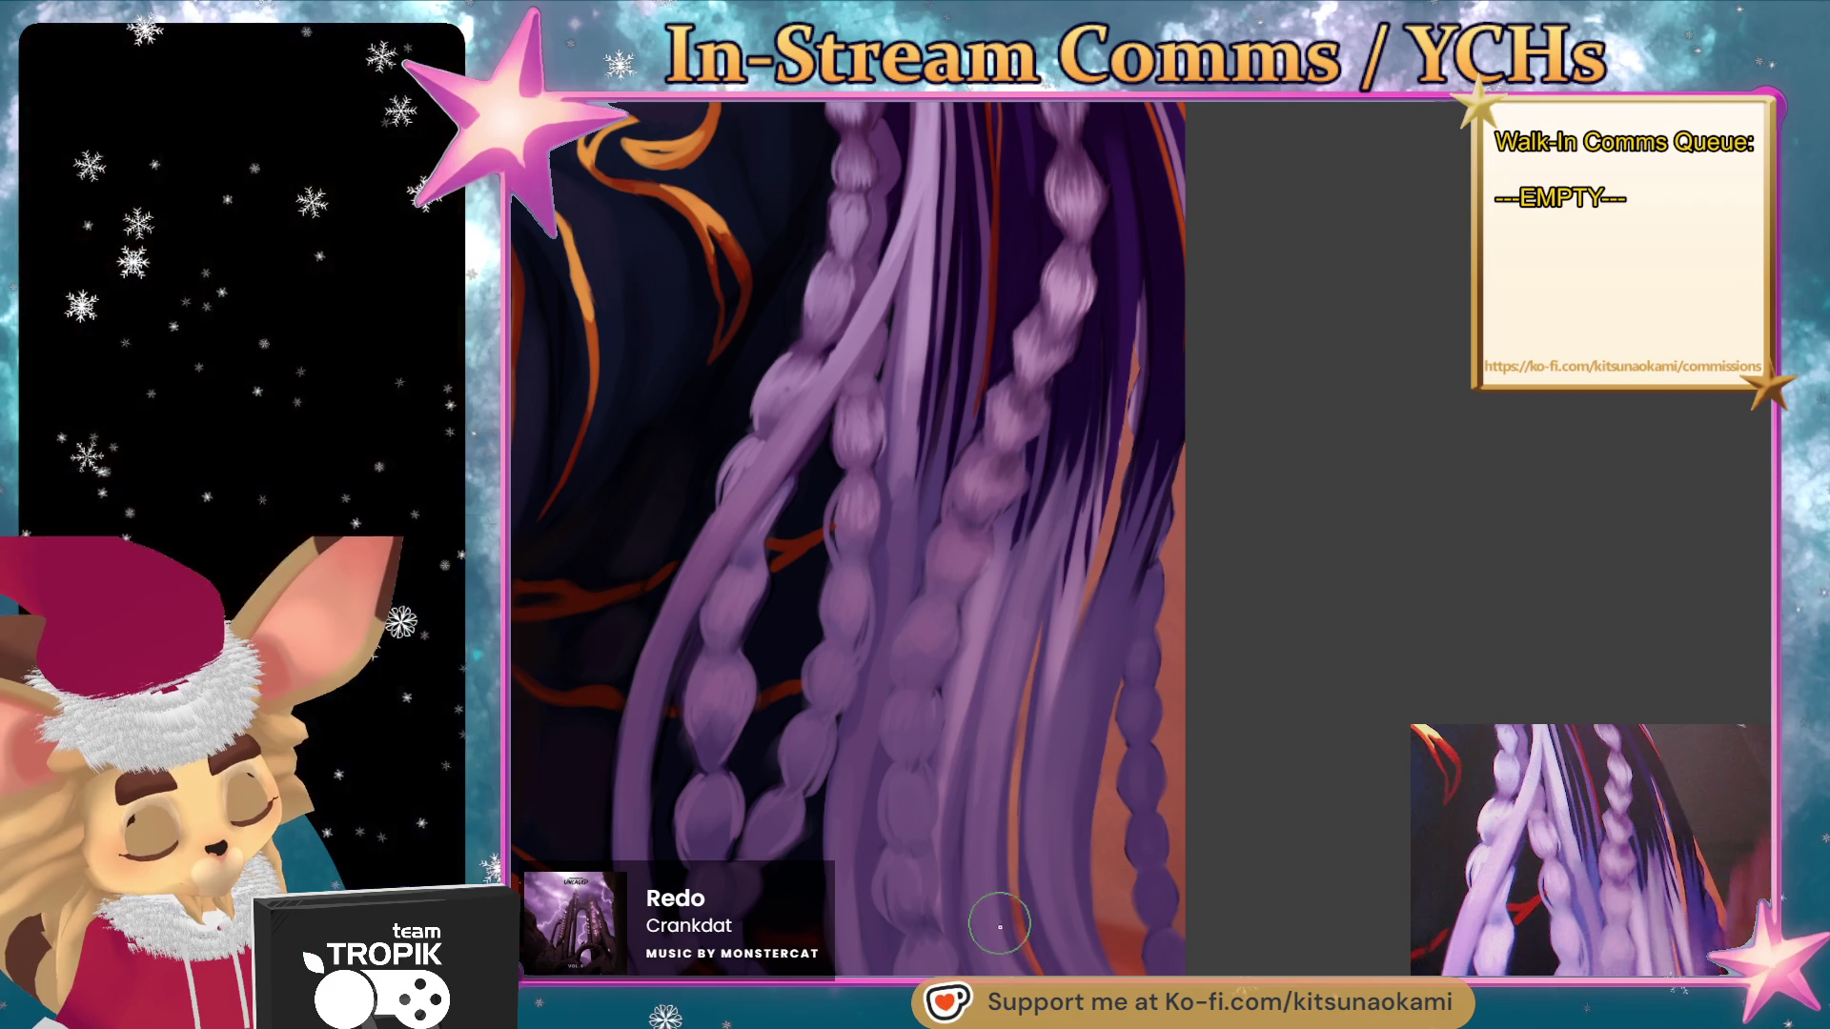
- Resample braid purples and paint several thin lighter strands down the lower braid
alt+click(1074, 642)
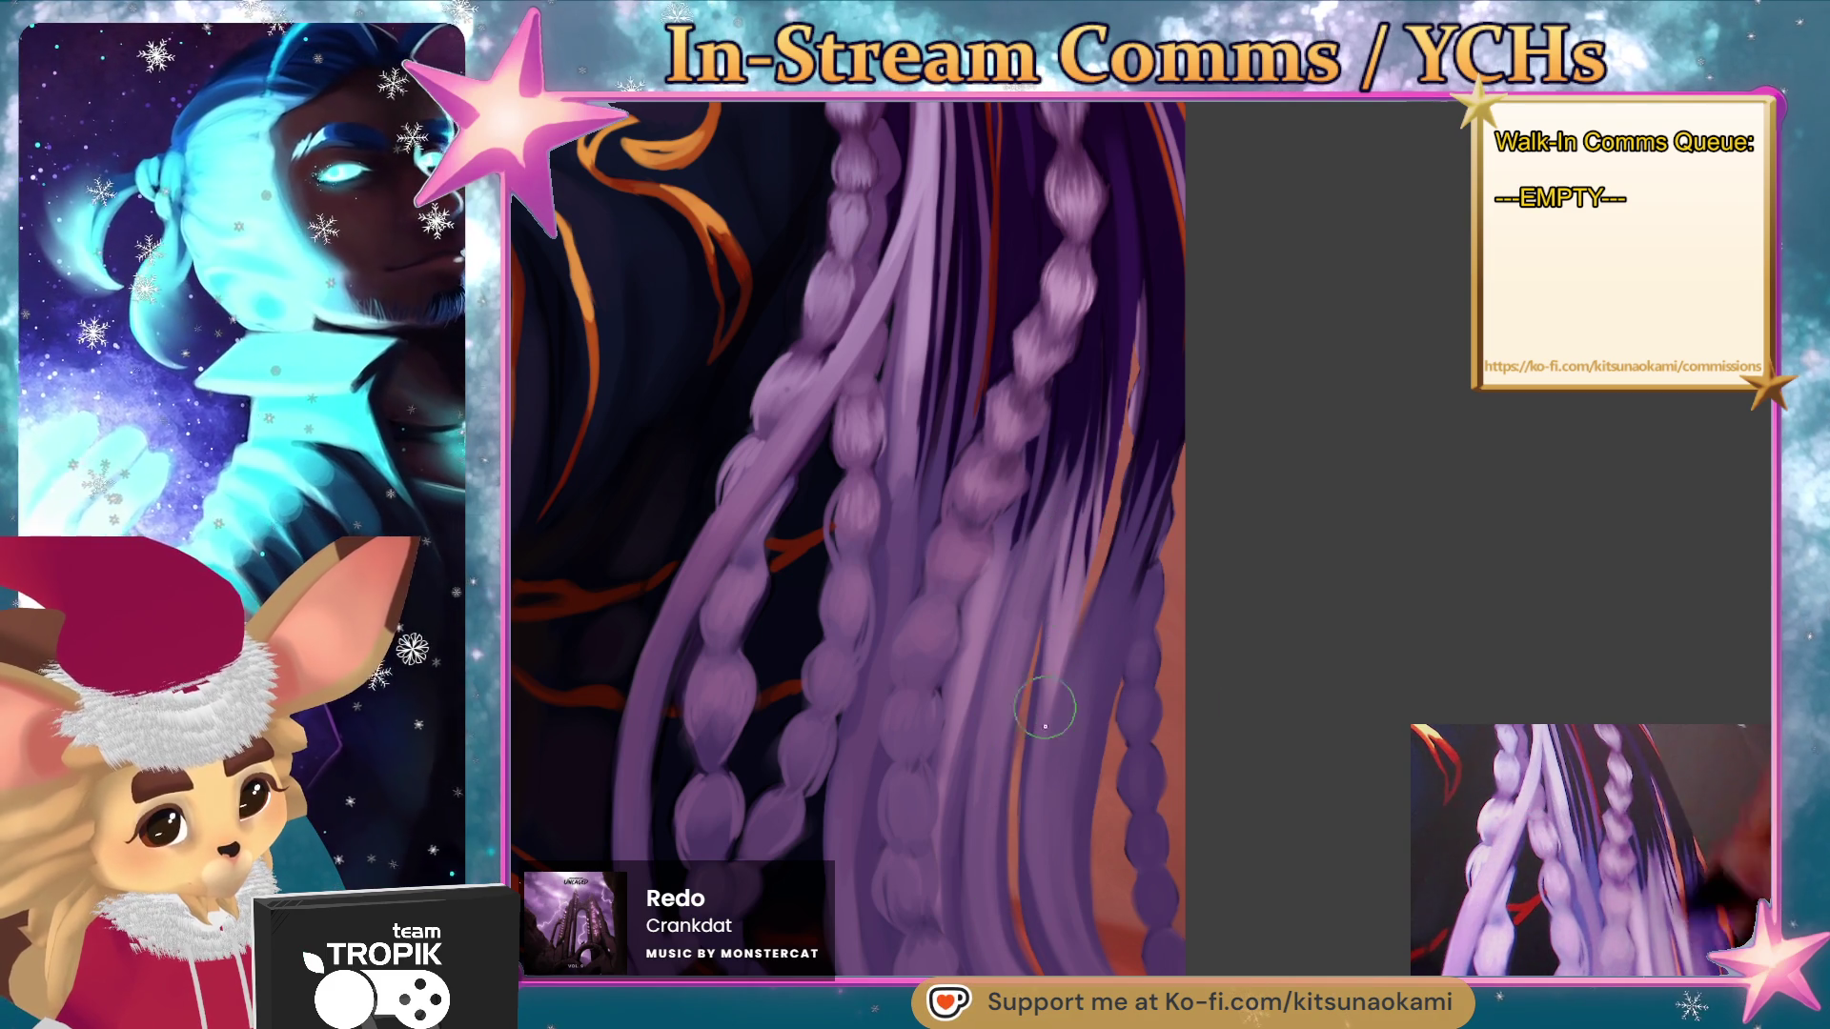
drag(1048, 568, 1037, 851)
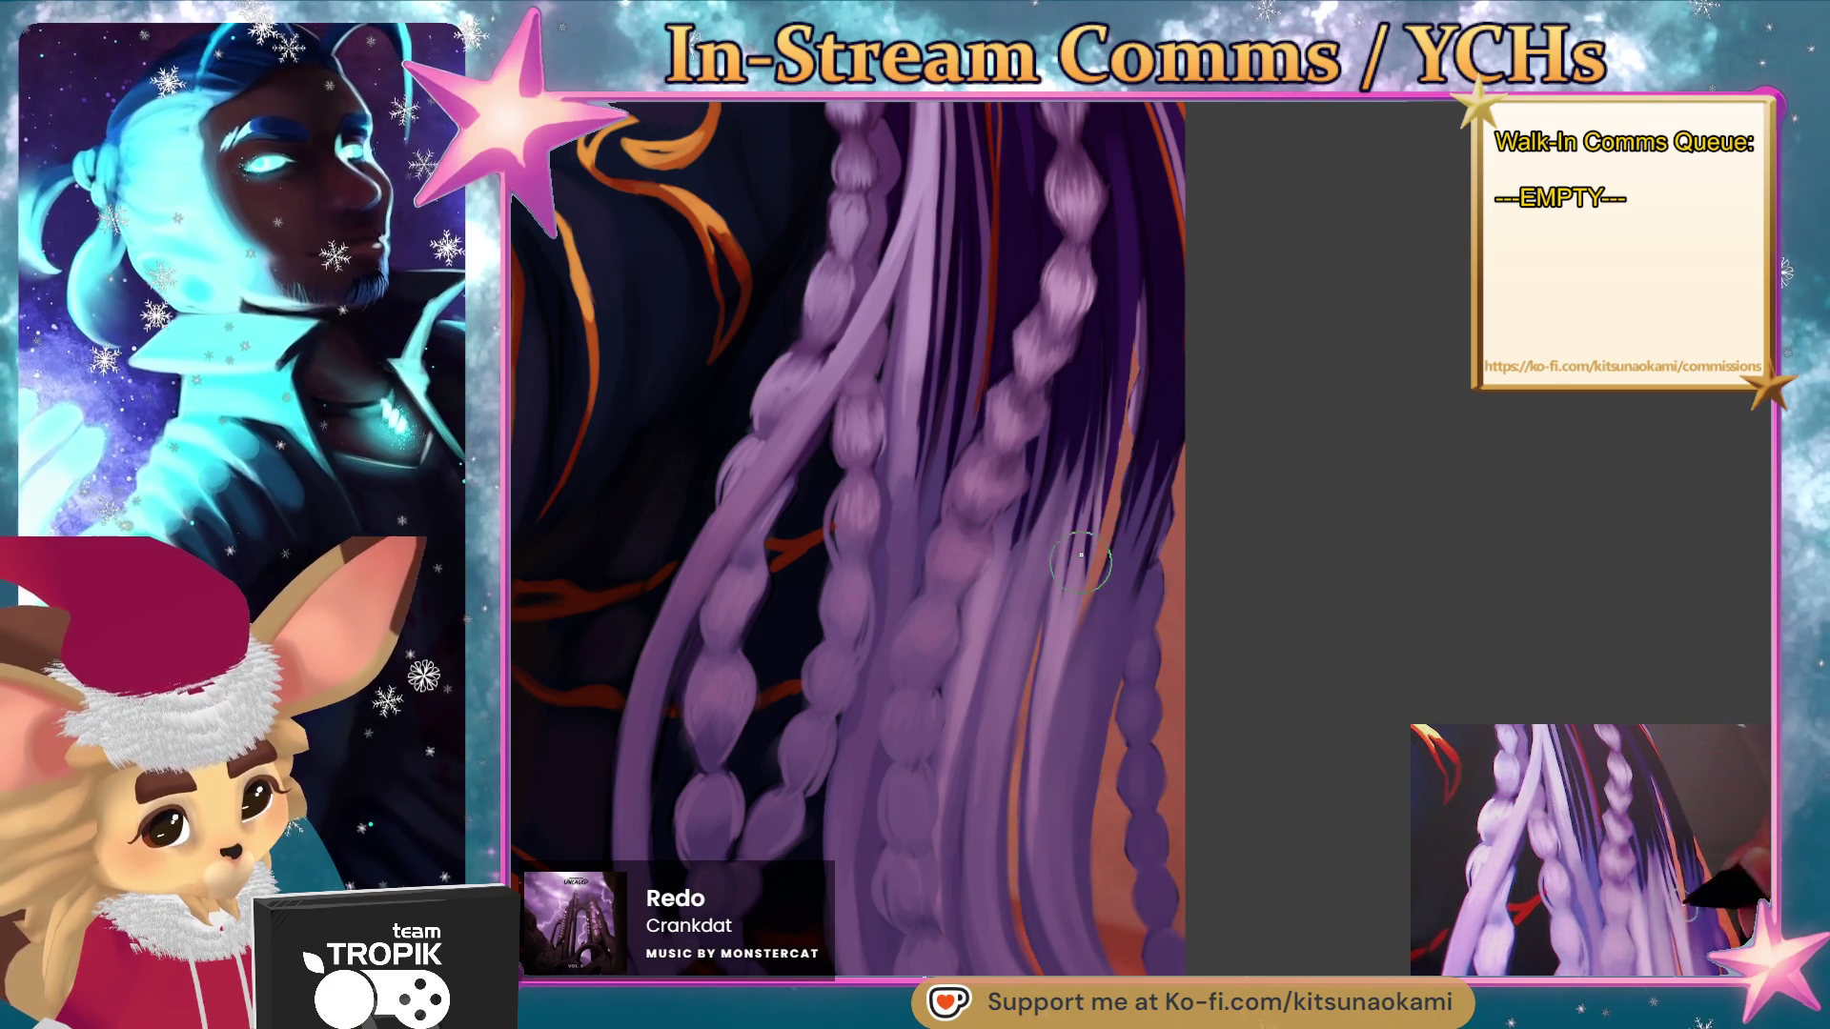
drag(1048, 551, 1033, 654)
drag(1025, 519, 1005, 771)
alt+click(996, 738)
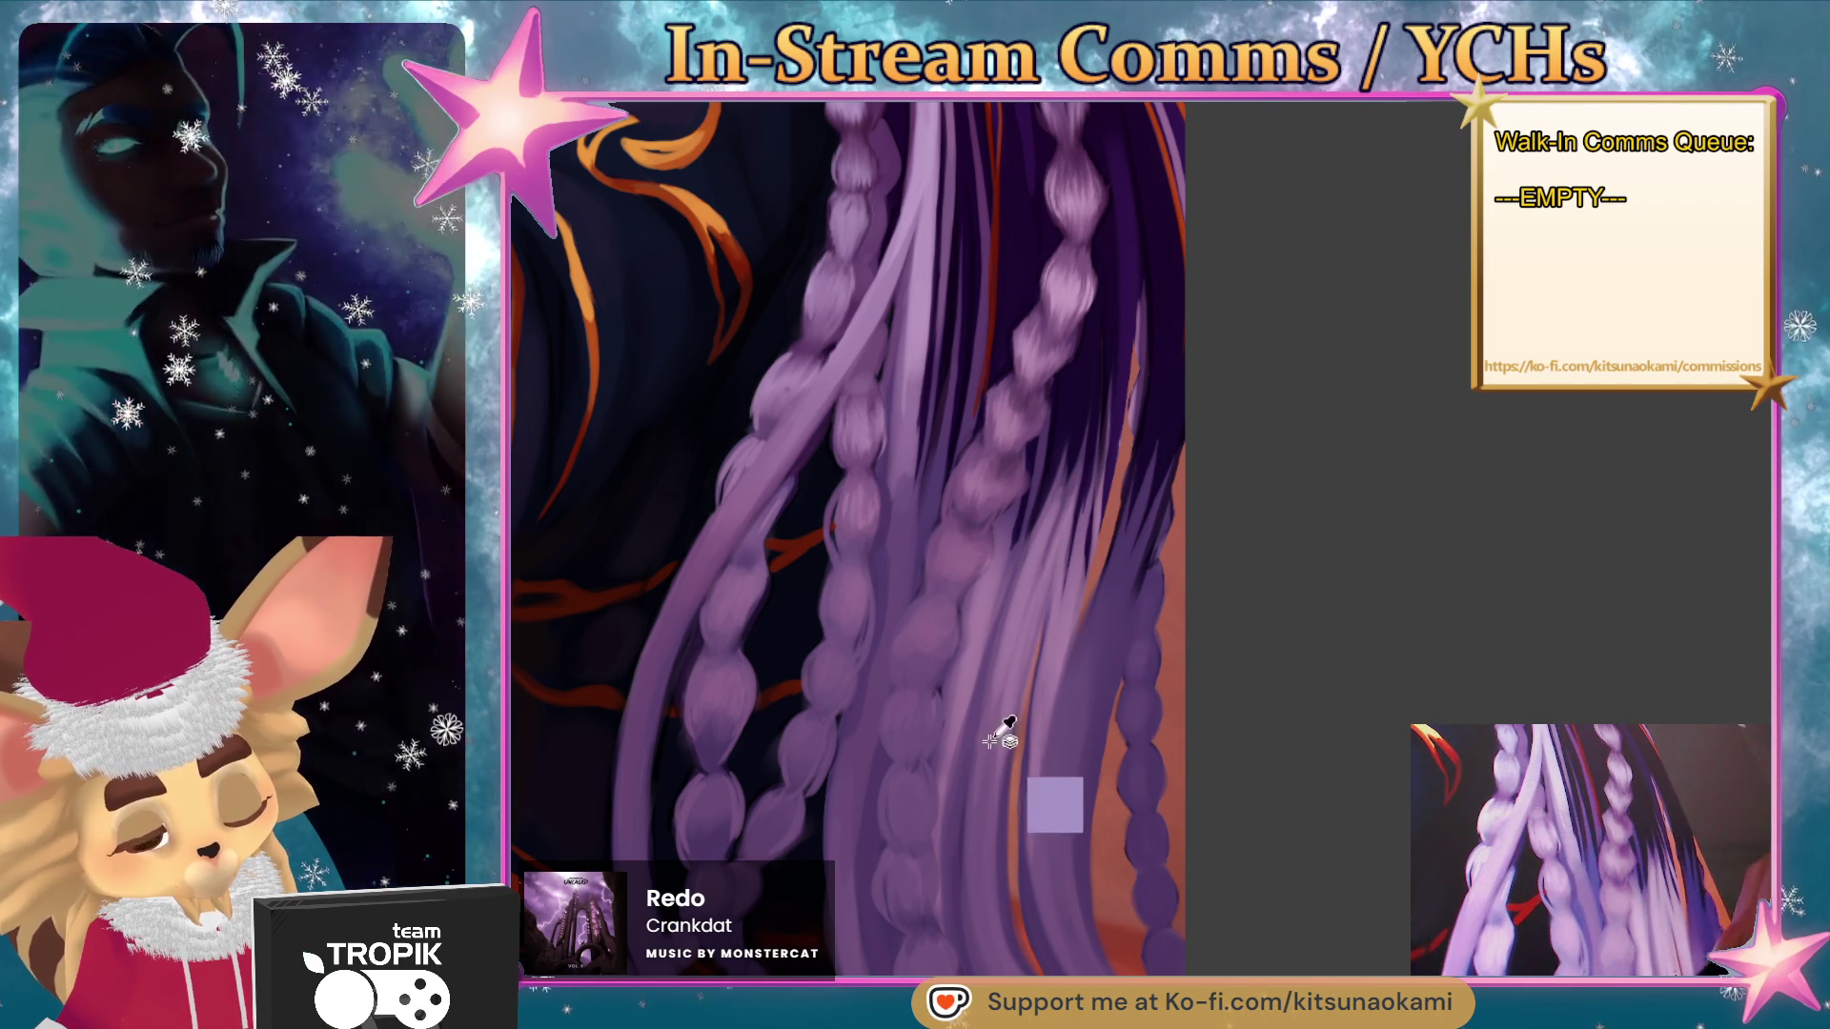
alt+click(993, 874)
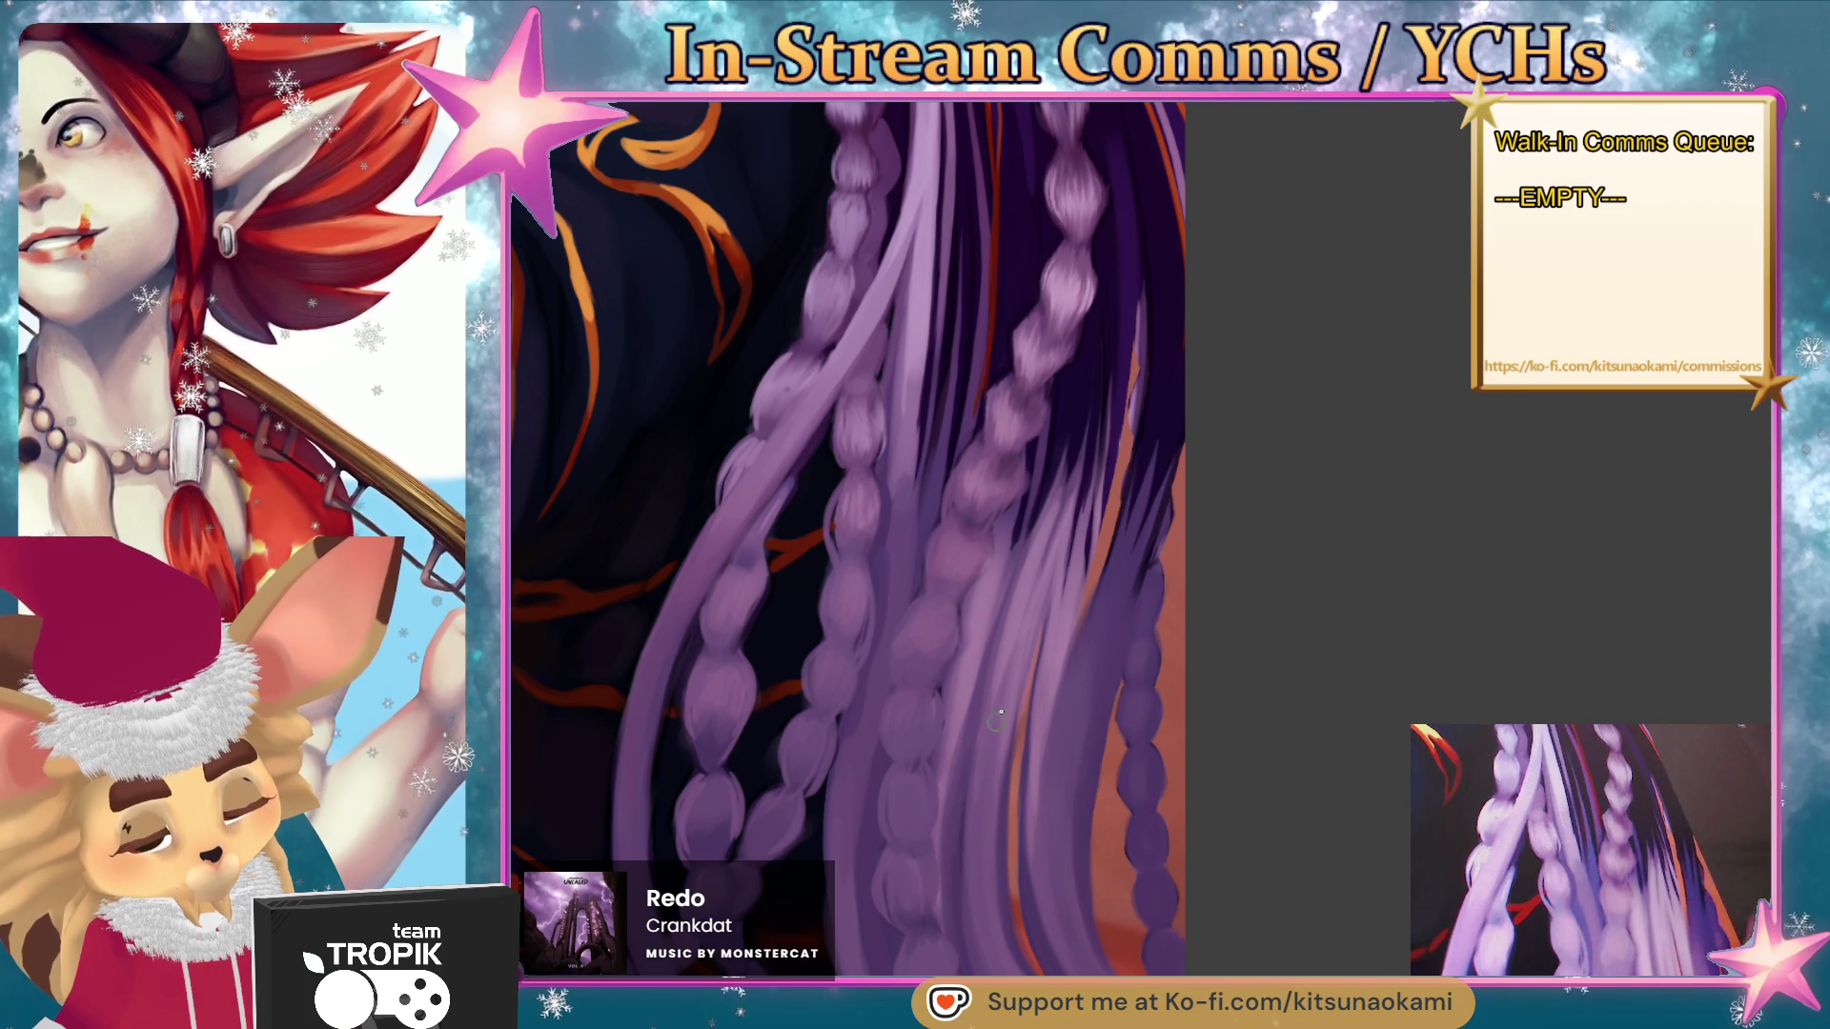
mouse_move(1049, 810)
mouse_down()
mouse_move(1132, 739)
mouse_move(1171, 635)
mouse_up()
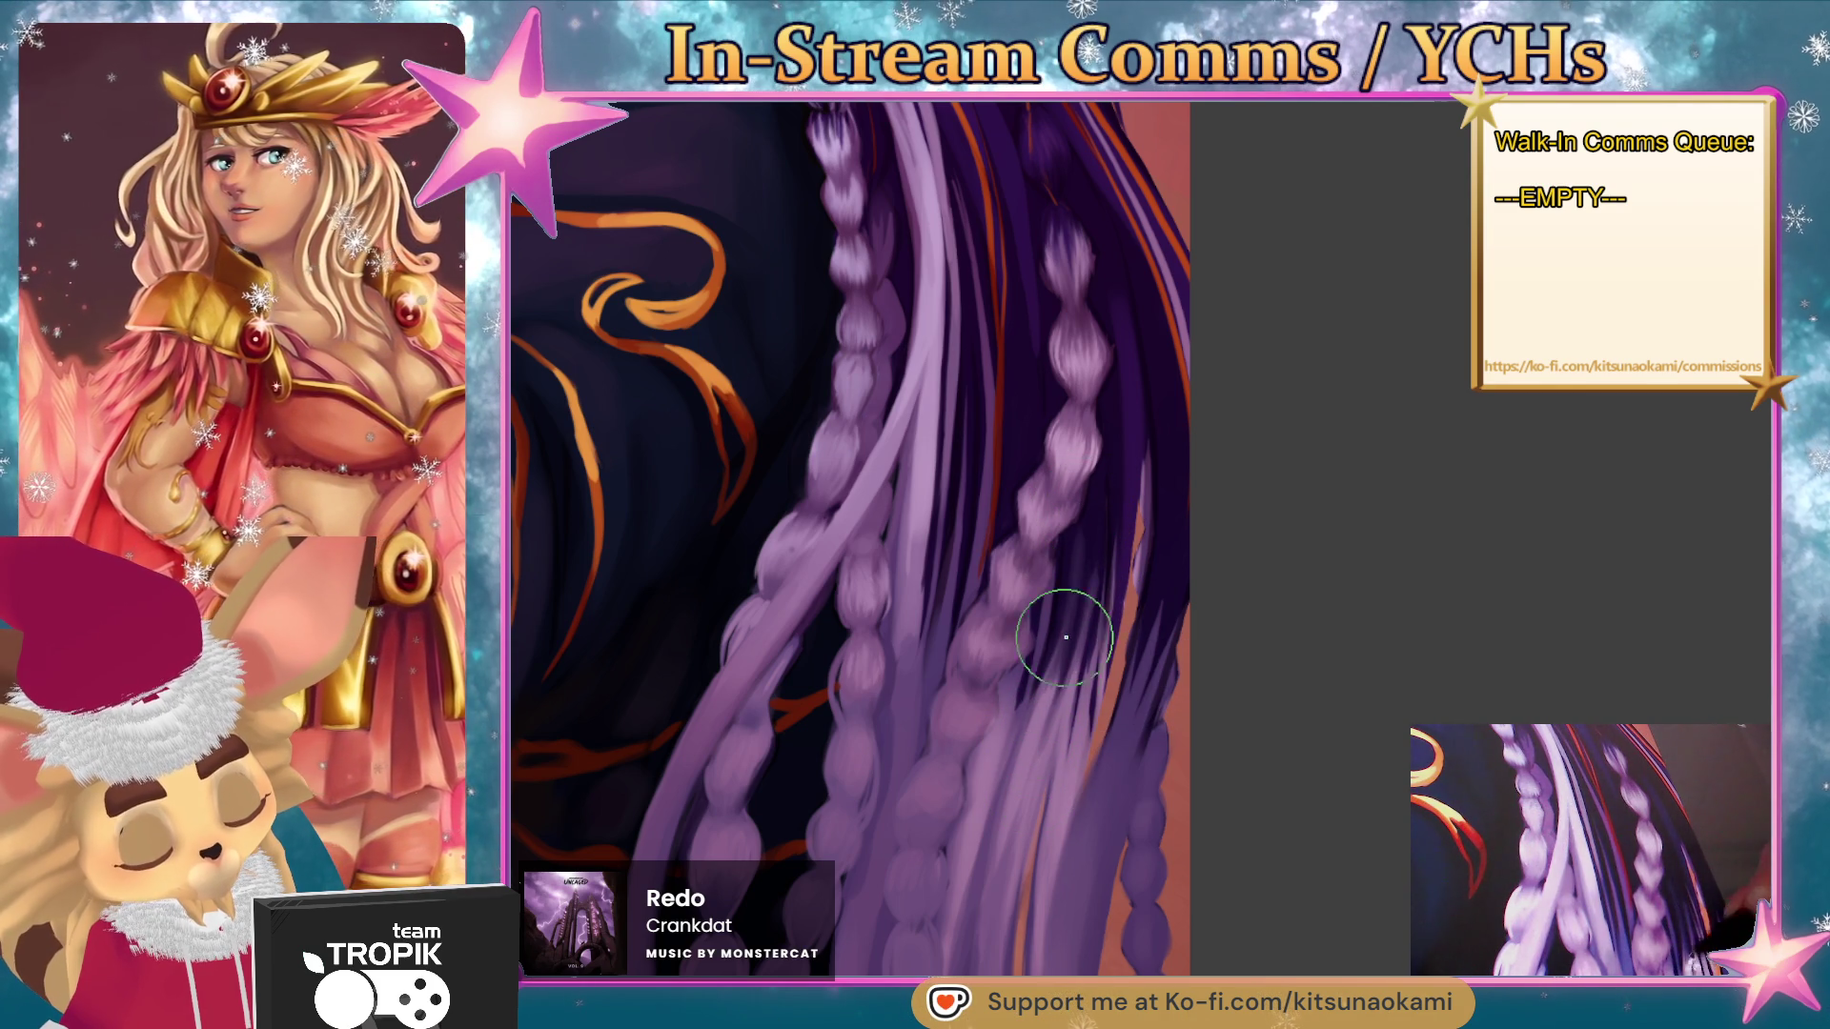
- Zoom out to show the braids, the orange-patterned robe and the dango together
scroll(1061, 732, down, 3)
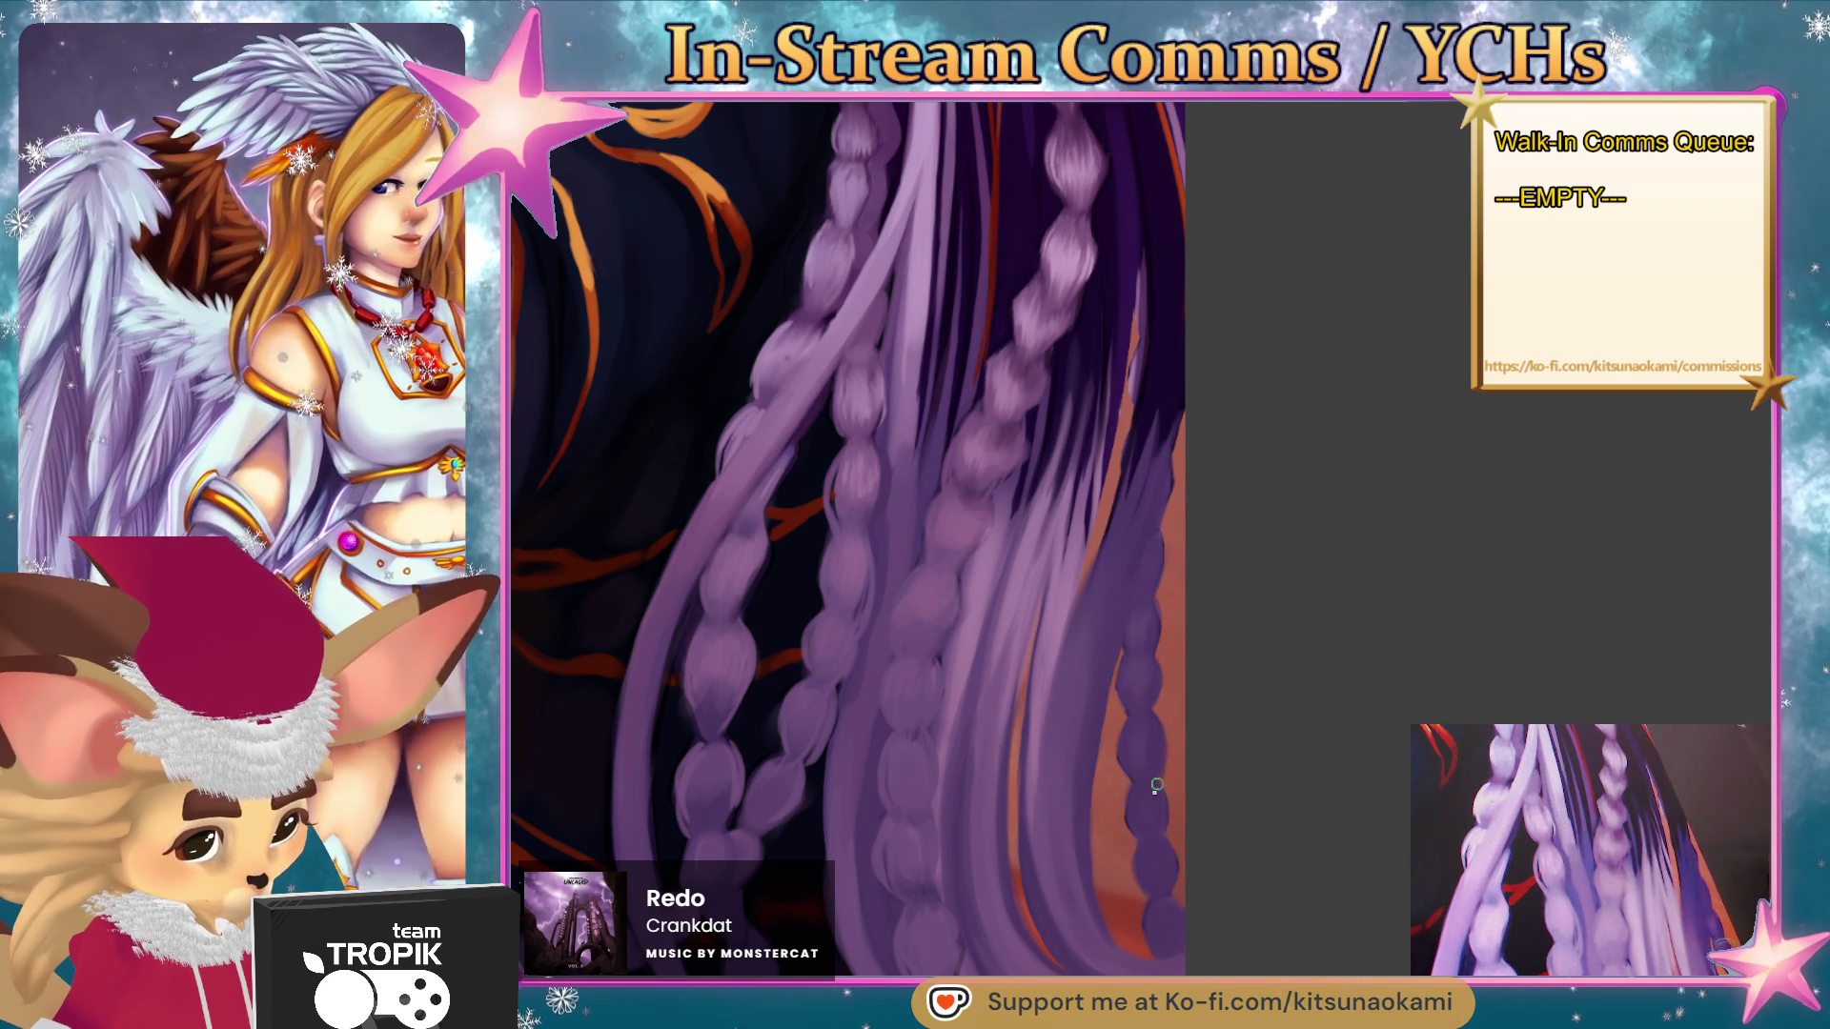
scroll(1172, 857, up, 2)
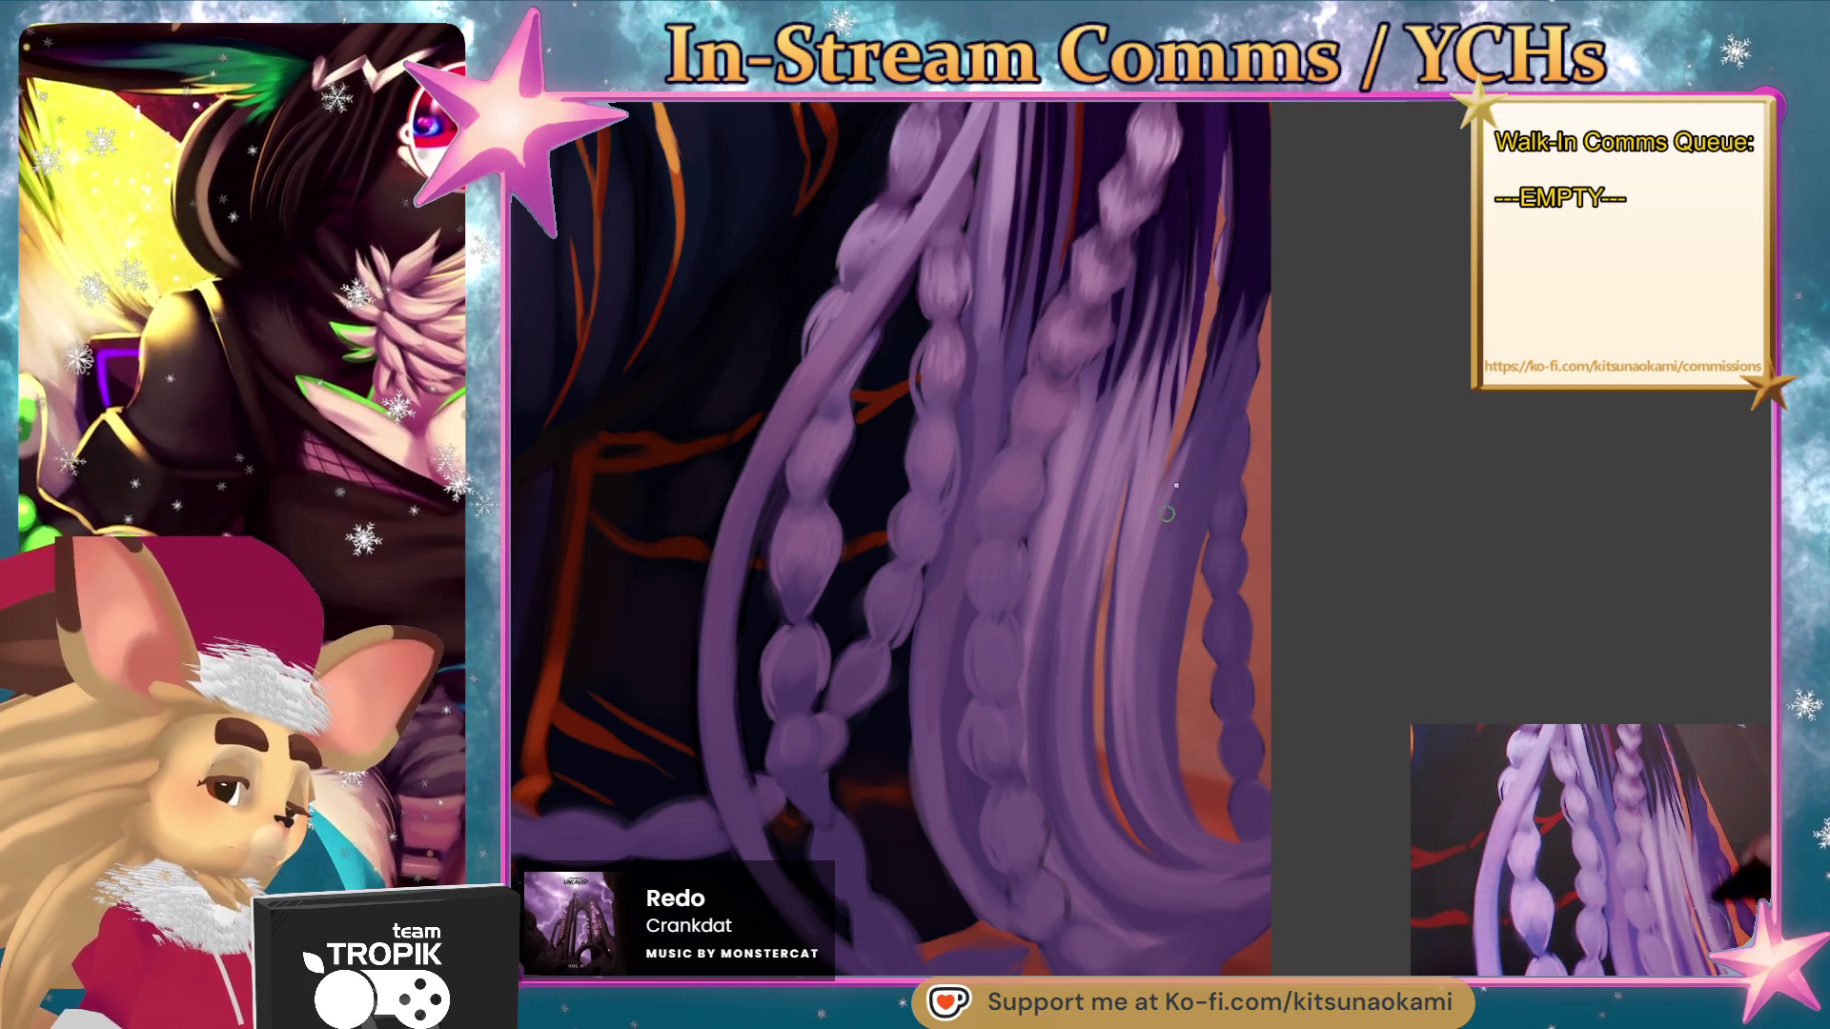
scroll(1146, 640, up, 2)
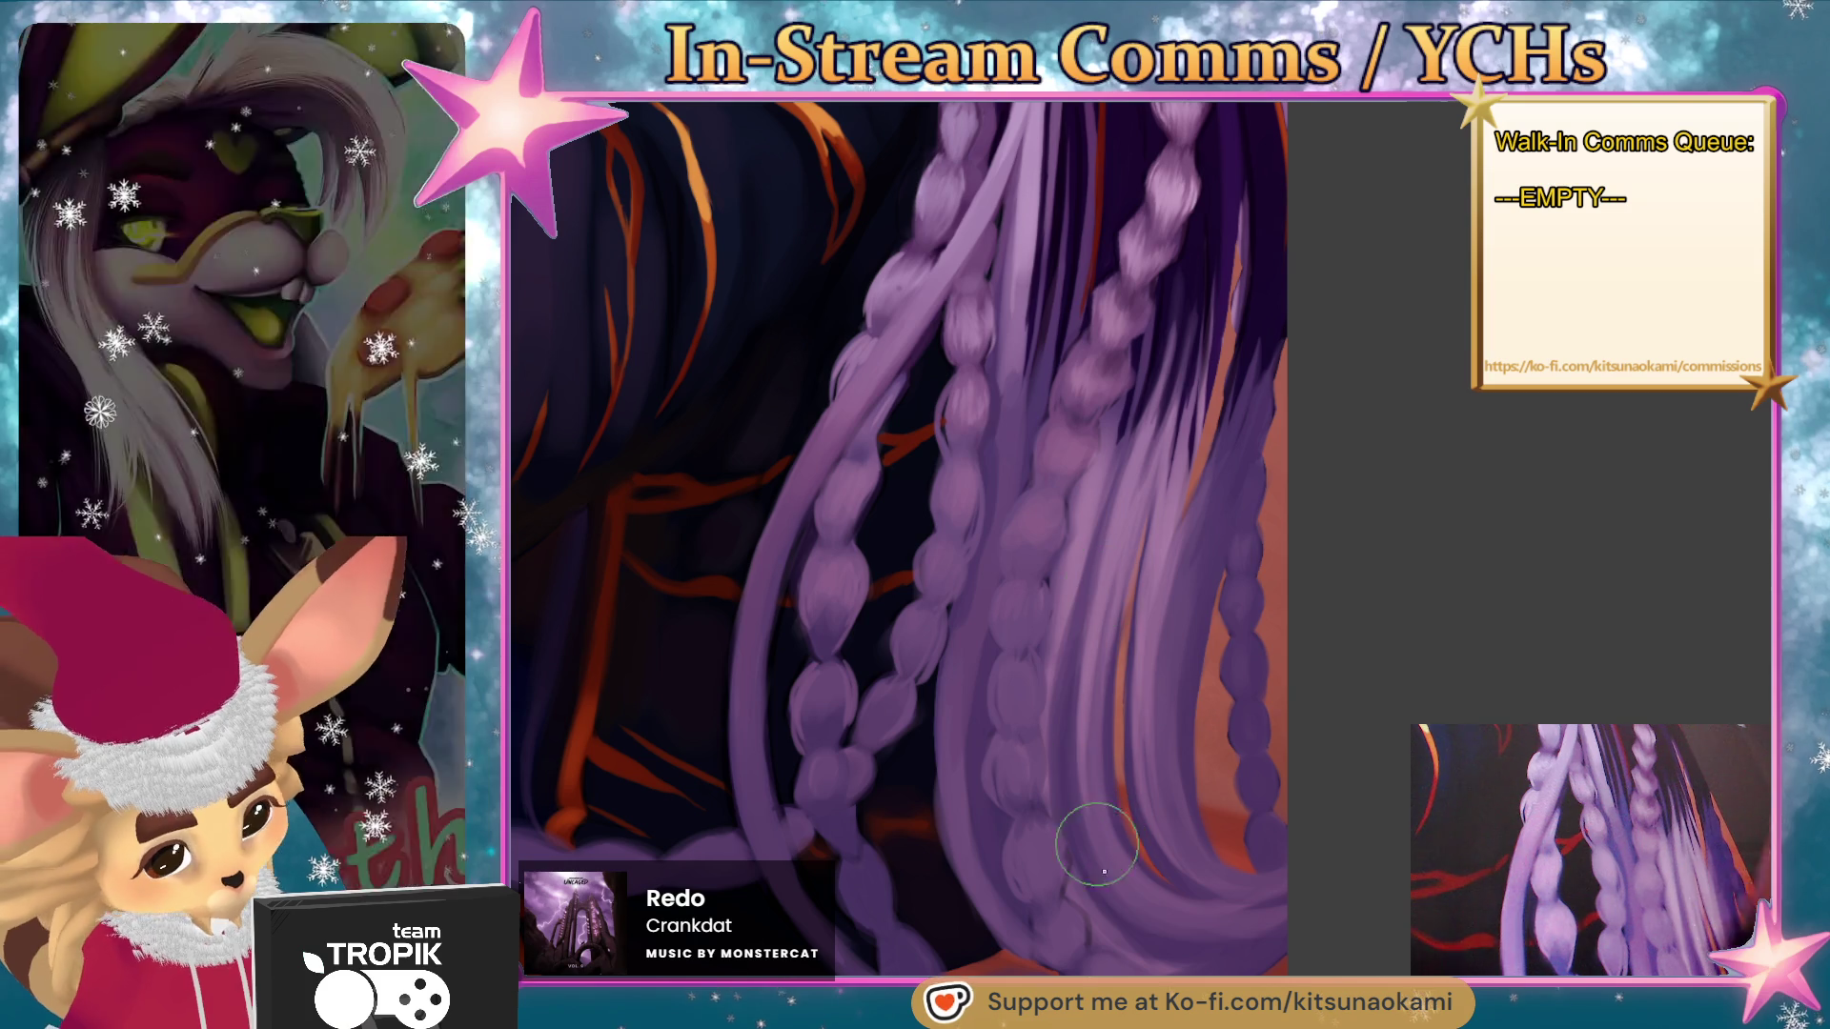
scroll(1105, 762, down, 3)
scroll(1115, 410, up, 2)
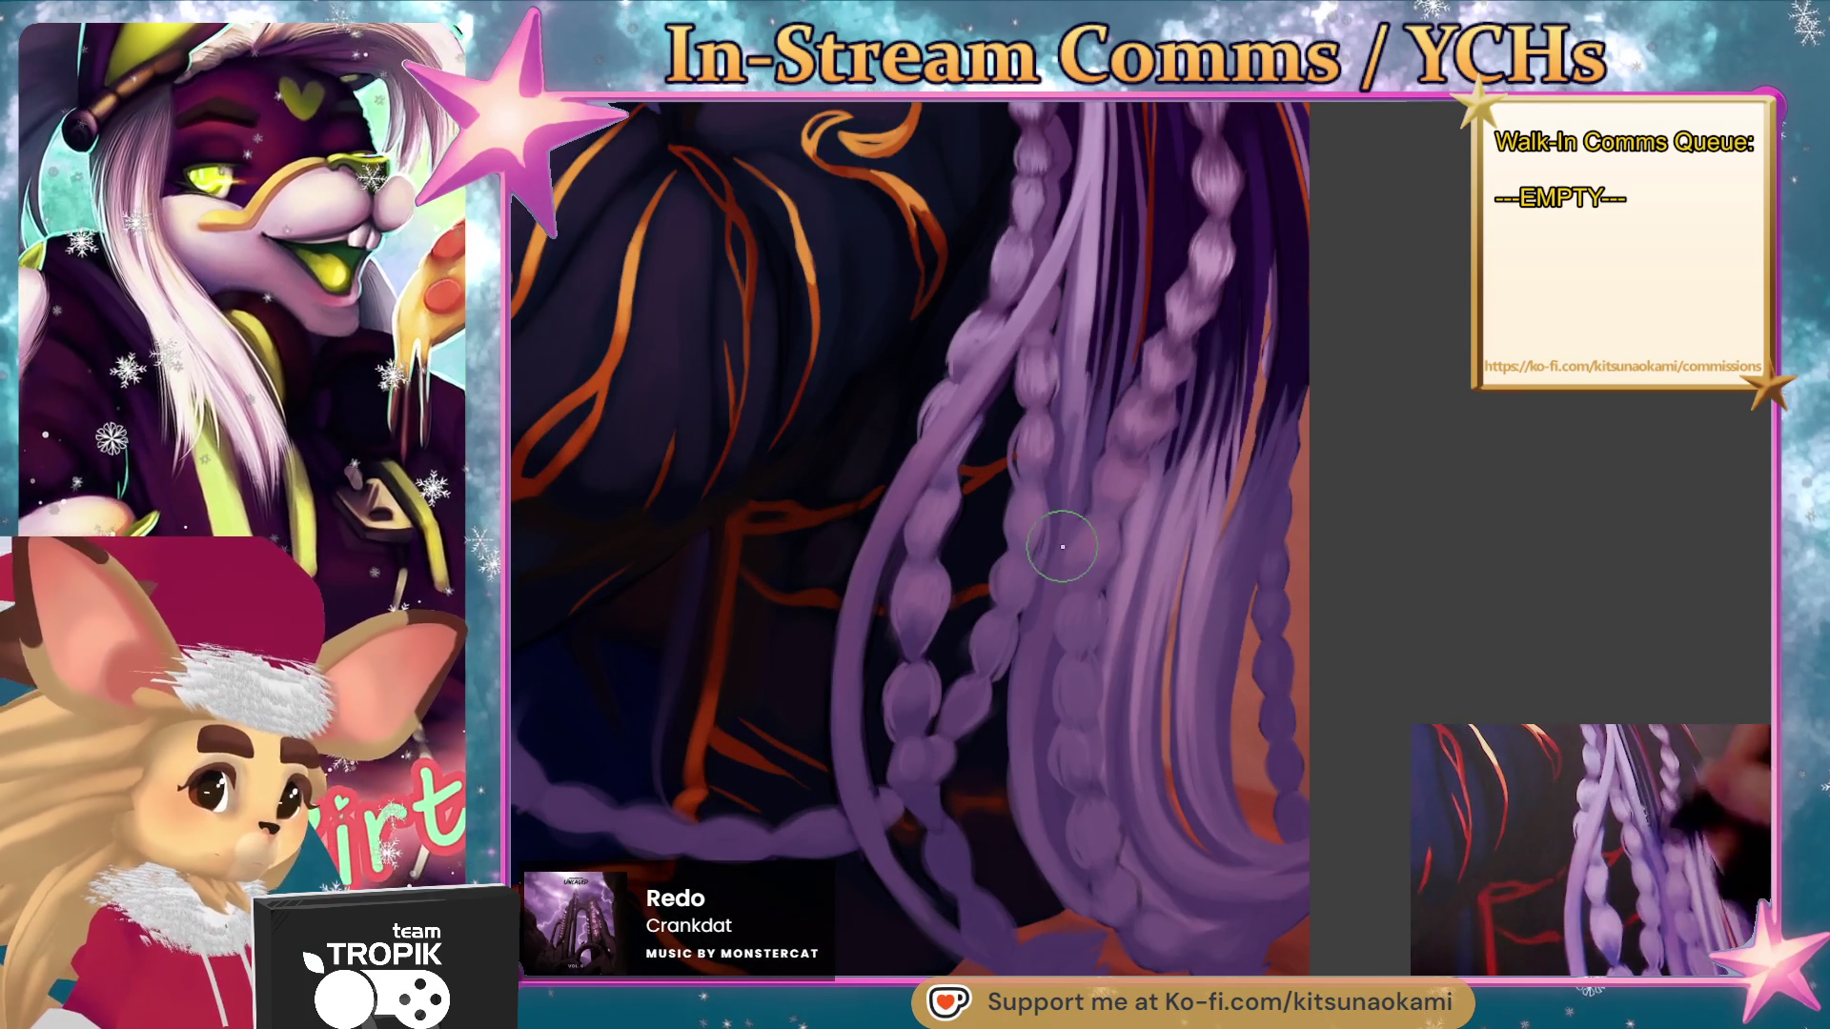
scroll(1058, 726, down, 3)
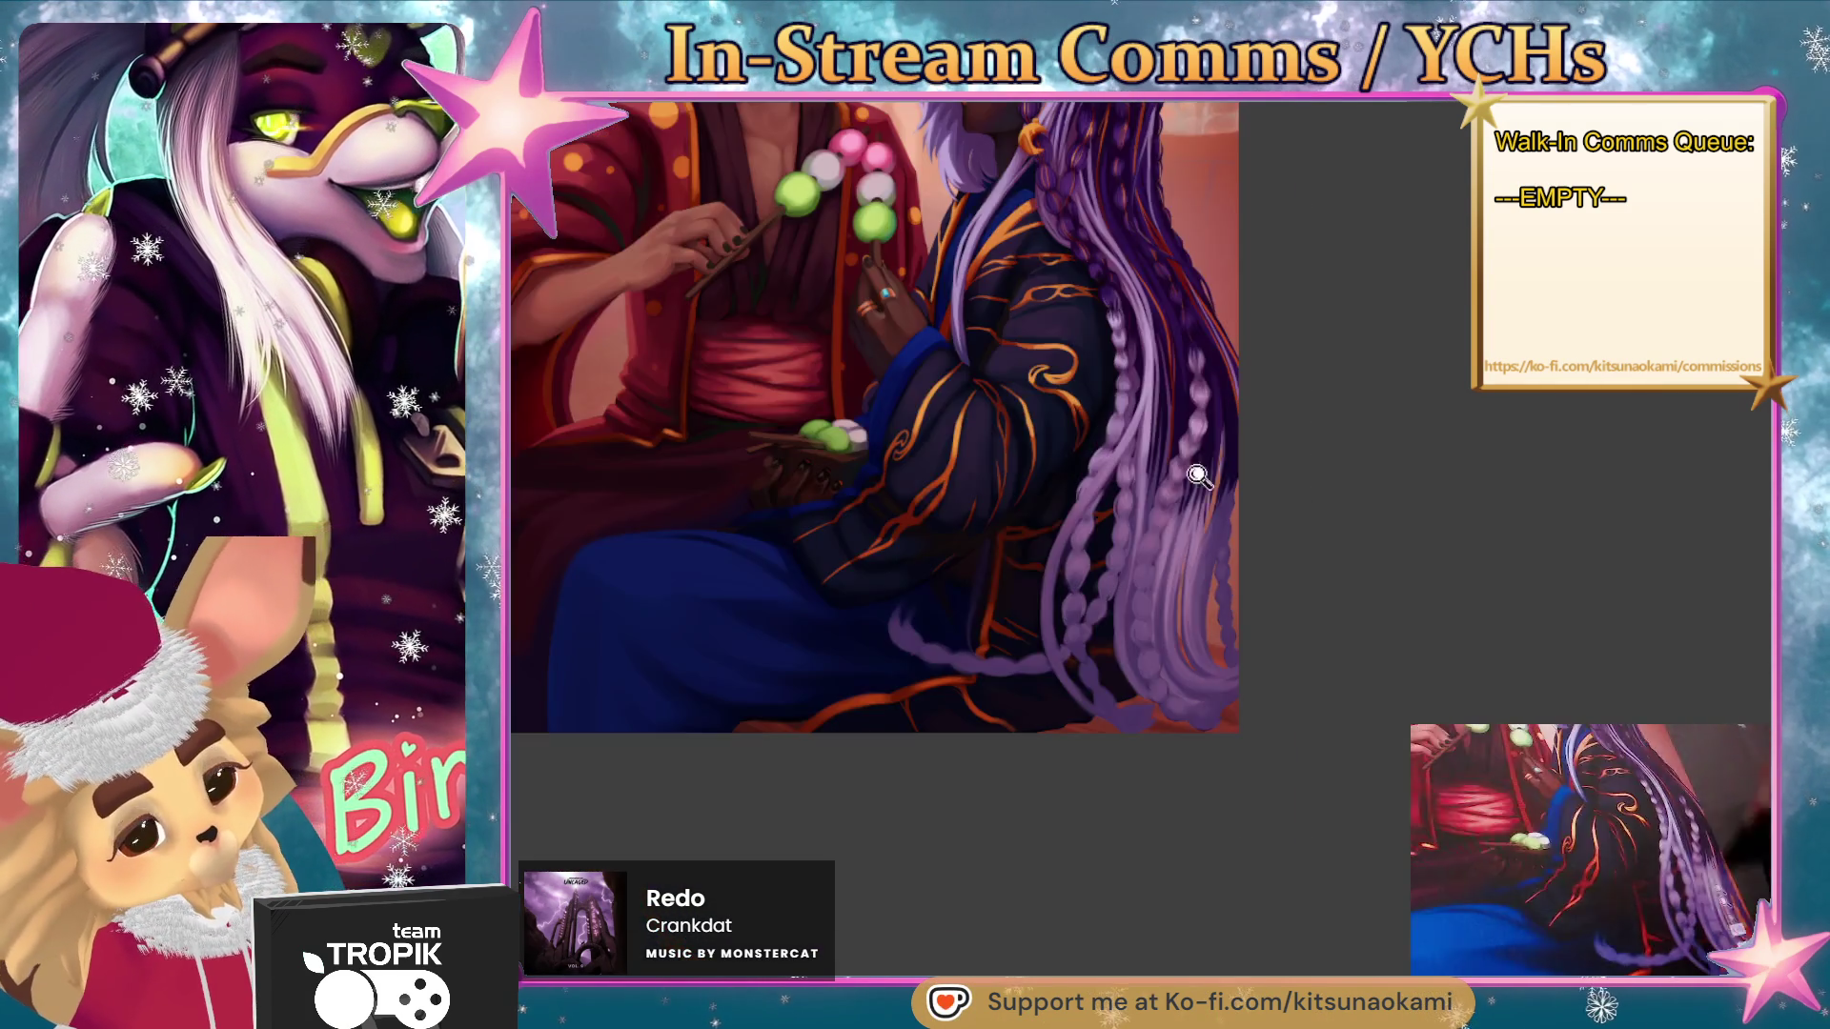
scroll(1103, 408, up, 3)
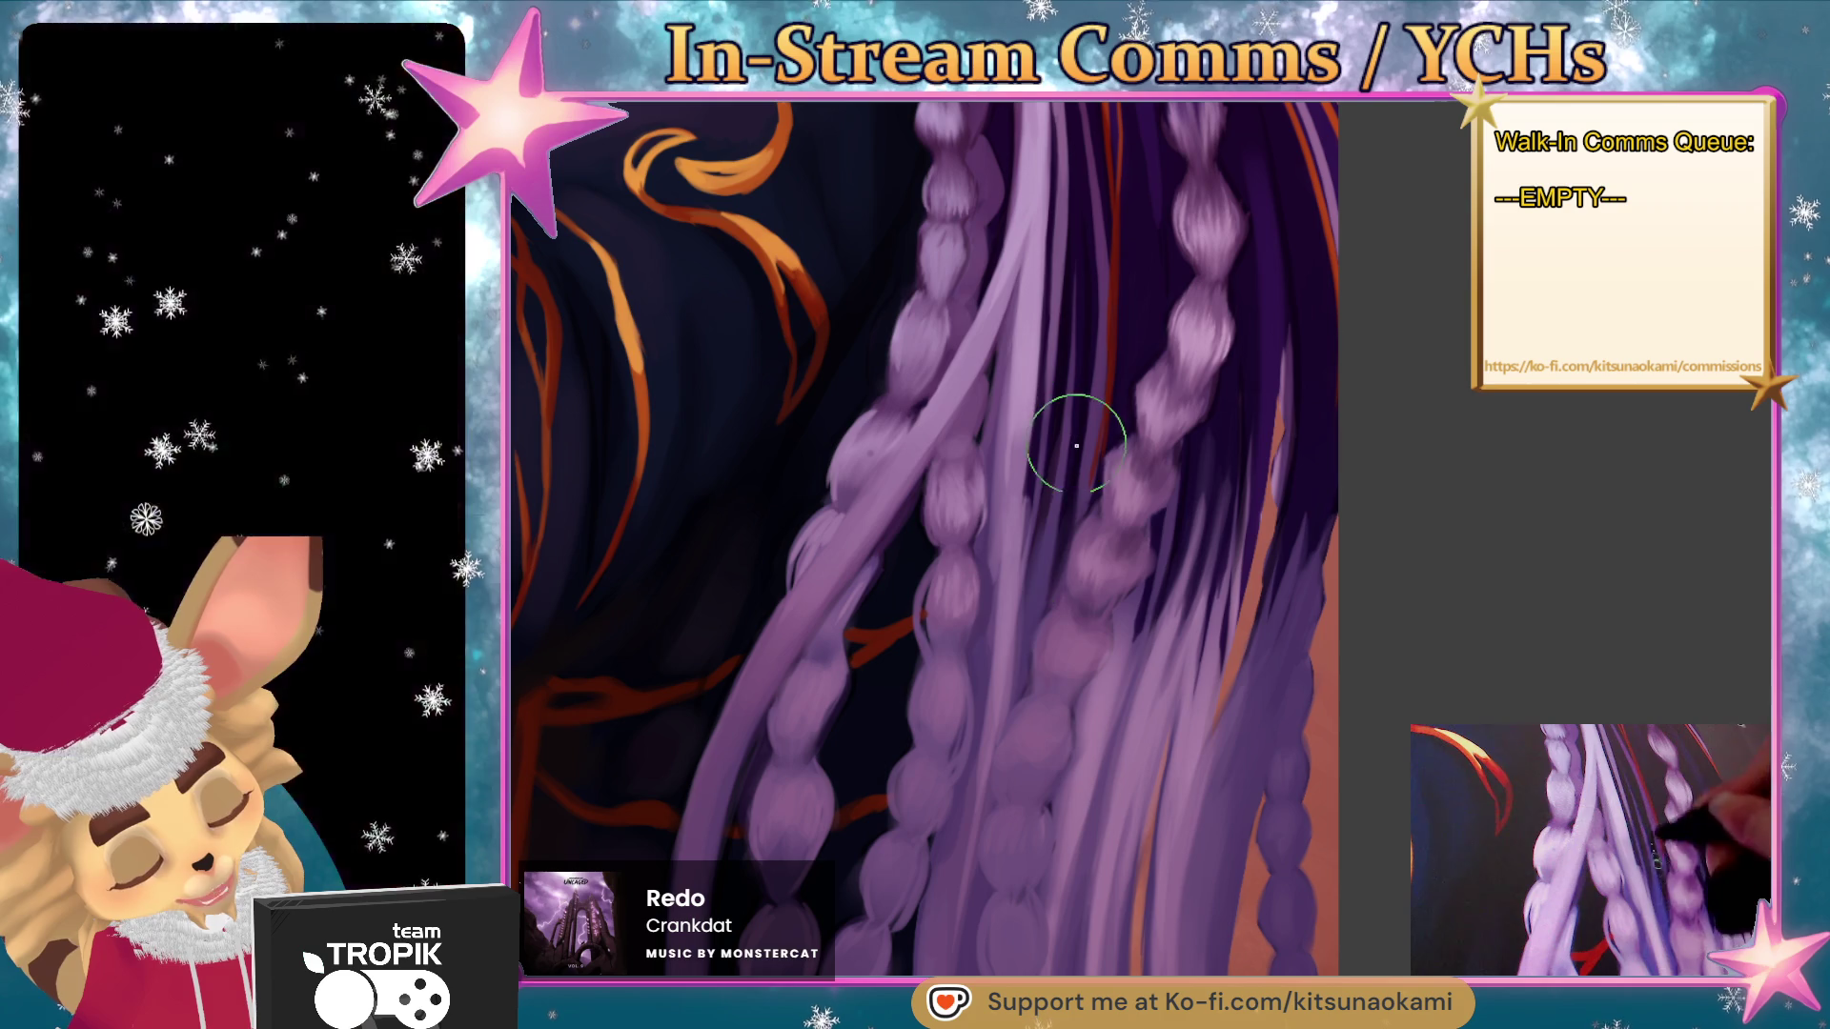
- Sample a colour near the dango and hands, then fit the whole painting in view
mouse_move(1074, 416)
mouse_down()
mouse_move(1192, 563)
mouse_move(1219, 210)
mouse_move(1226, 694)
mouse_up()
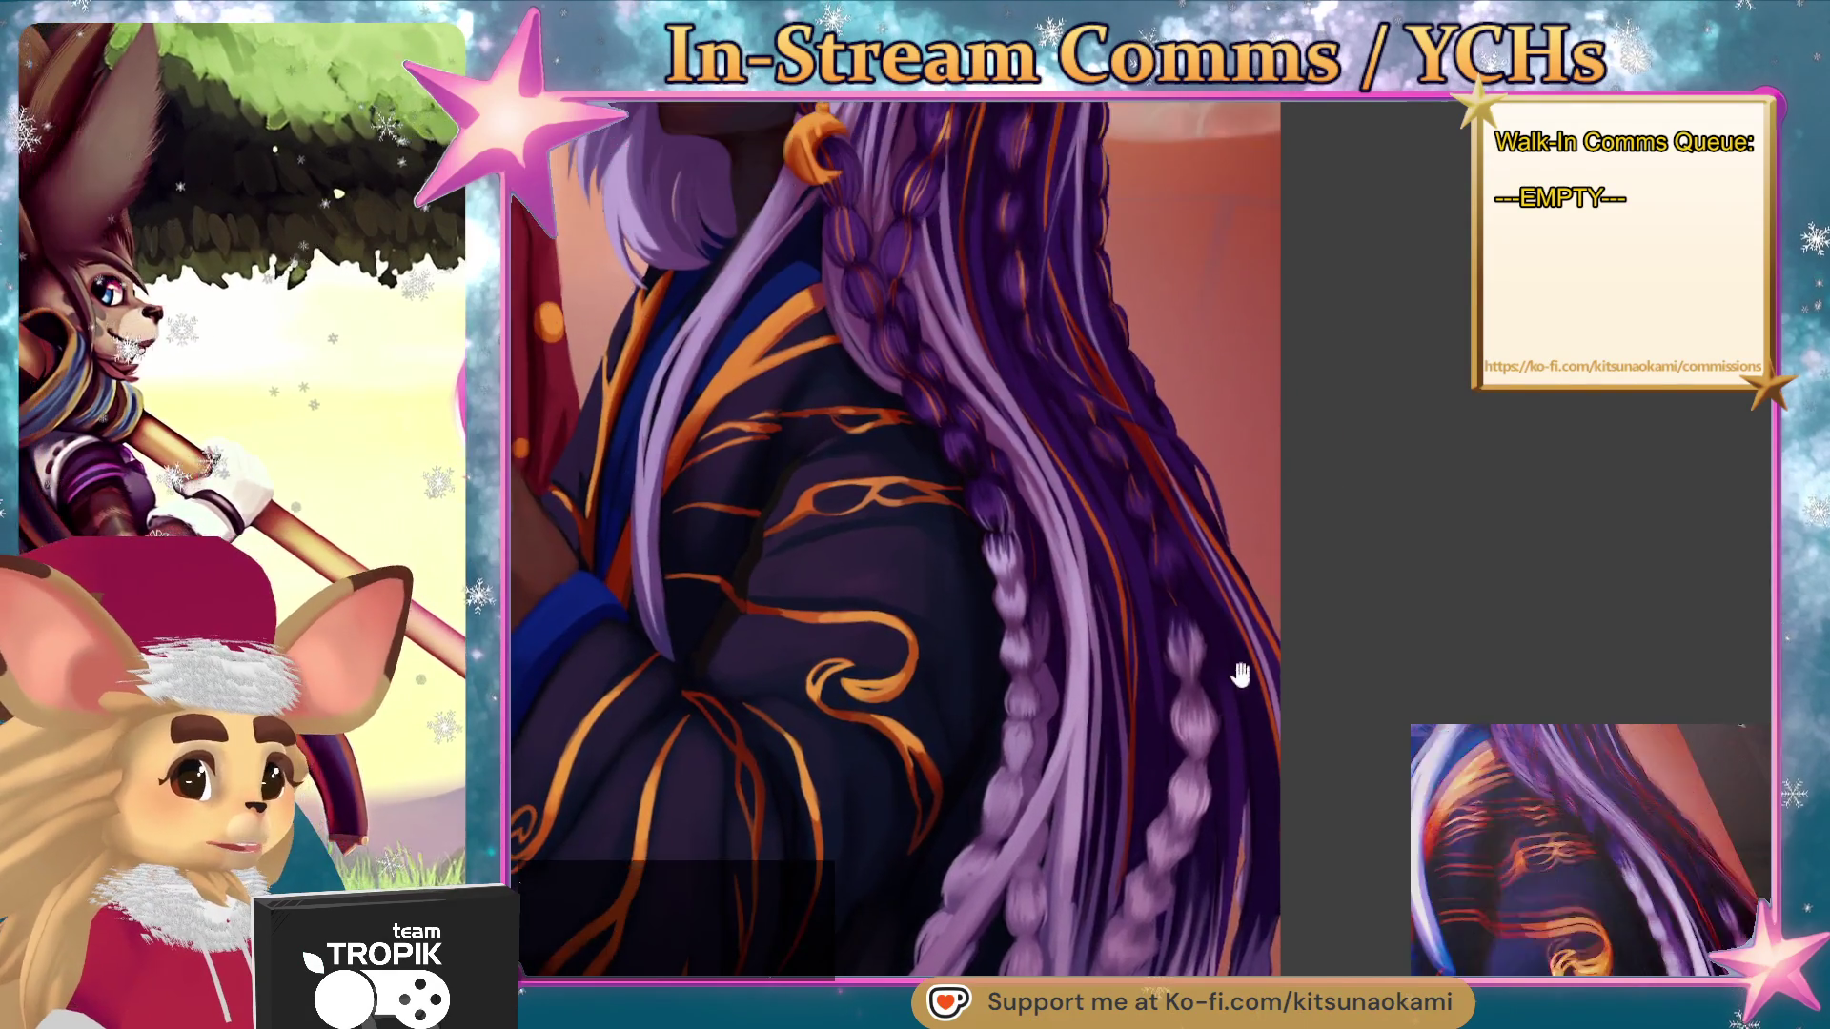
scroll(1230, 686, down, 5)
scroll(1271, 648, up, 5)
scroll(1272, 648, down, 5)
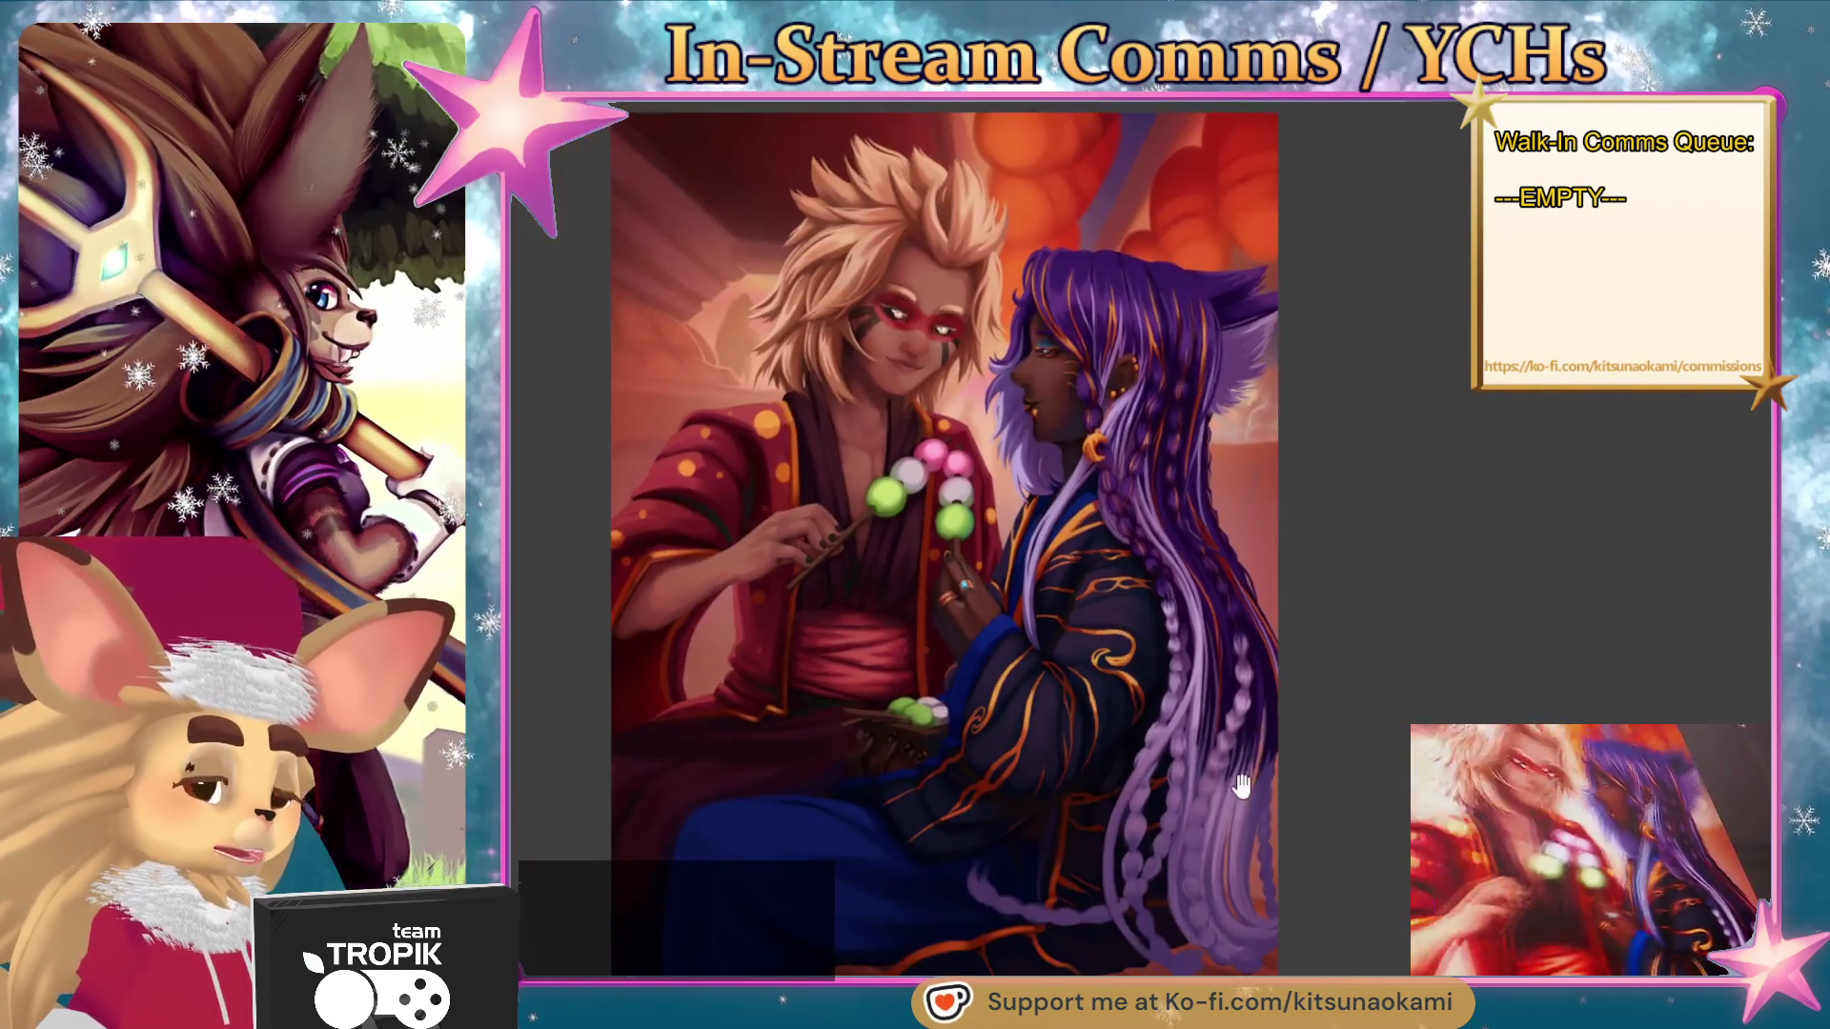
scroll(1360, 550, up, 3)
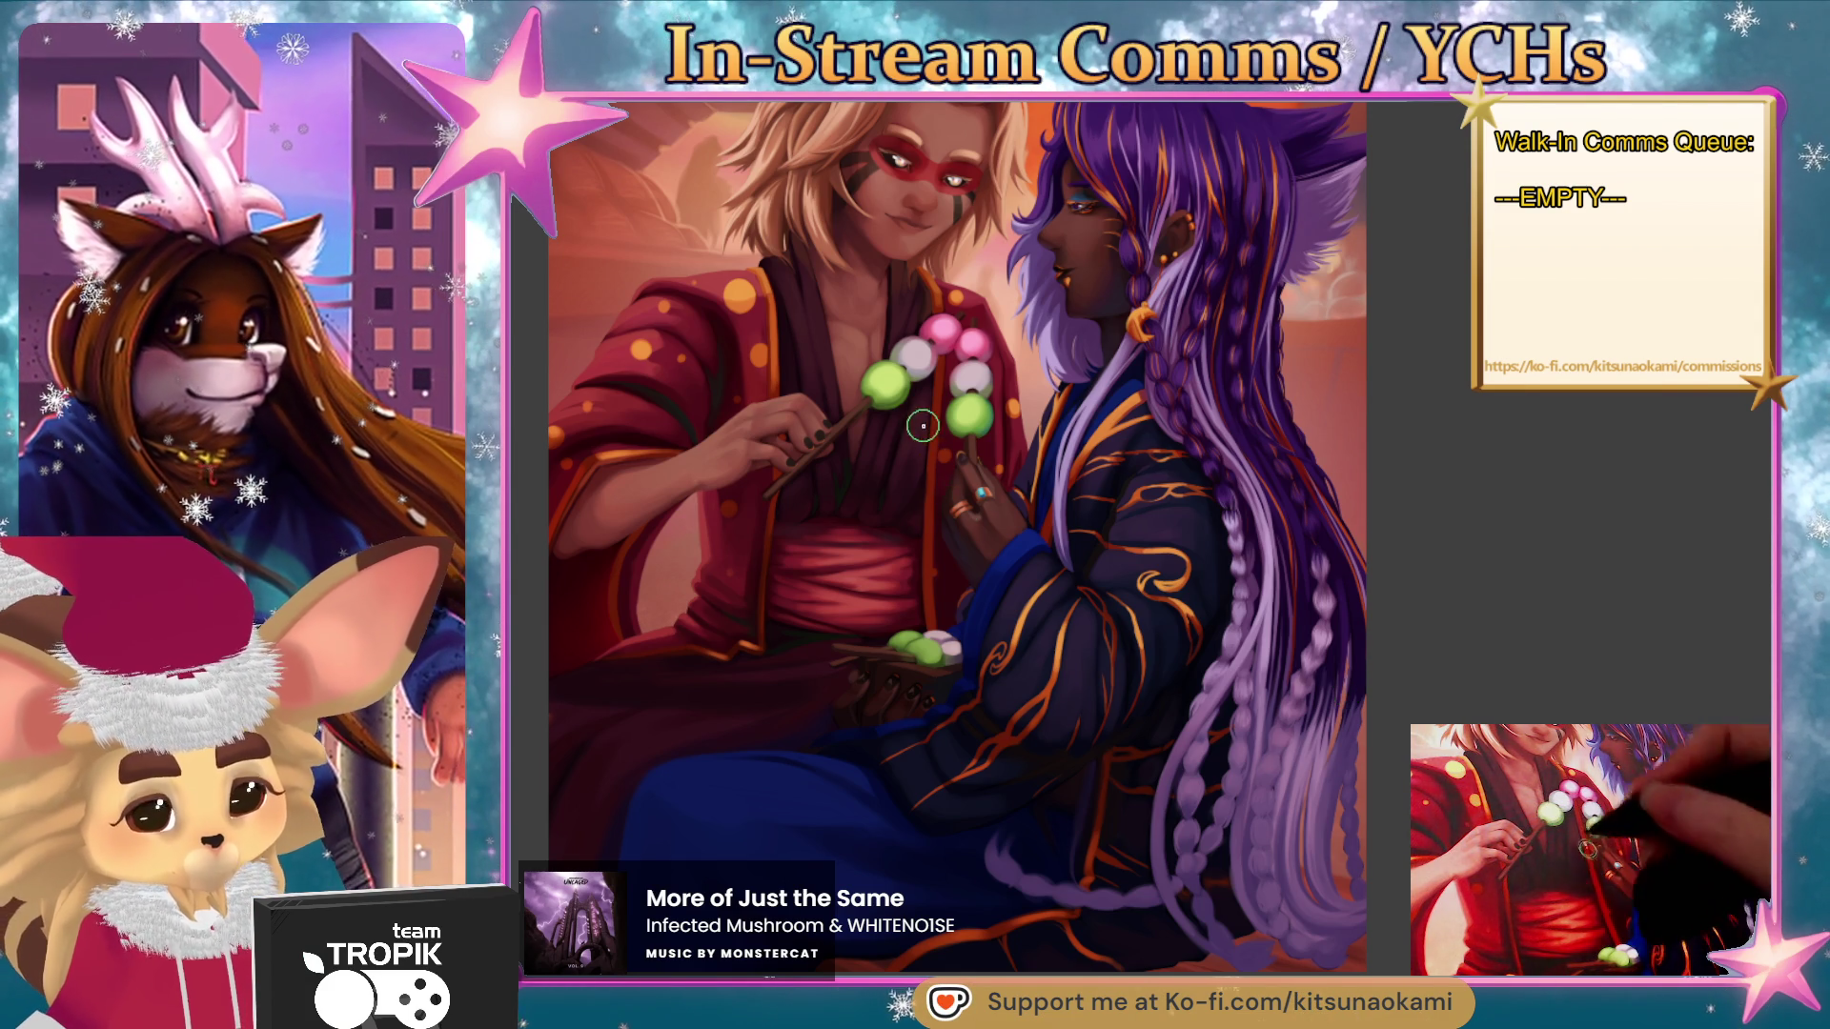
key(ctrl+plus)
alt+click(1110, 440)
key(ctrl+0)
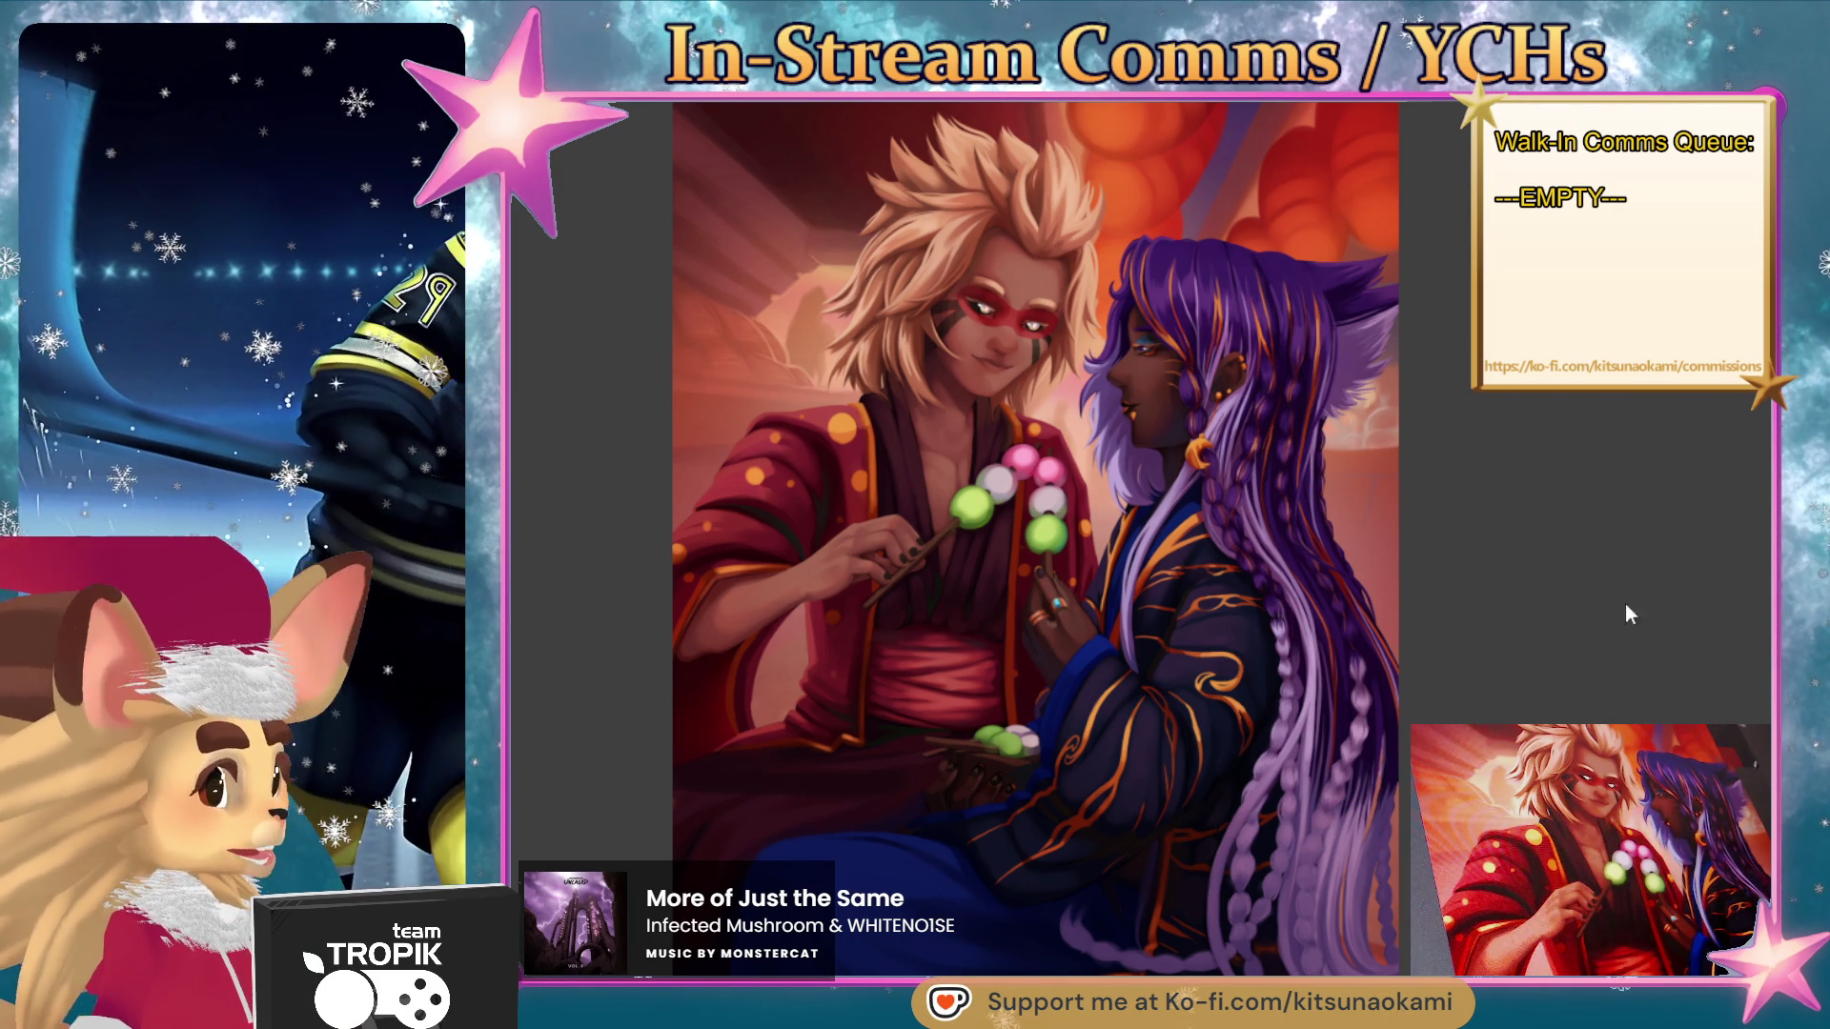
- Dab a vertical chain of twelve black beads from above the left shoulder down past the hand
click(779, 253)
click(778, 301)
click(780, 335)
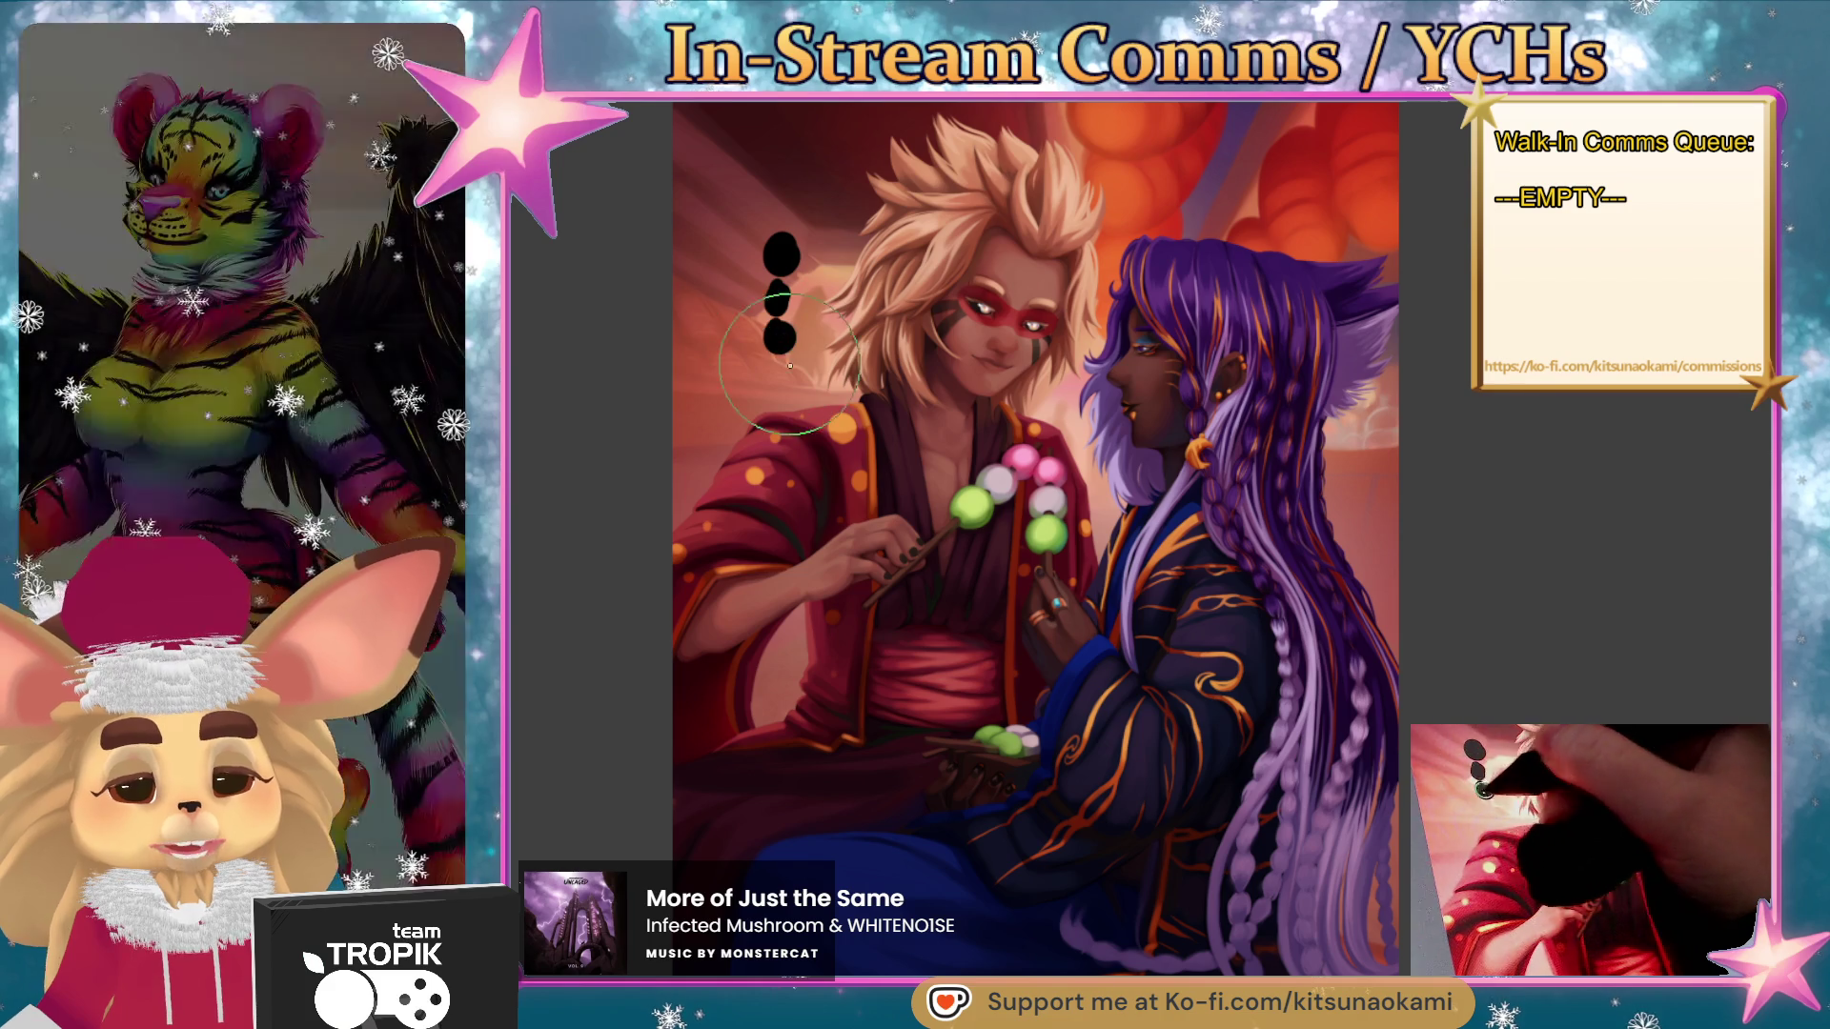
click(782, 364)
click(789, 391)
click(797, 420)
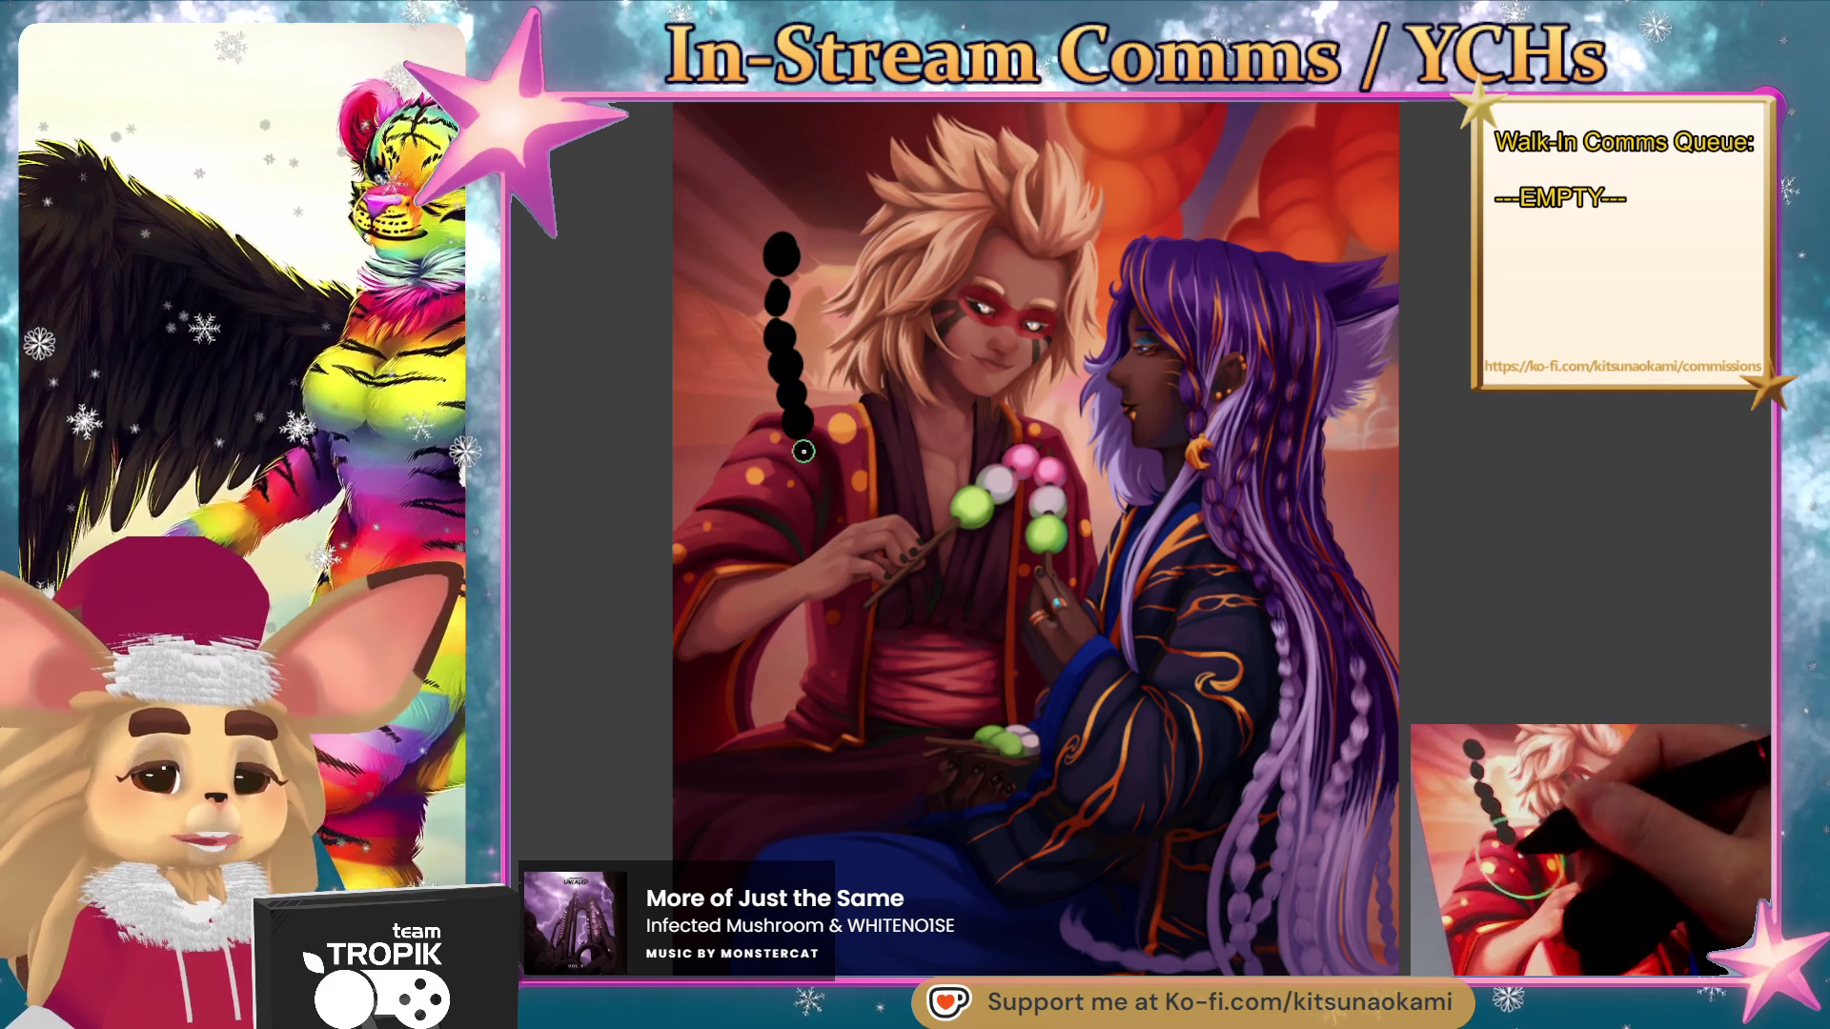
click(806, 455)
click(820, 492)
click(829, 528)
click(838, 565)
click(847, 601)
click(791, 226)
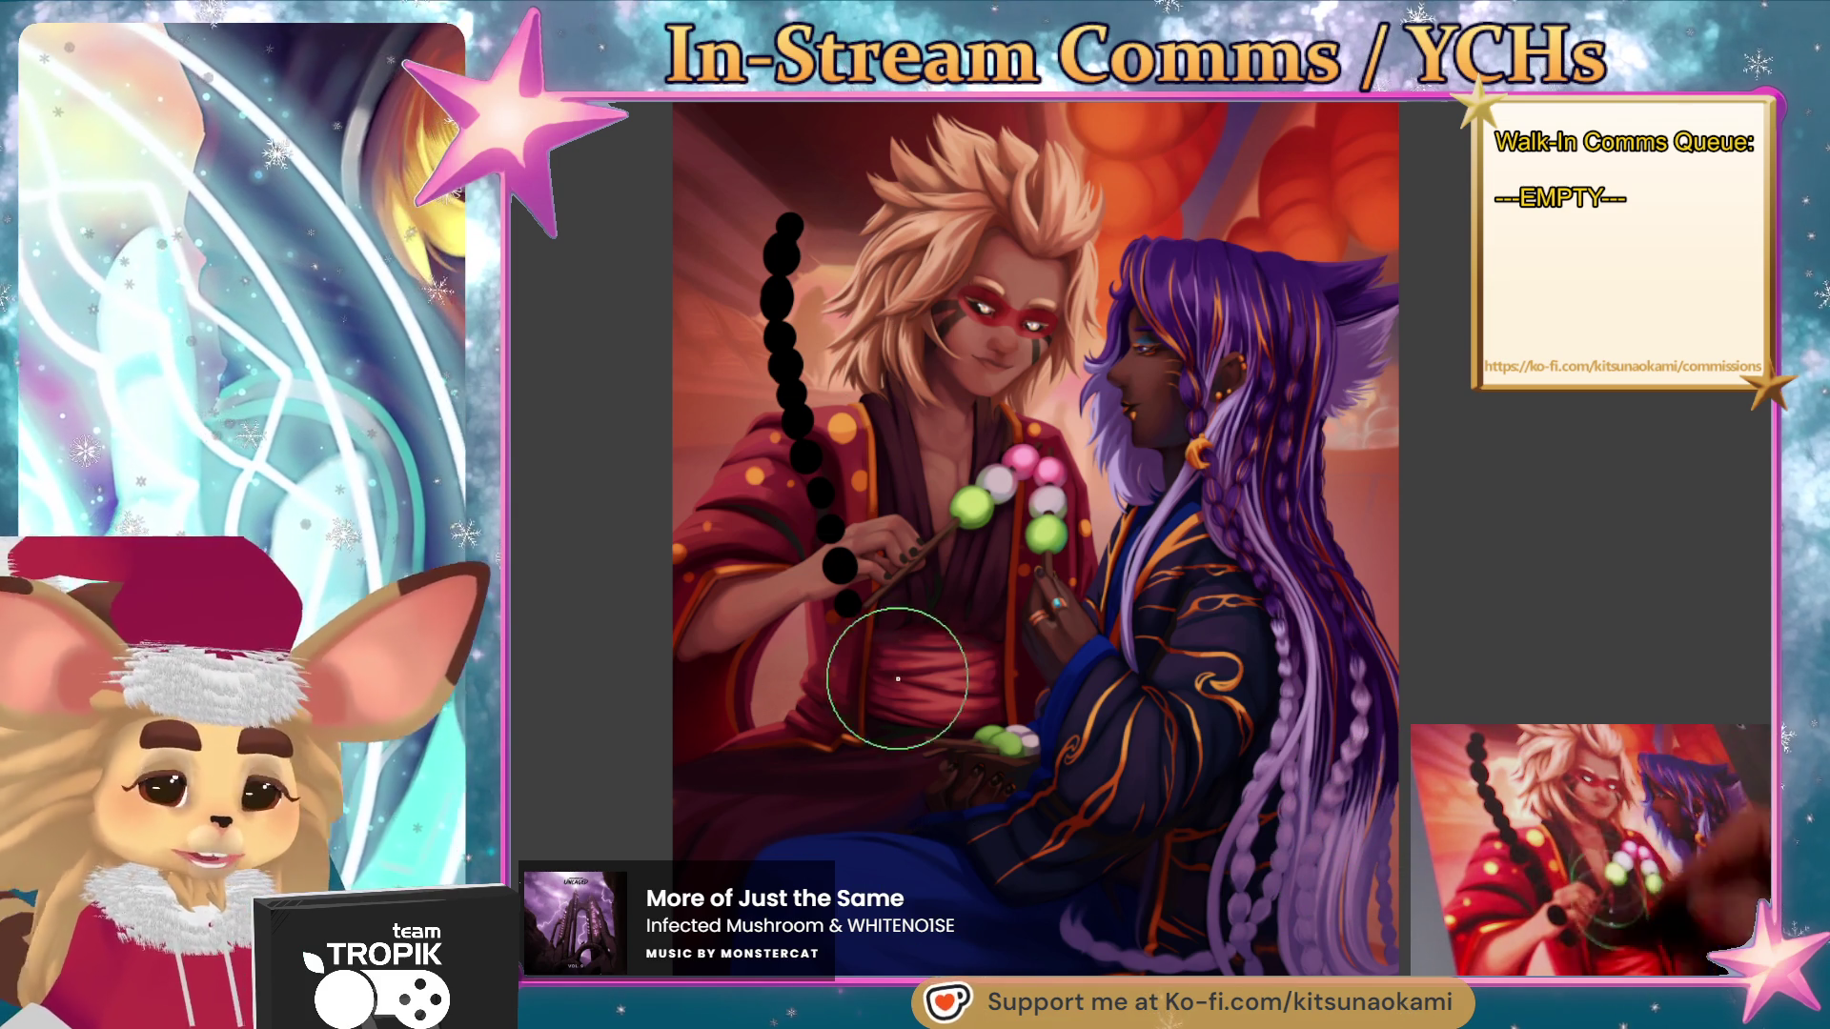
- Shrink the brush, add two small beads below the chain, then delete the bead dabs
key([)
key([)
key([)
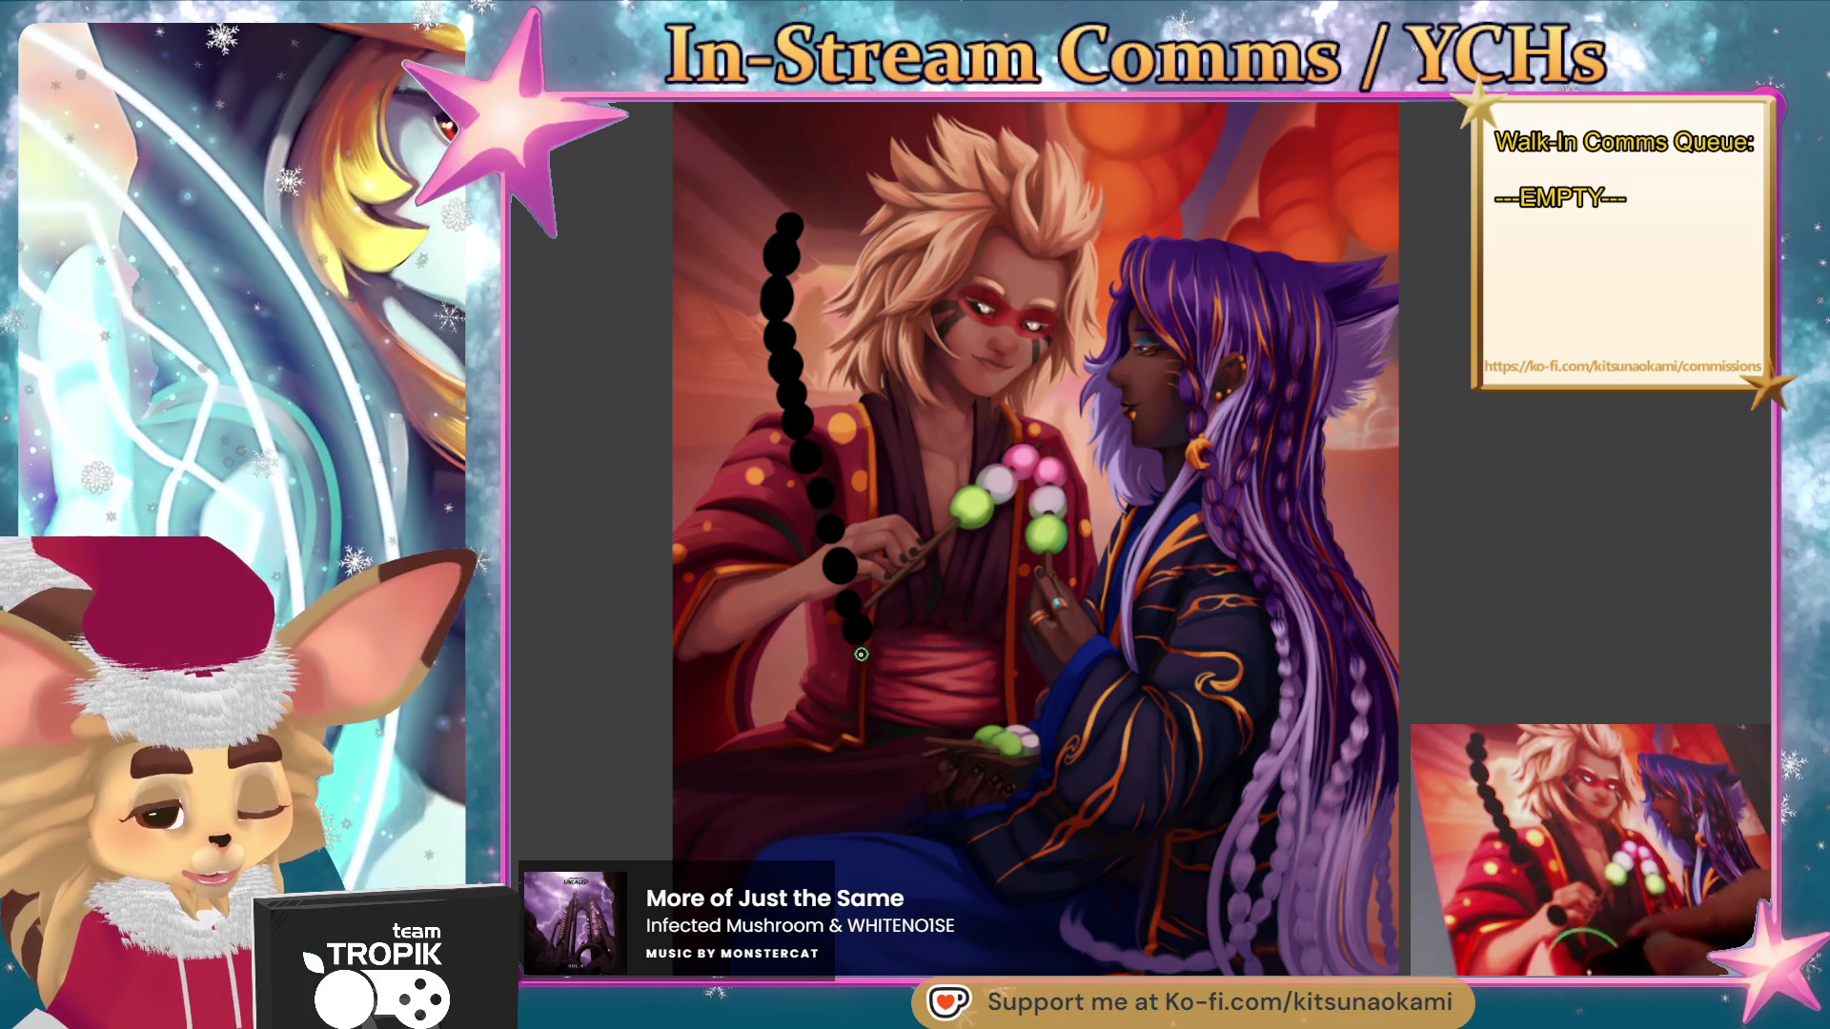
drag(857, 629, 864, 658)
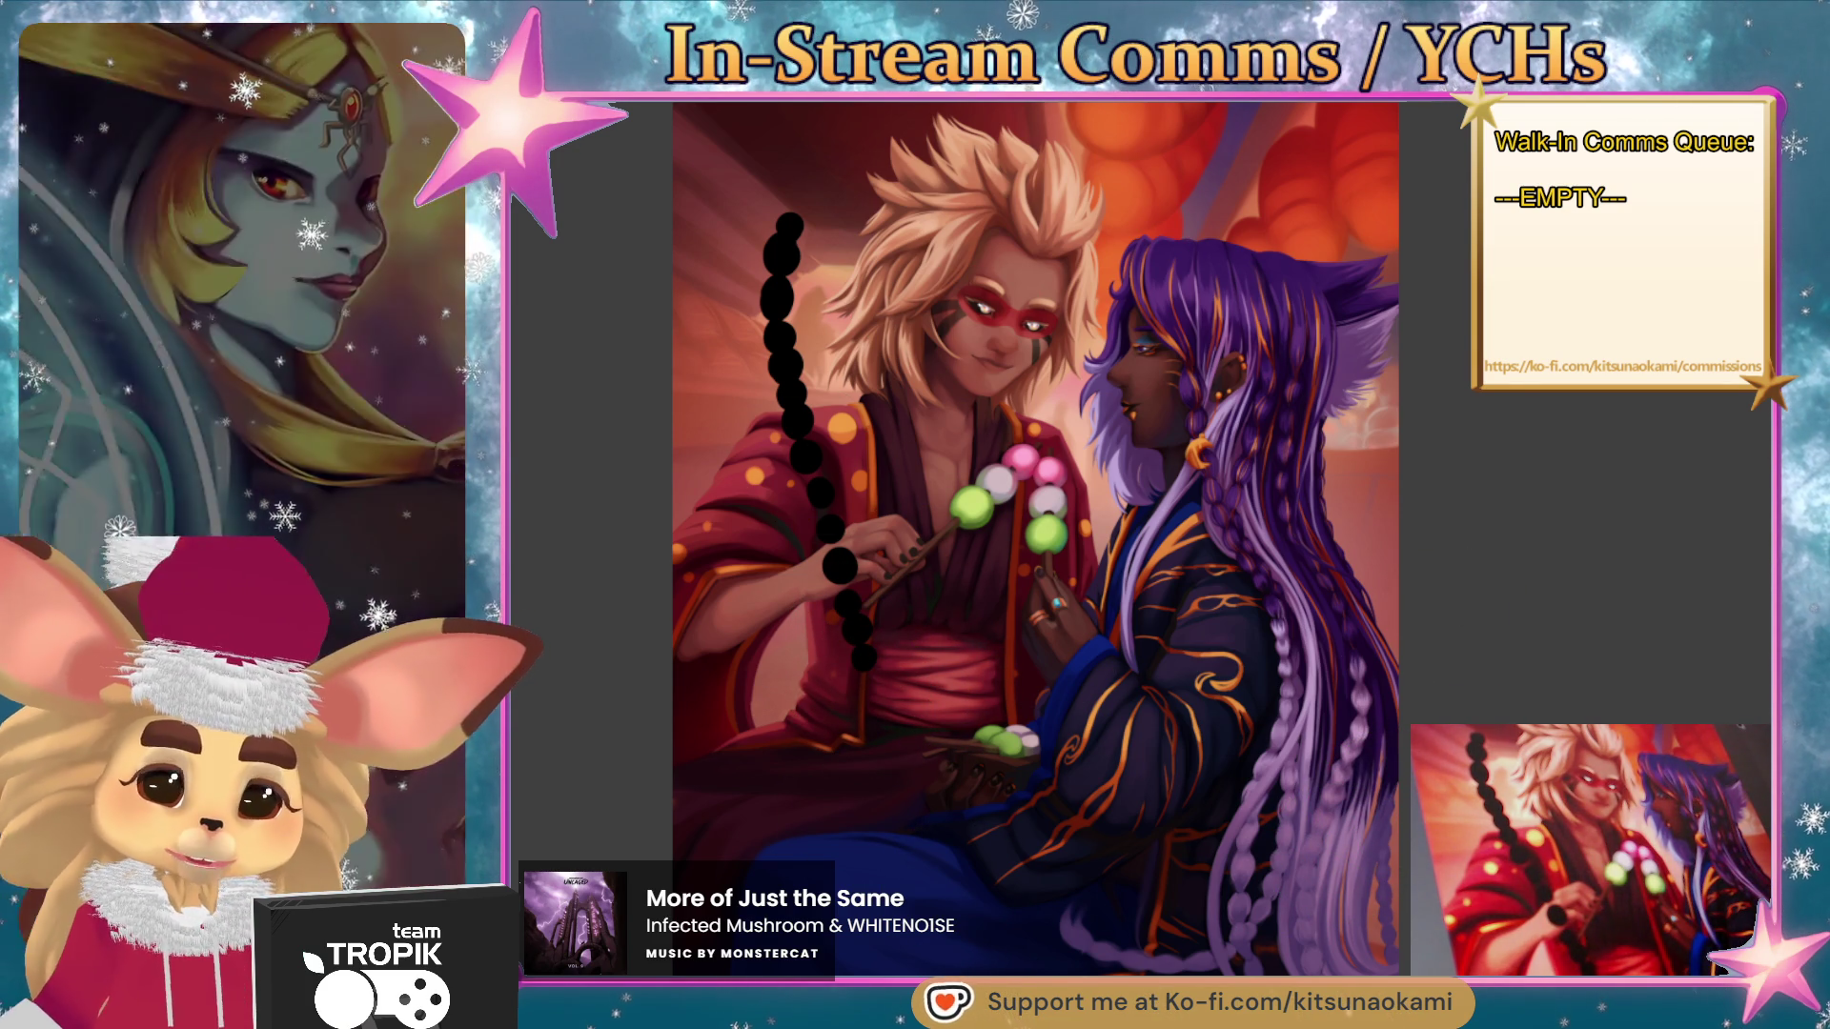
key(Delete)
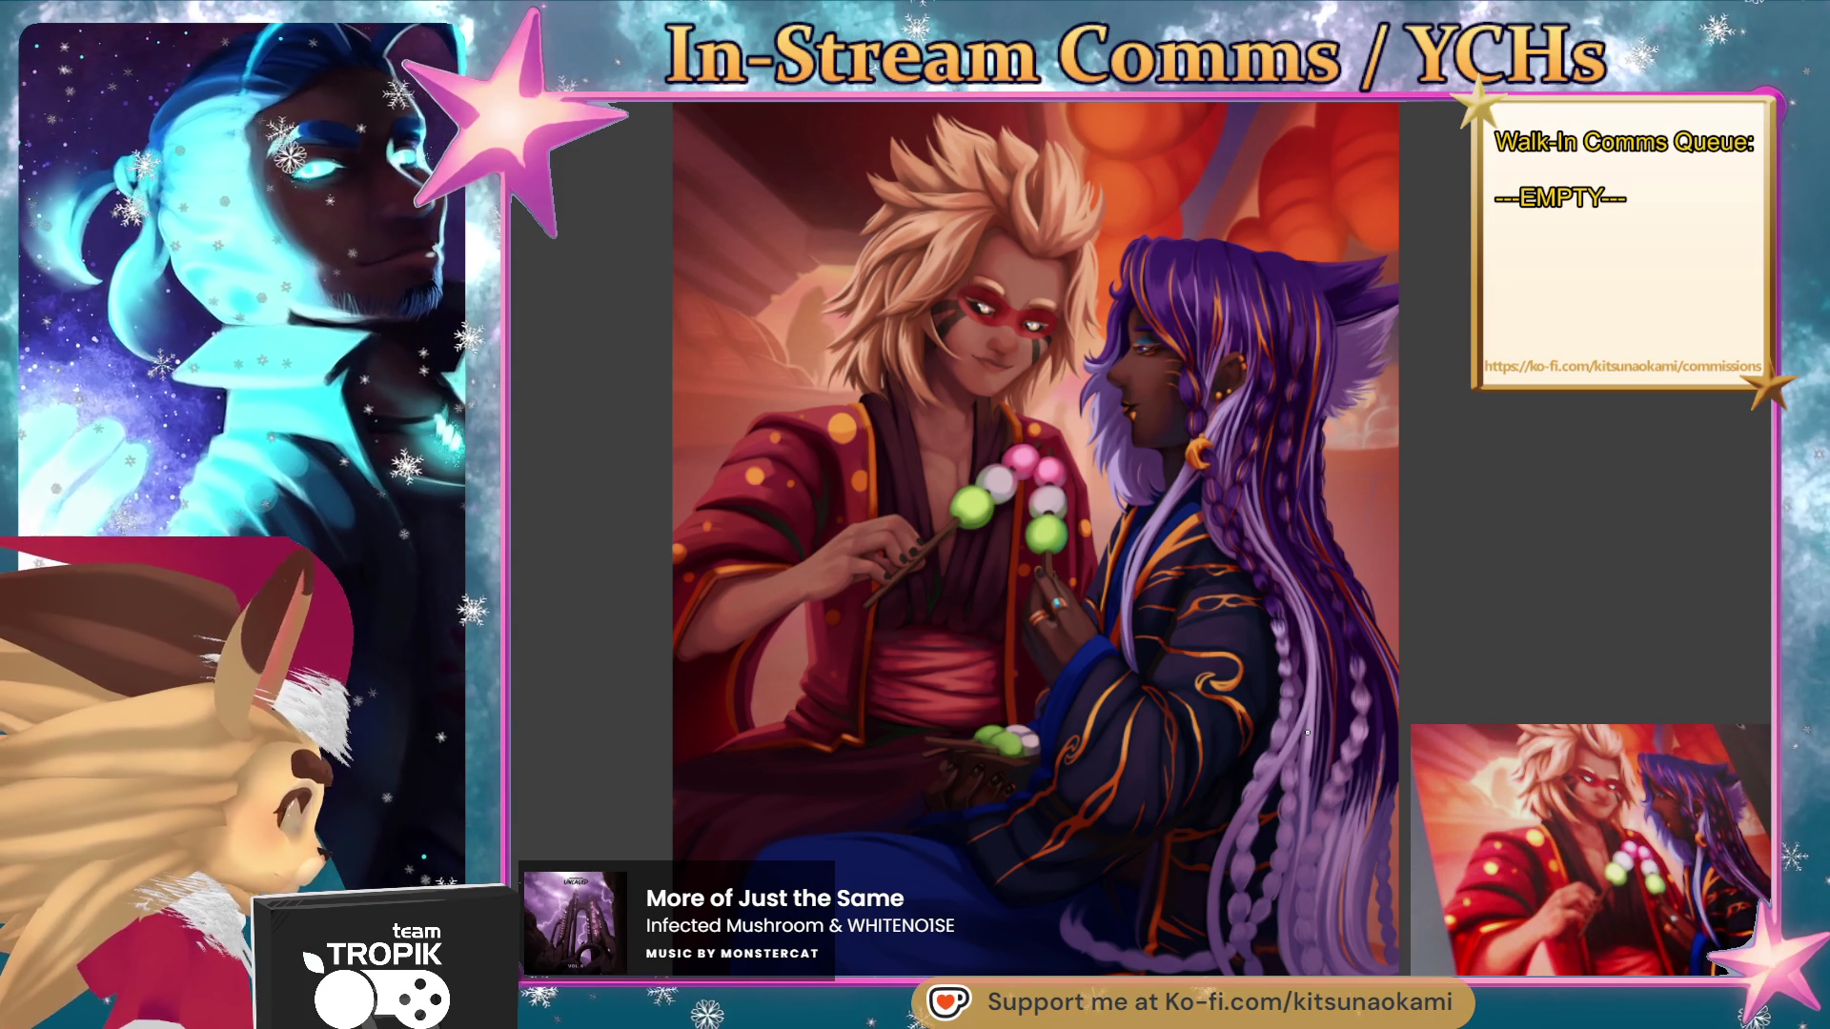
- Zoom in on the purple-haired character's hair and ear now that the beads are gone
scroll(1319, 686, up, 5)
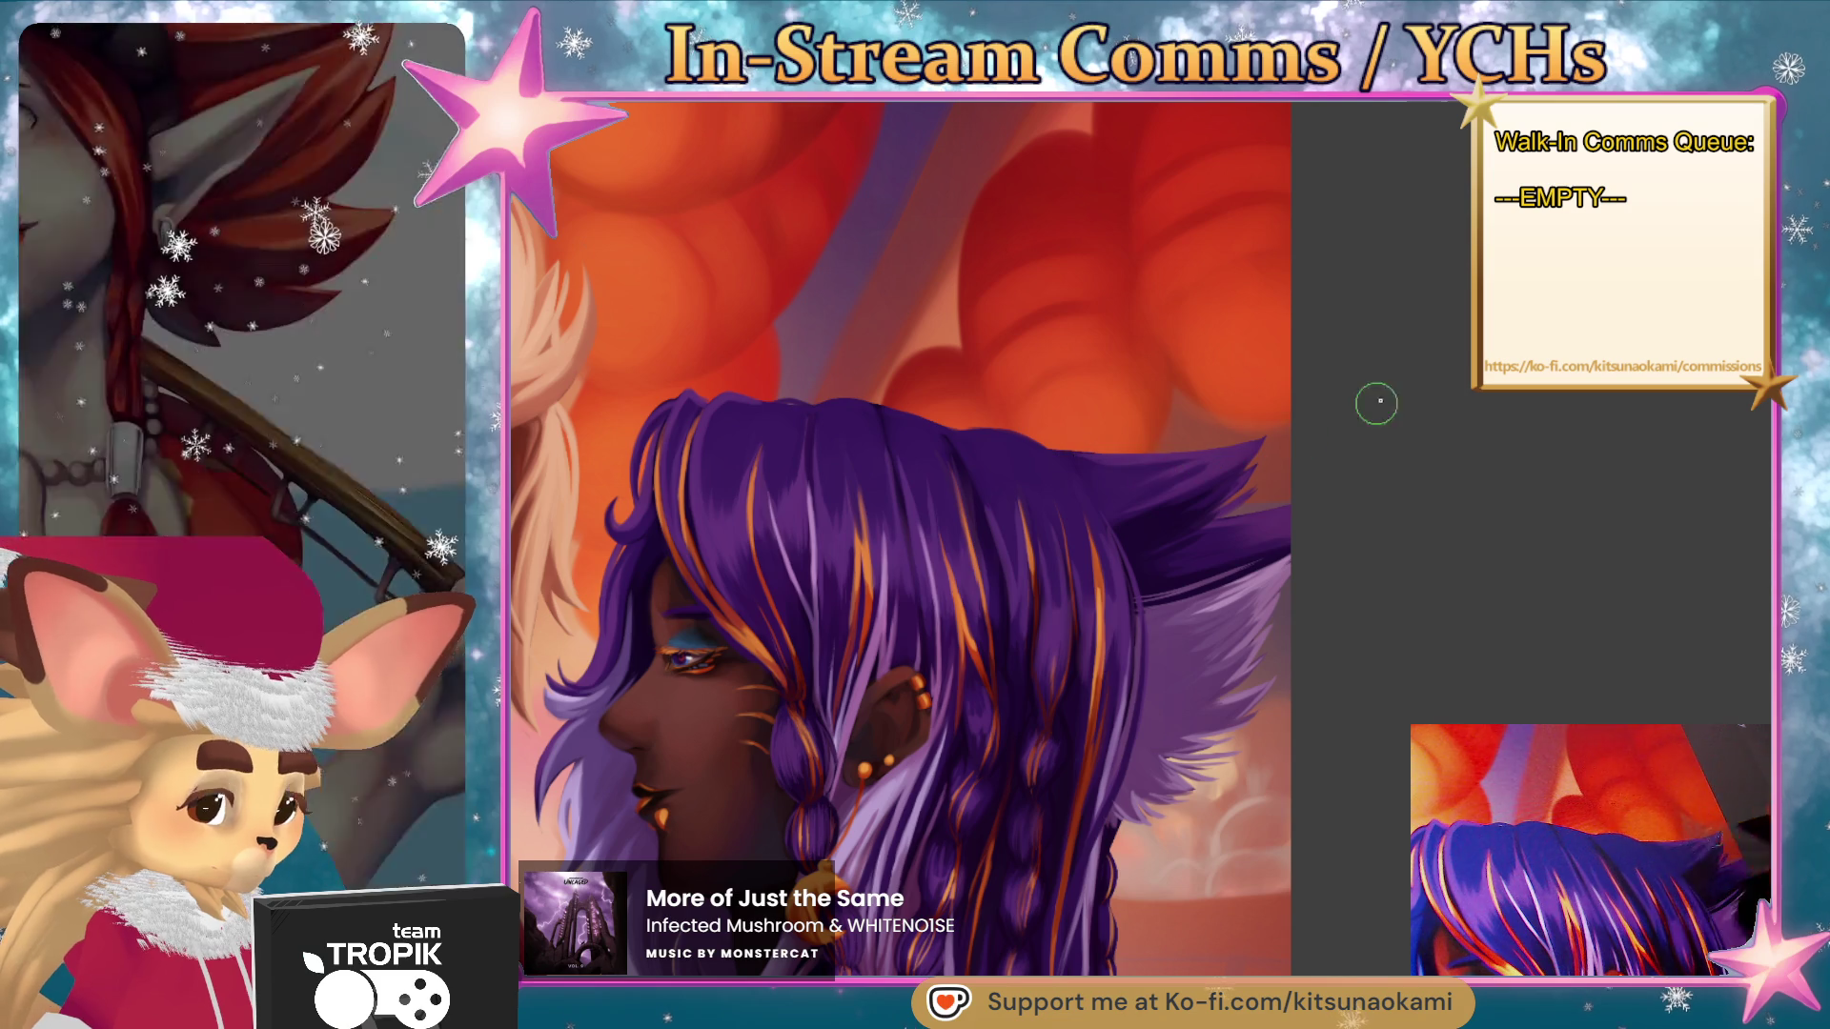
mouse_move(1245, 484)
mouse_down()
mouse_move(1257, 619)
mouse_move(1175, 594)
mouse_up()
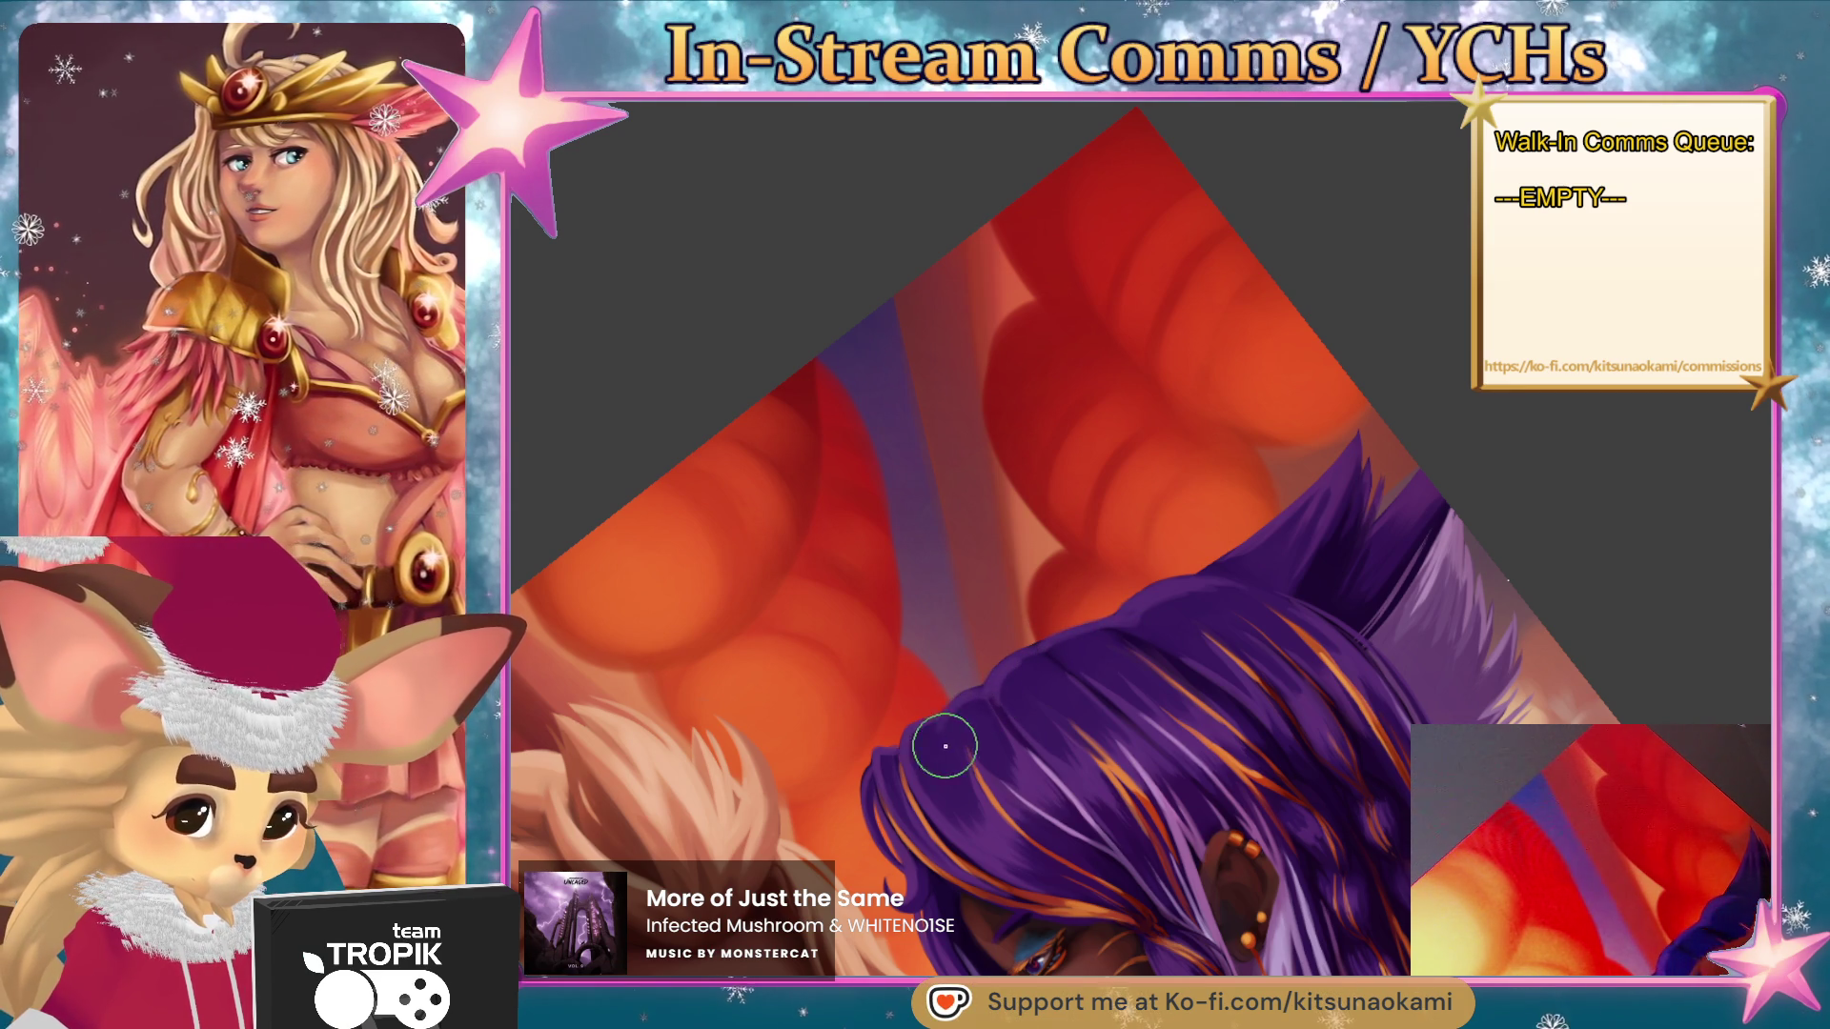
mouse_move(1074, 657)
mouse_down()
mouse_move(1152, 923)
mouse_move(1233, 943)
mouse_up()
scroll(1184, 425, up, 5)
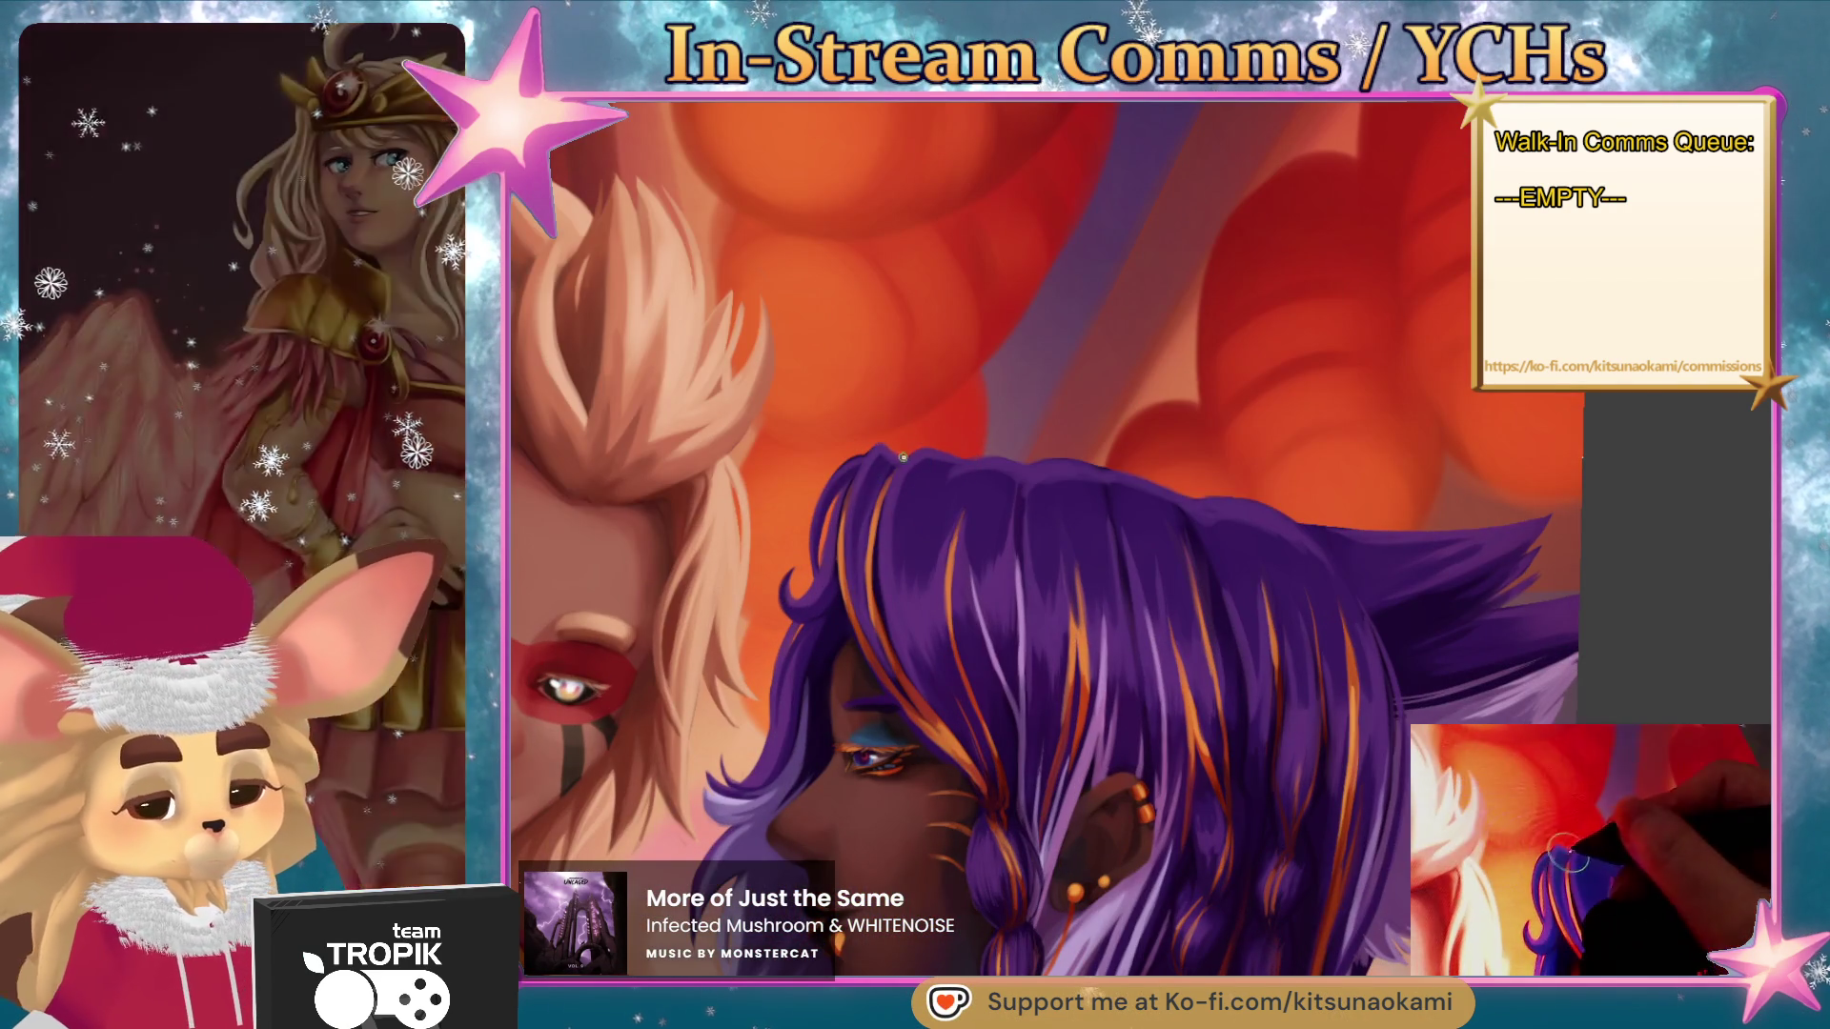
scroll(883, 447, down, 5)
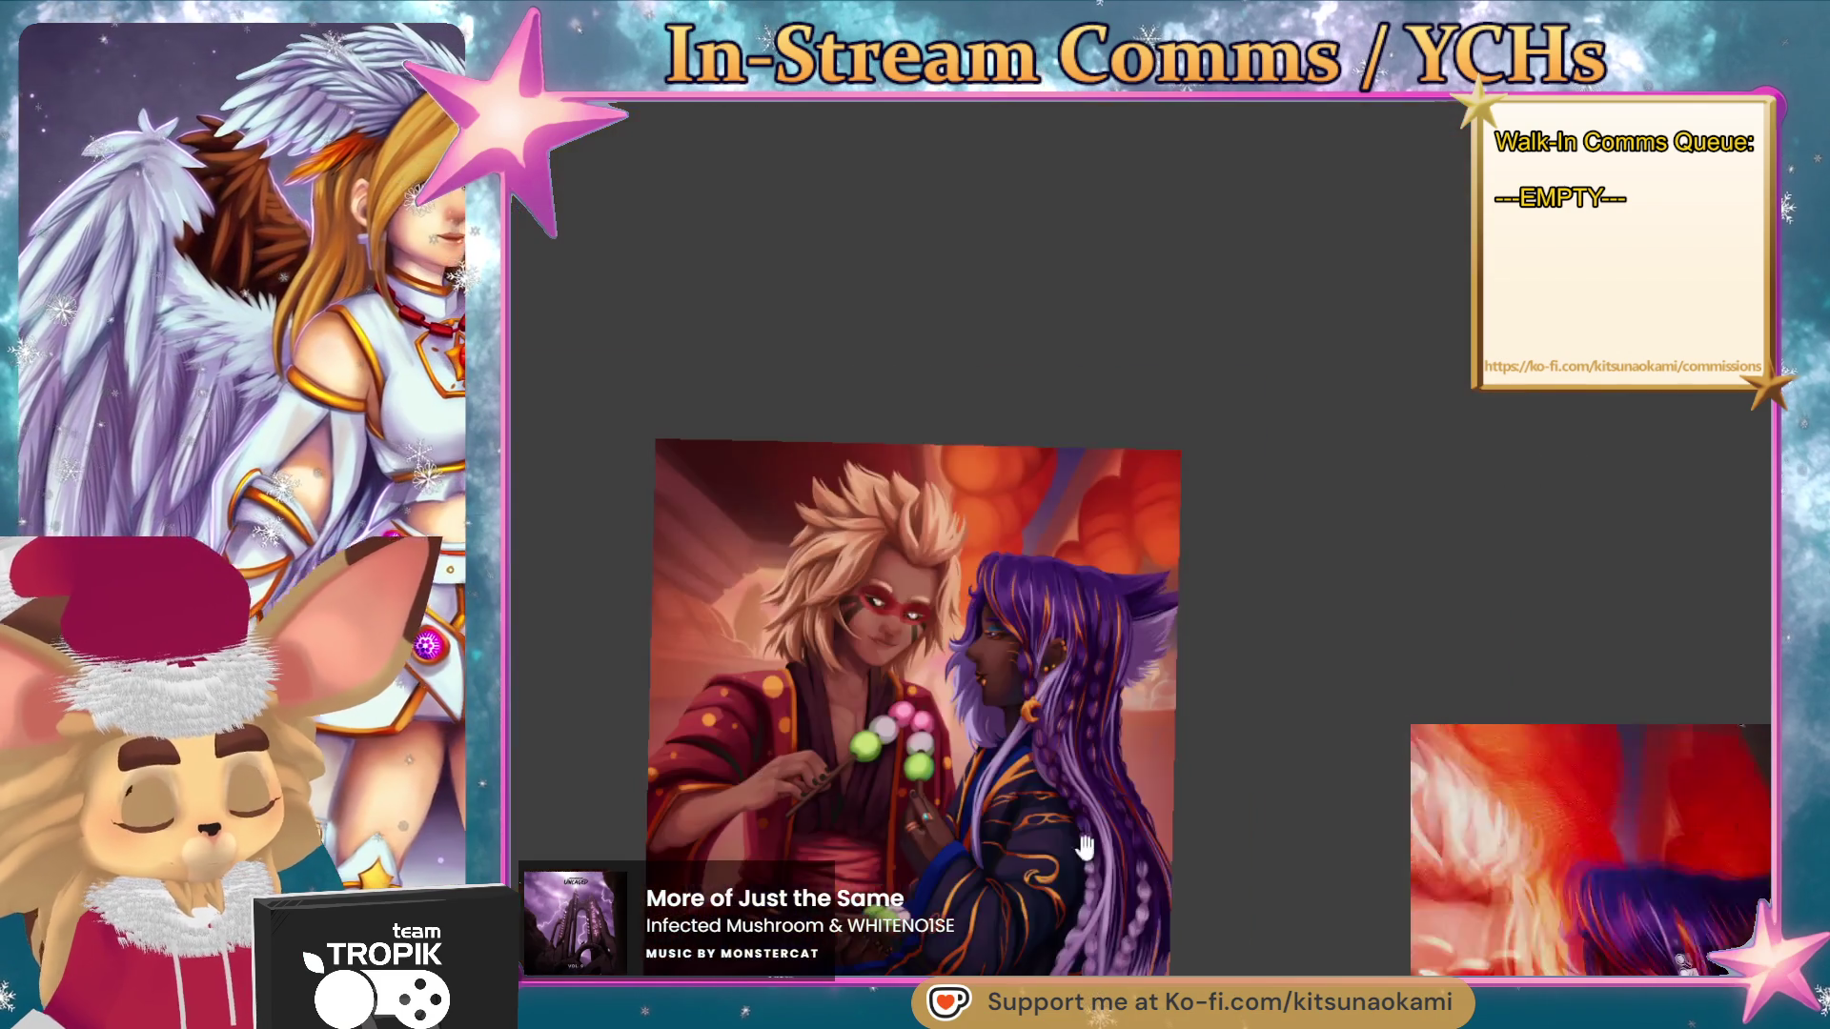
mouse_move(1313, 755)
mouse_down()
mouse_move(1353, 821)
mouse_move(1363, 798)
mouse_up()
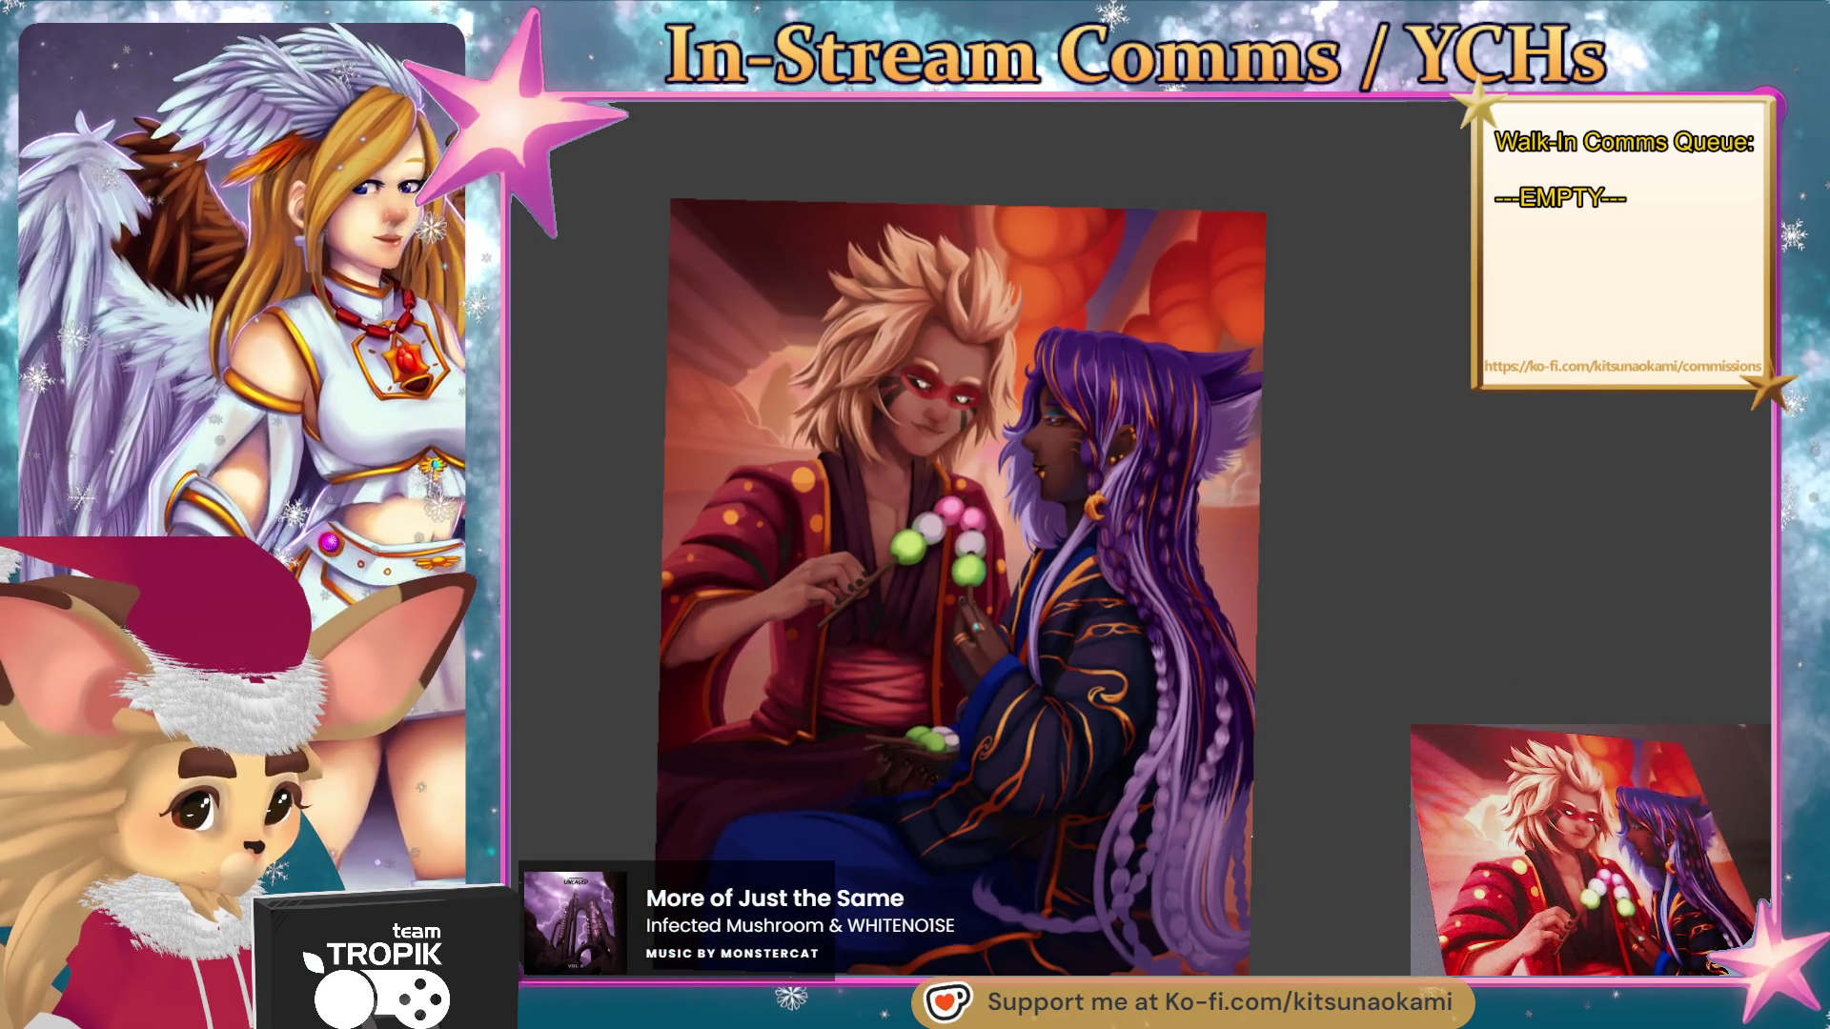
scroll(1160, 257, up, 5)
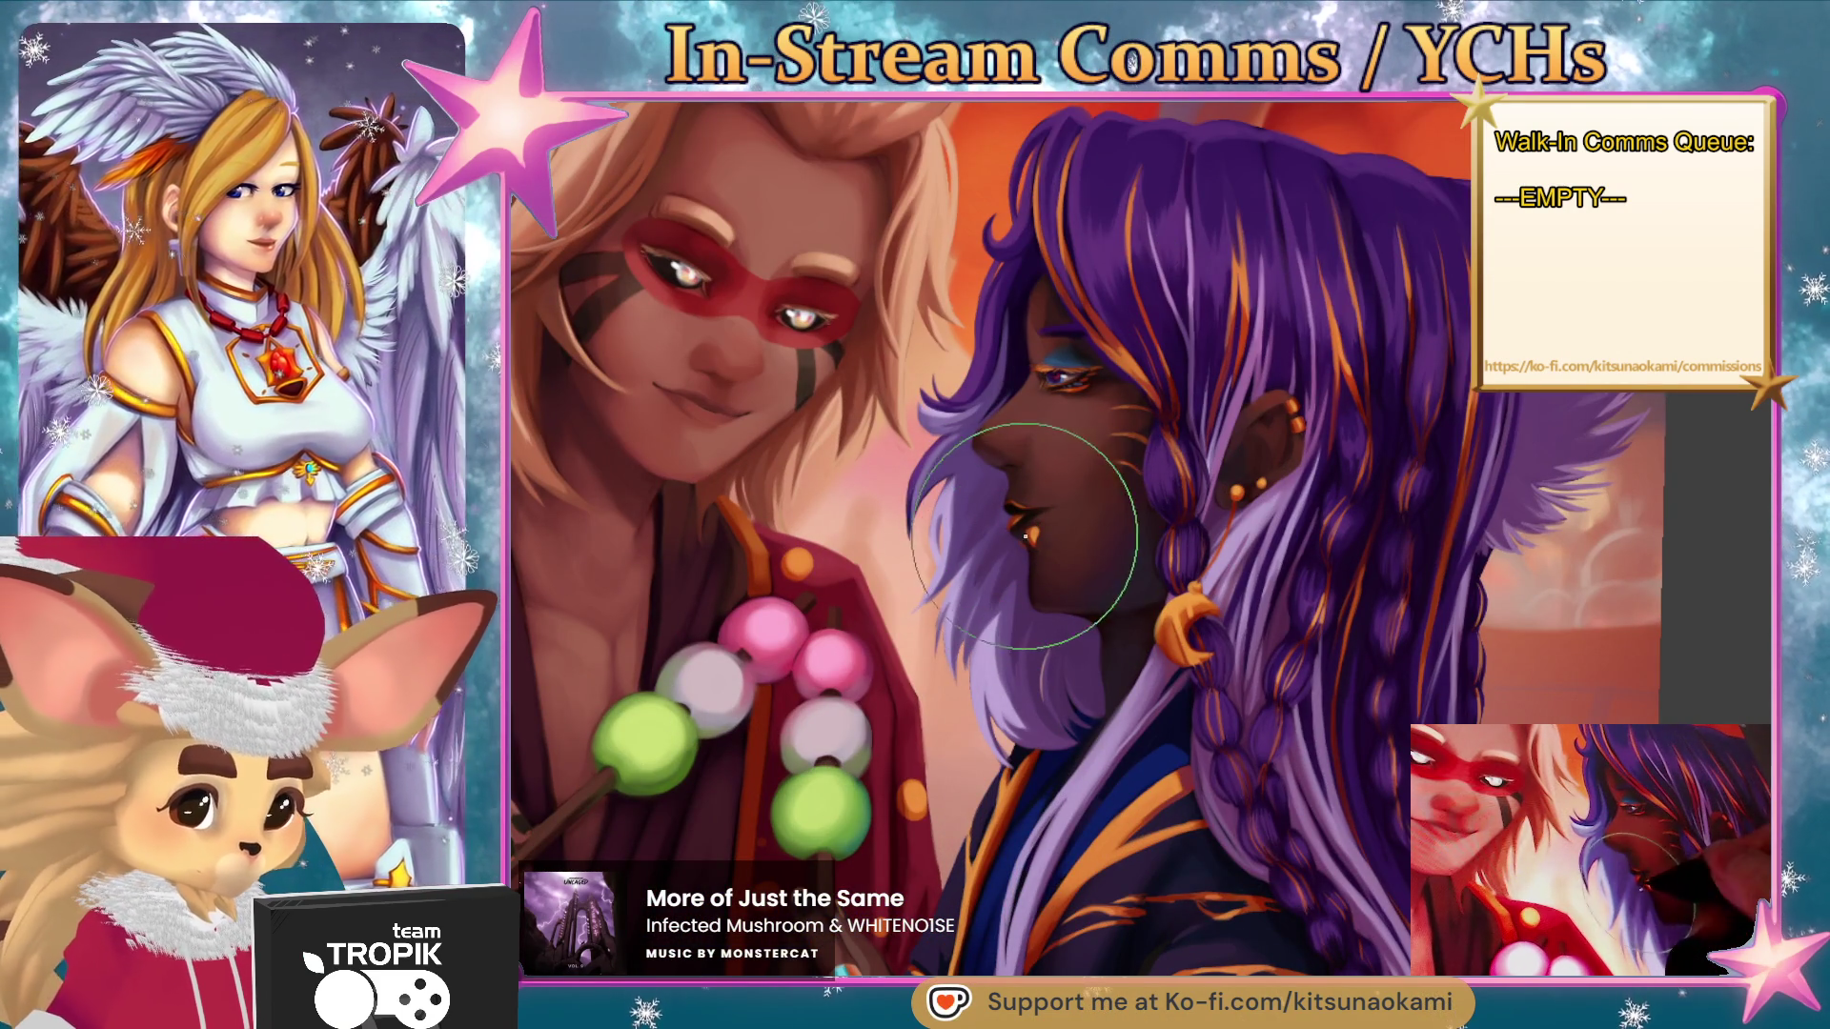
key(bracketright)
key(bracketleft)
key(bracketleft)
key(bracketleft)
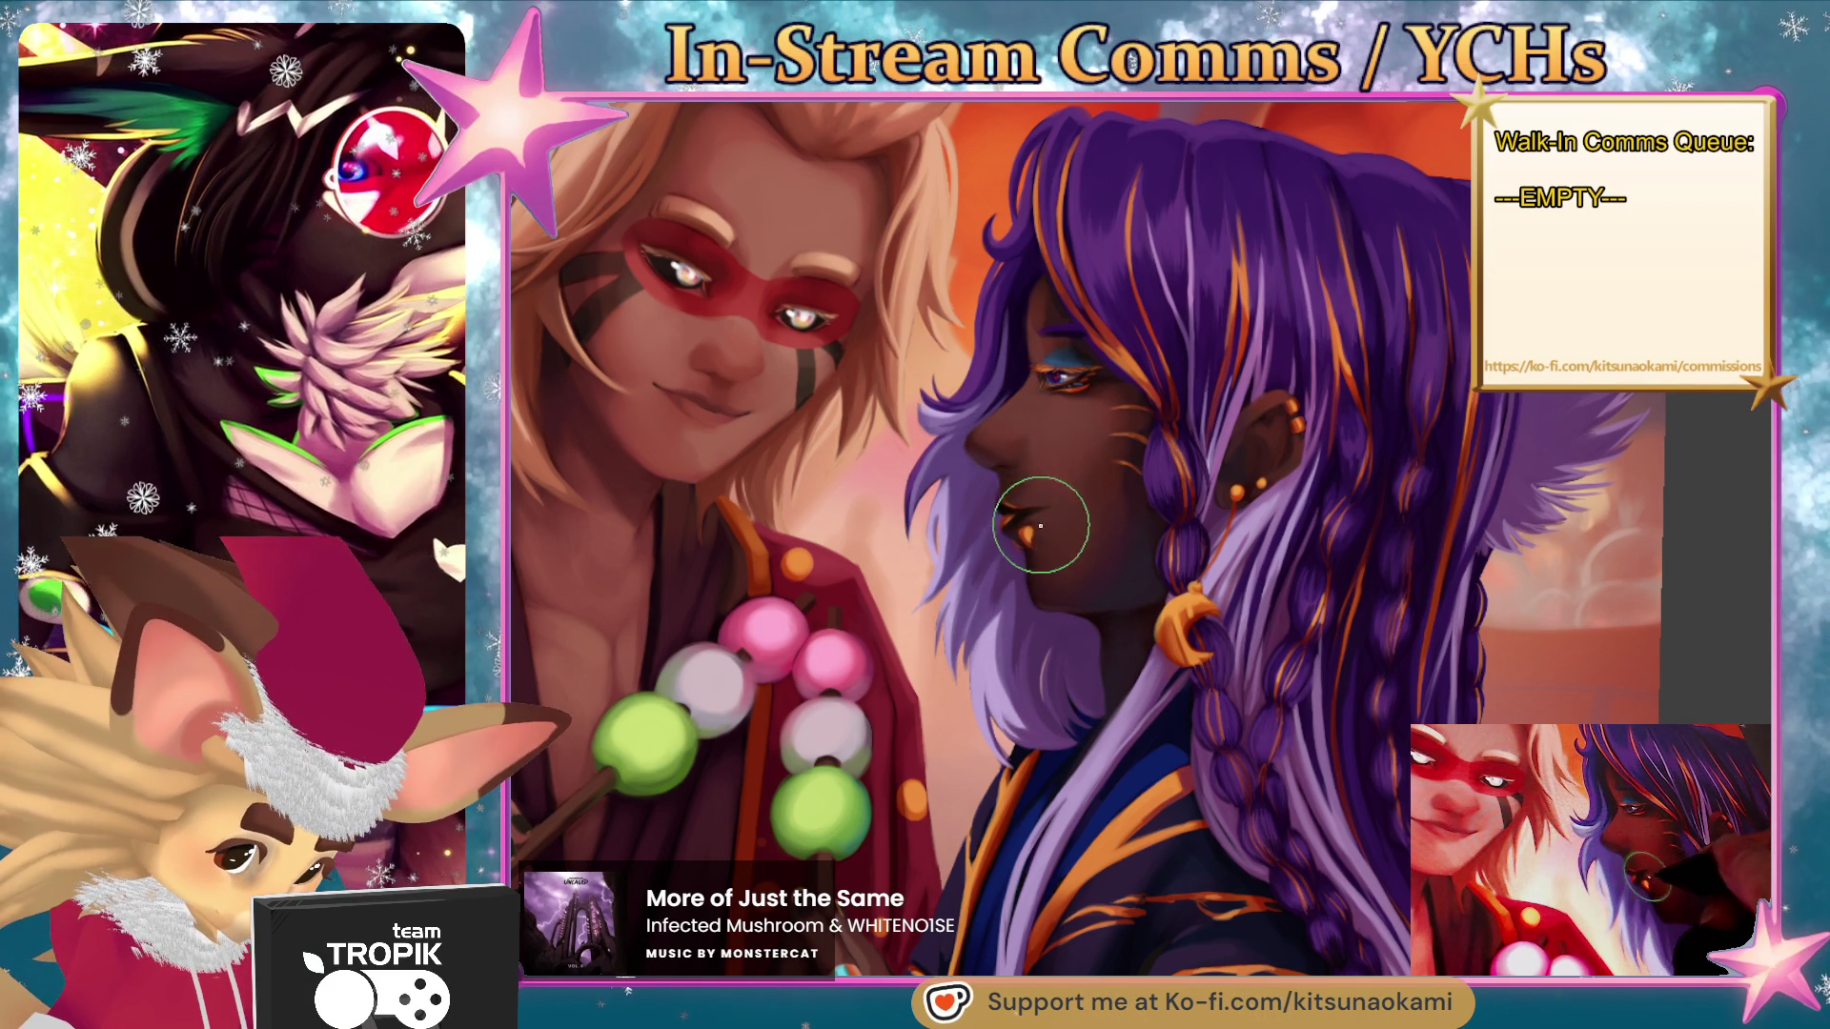
key(ctrl+0)
scroll(1299, 893, up, 3)
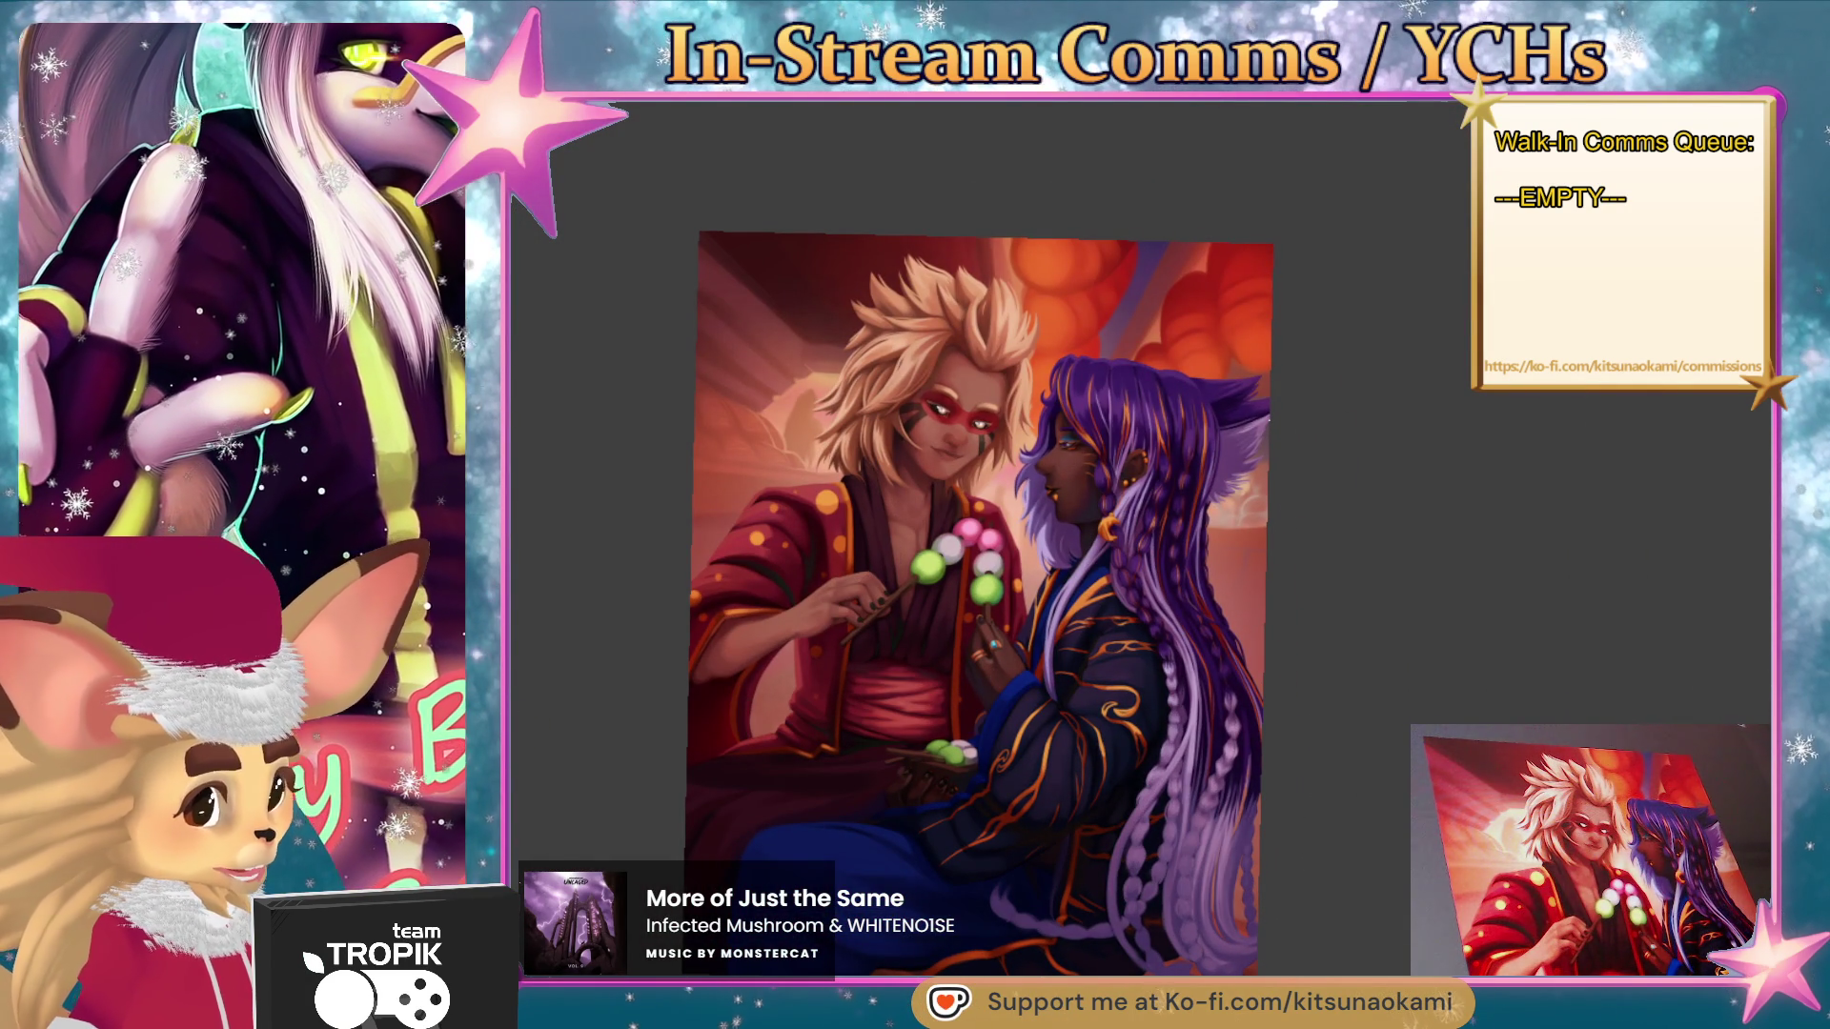
scroll(1213, 595, up, 10)
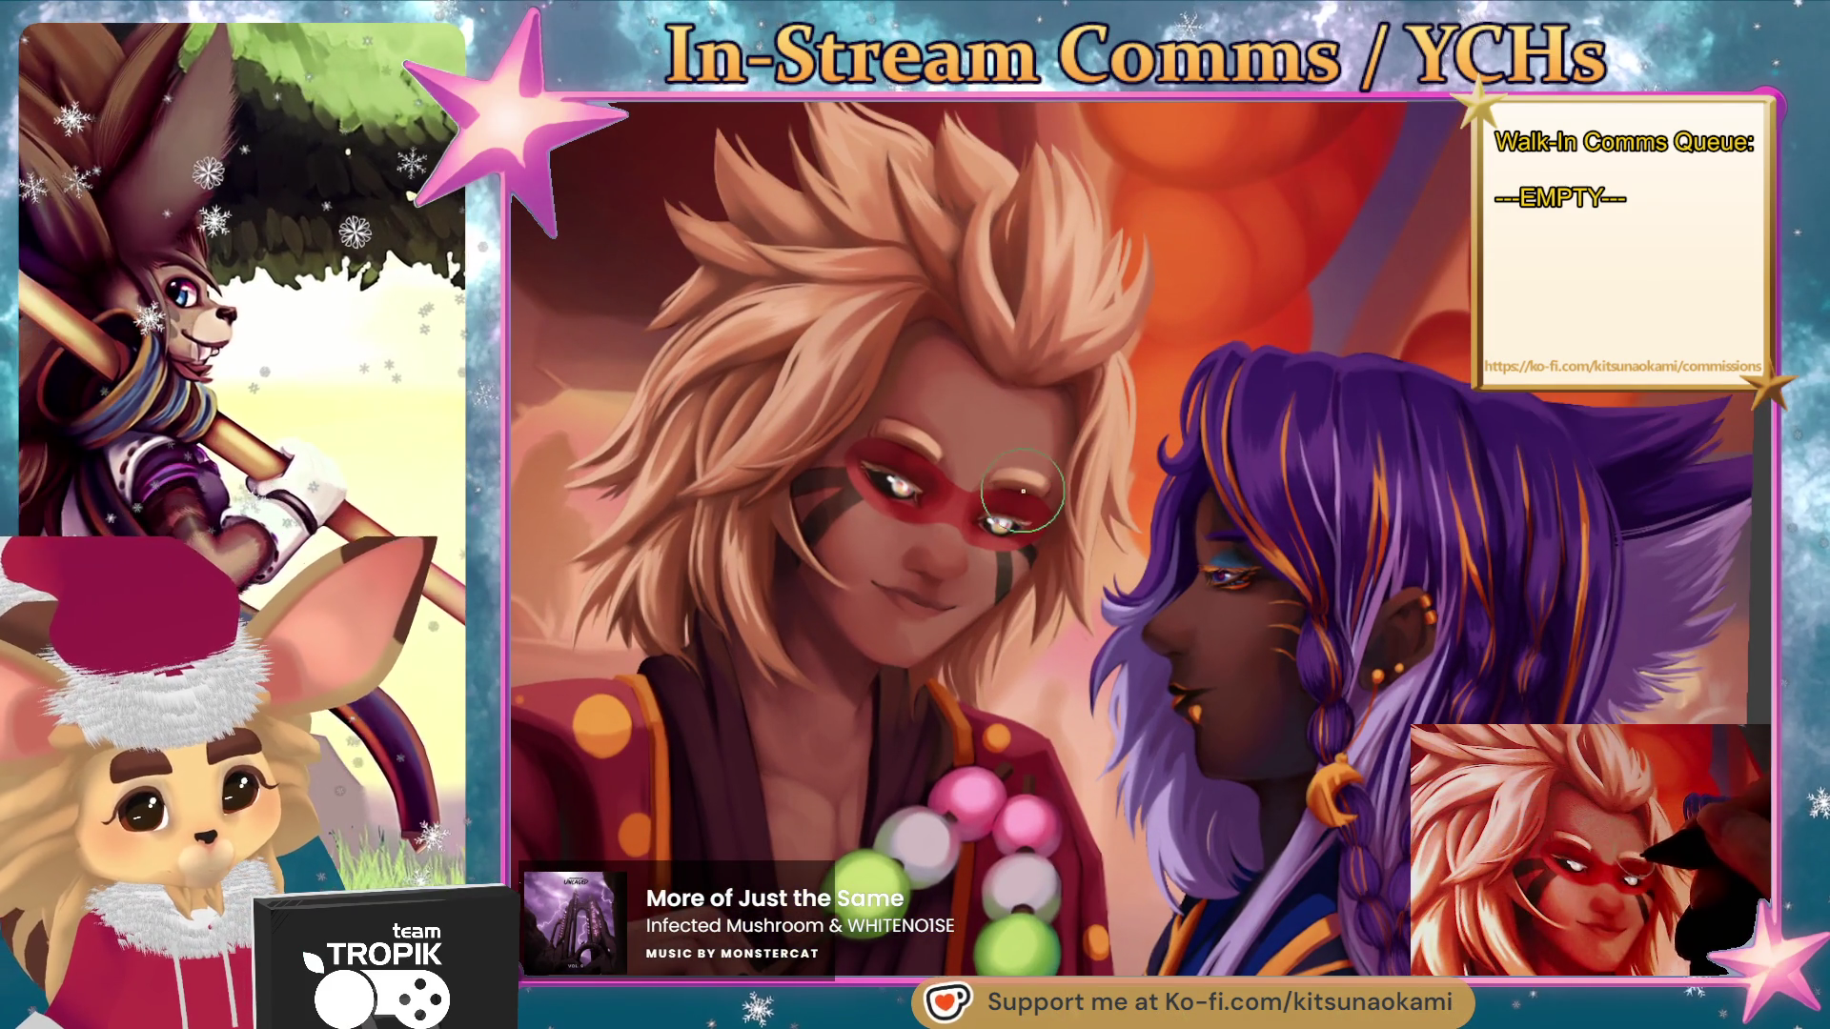
scroll(1367, 822, down, 10)
scroll(1366, 822, up, 3)
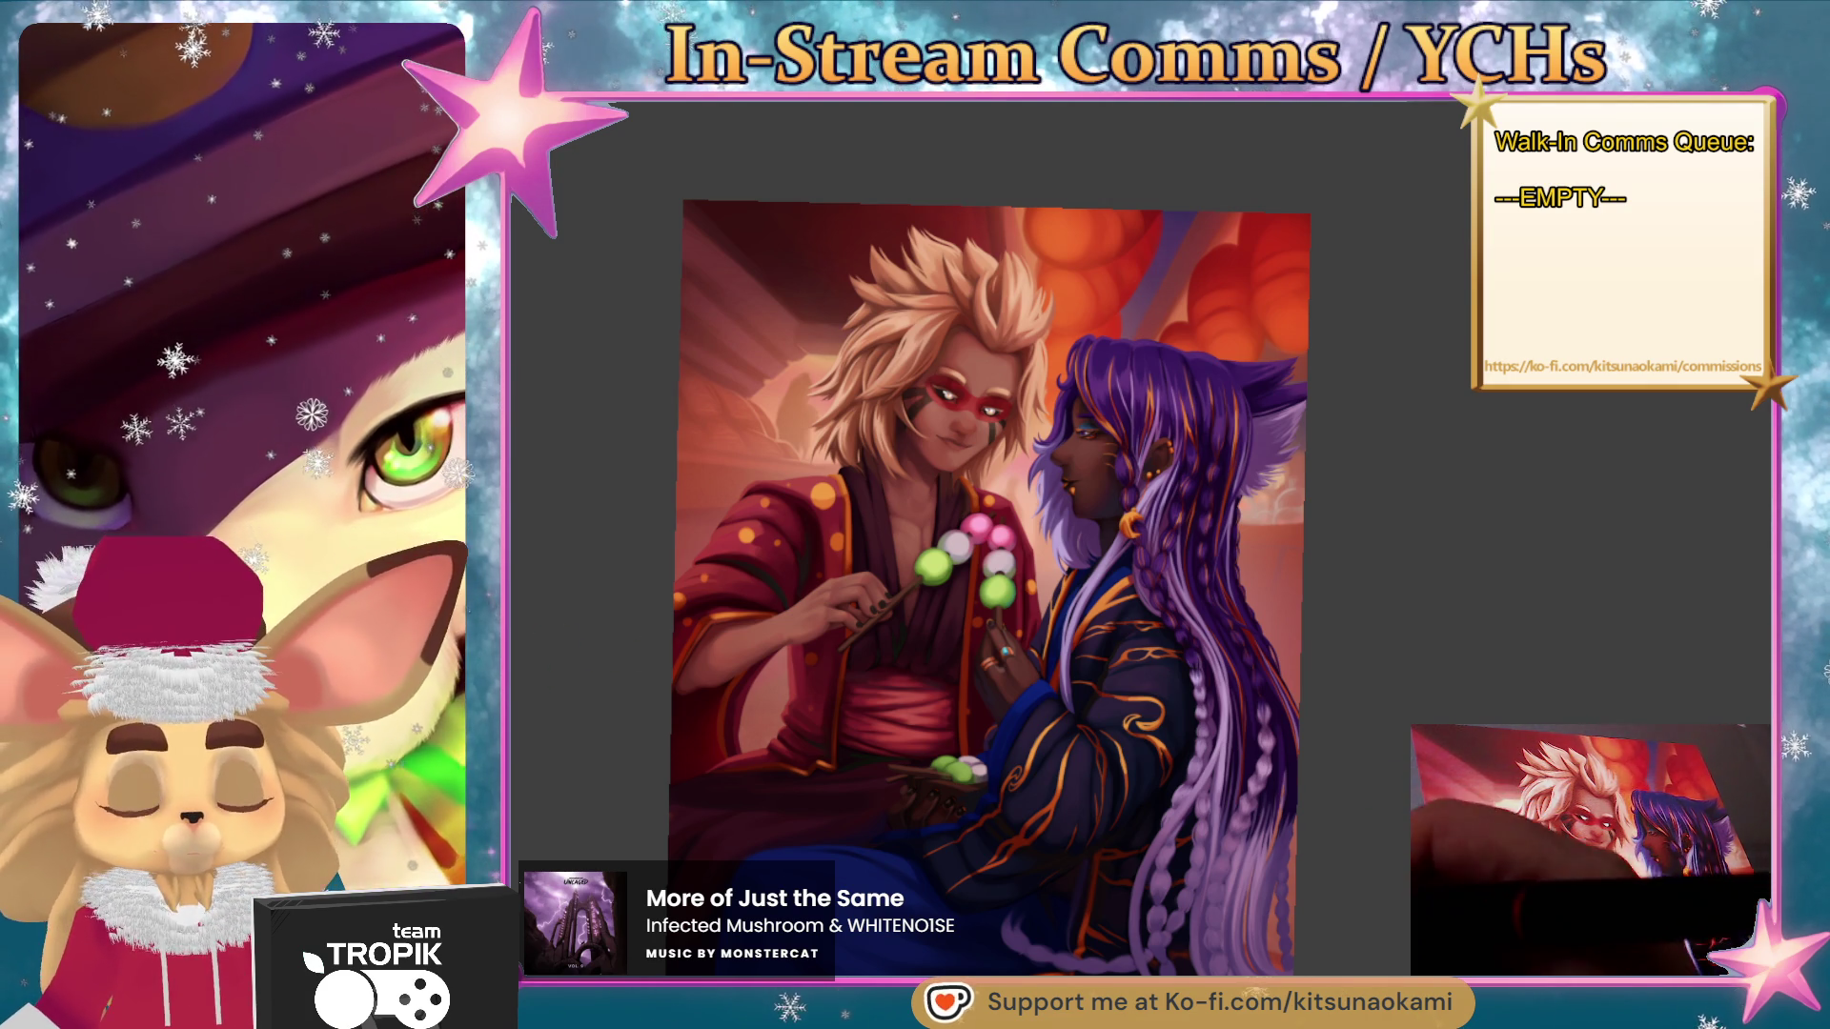
- Sample two purples from the braids in the close-up view
scroll(886, 548, up, 5)
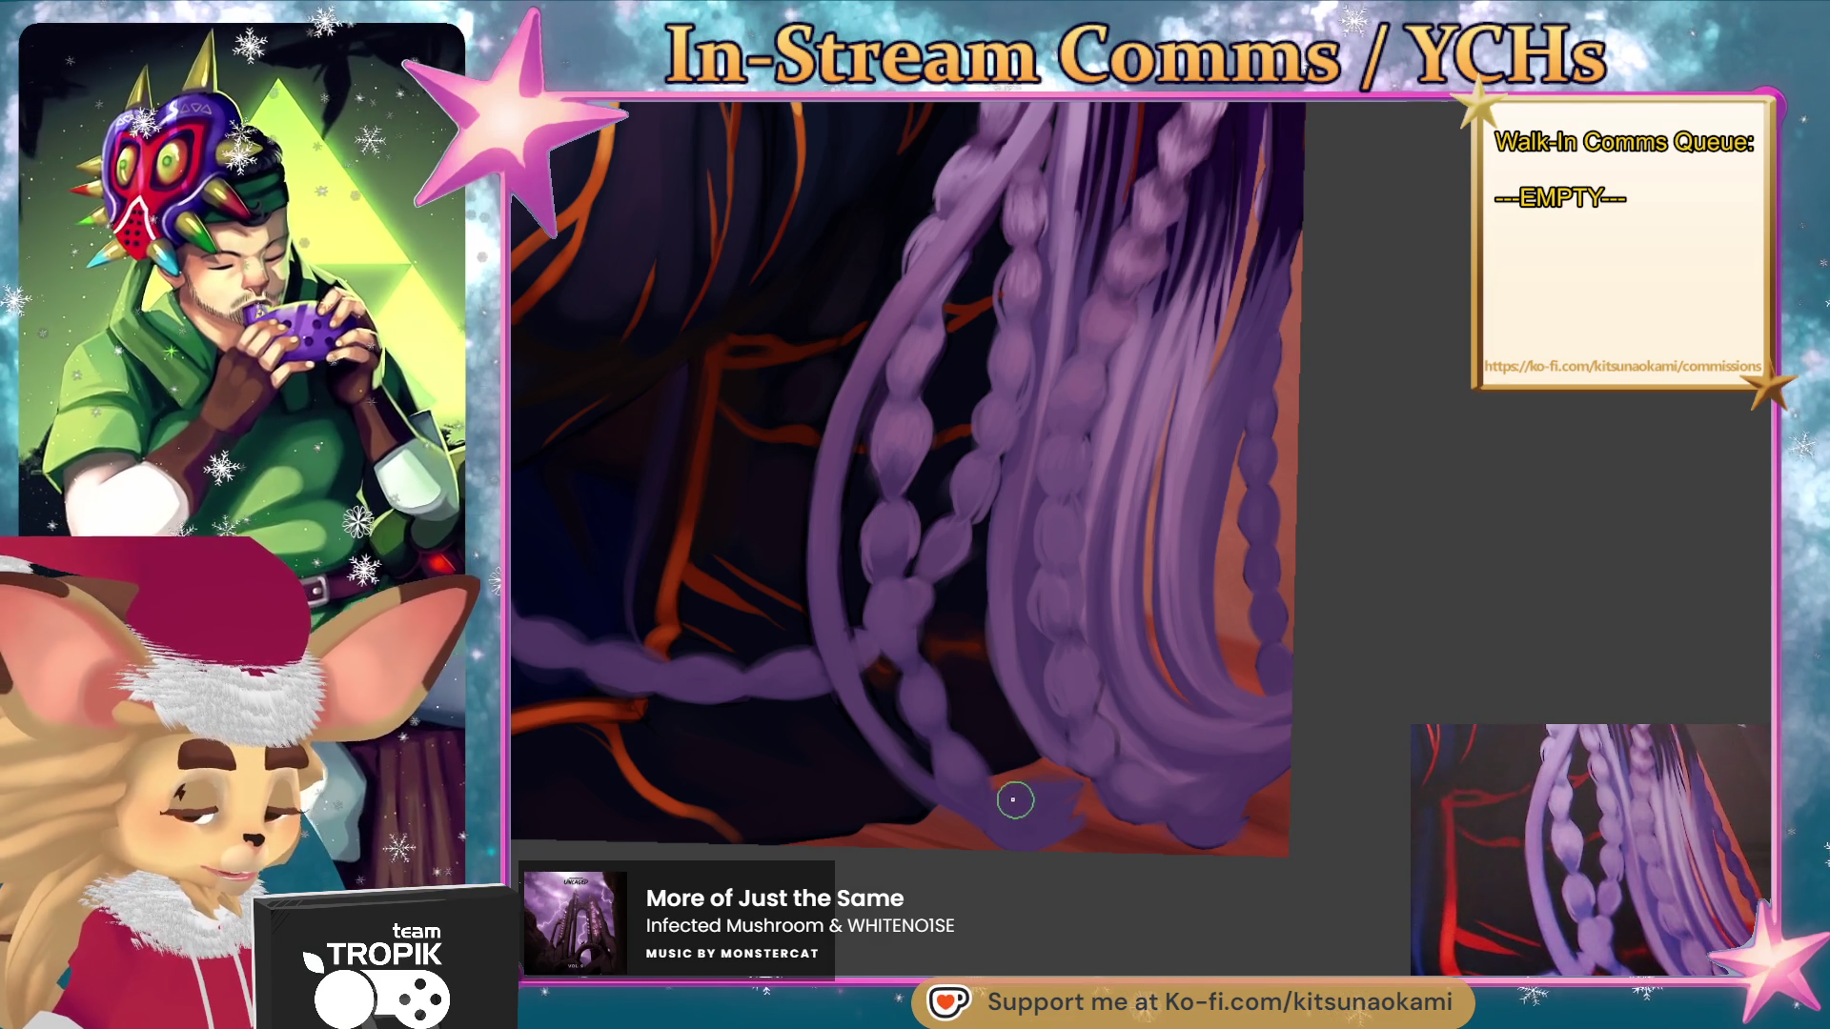
scroll(1220, 680, down, 3)
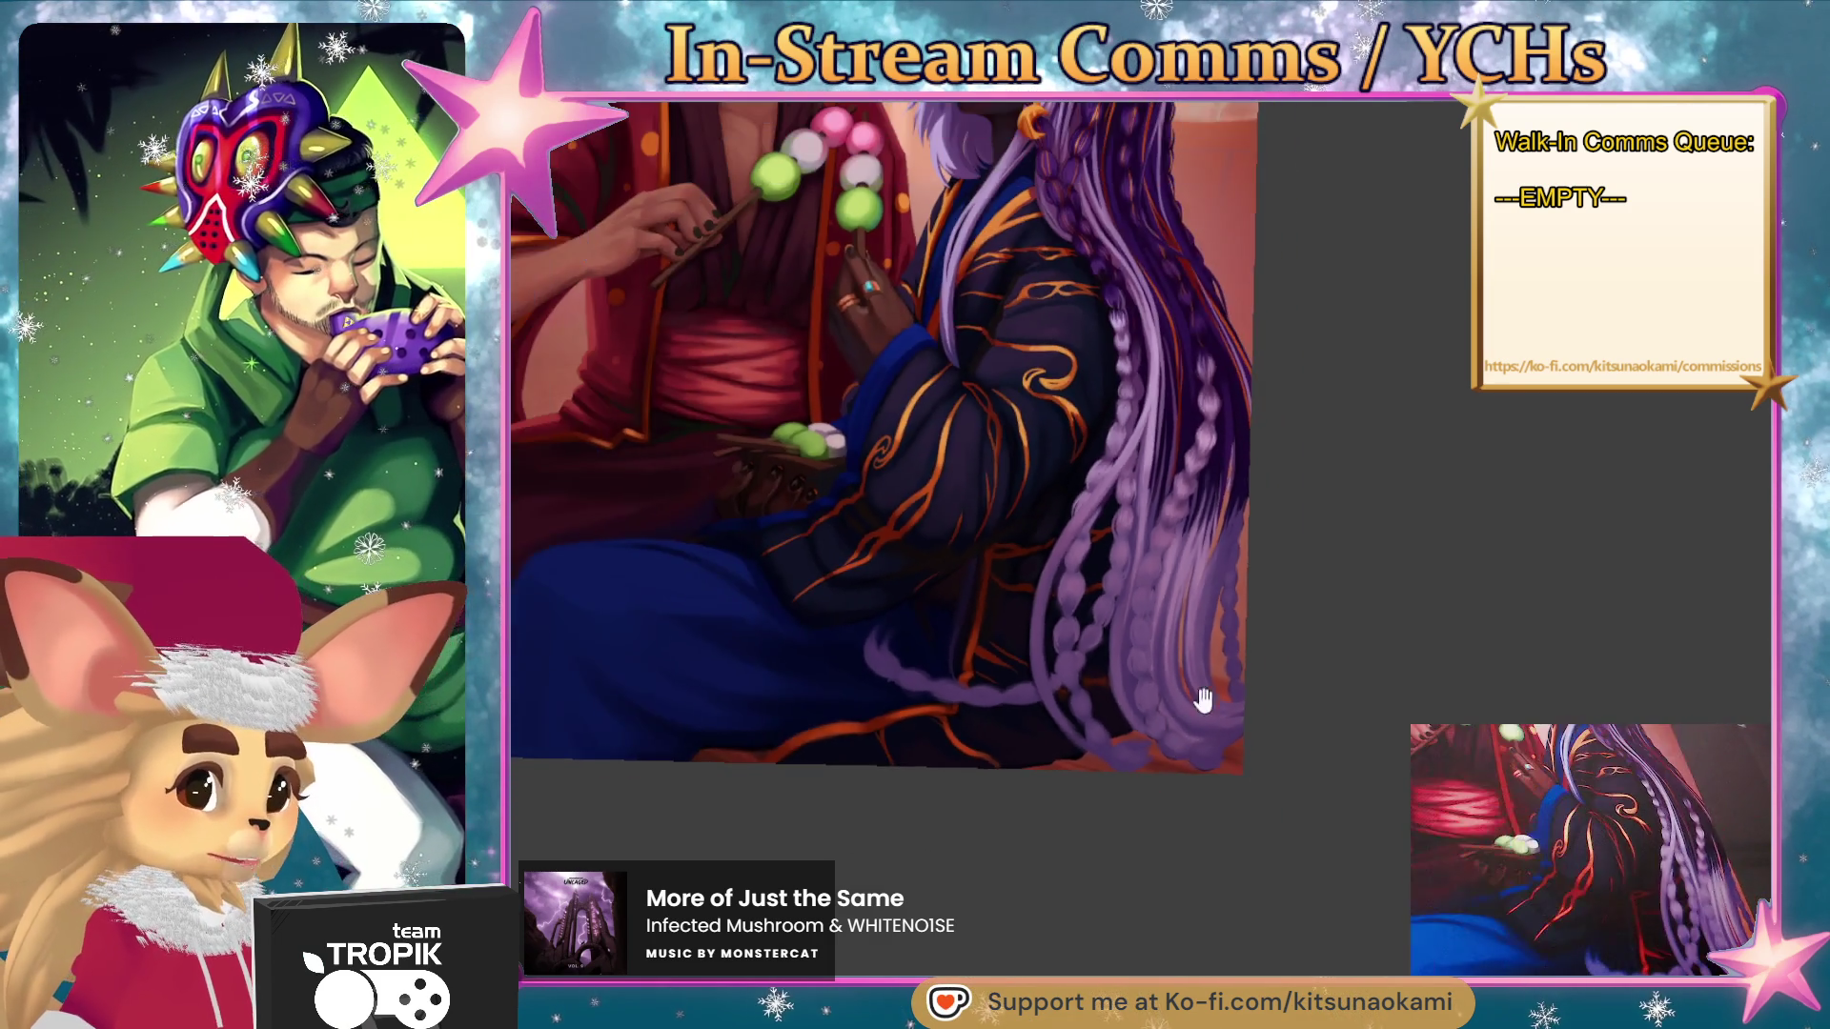
scroll(1221, 680, up, 3)
alt+click(1182, 602)
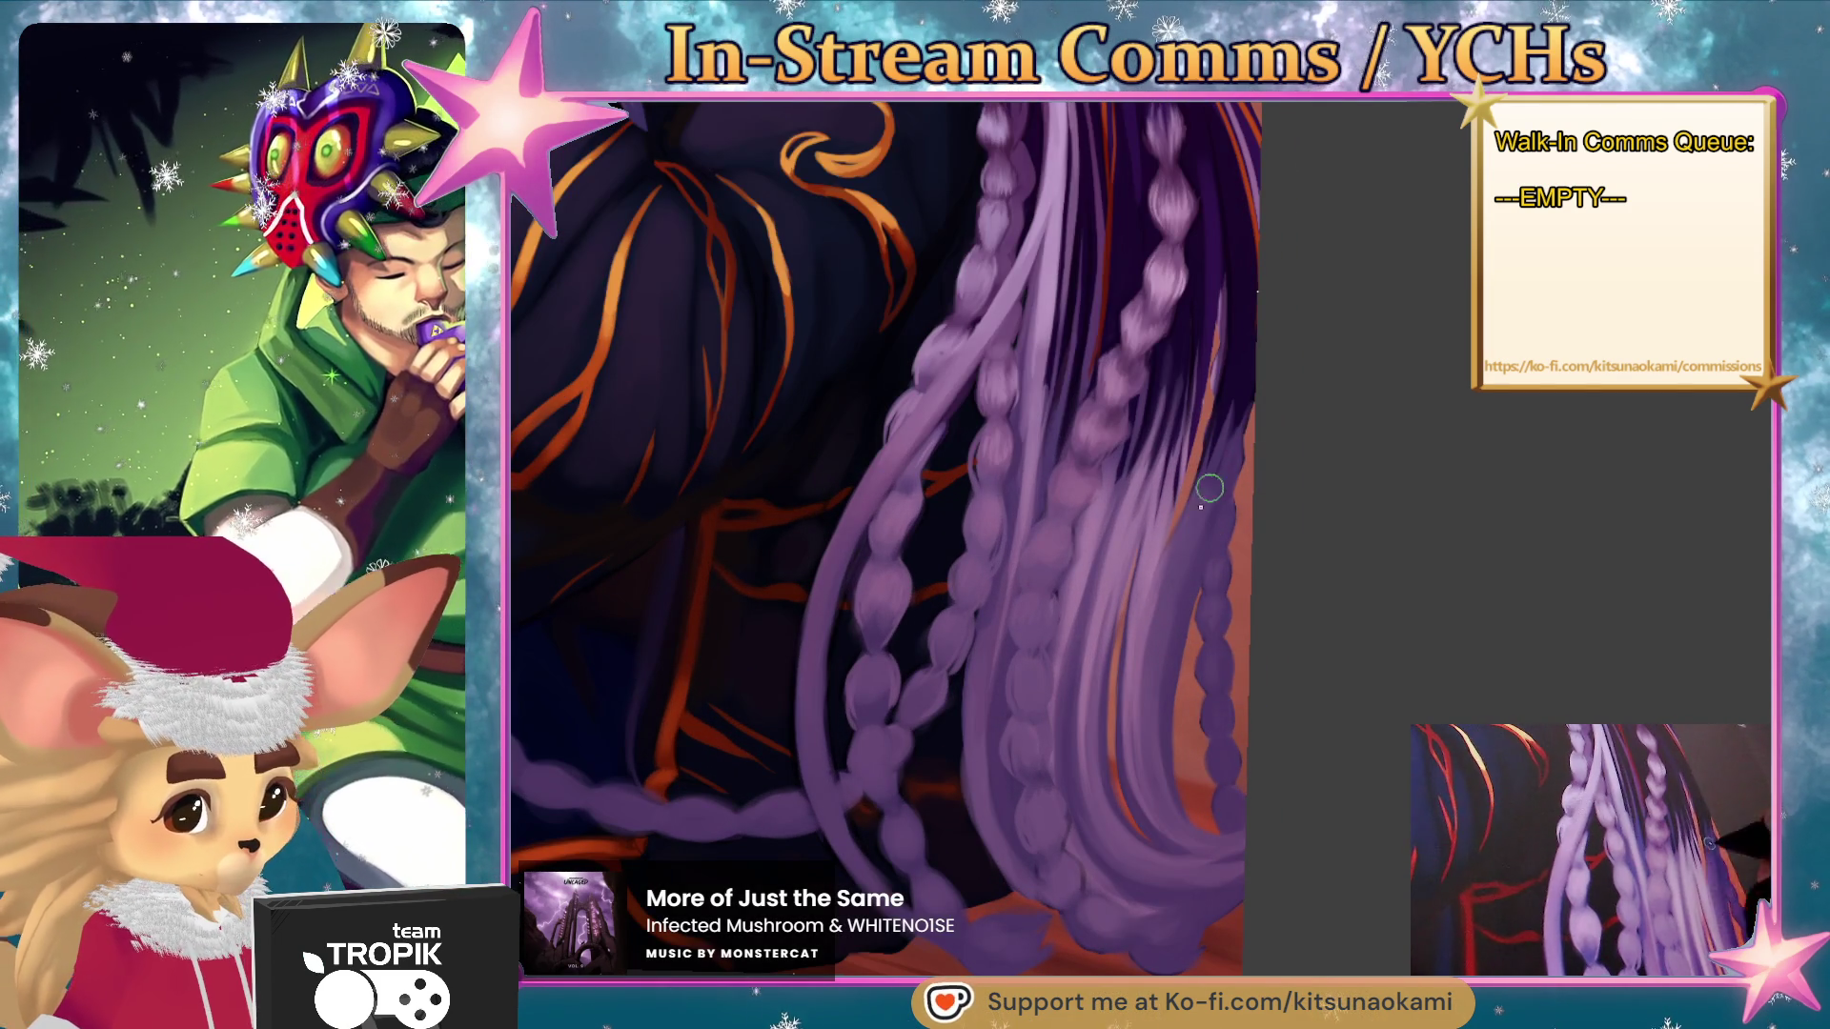
alt+click(1163, 536)
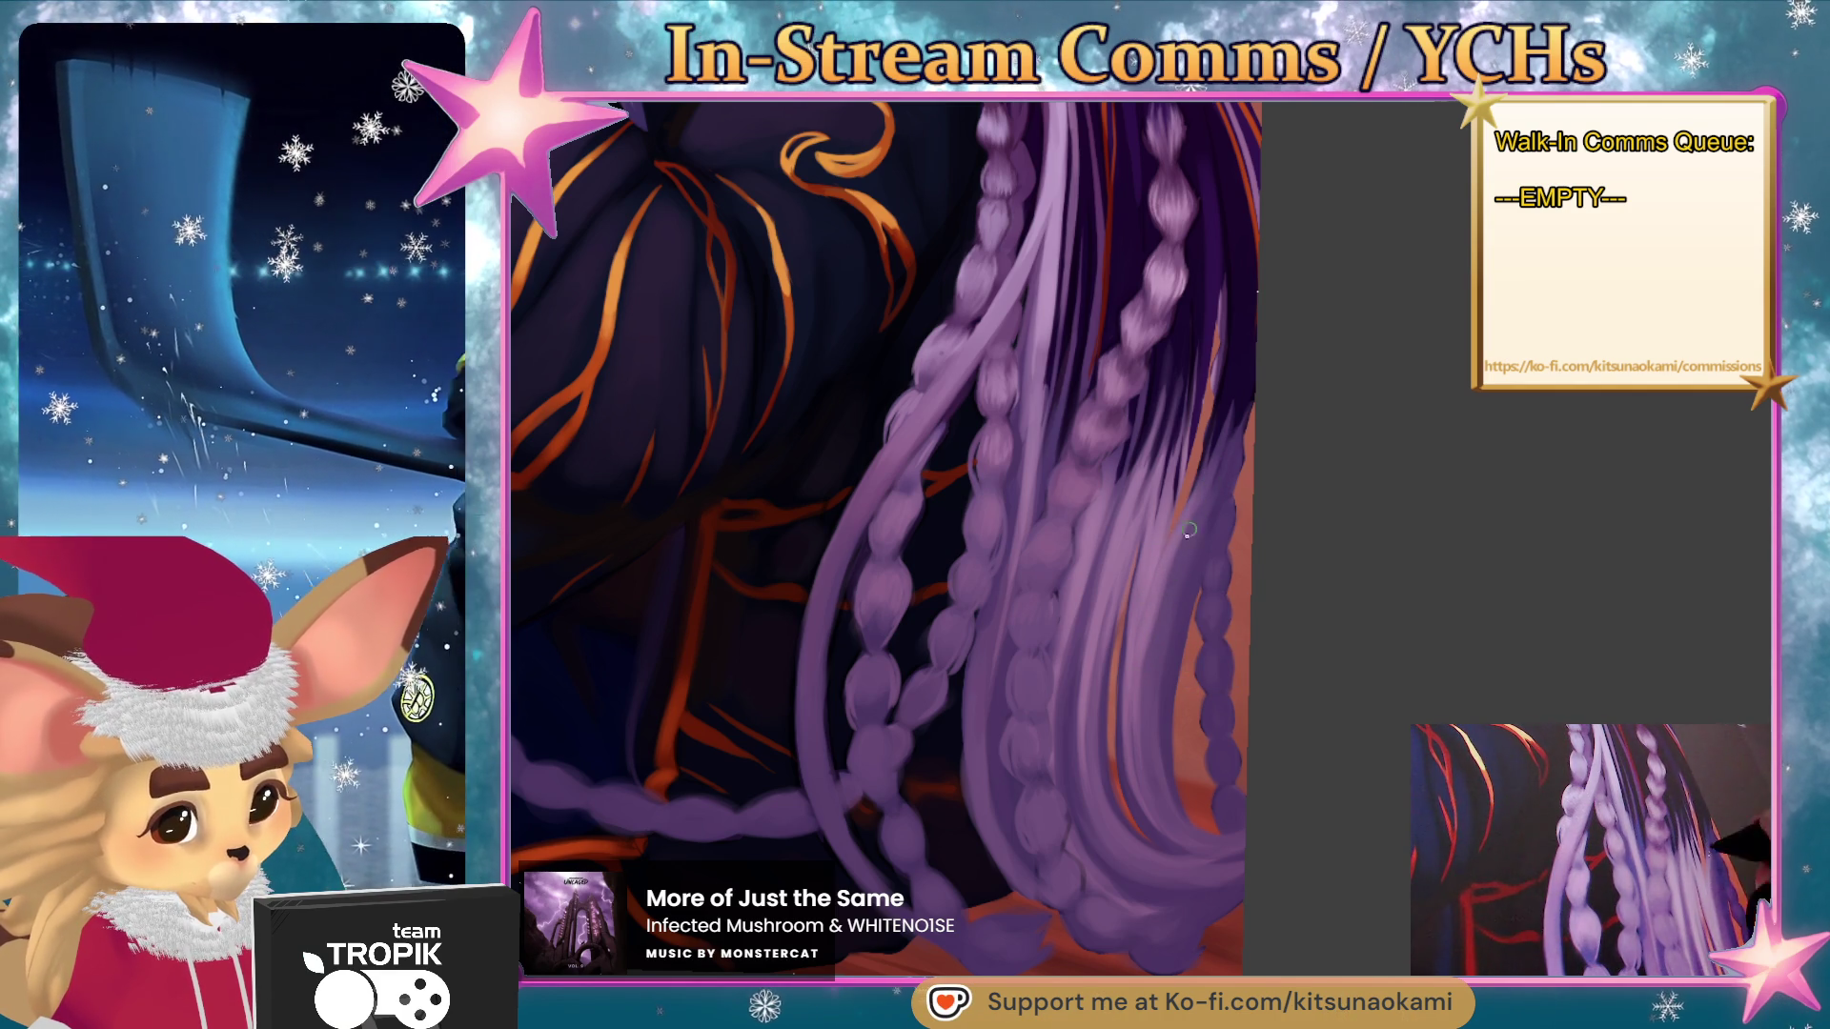
- Pan along the braids and robe, then zoom out to review the full illustration
scroll(1140, 726, down, 3)
scroll(1156, 776, up, 3)
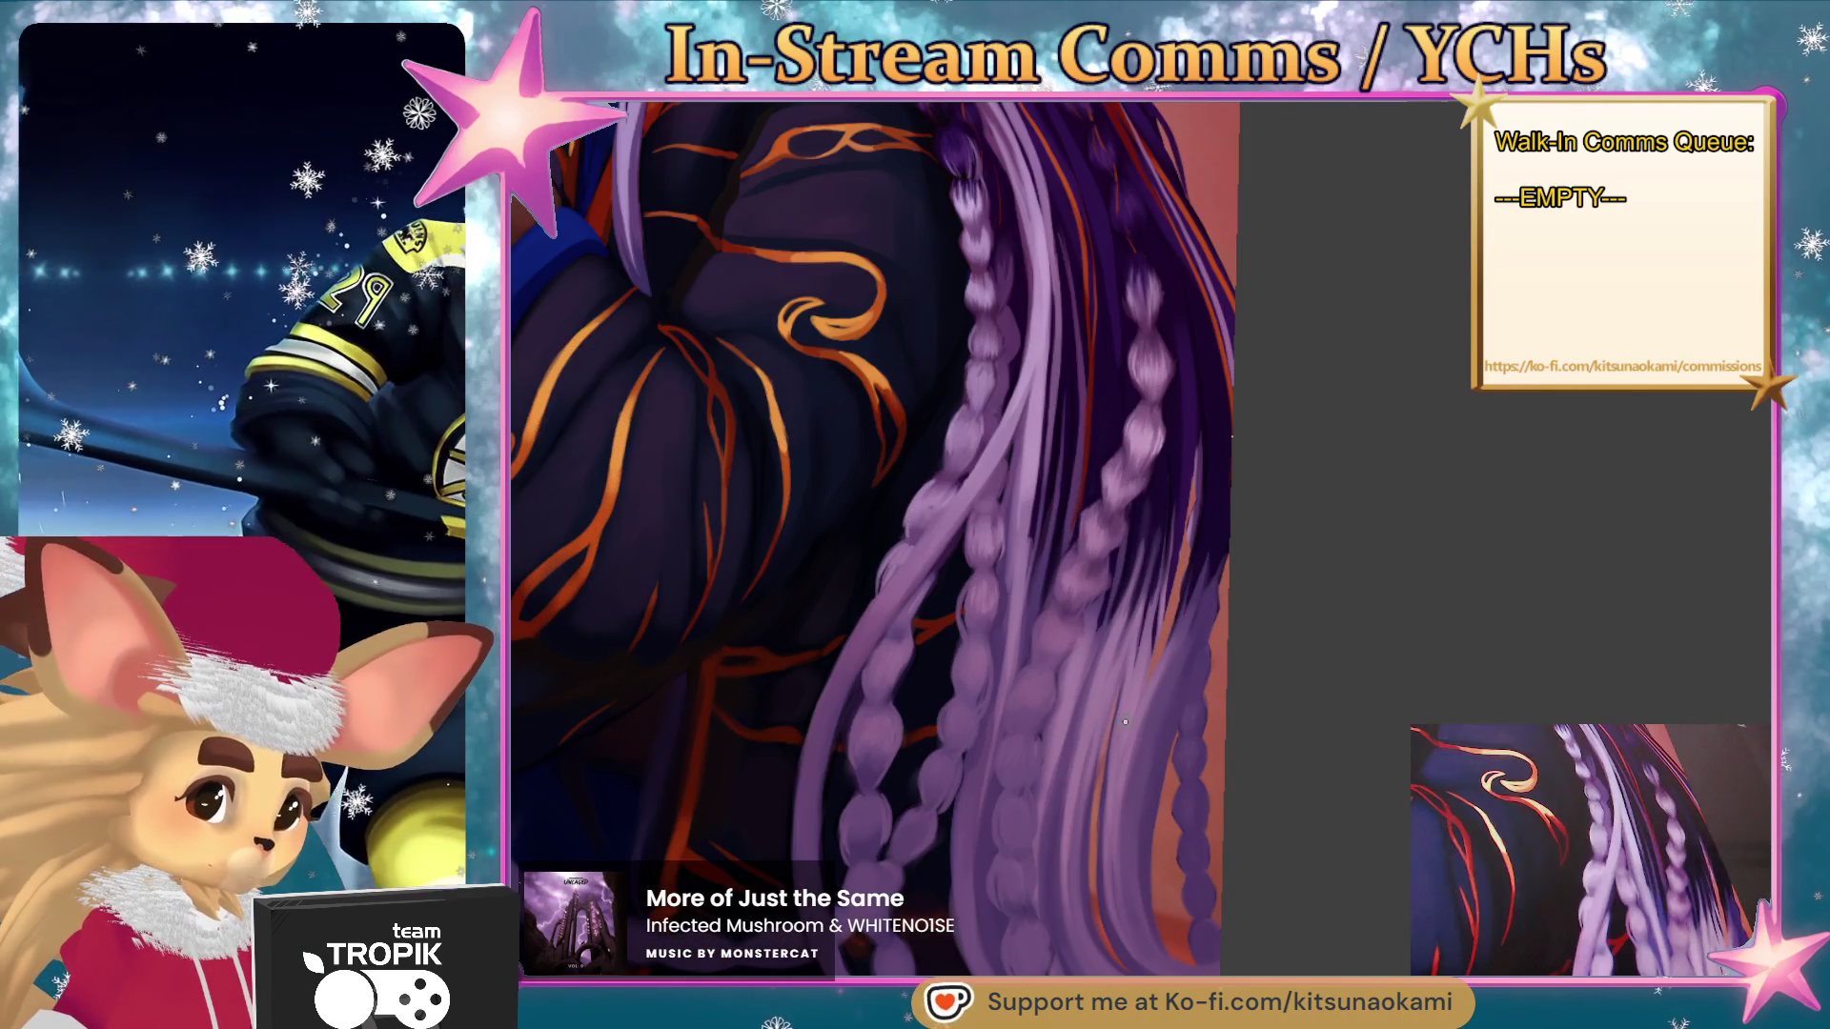
scroll(1140, 820, down, 2)
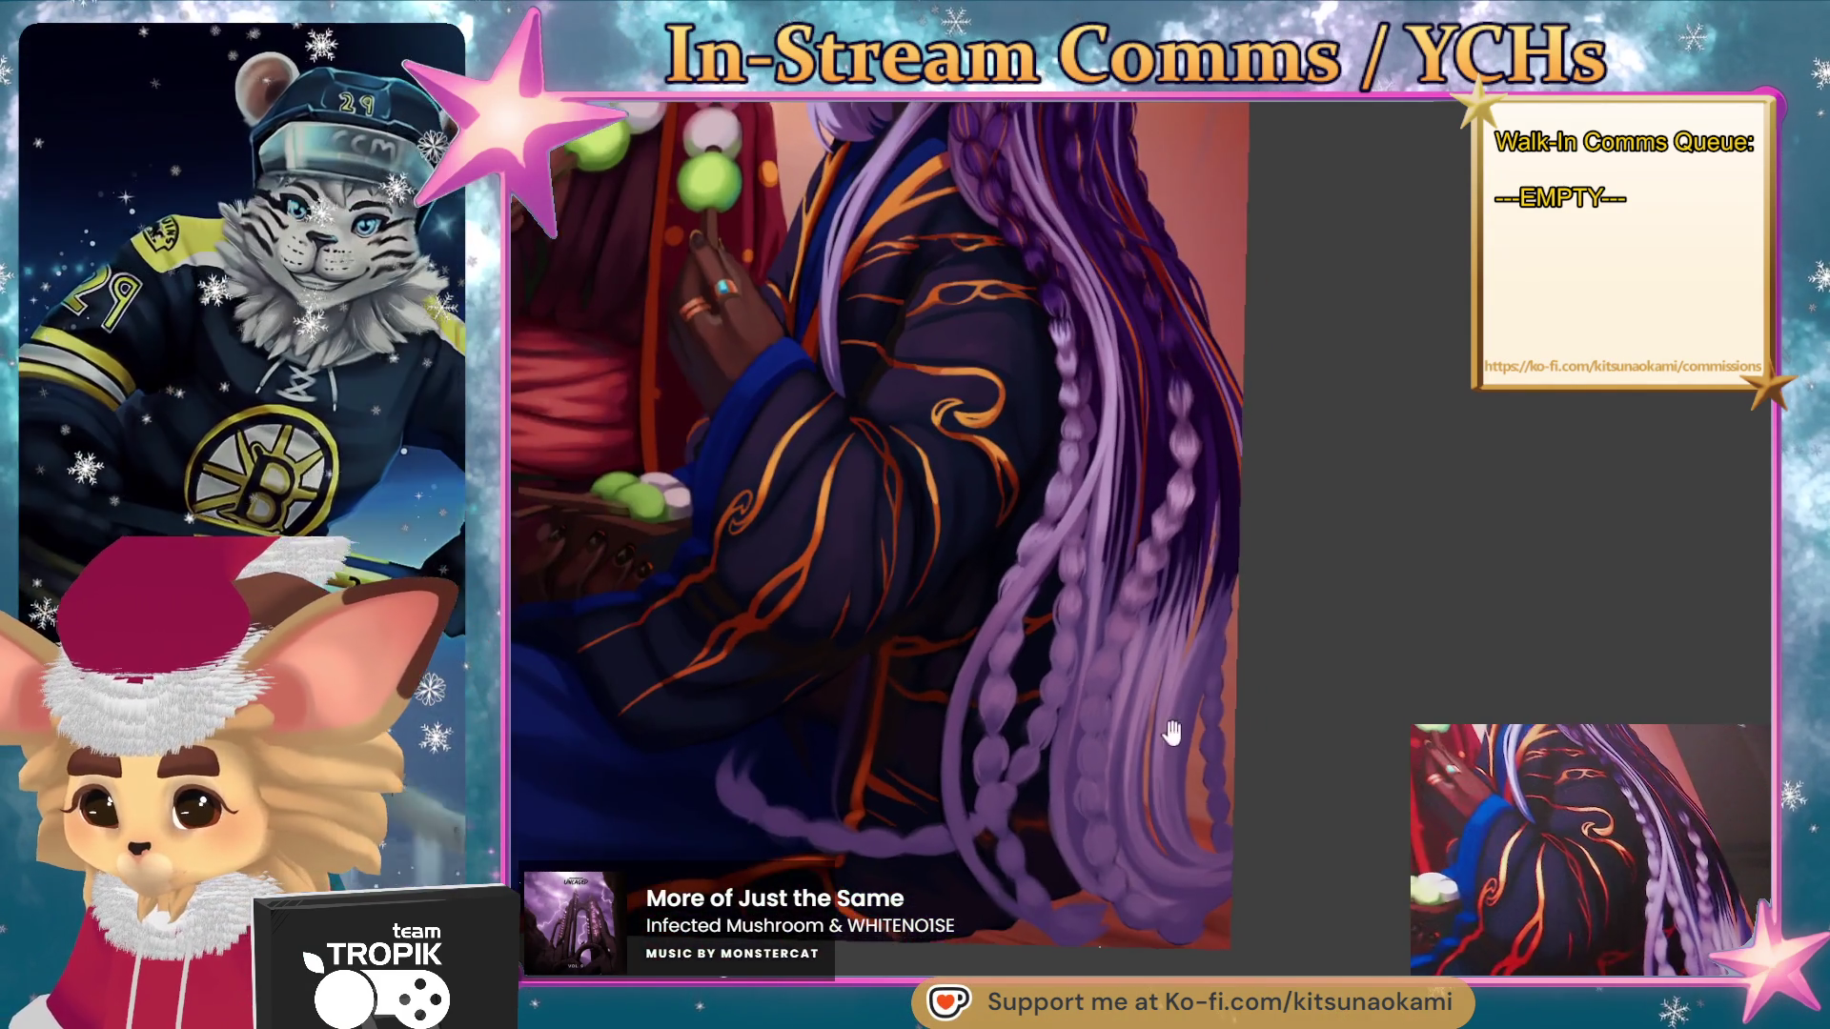
drag(1171, 731, 1157, 780)
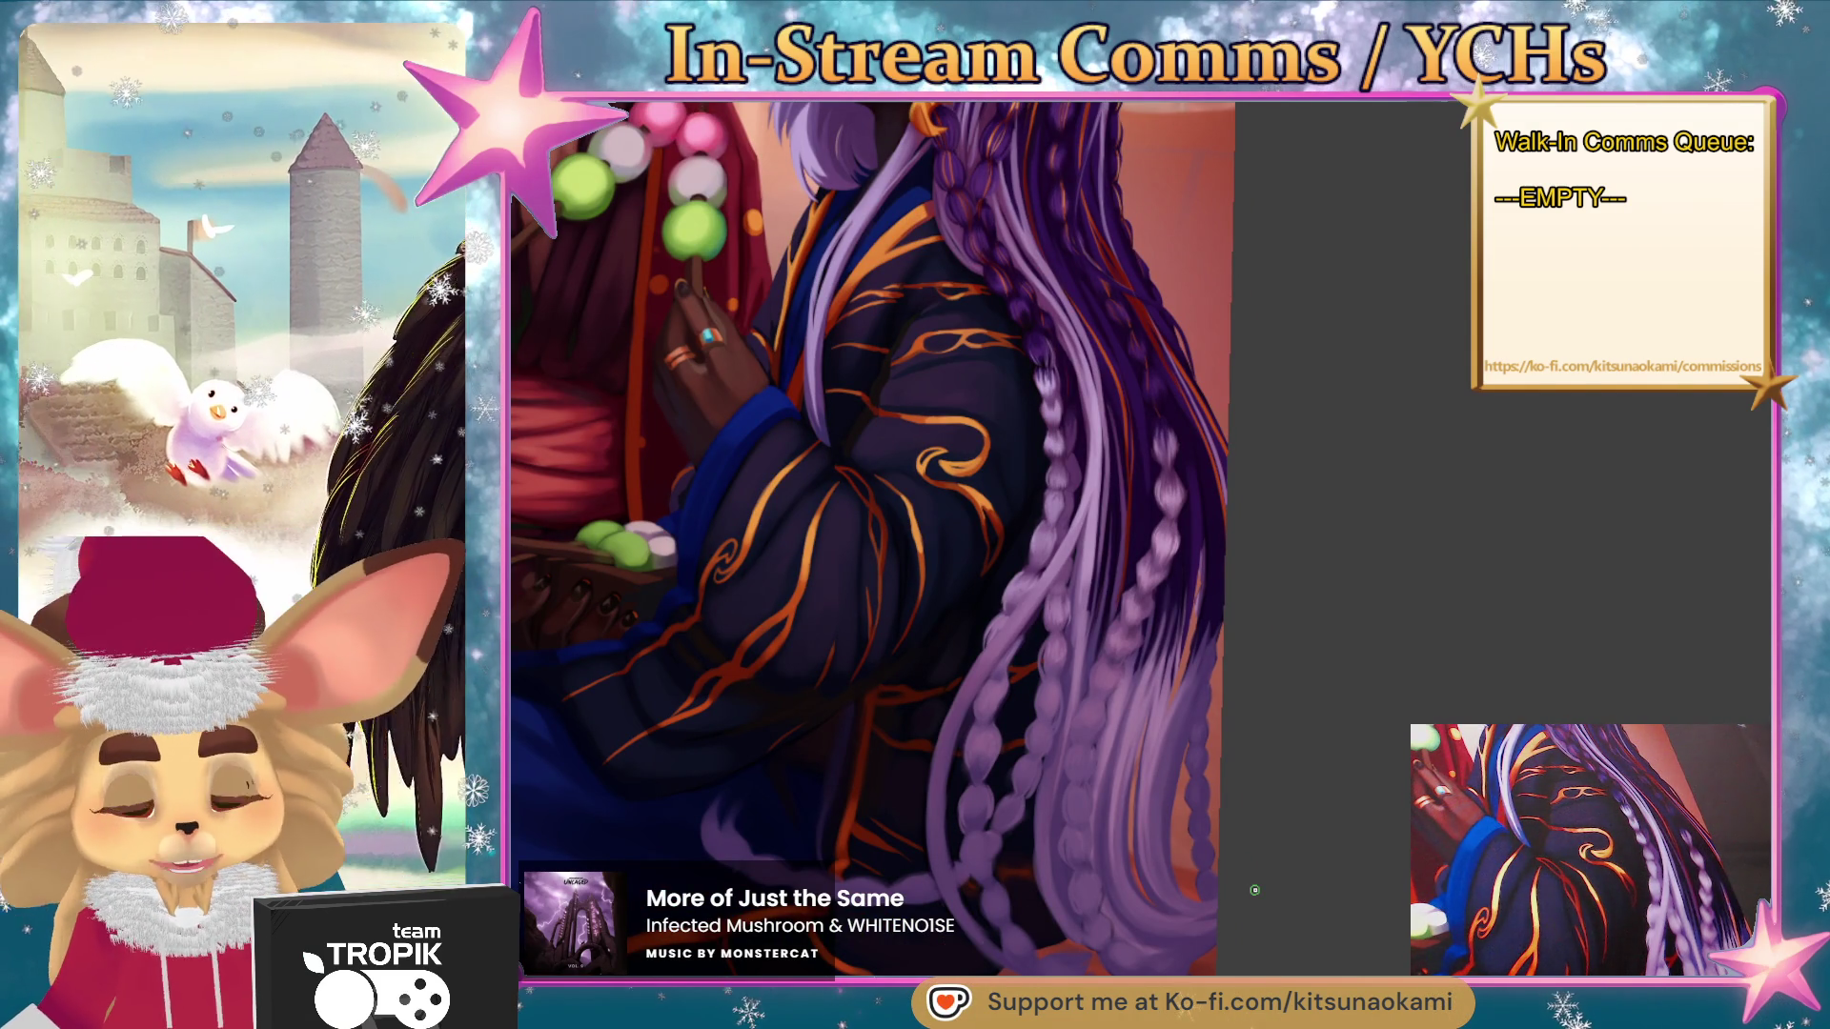
scroll(991, 538, down, 6)
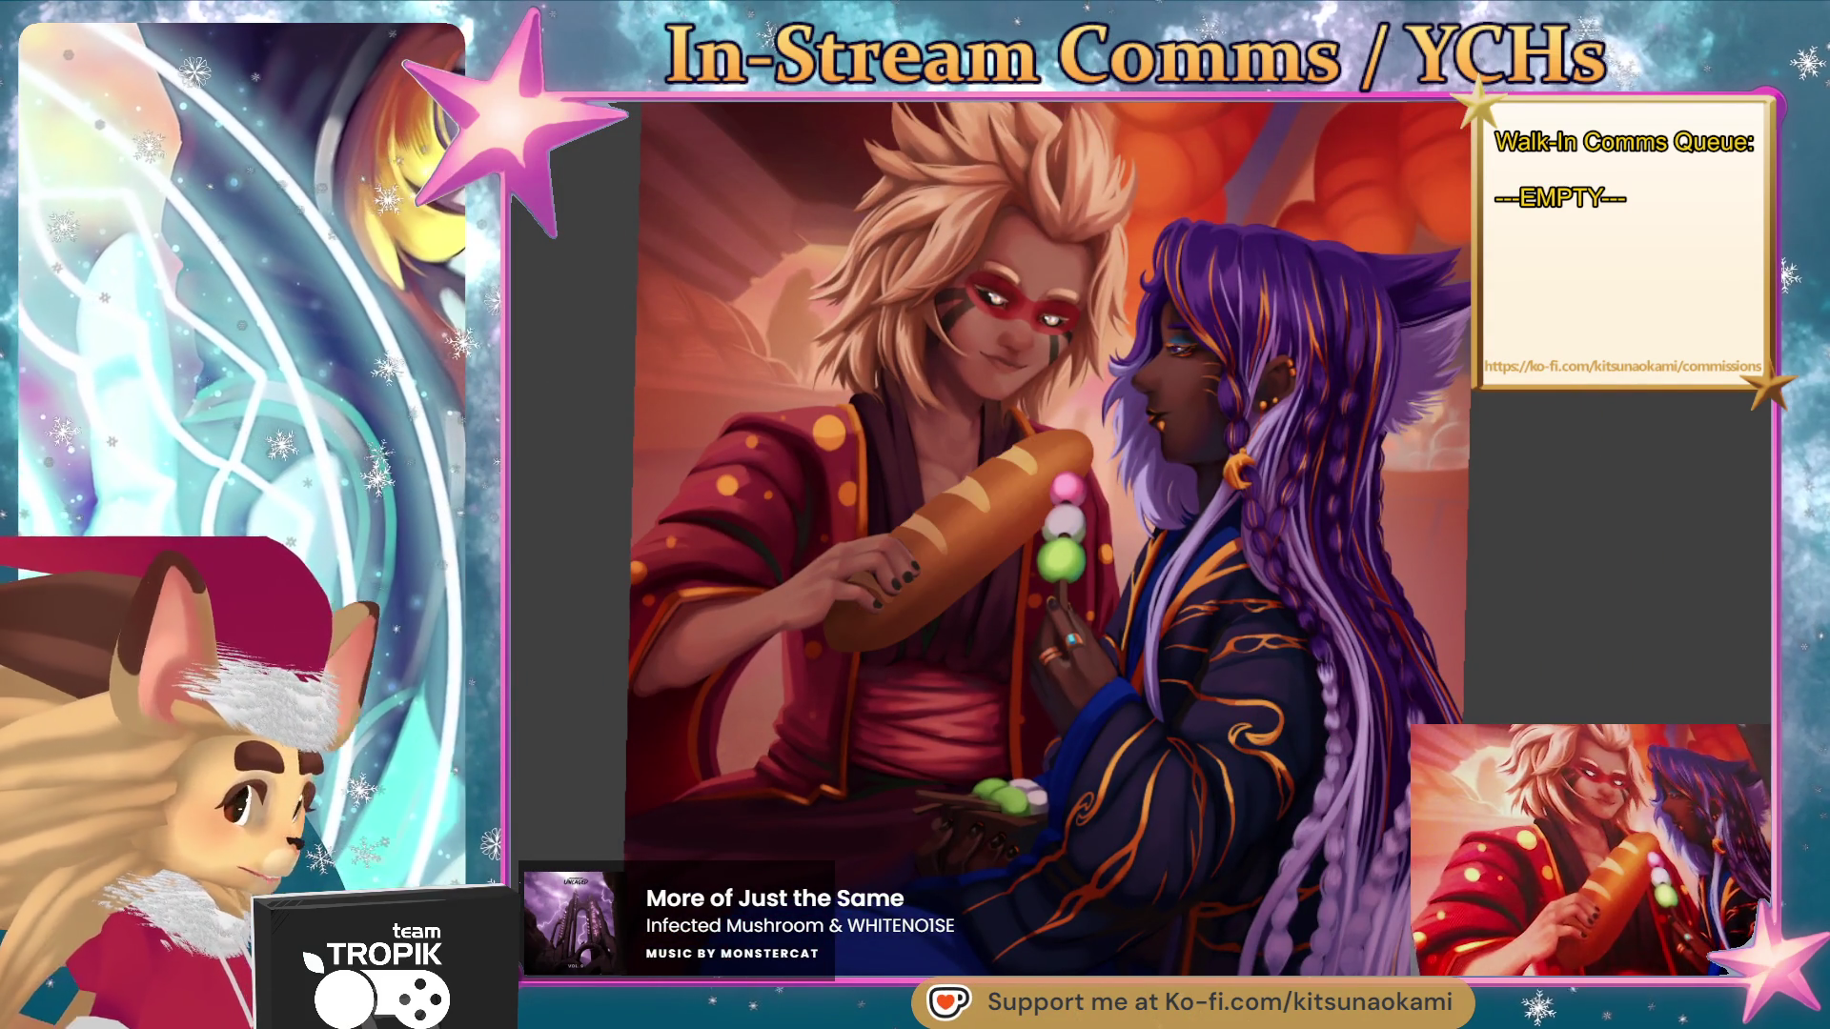
mouse_move(1269, 681)
mouse_down()
mouse_move(1227, 724)
mouse_move(1115, 688)
mouse_up()
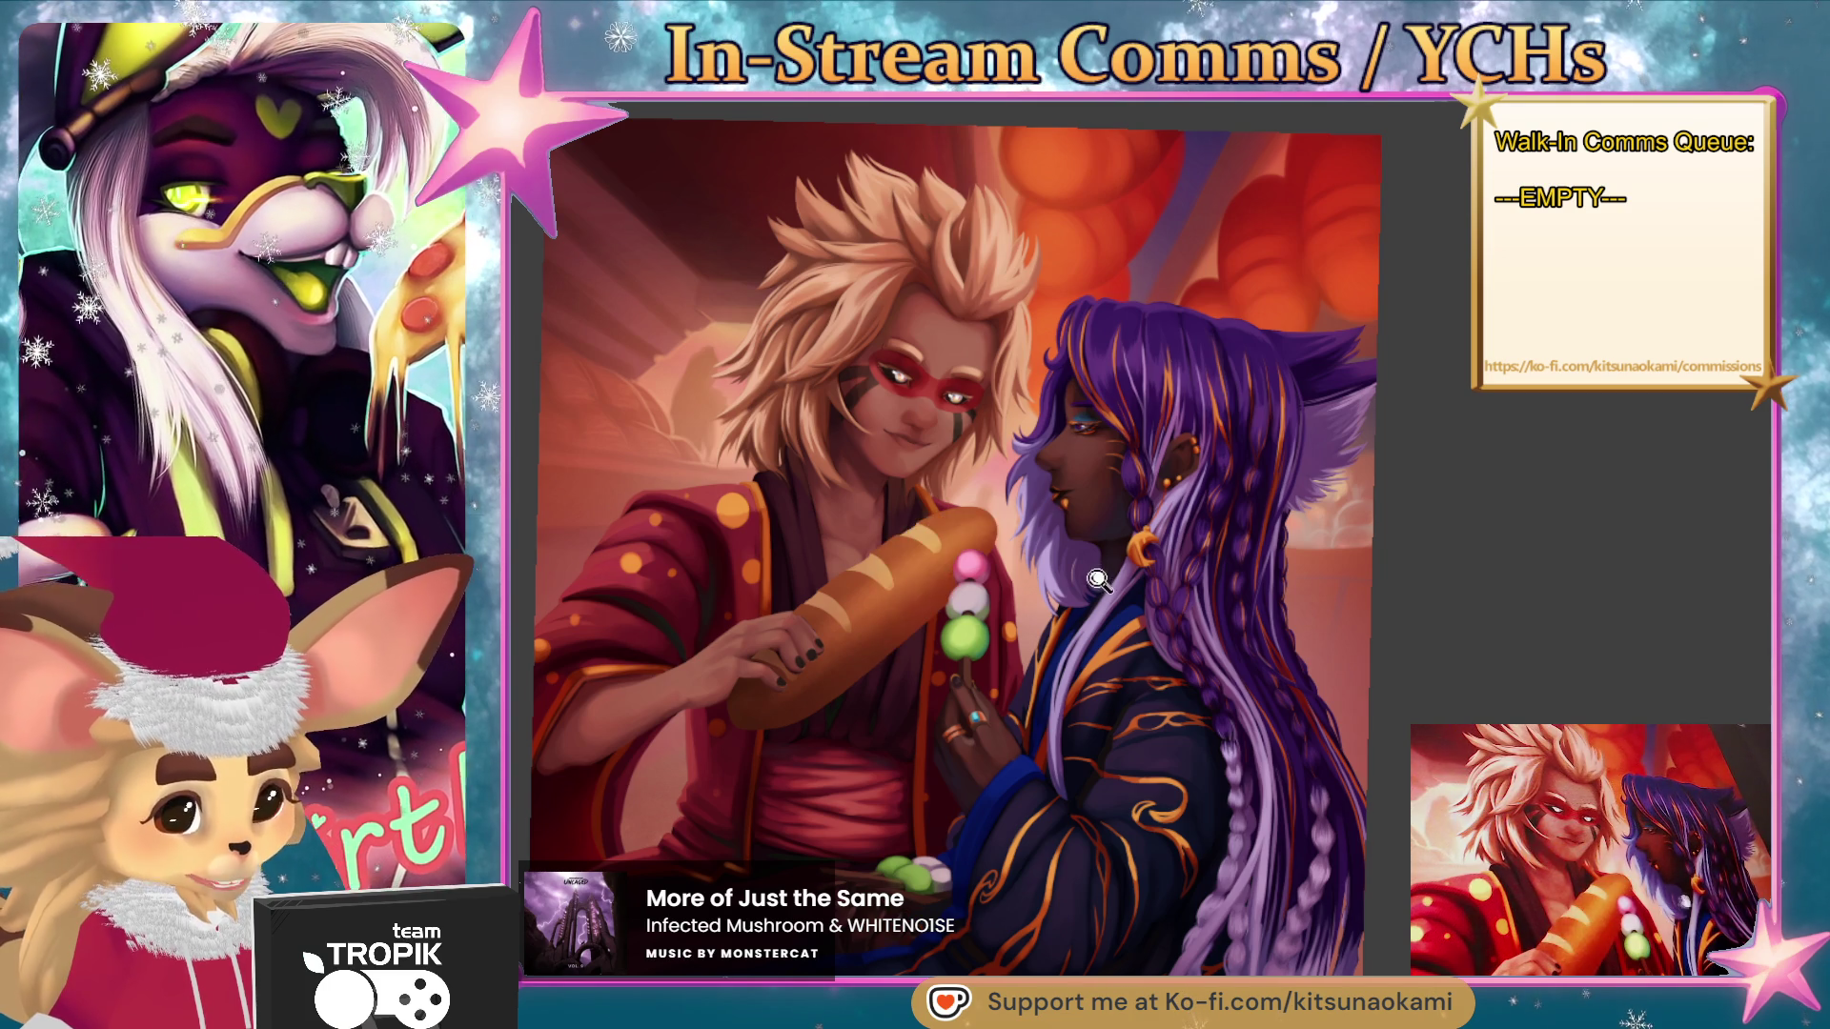
scroll(1099, 576, down, 3)
scroll(1098, 576, up, 2)
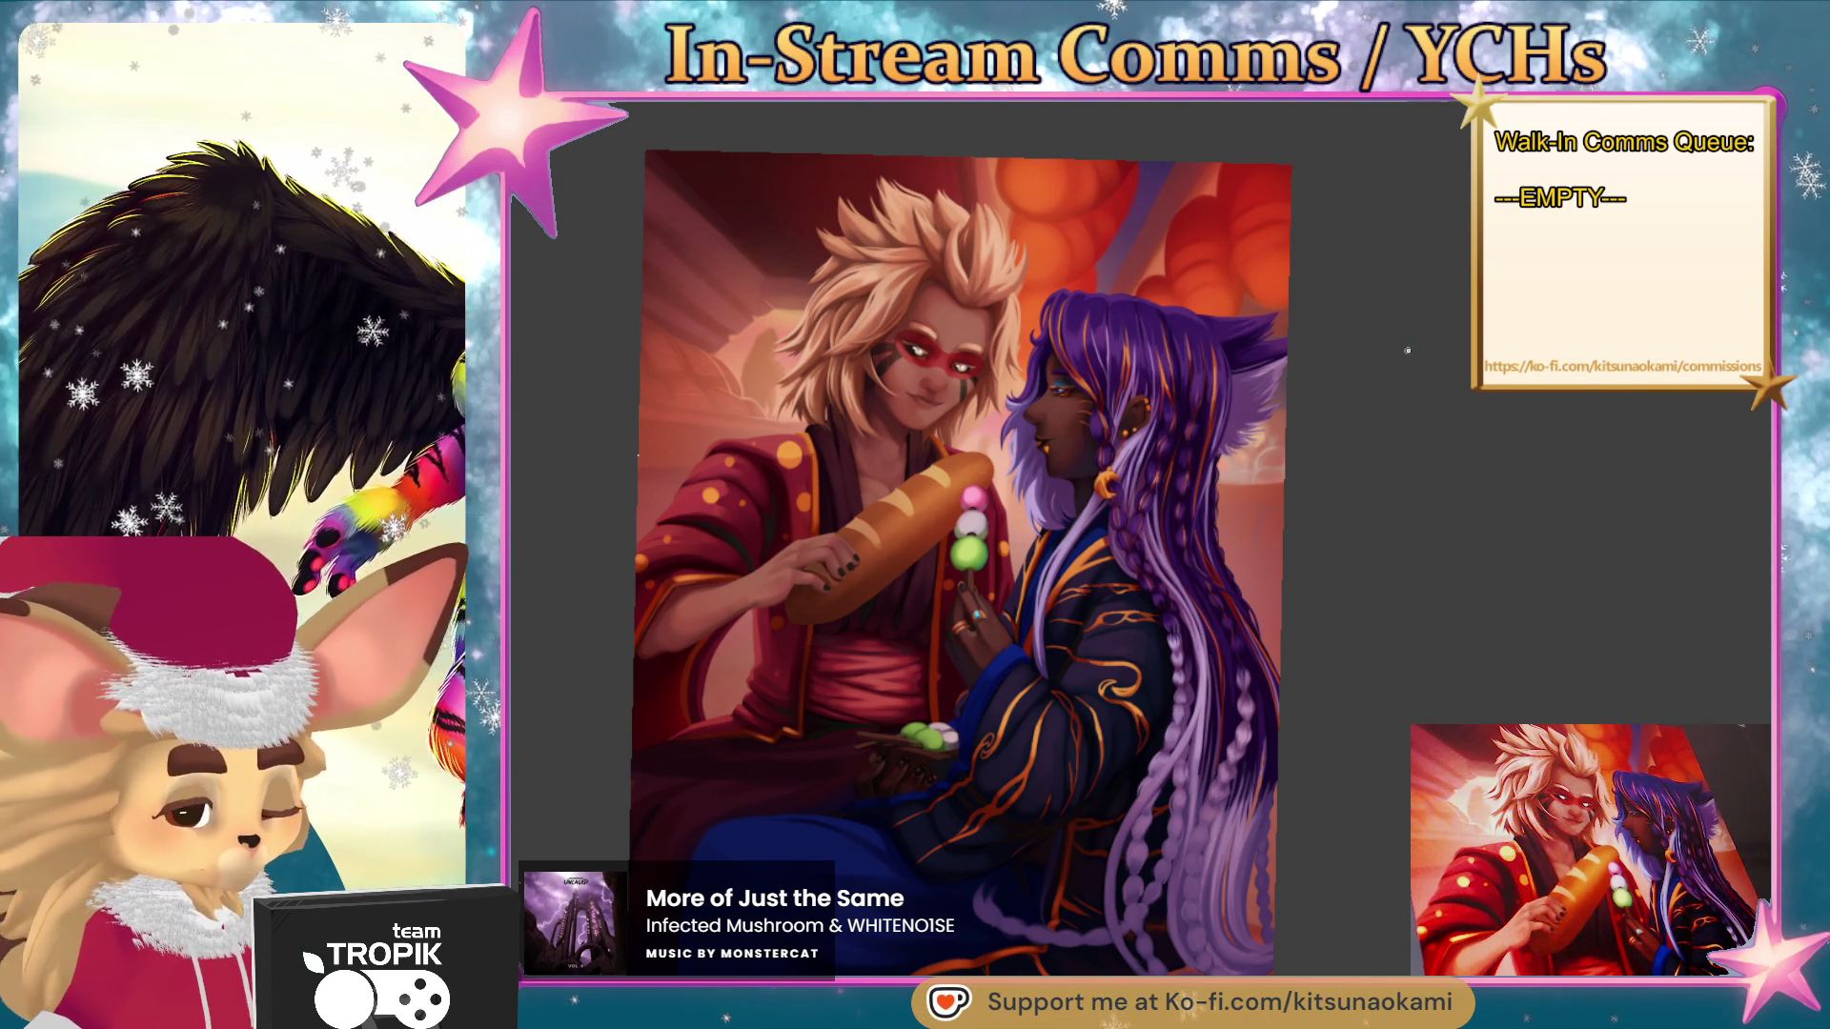
- Pan across the illustration and zoom in close on the dark robe's orange swirl
mouse_move(1315, 911)
mouse_down()
mouse_move(1315, 768)
mouse_move(1282, 810)
mouse_move(1258, 924)
mouse_up()
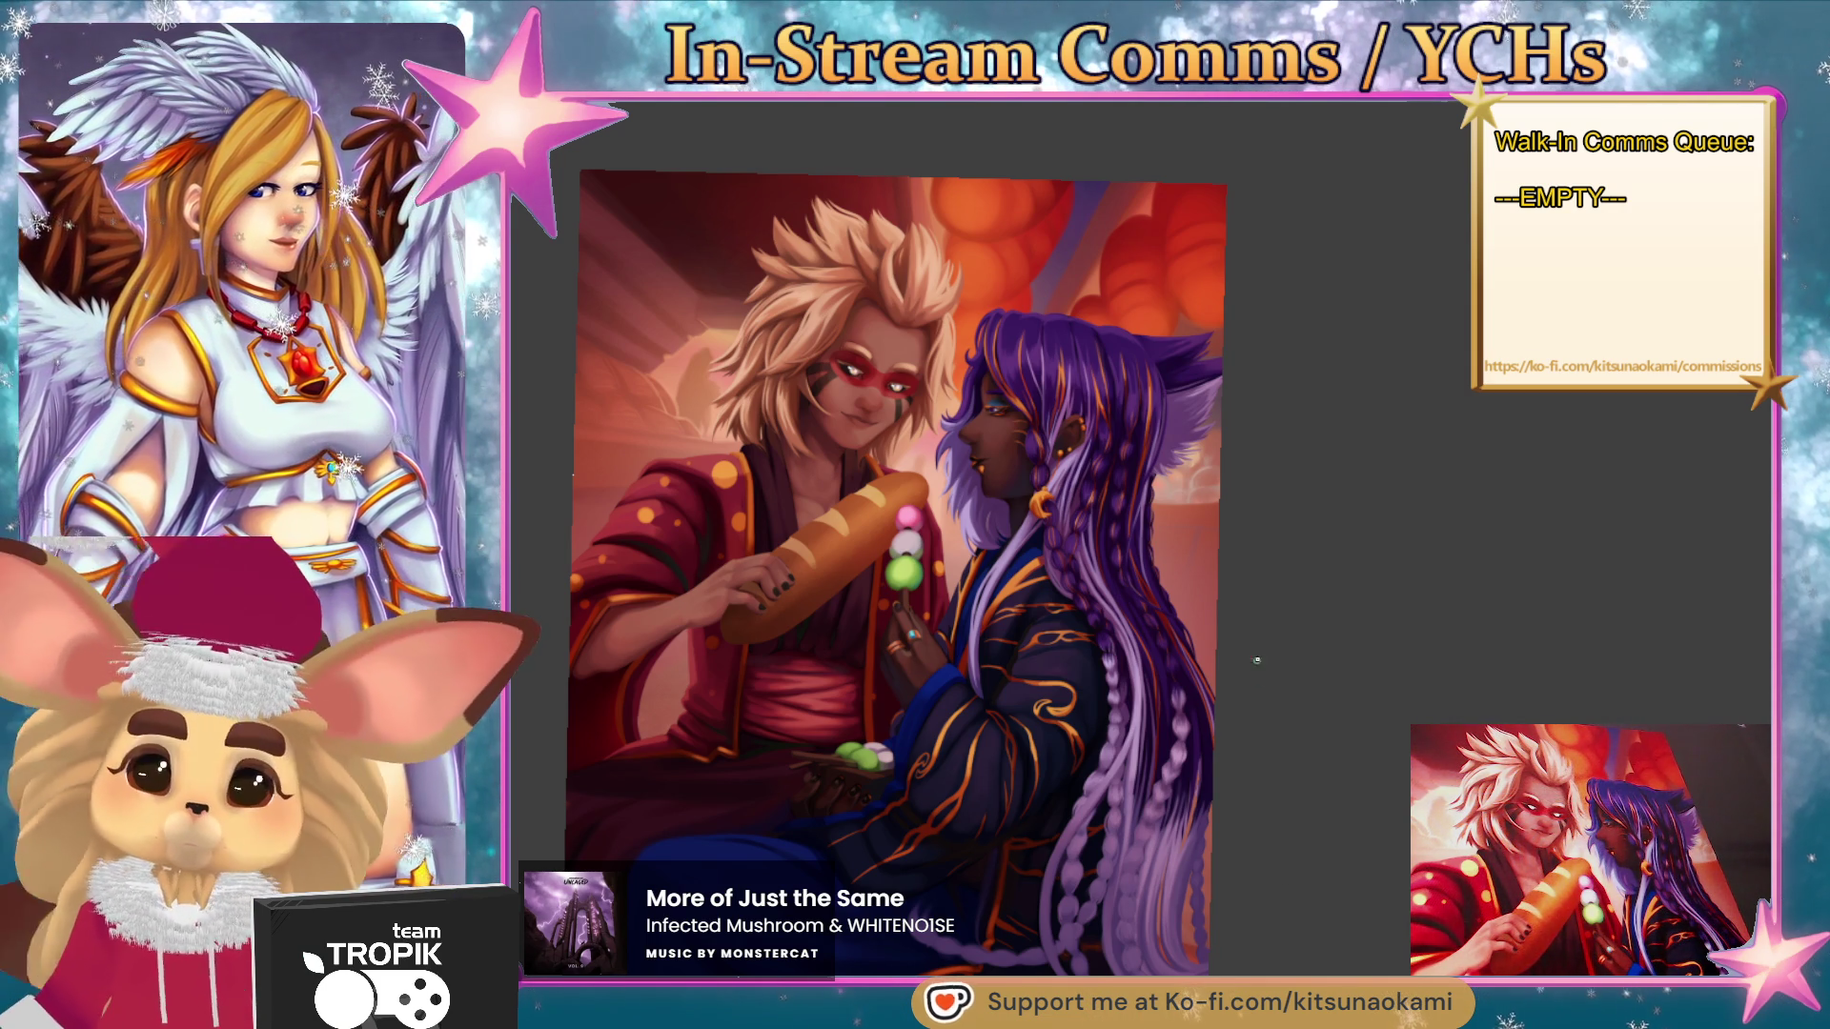
mouse_move(1249, 643)
mouse_down()
mouse_move(1278, 642)
mouse_move(1299, 695)
mouse_move(1200, 671)
mouse_up()
drag(1053, 479, 1023, 504)
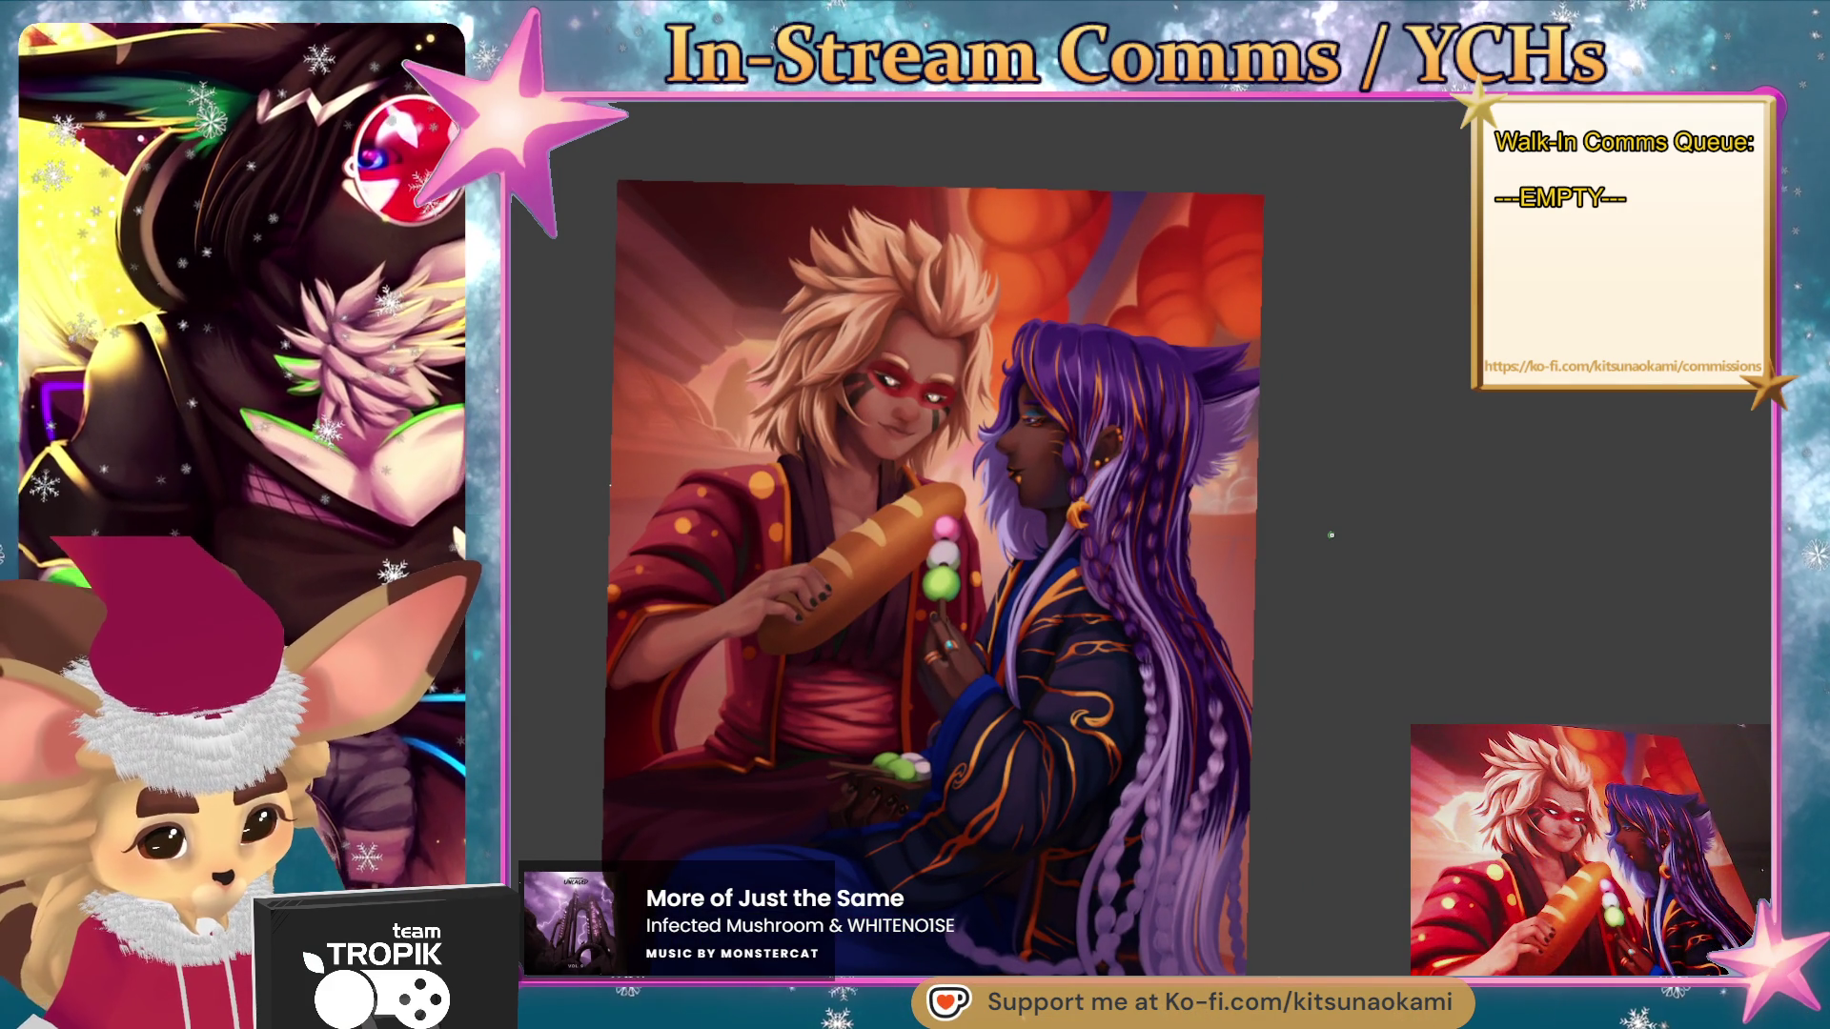
drag(1315, 530, 1306, 511)
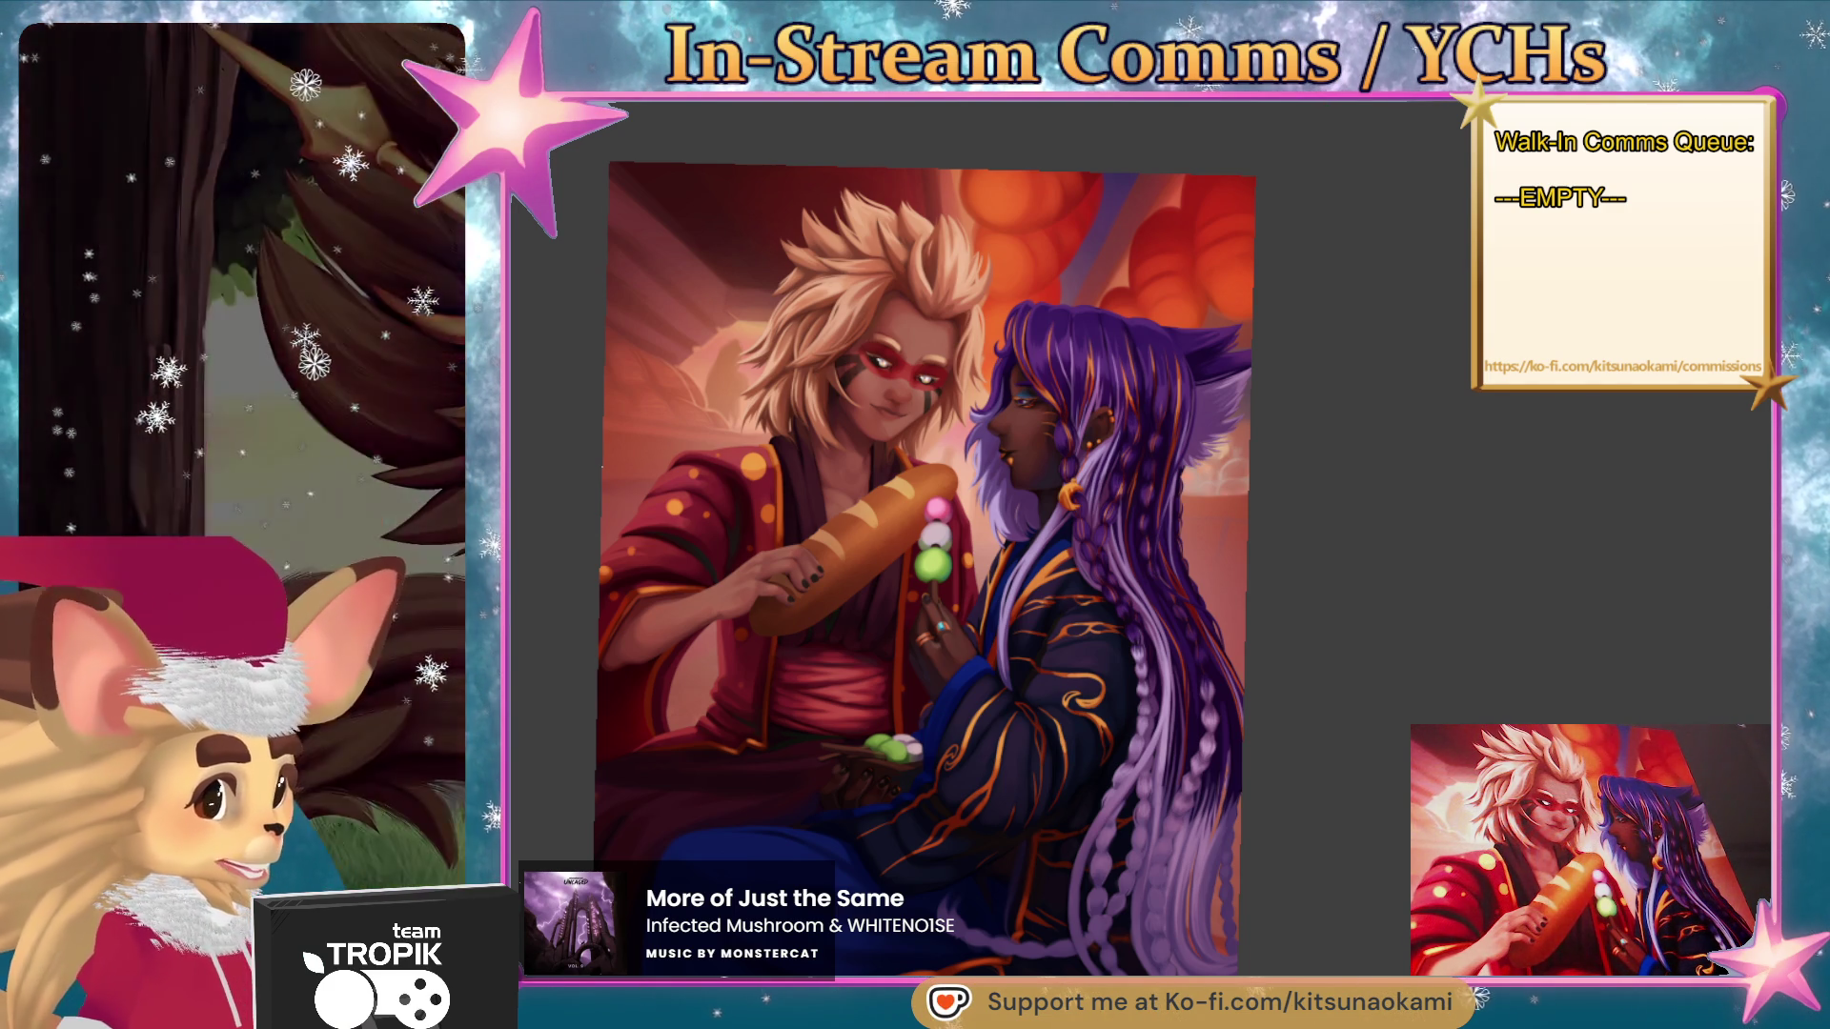
mouse_move(1045, 700)
mouse_down()
mouse_move(1238, 707)
mouse_move(1184, 688)
mouse_up()
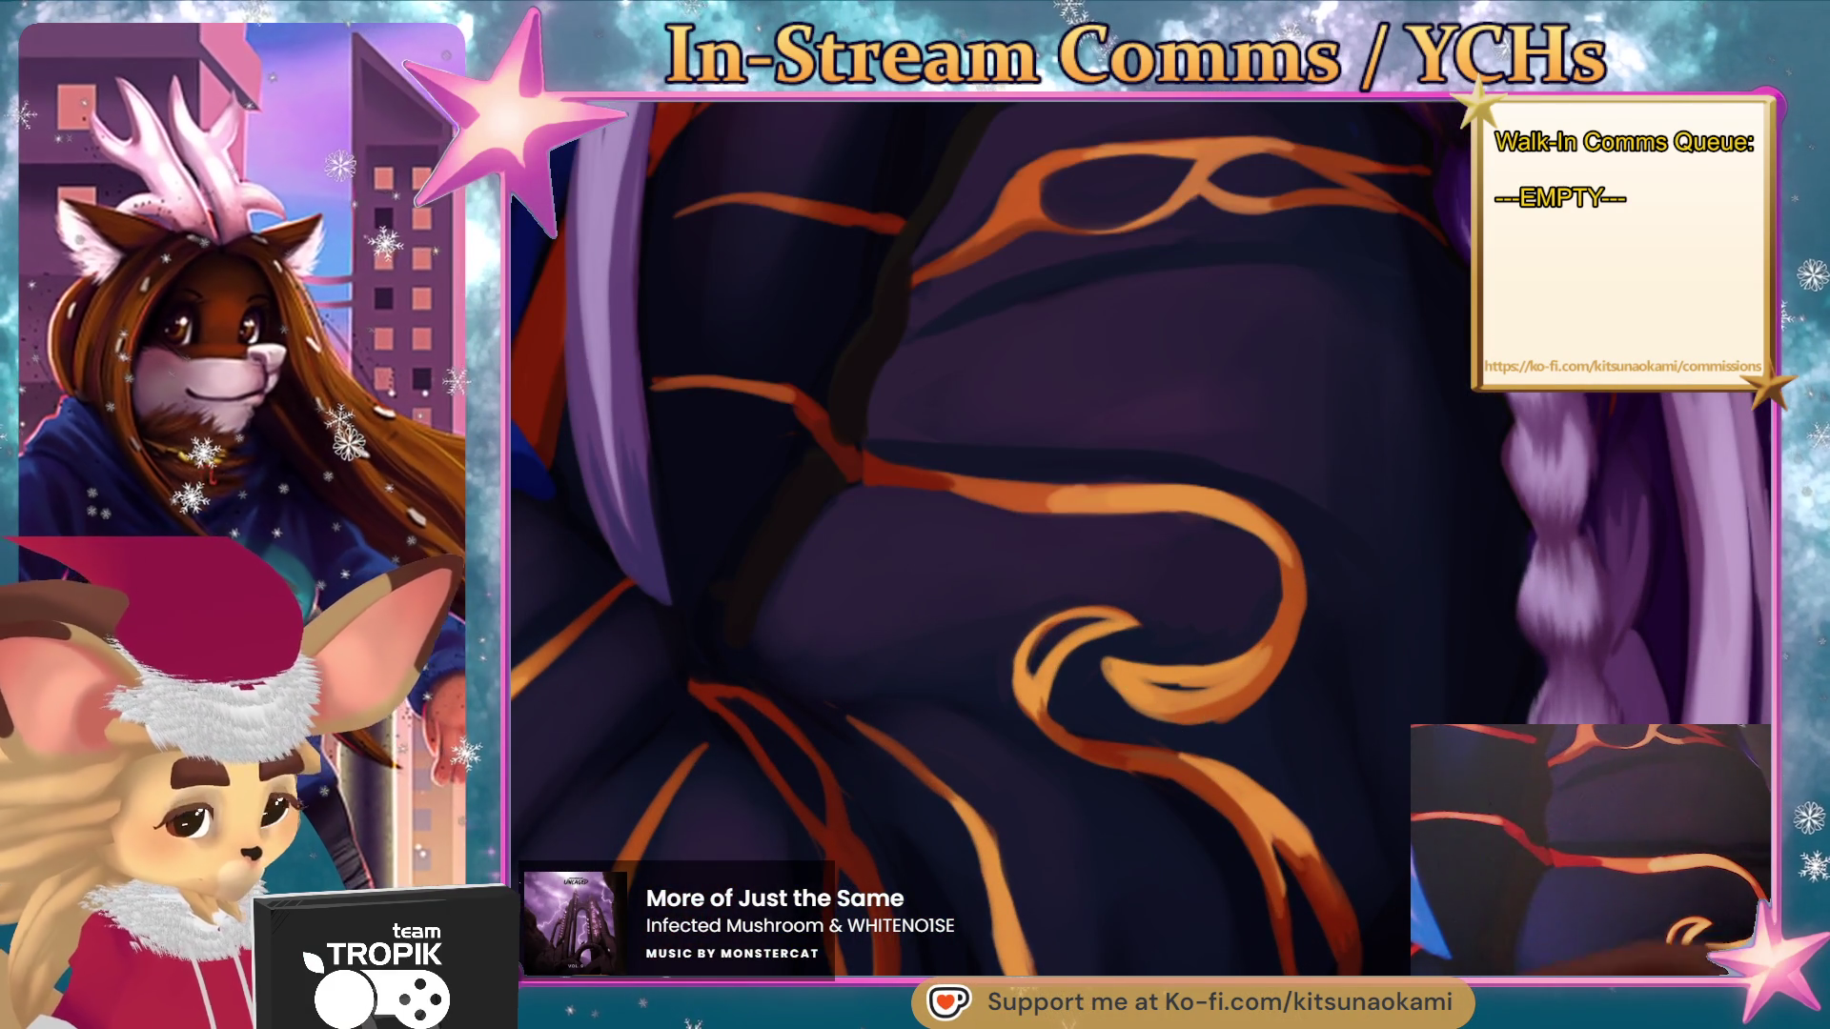
- Enlarge the brush, paint orange into the gap inside the swirl's lower loop, then zoom out to both figures
key(bracketright)
key(bracketright)
key(bracketright)
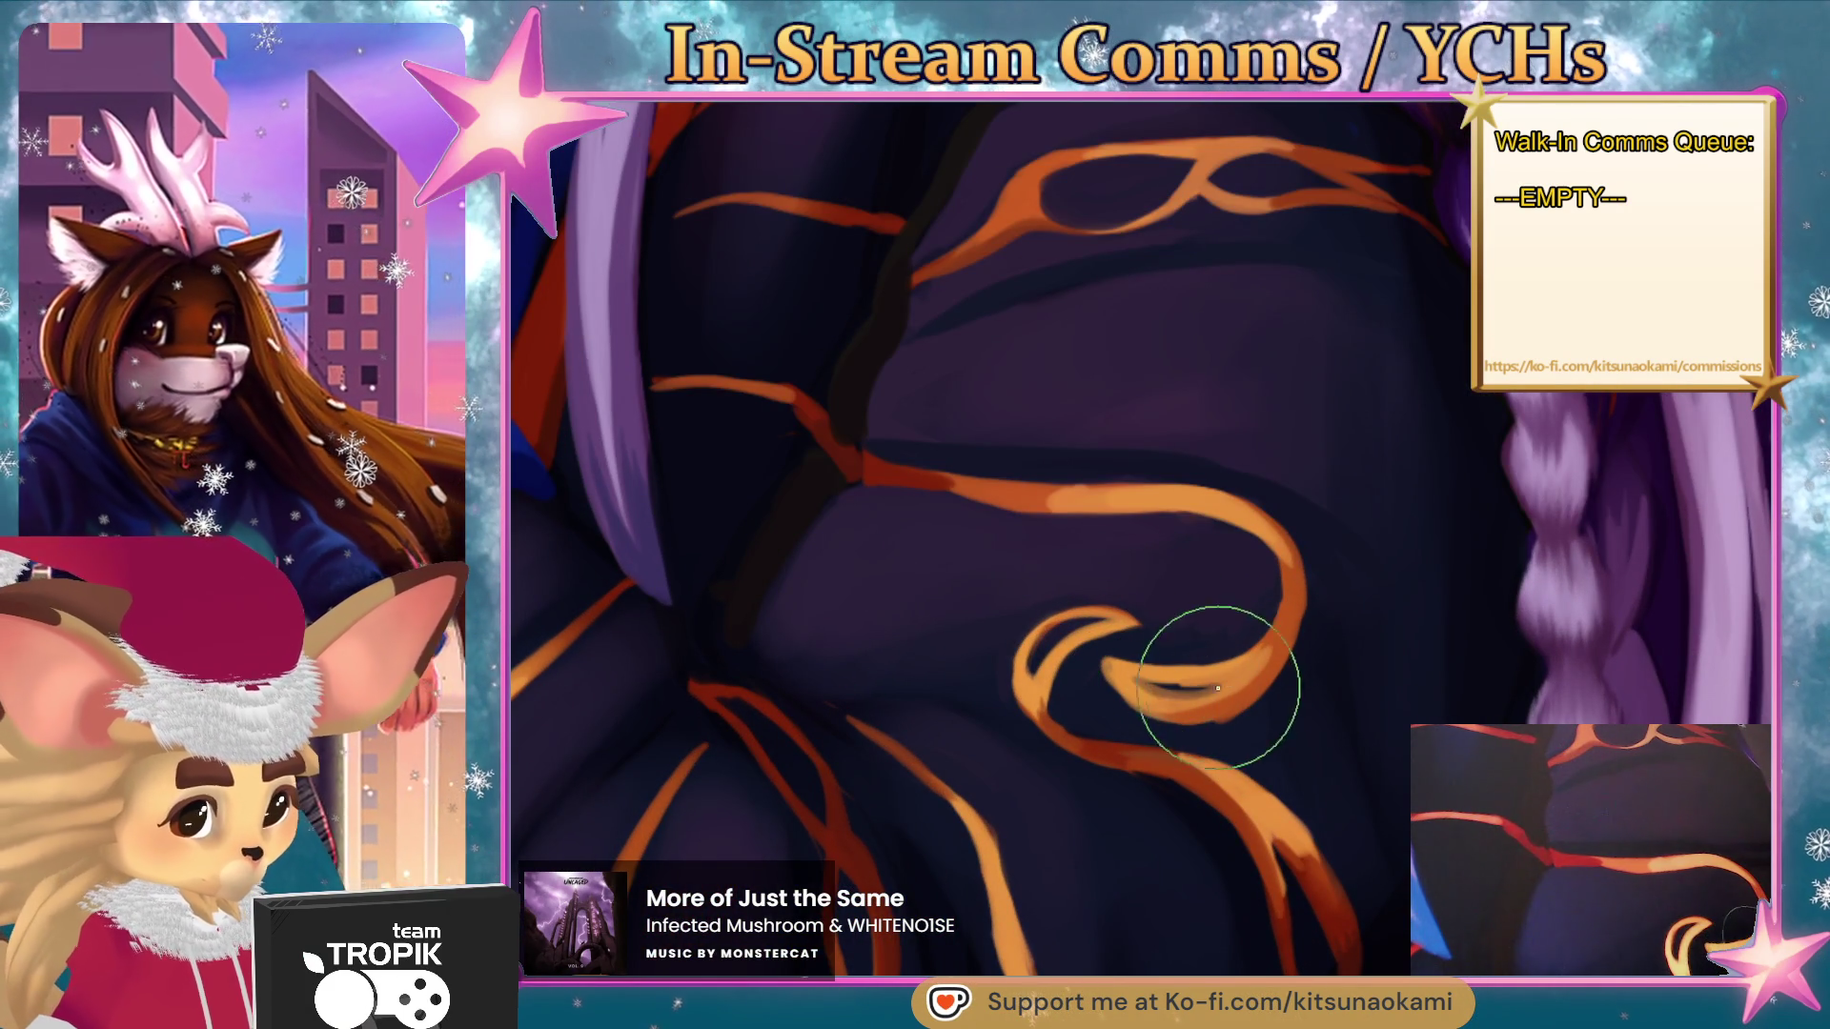
key(bracketleft)
key(bracketleft)
key(bracketleft)
key(bracketright)
key(bracketright)
key(bracketright)
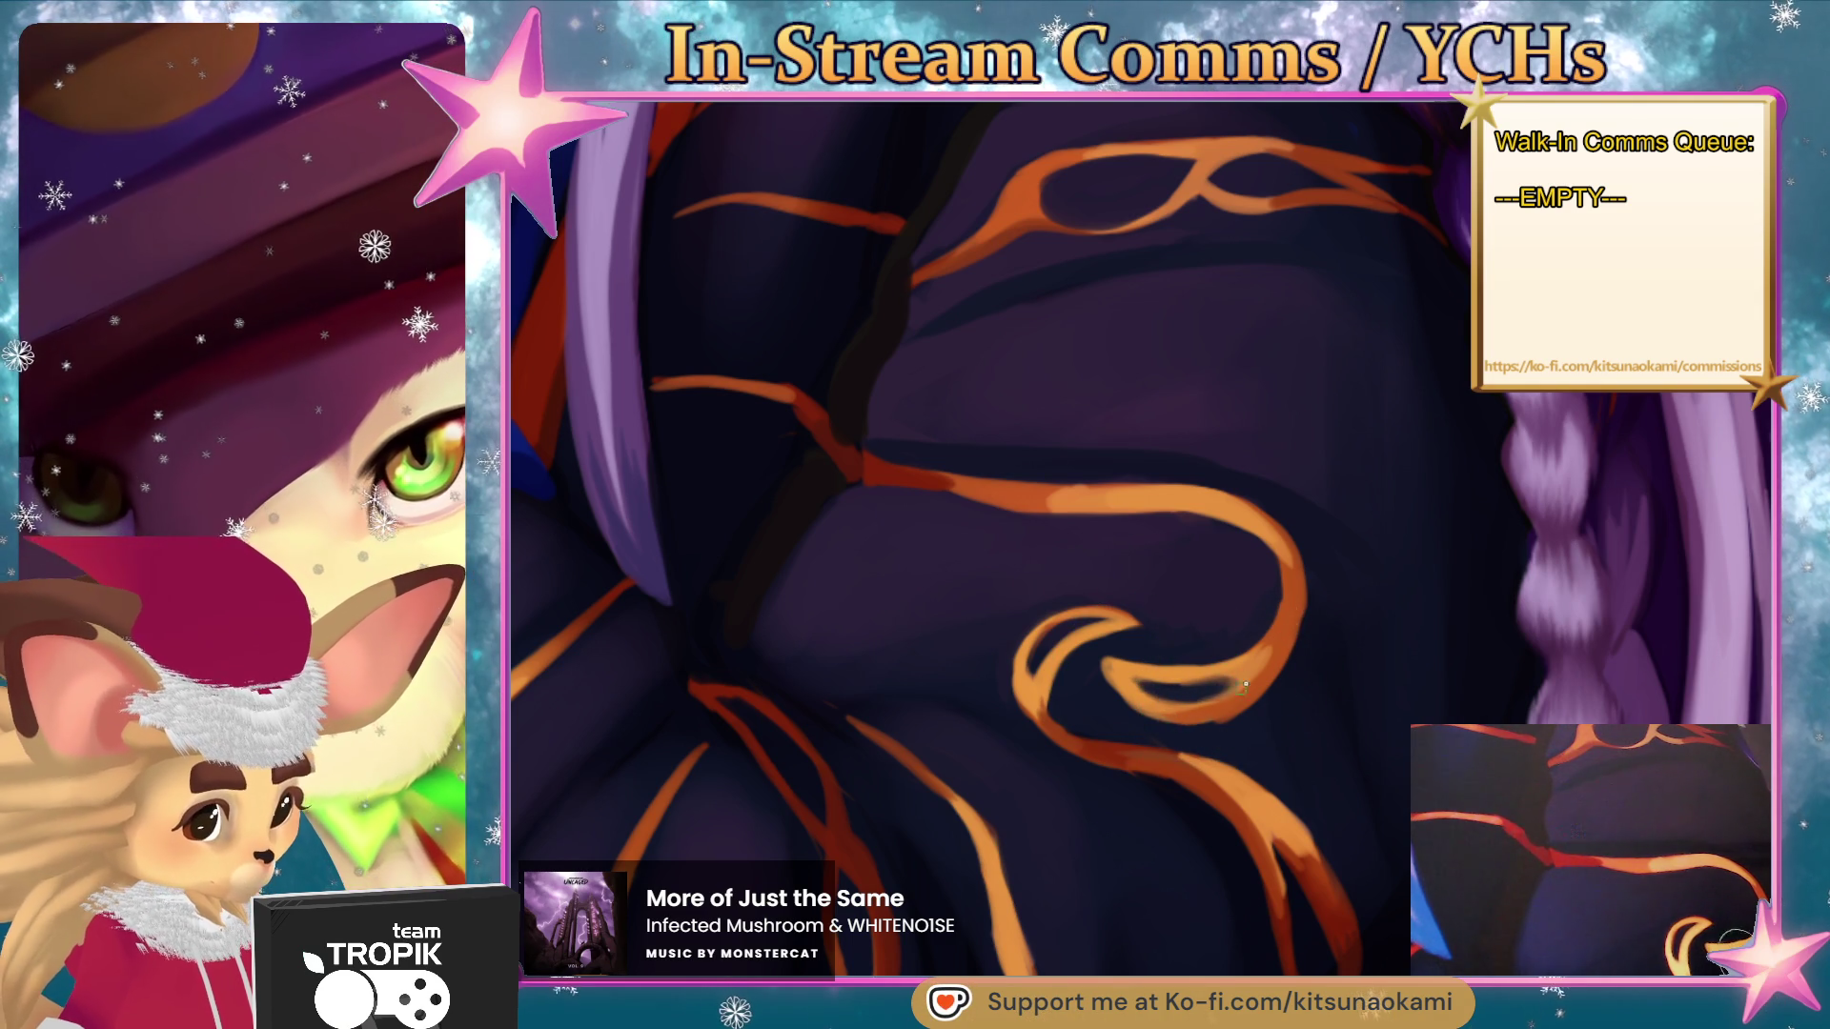
drag(1244, 691, 1206, 700)
key(bracketleft)
key(bracketleft)
key(bracketleft)
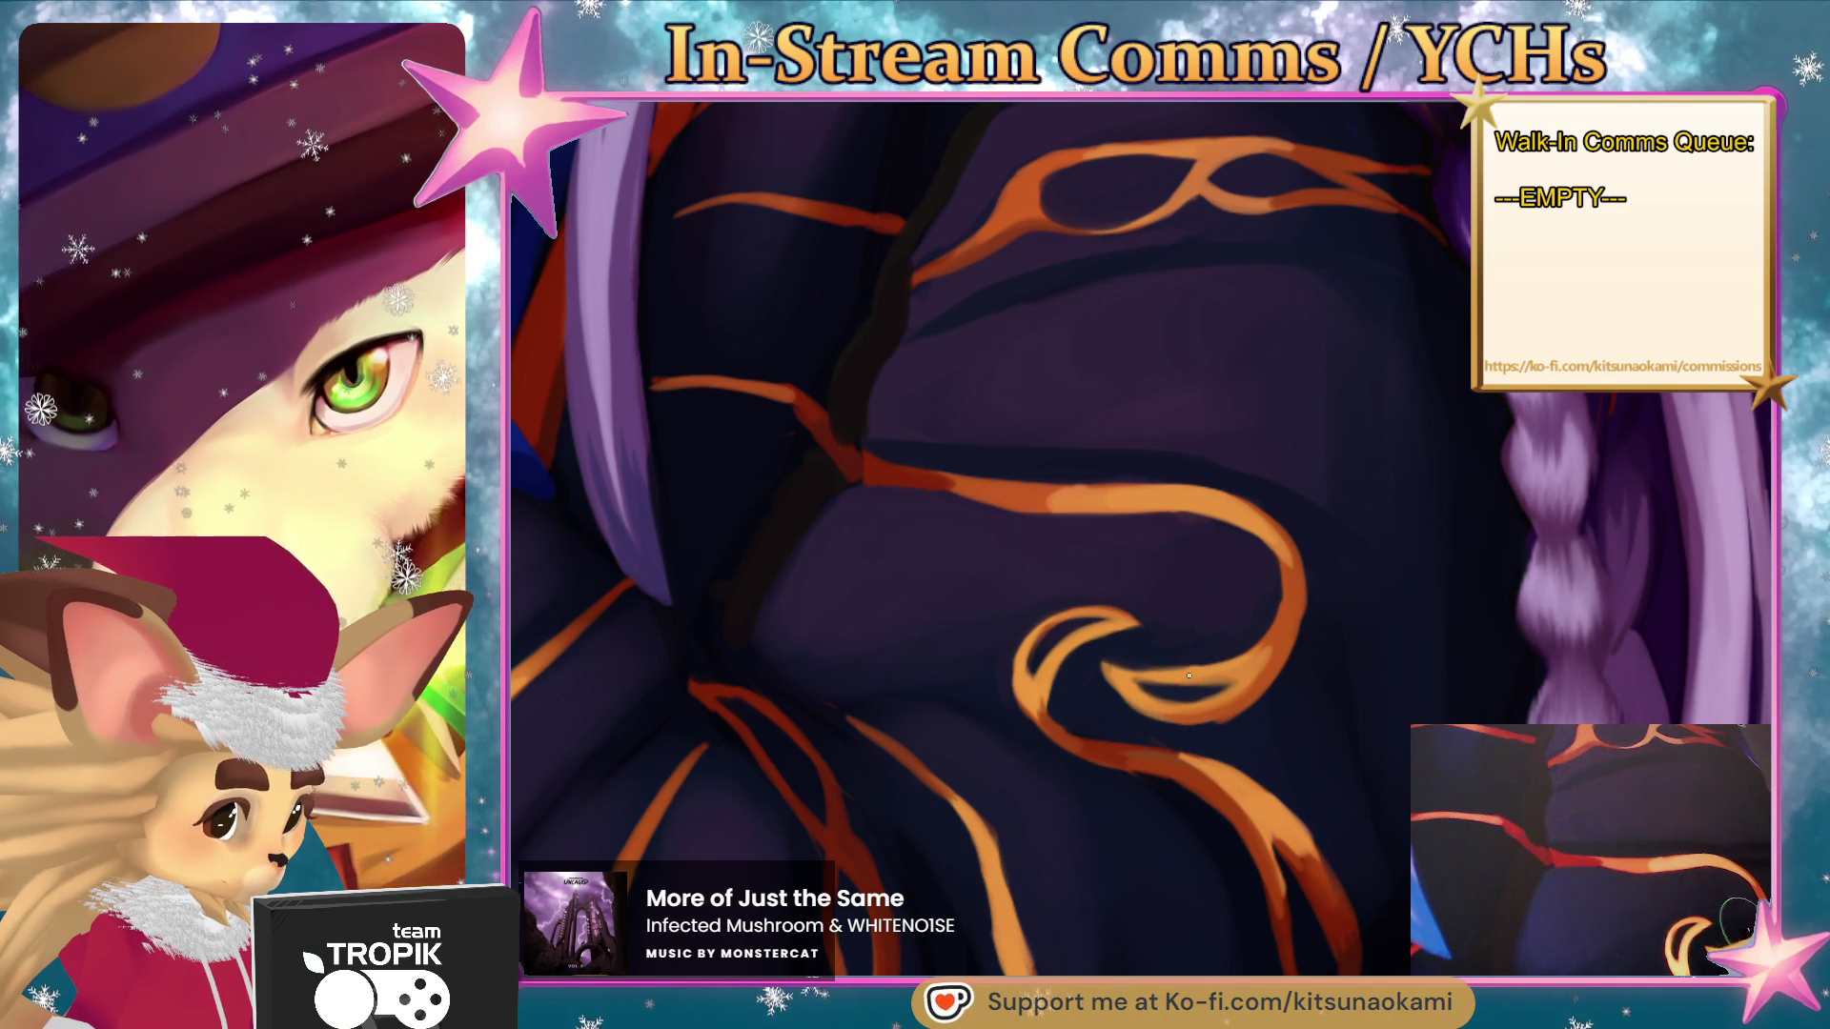
key(bracketright)
key(bracketright)
key(bracketright)
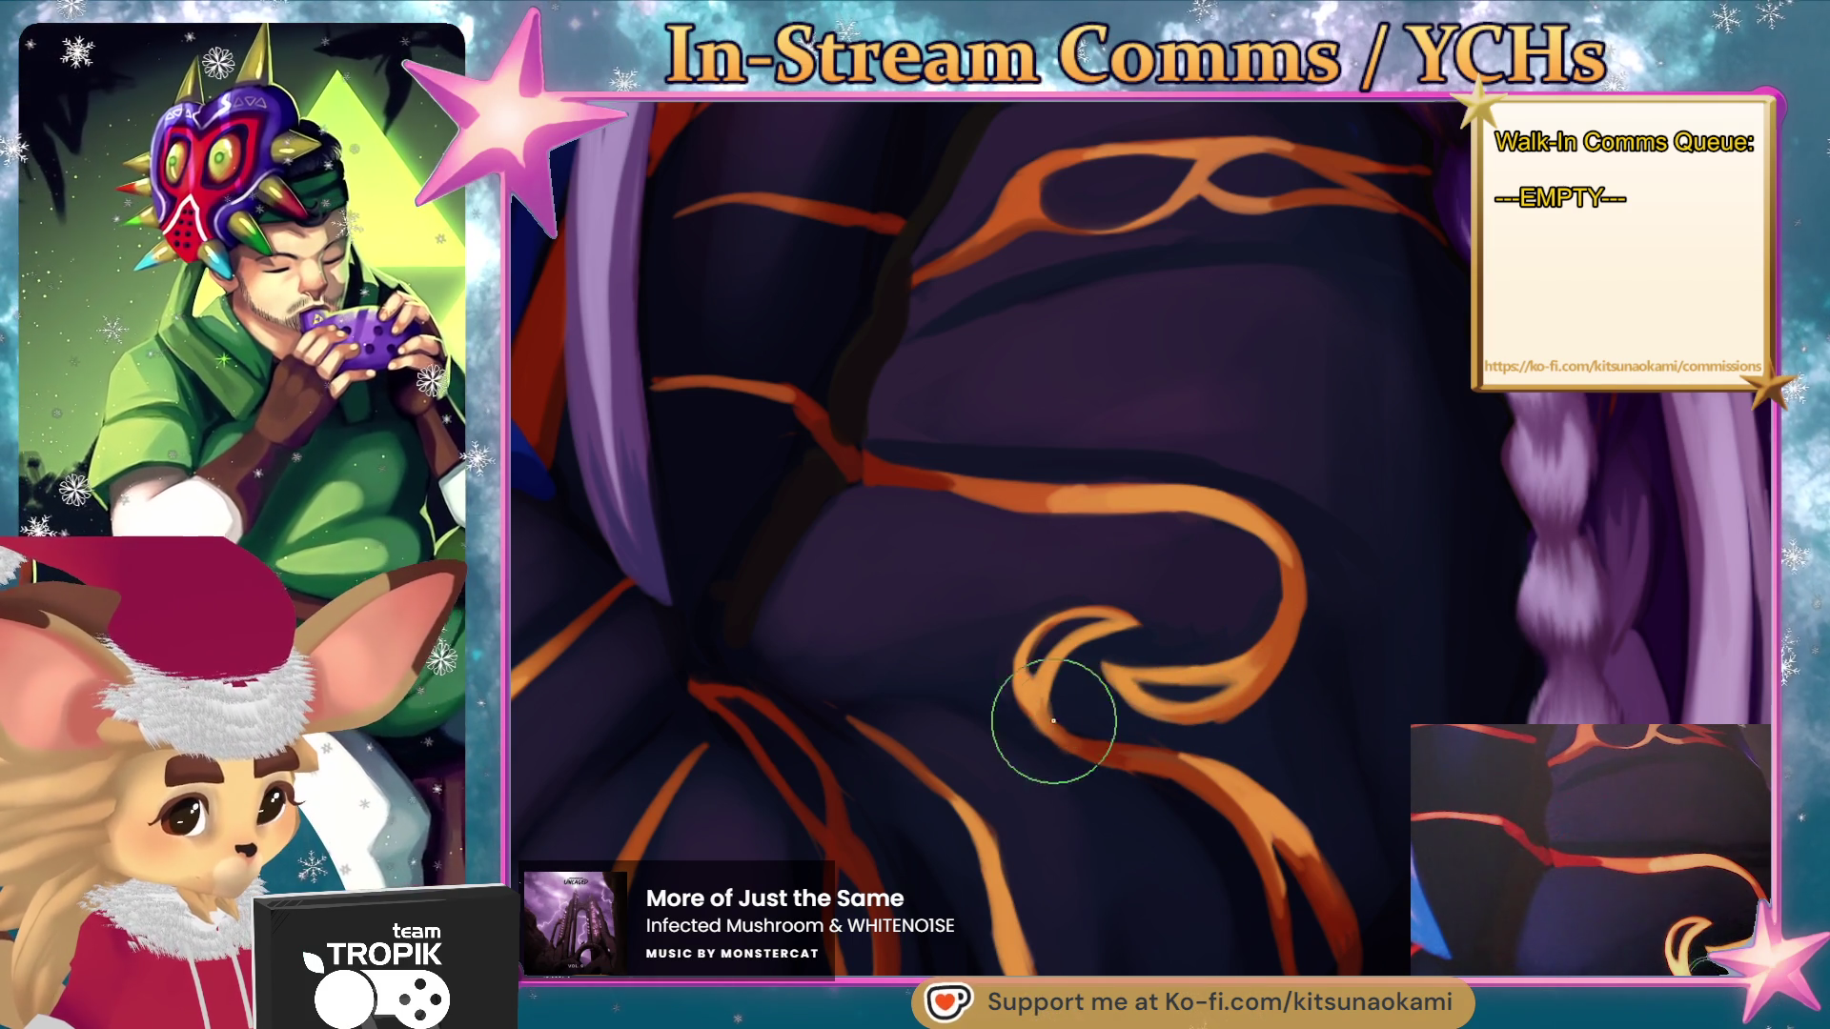
key(ctrl+0)
scroll(1112, 956, down, 3)
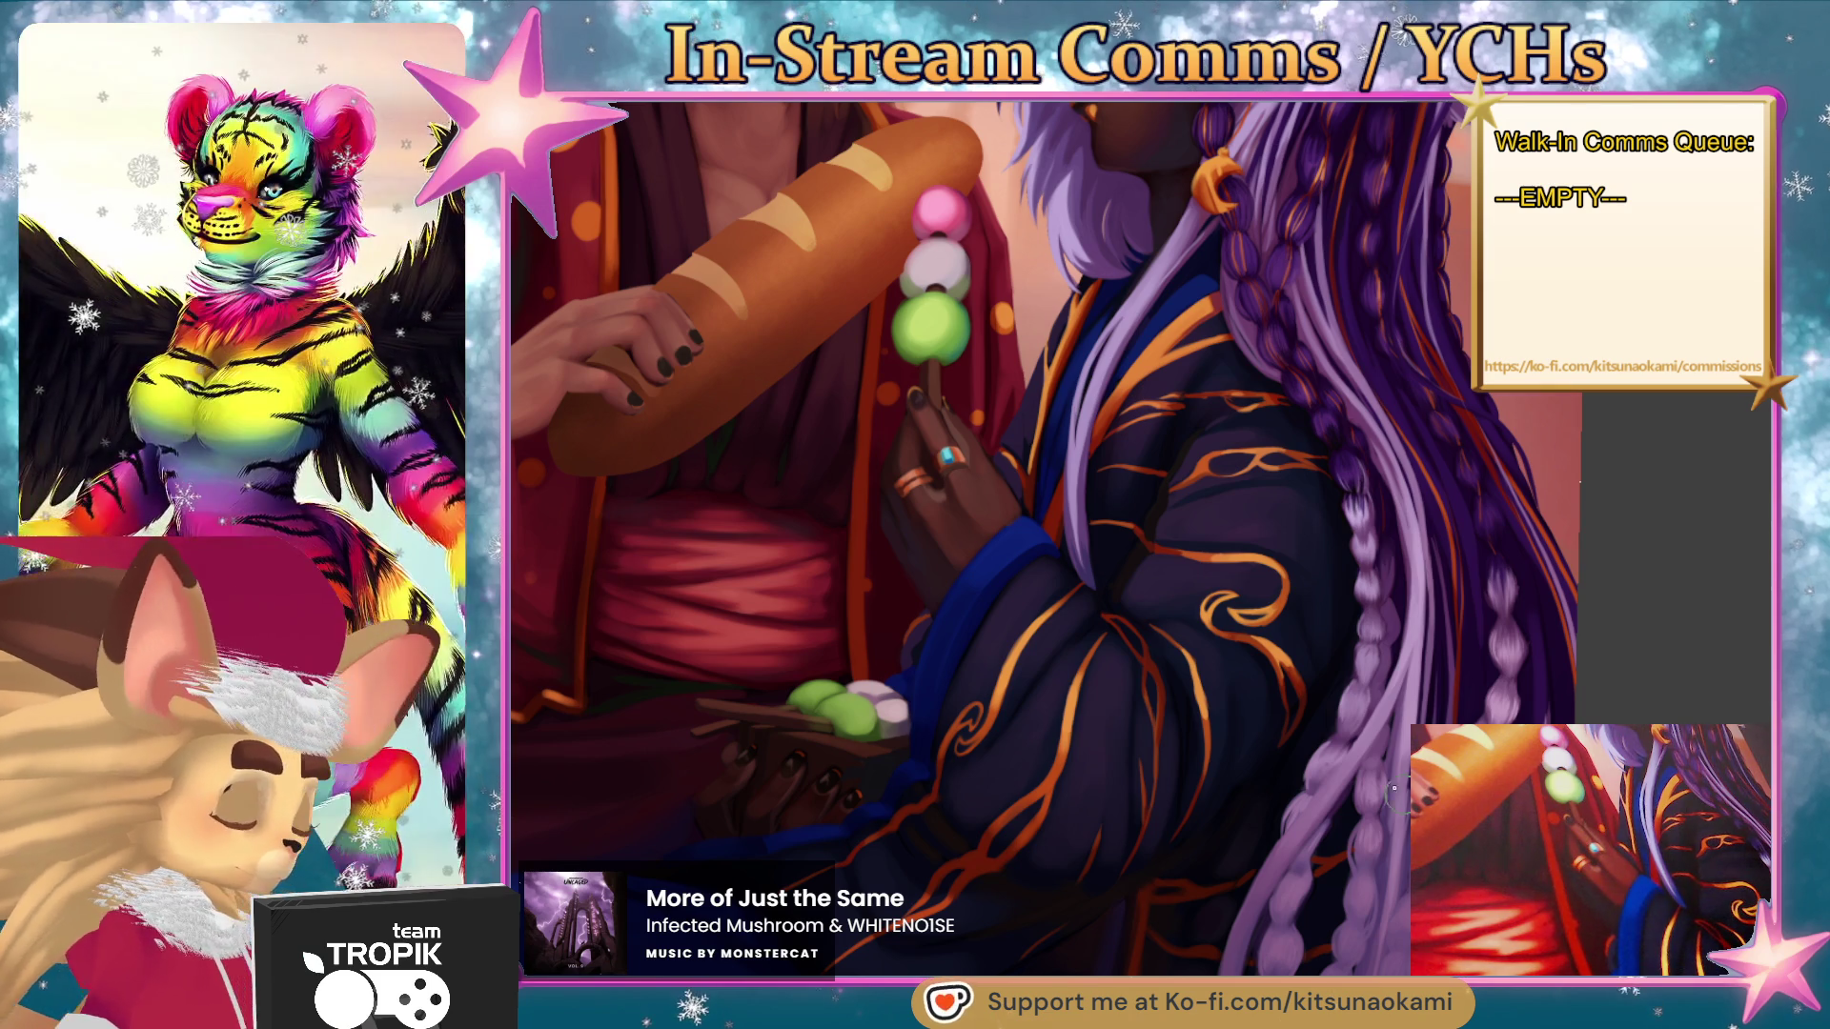
scroll(1393, 789, up, 5)
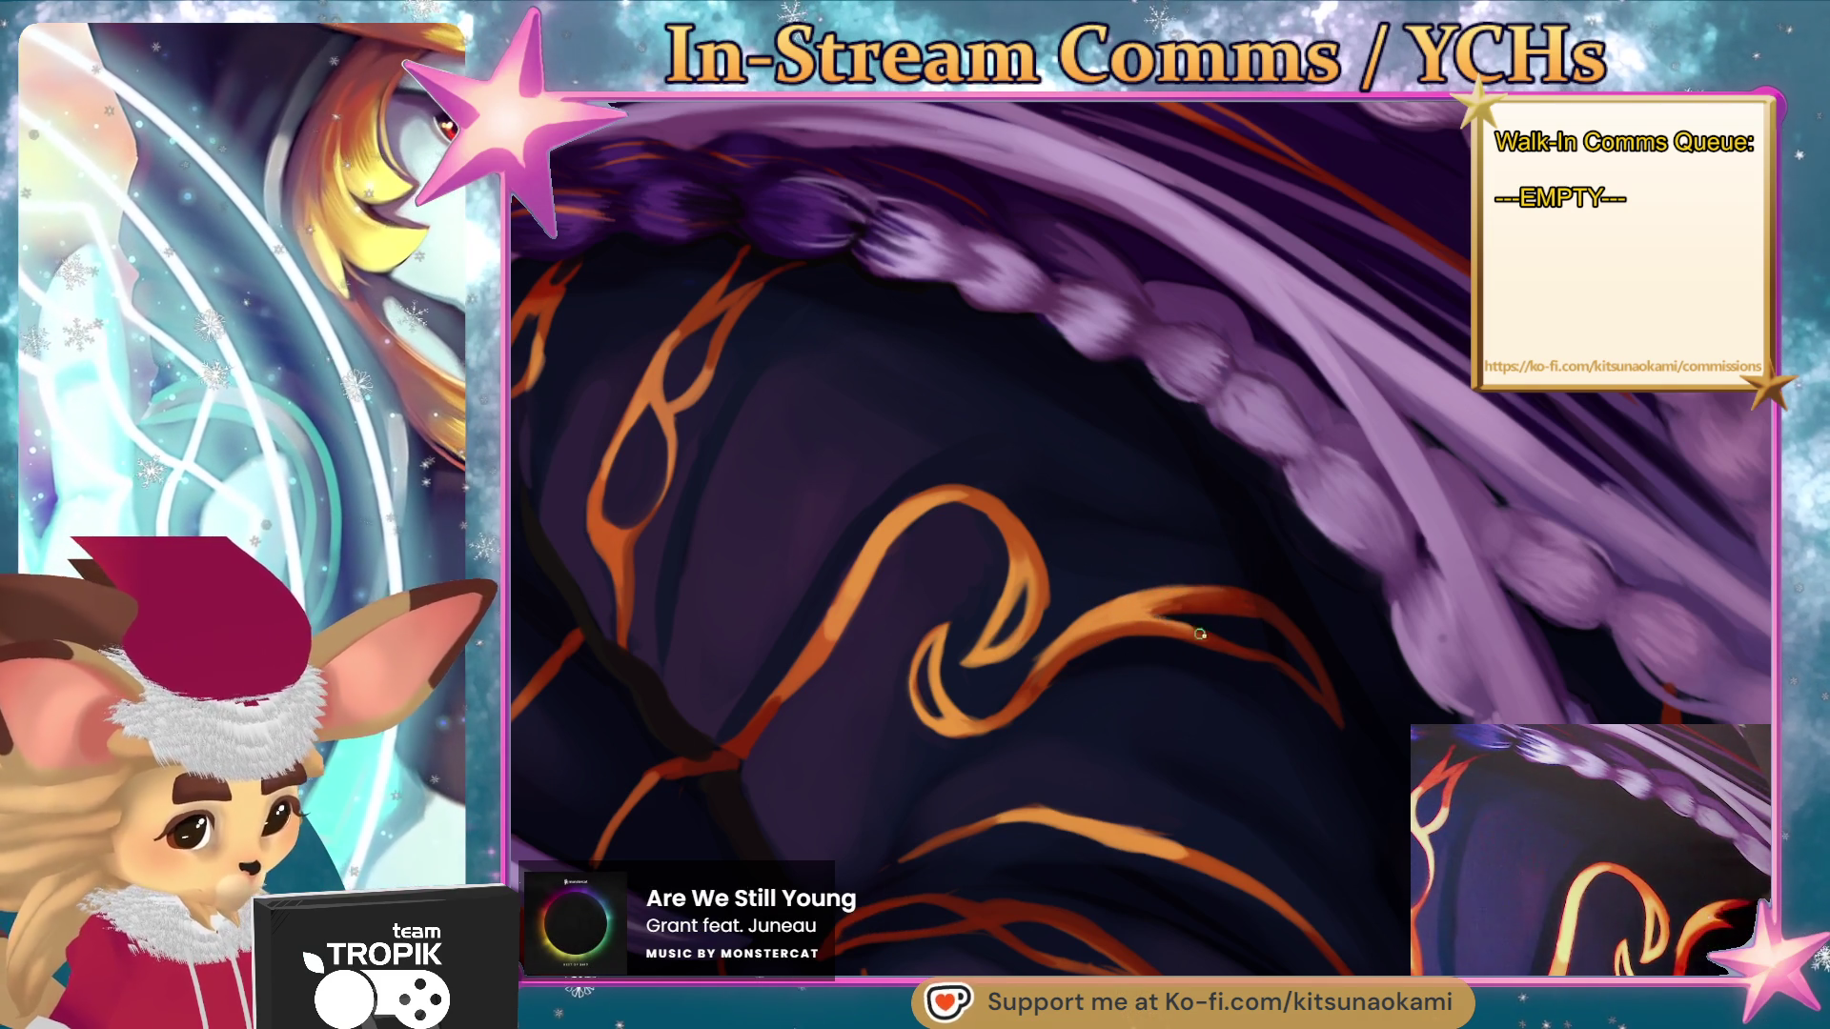
- Paint dark over part of the orange curl, then sample the orange and dark robe colours
key(bracketright)
key(bracketright)
key(bracketright)
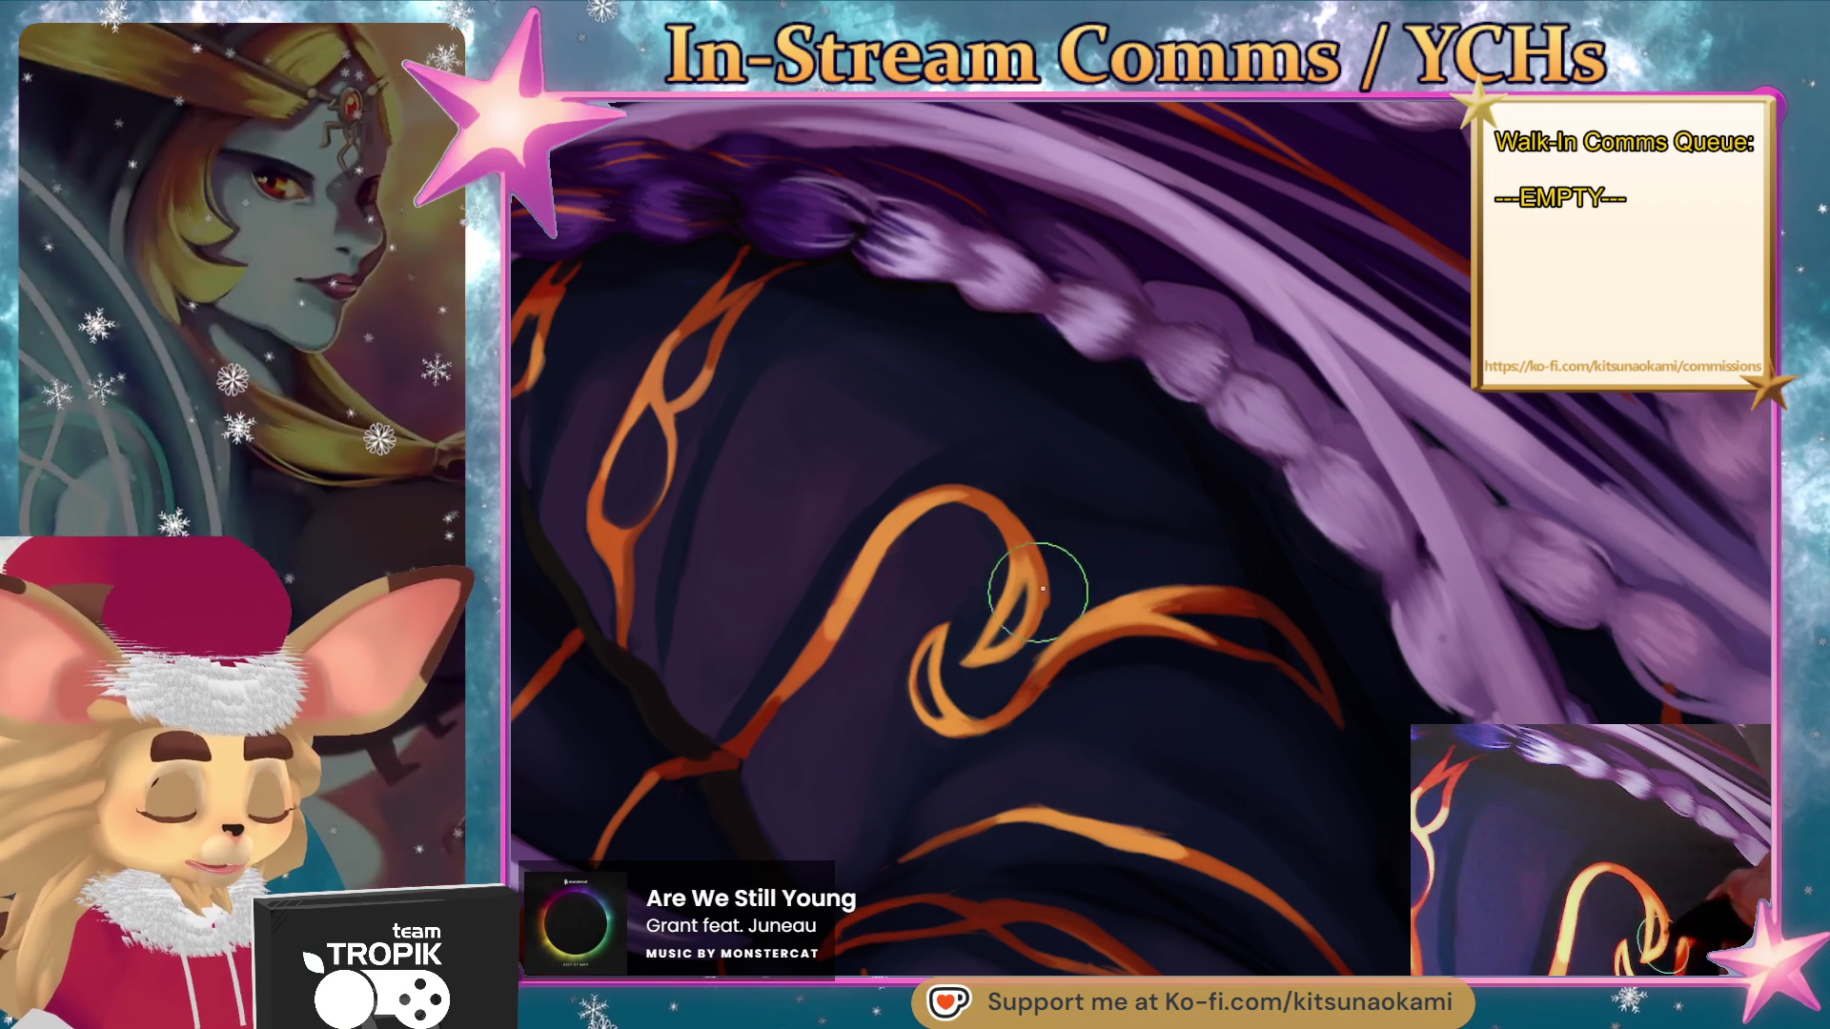
drag(943, 610, 895, 638)
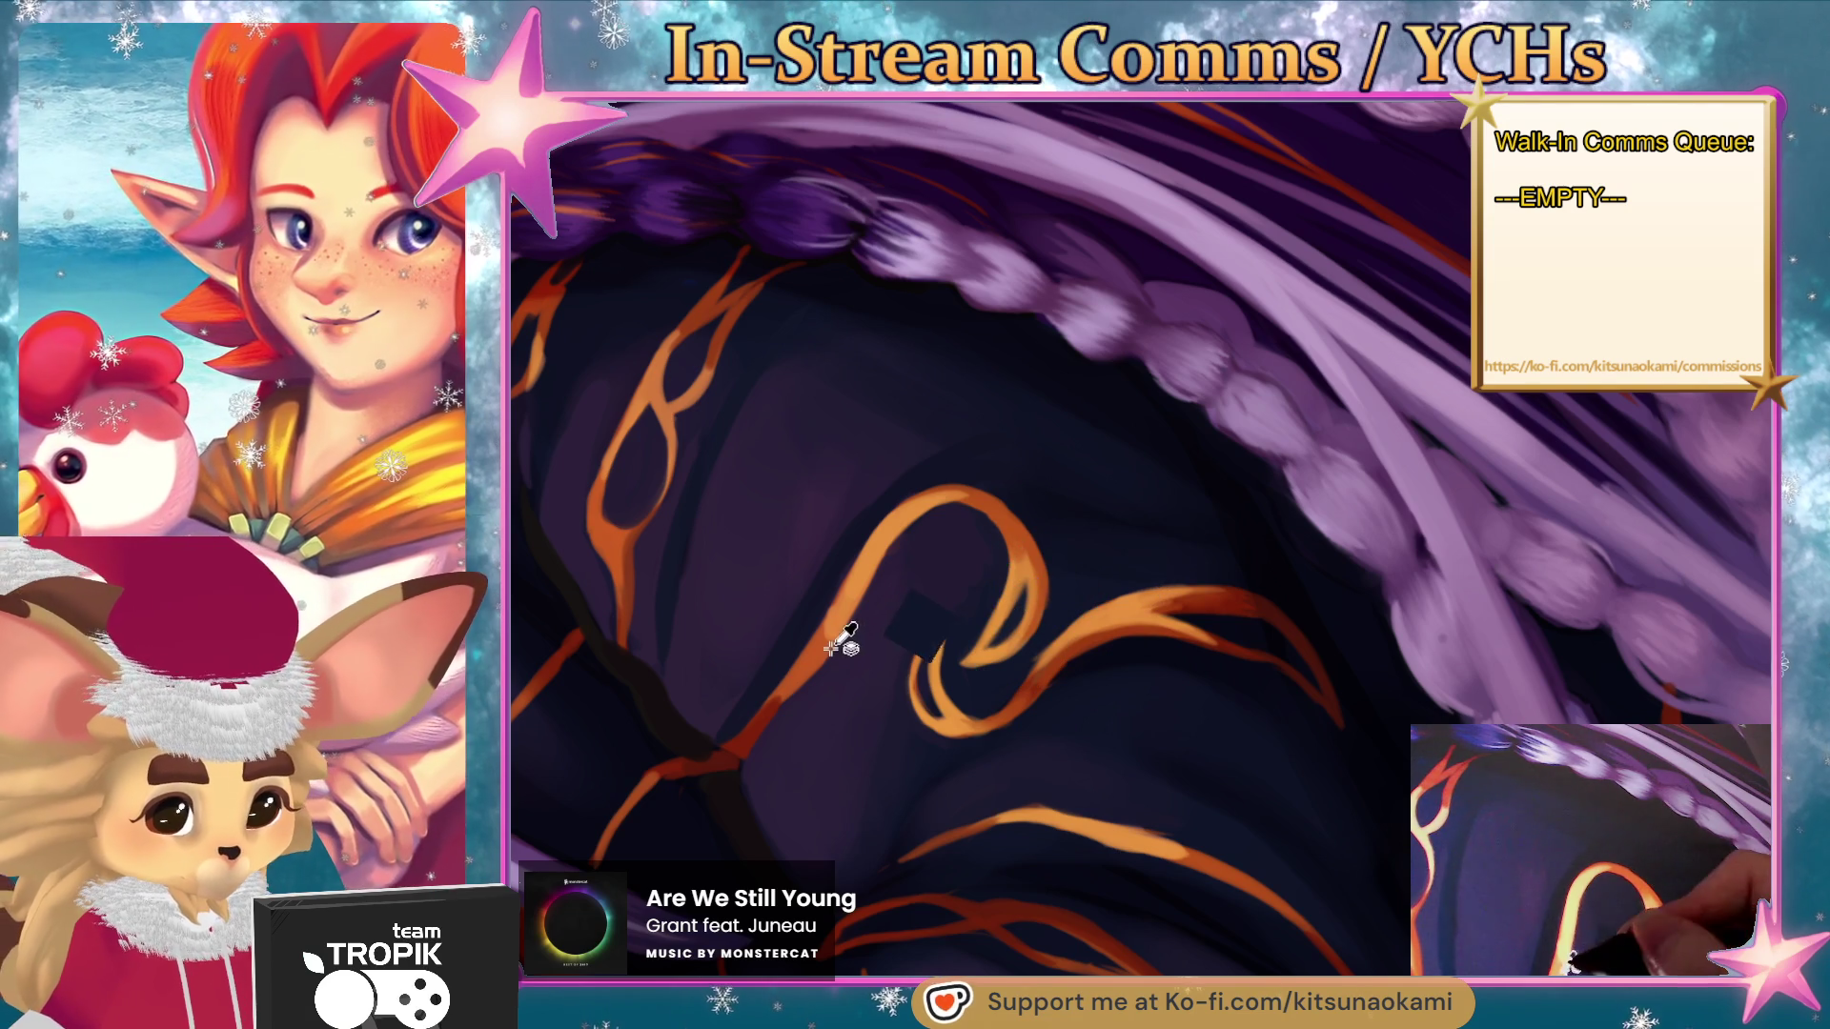
click(783, 696)
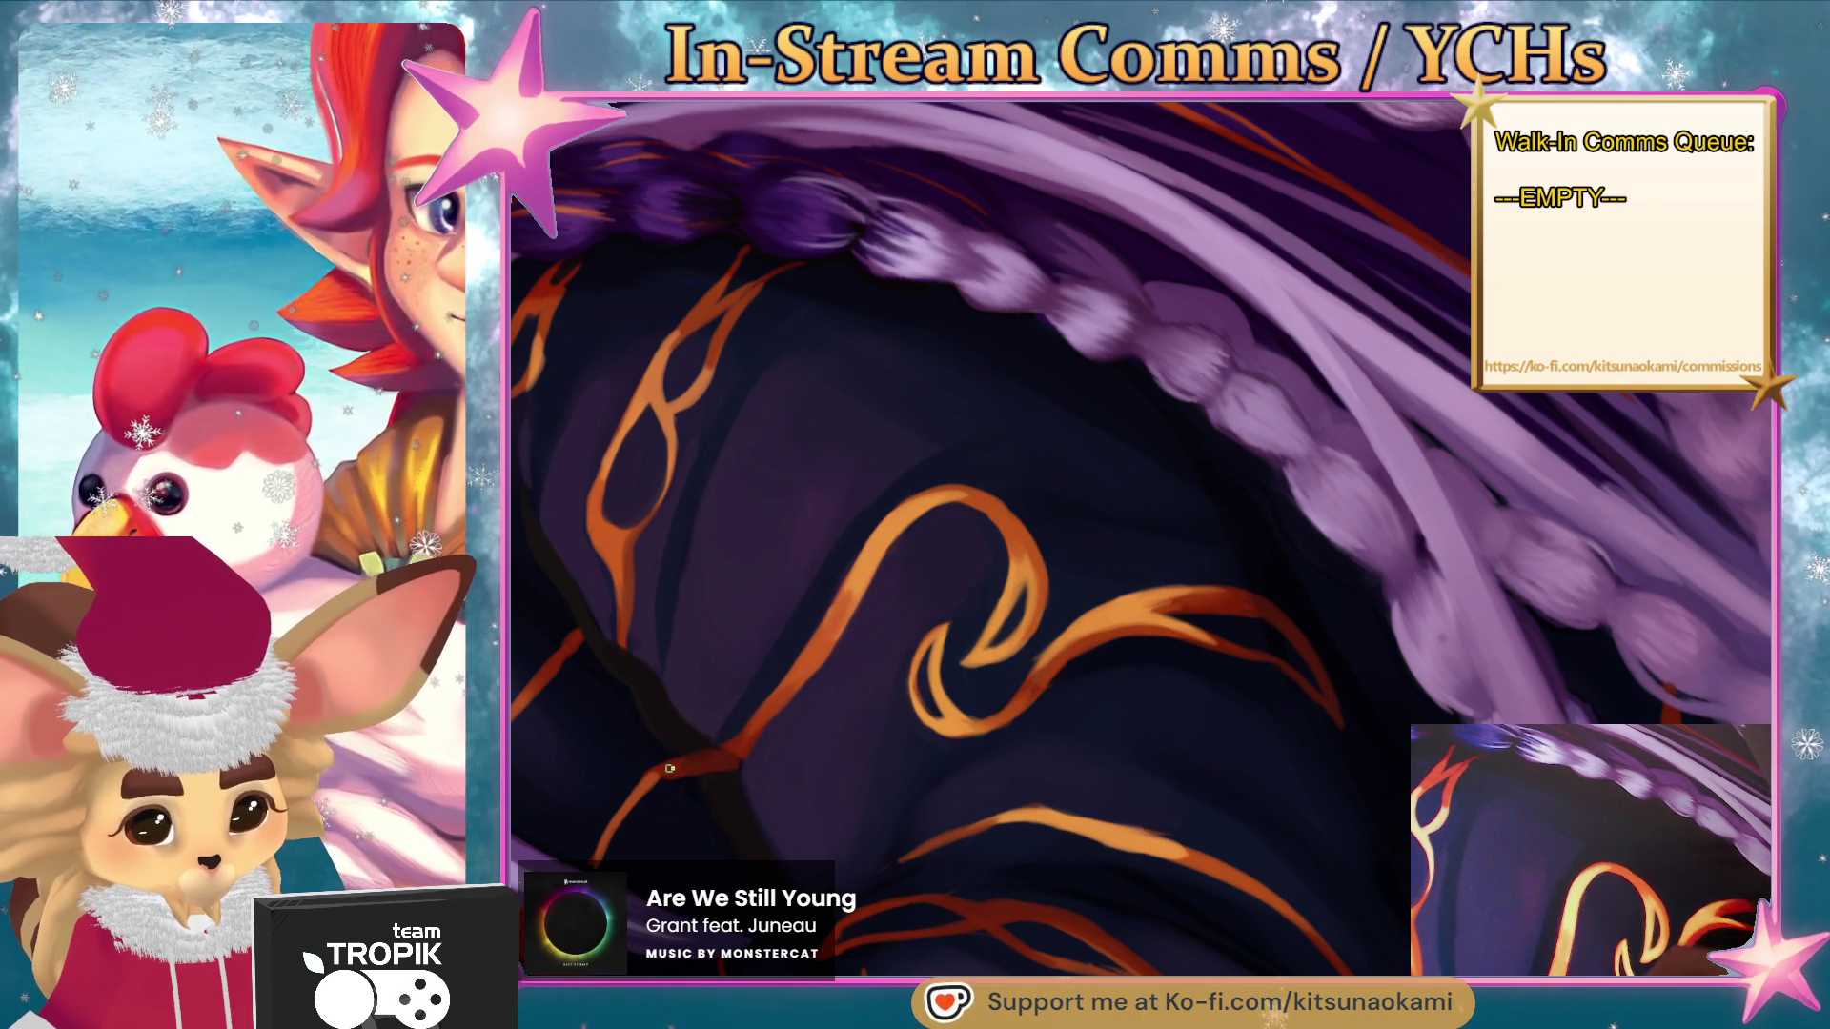
drag(747, 756, 1070, 727)
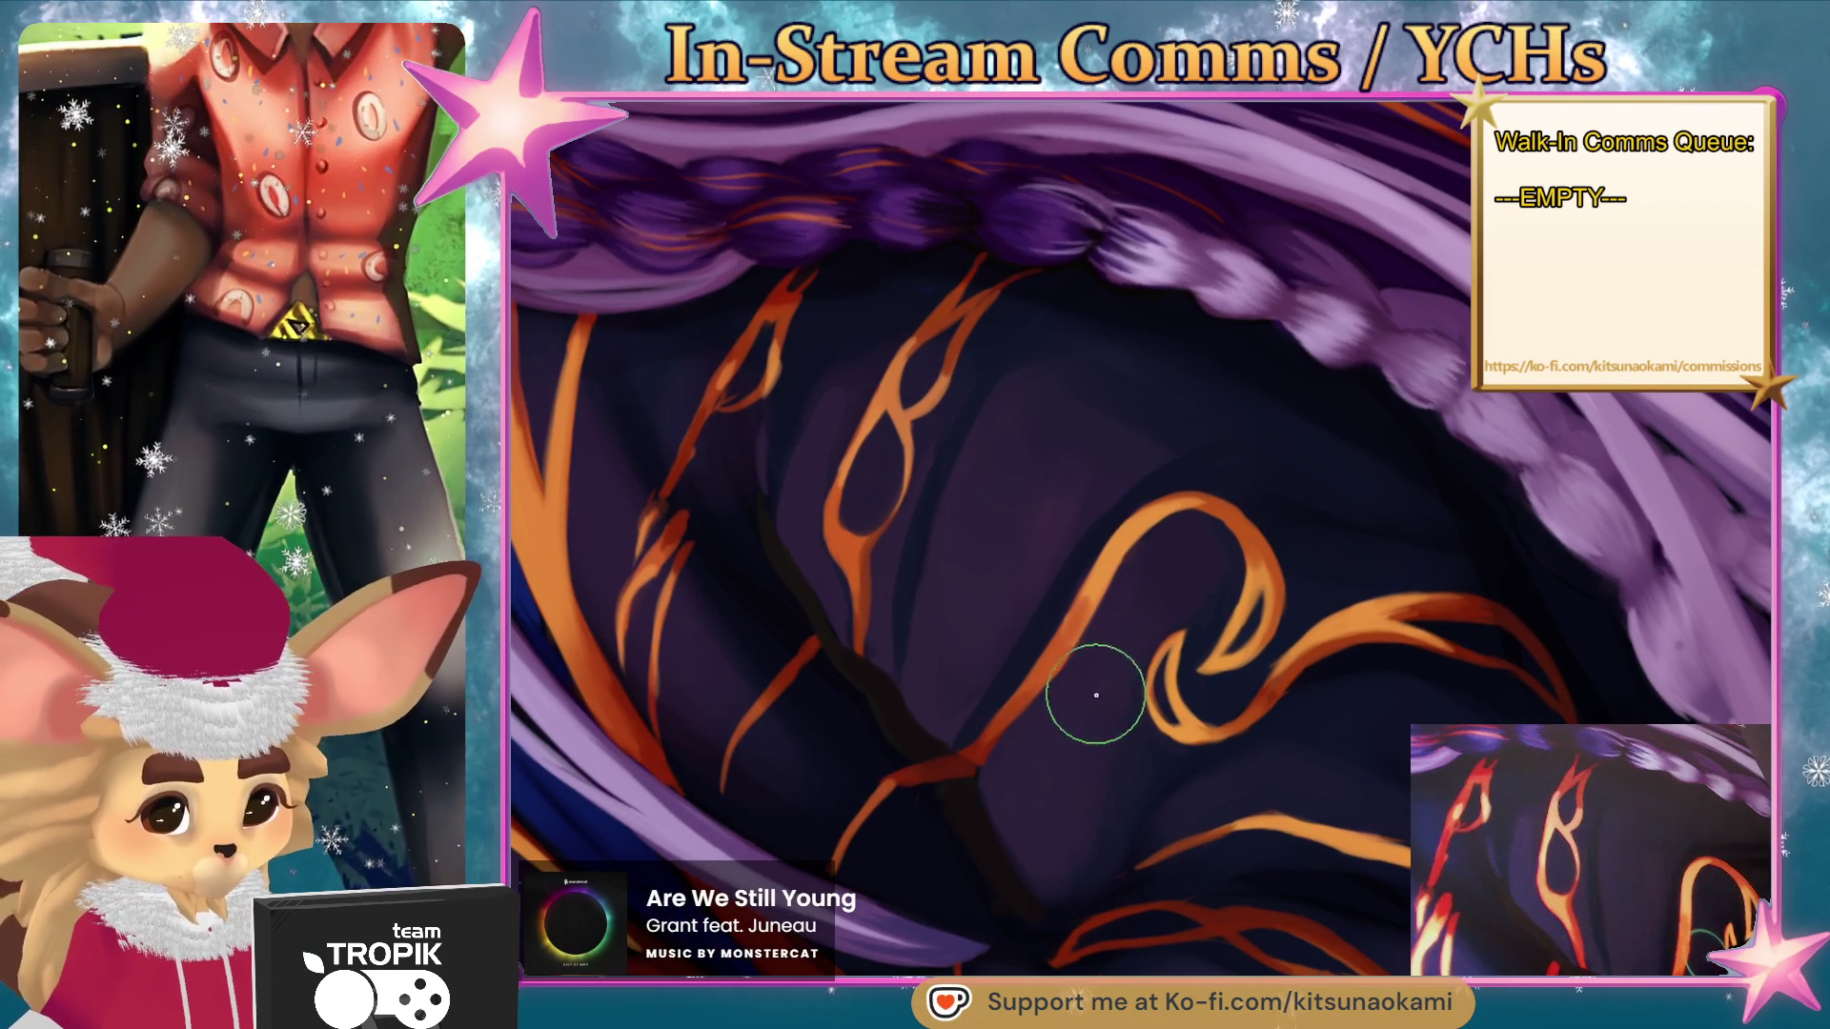
alt+click(946, 776)
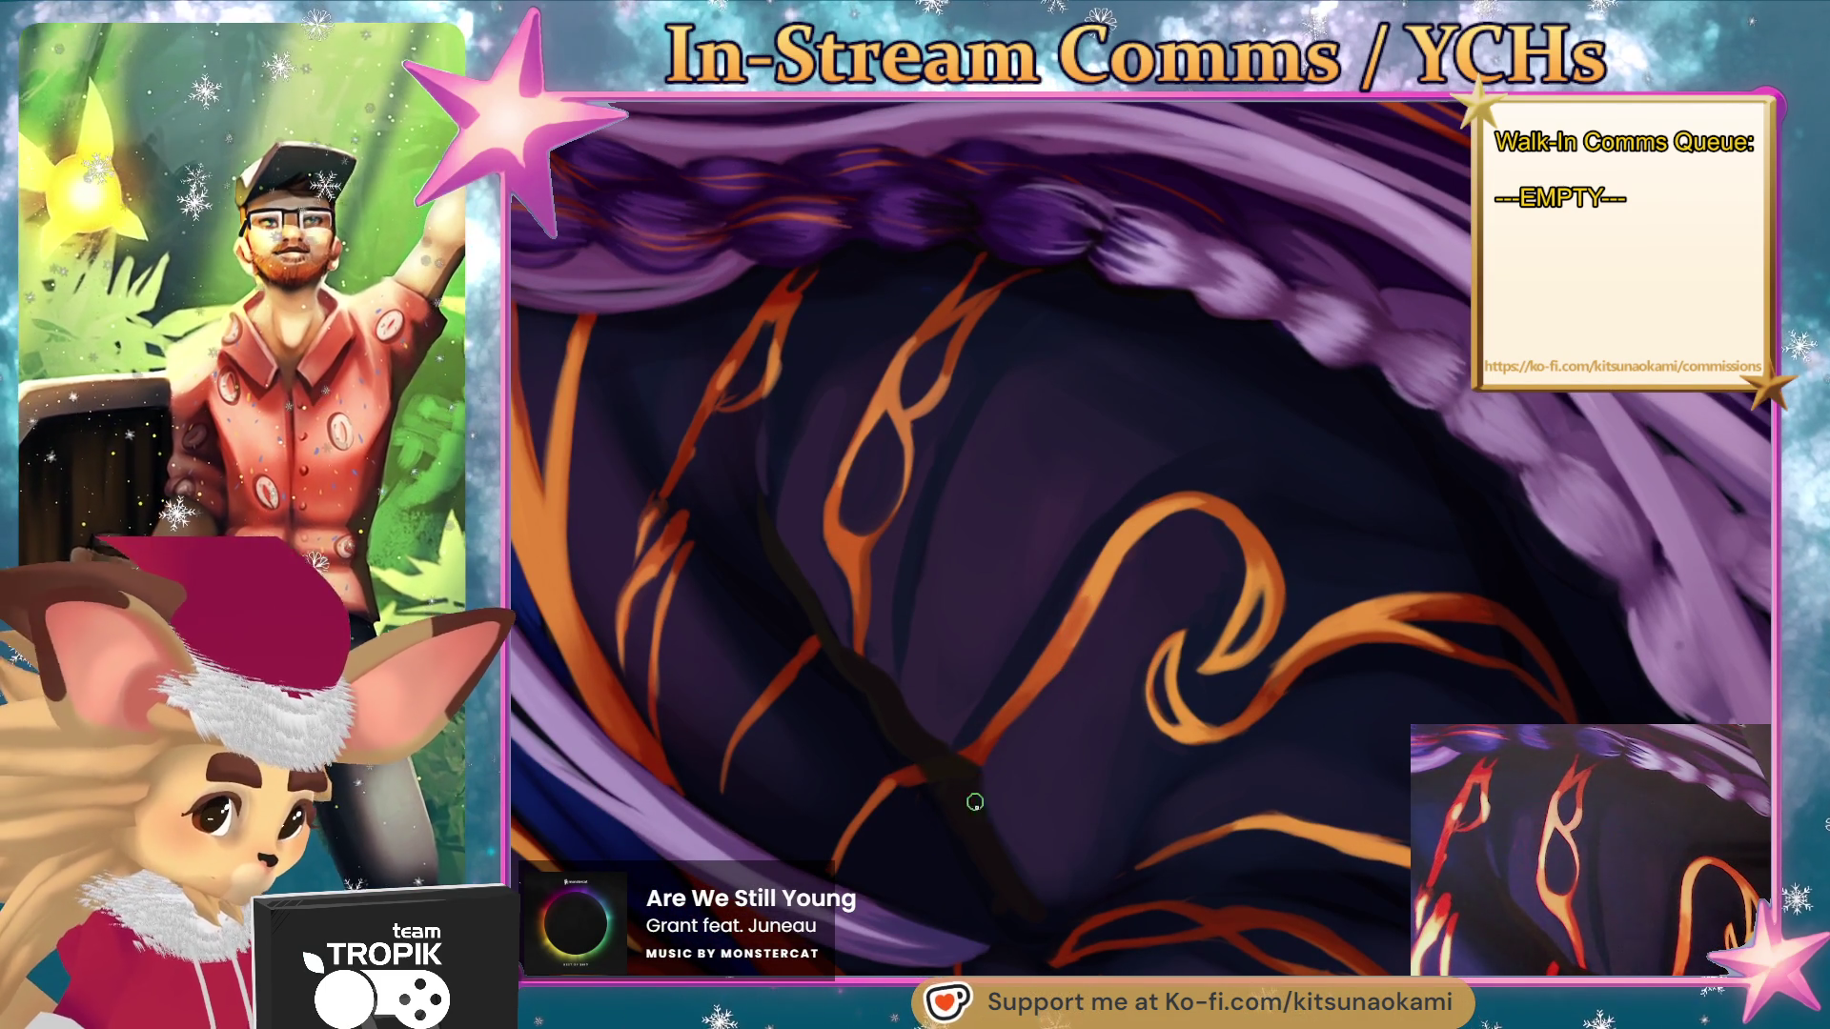
- Rotate the view upright, zoom in on the robe fold and back out to the whole illustration
key(ctrl+0)
mouse_move(1064, 764)
mouse_down()
mouse_move(1019, 867)
mouse_move(995, 837)
mouse_move(1231, 739)
mouse_up()
click(952, 629)
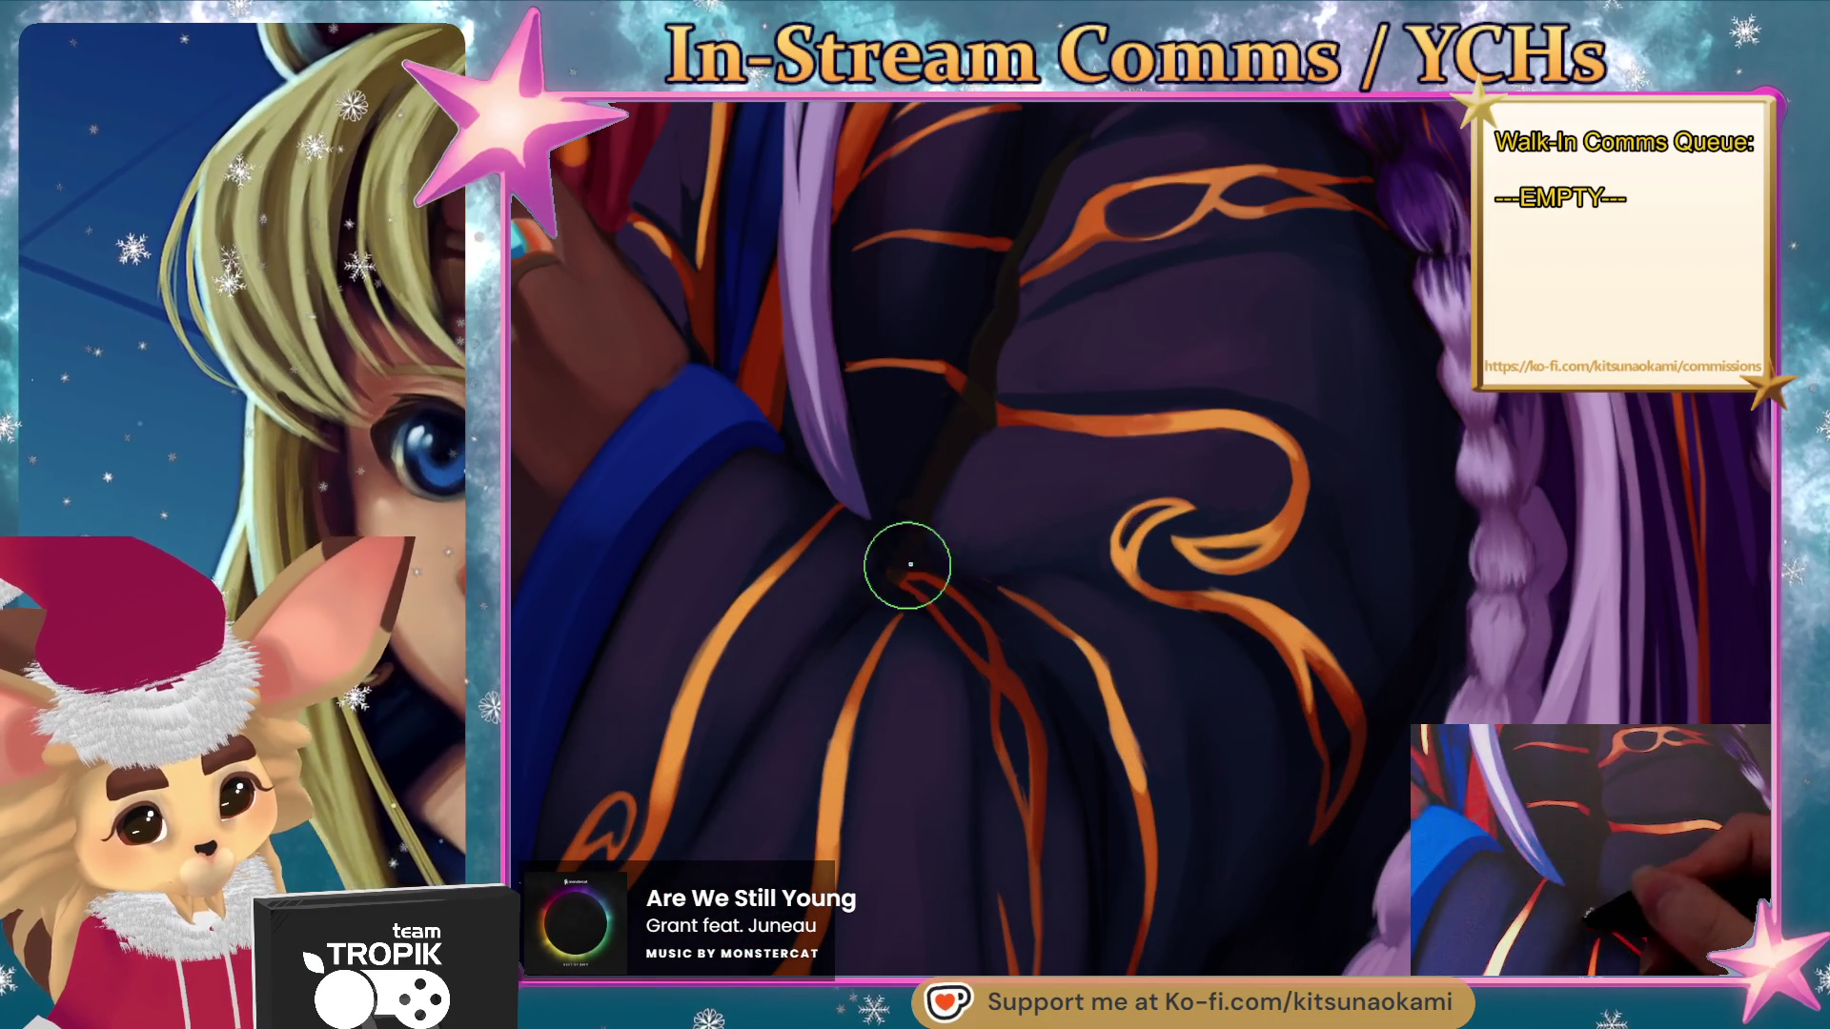
alt+click(1027, 796)
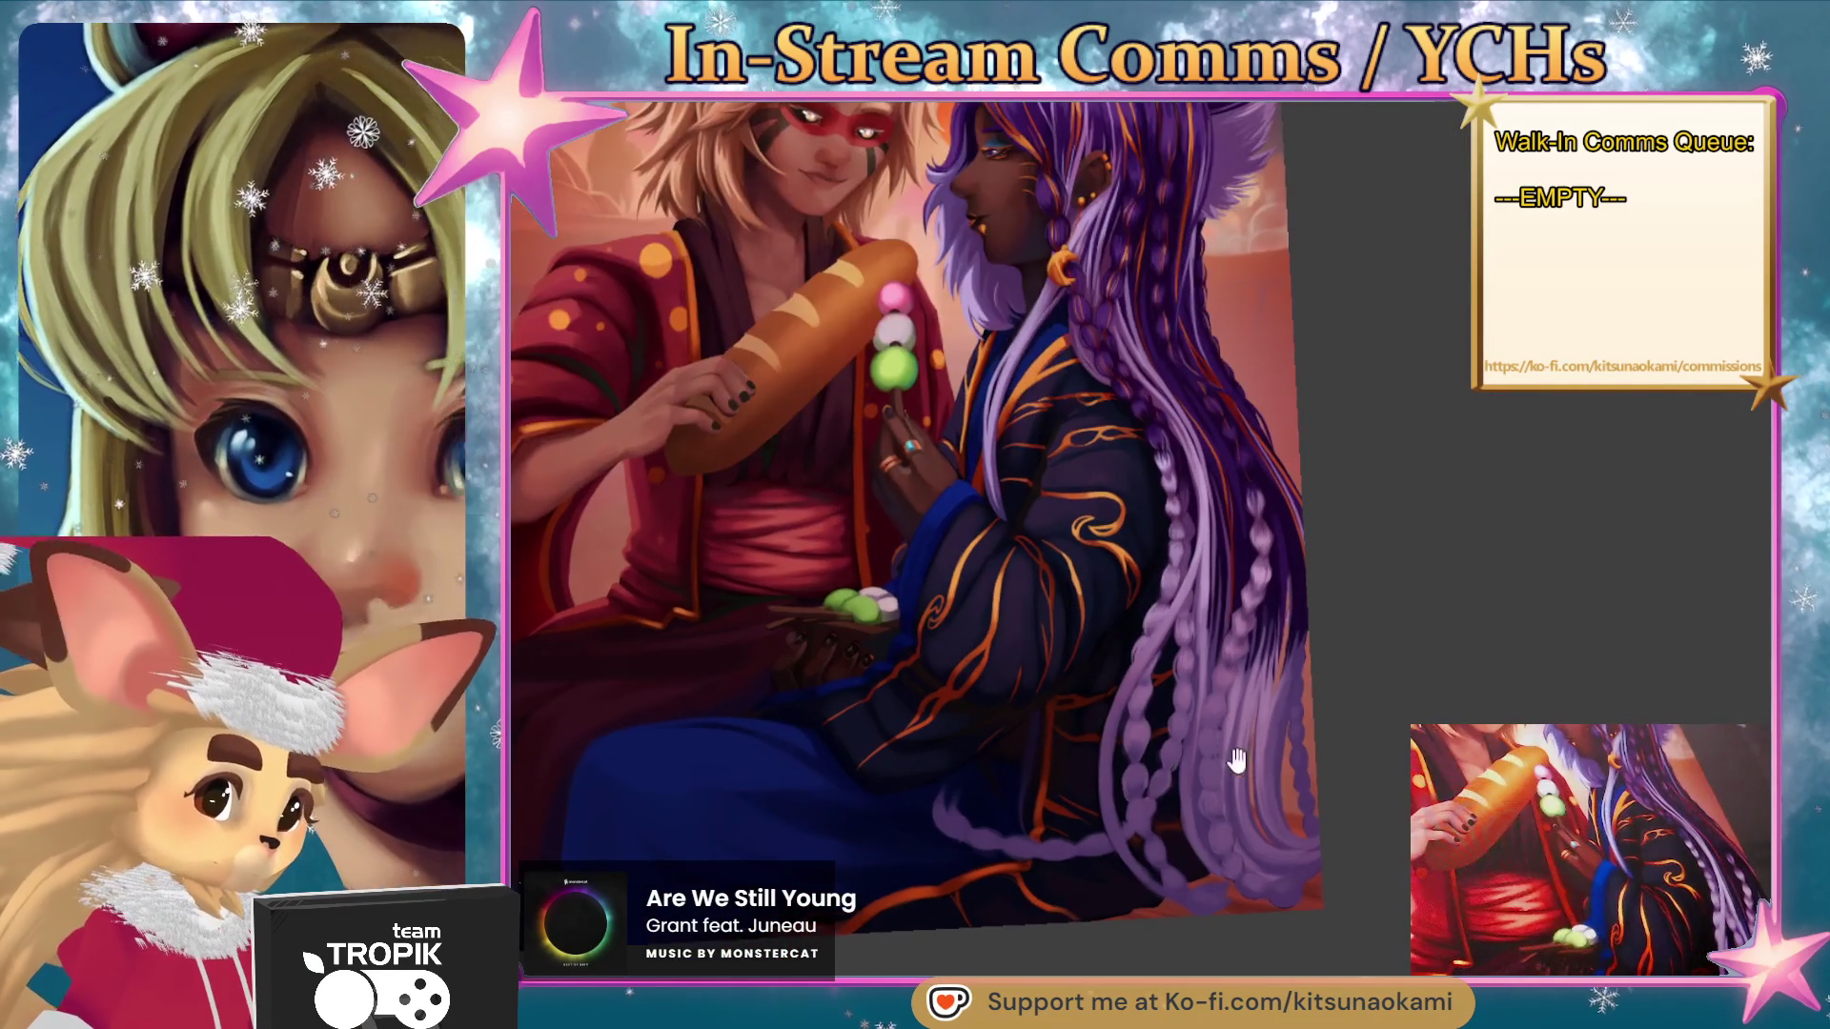
- Zoom in on the robe folds and scroll over to the lower sleeve beneath the dango plate
click(1036, 724)
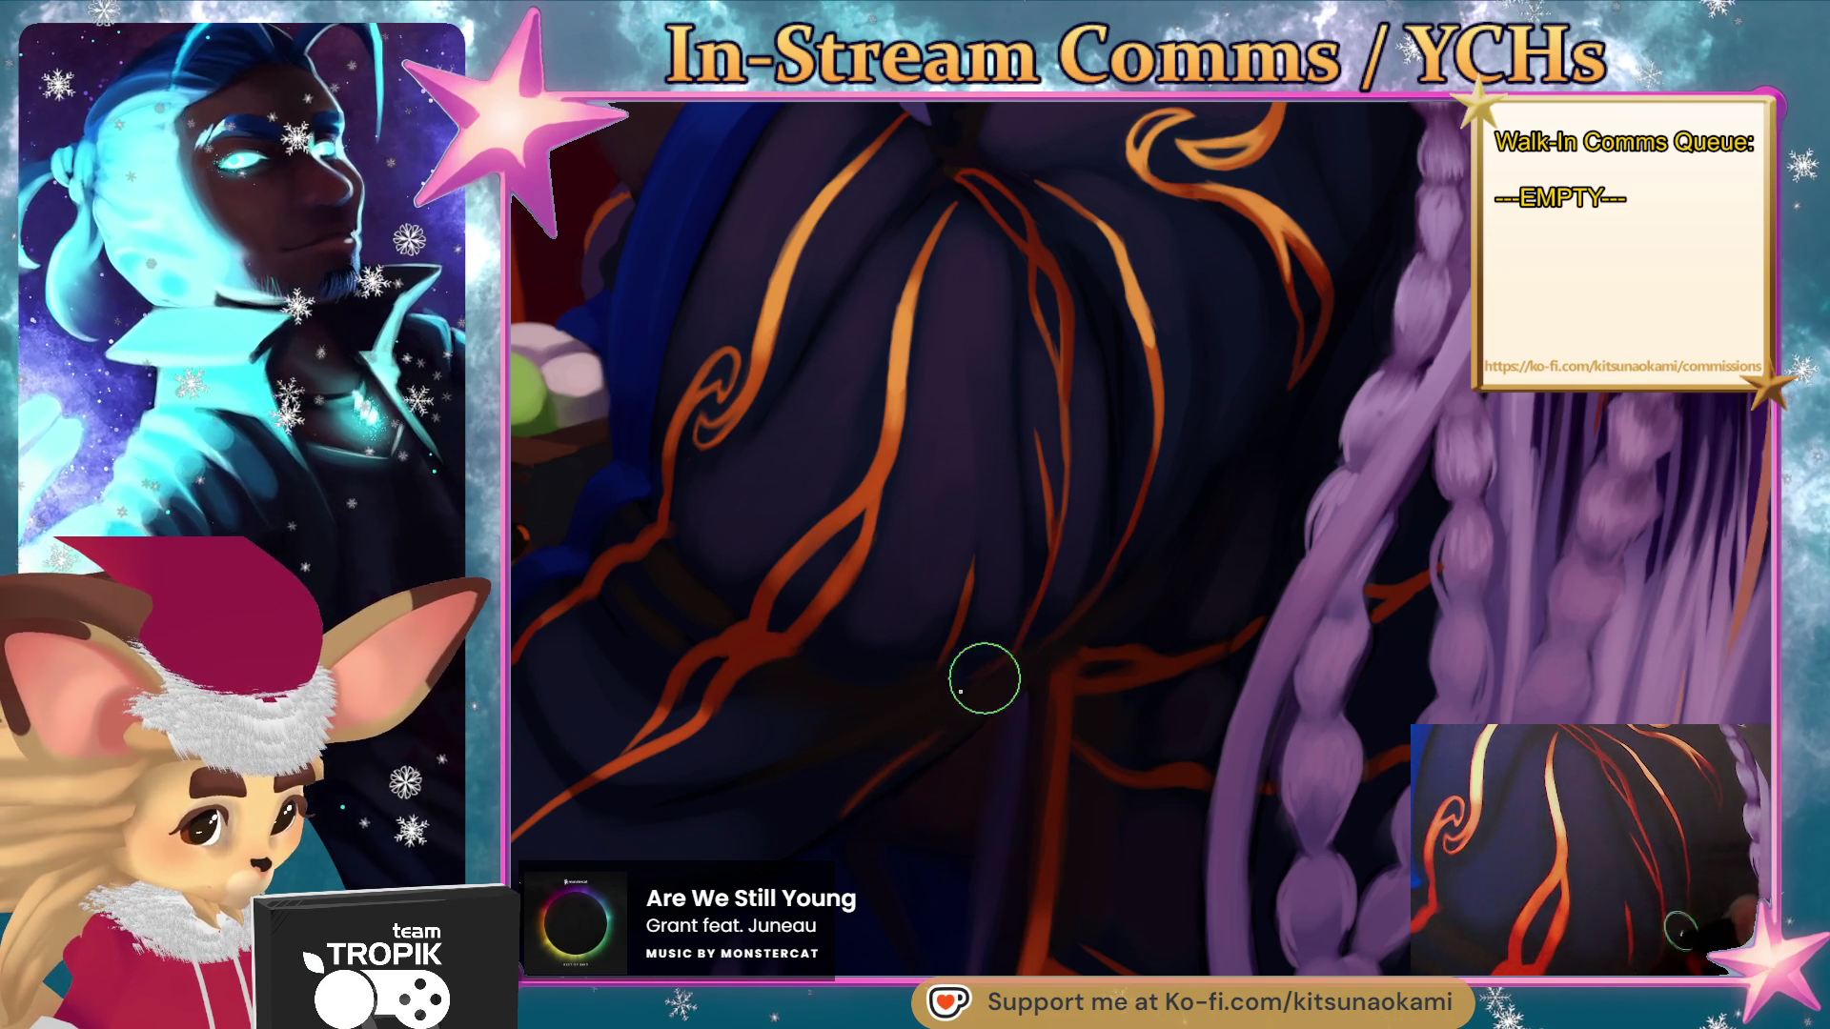
key(ctrl+0)
scroll(1041, 817, up, 5)
scroll(1041, 818, left, 3)
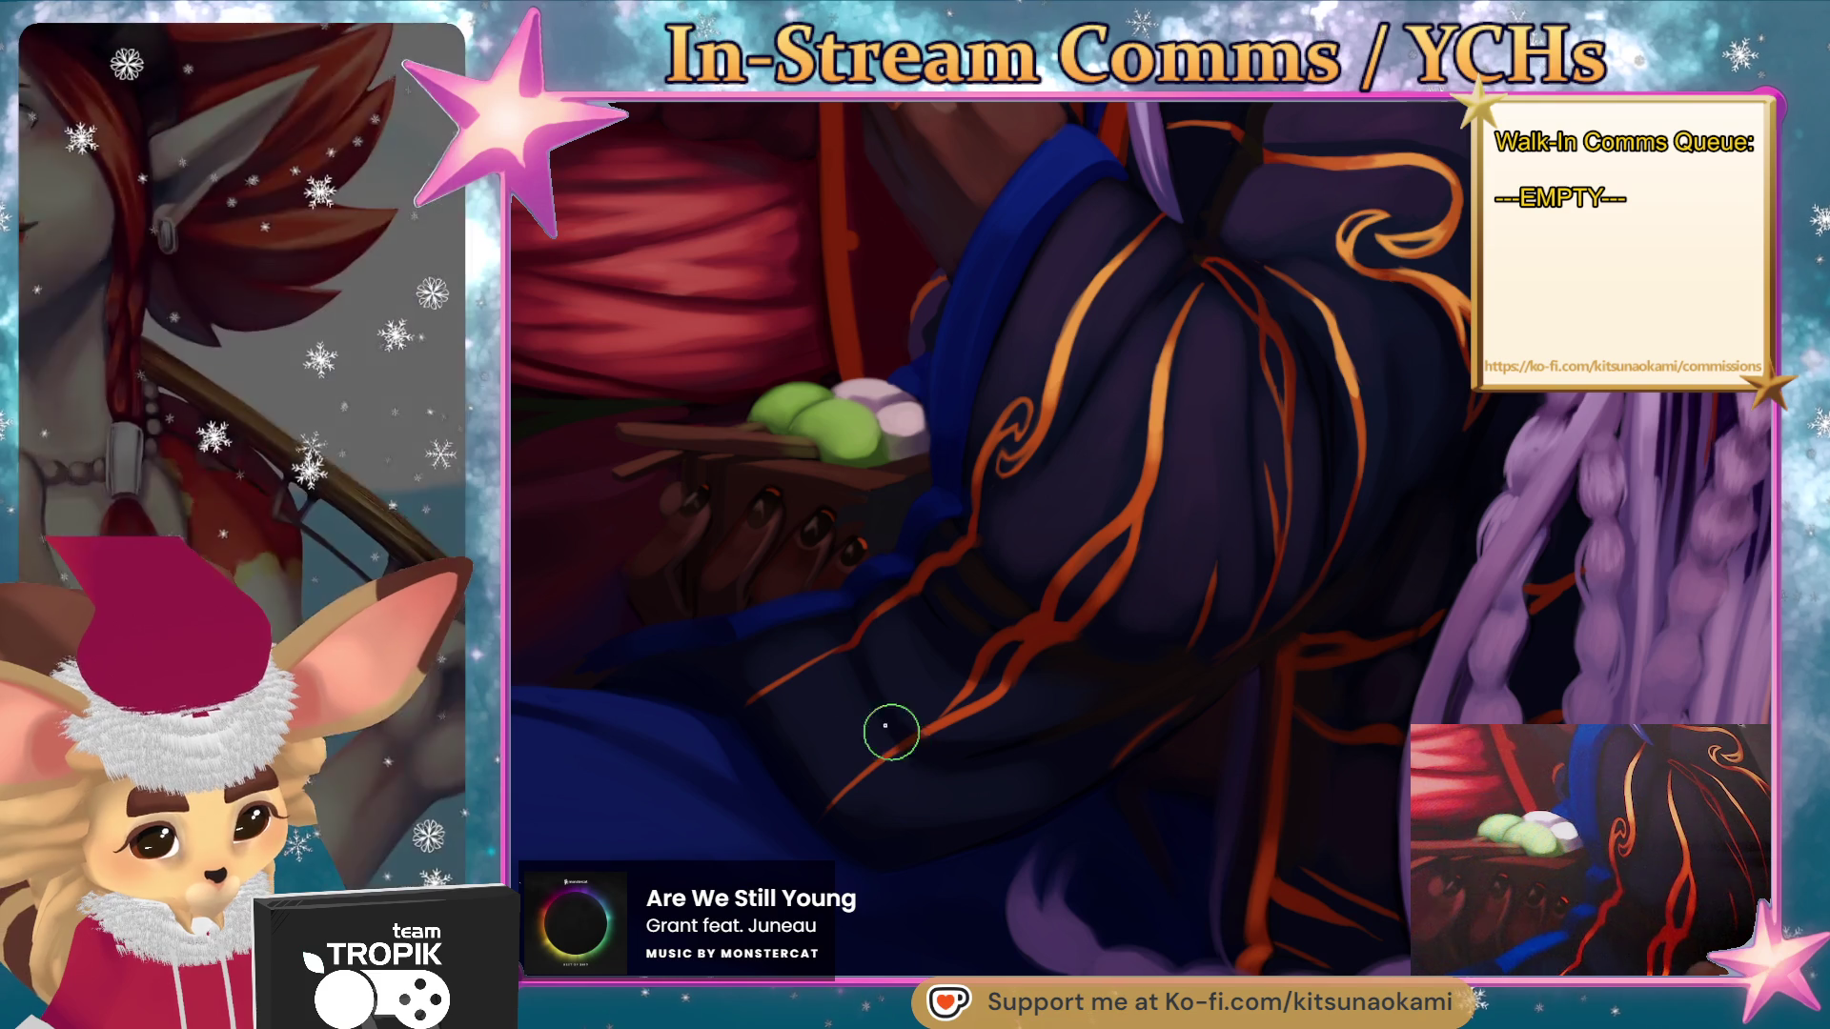
key(alt)
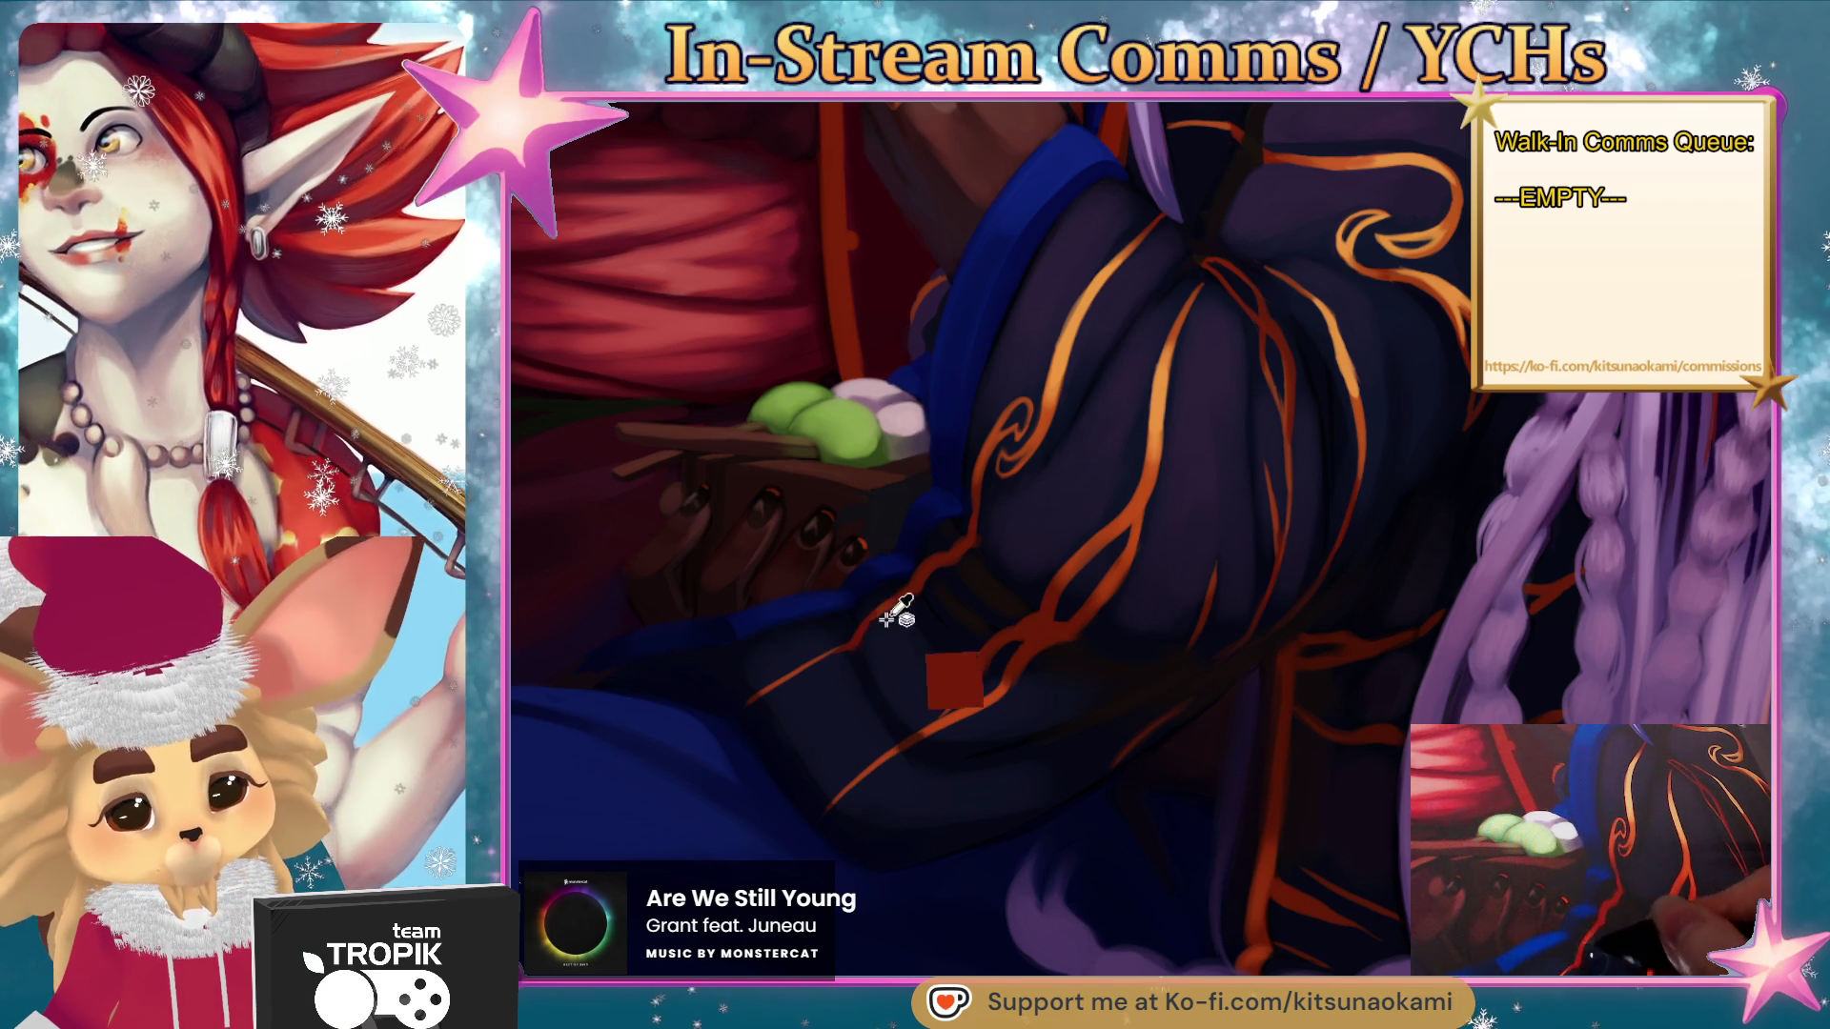